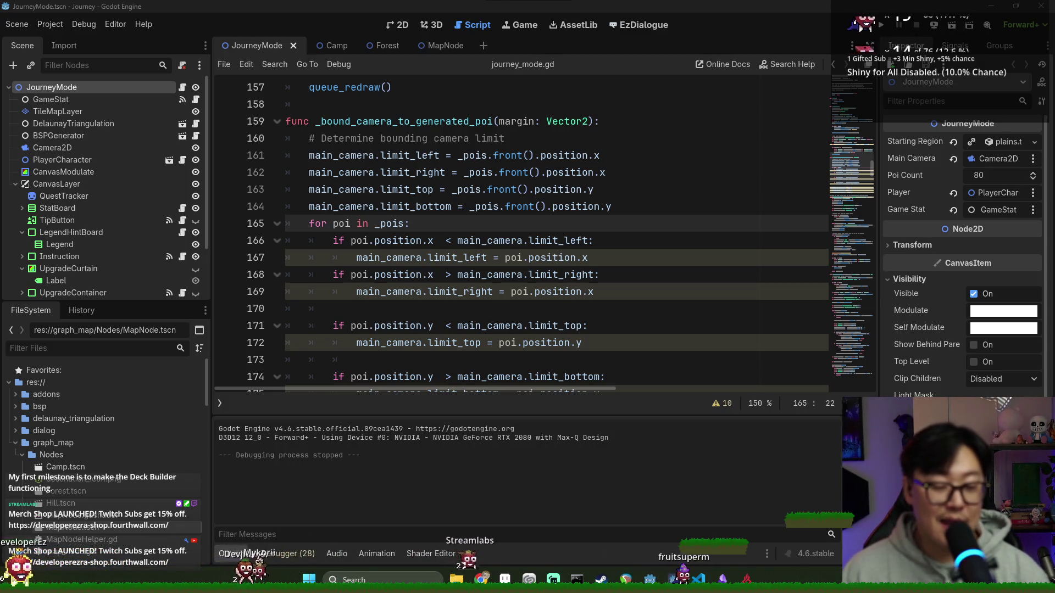
Switch to the Discord window showing the server's announcements channel over the Godot editor.
{"action": "key", "text": "alt+Tab"}
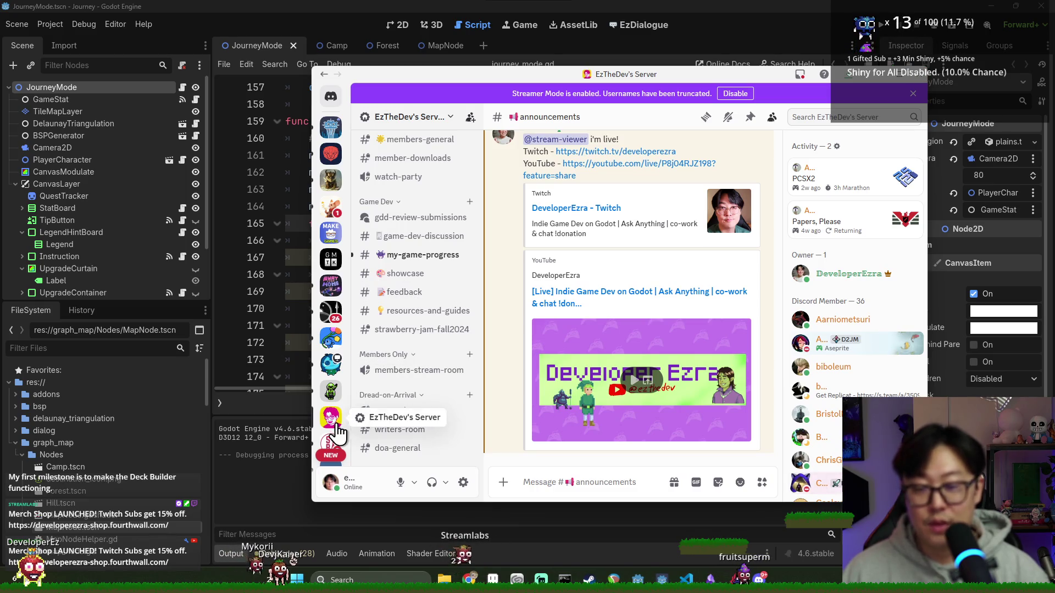
Maximize Discord, read #my-game-progress and the #game-dev-discussion replies, then close Discord.
{"action": "double_click", "coordinate": [464, 78]}
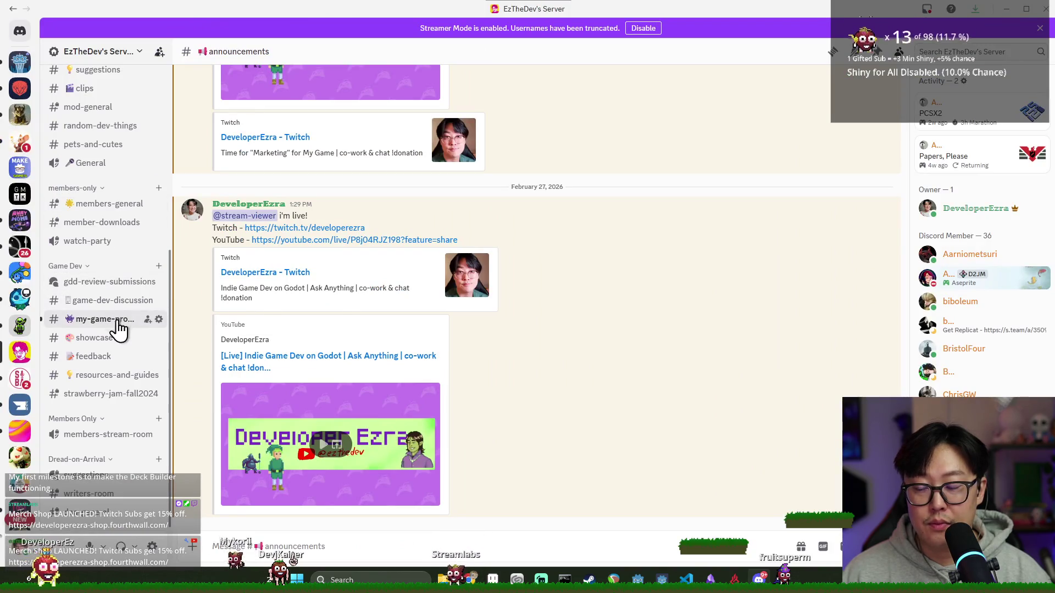
{"action": "left_click", "coordinate": [112, 321]}
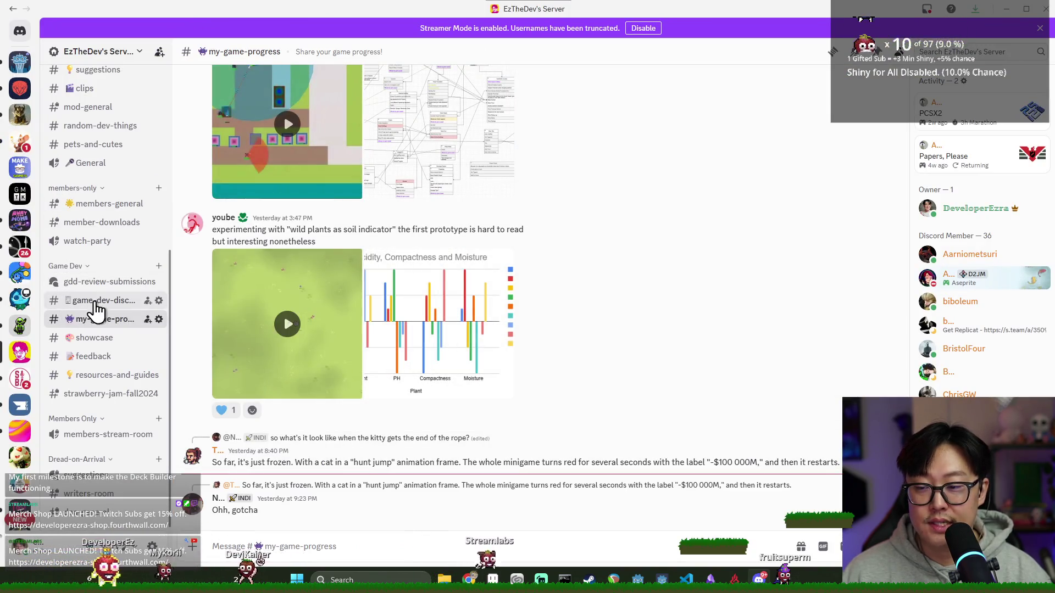
{"action": "left_click", "coordinate": [86, 302]}
{"action": "scroll", "coordinate": [429, 299], "scroll_direction": "down", "scroll_amount": 3}
{"action": "scroll", "coordinate": [431, 329], "scroll_direction": "up", "scroll_amount": 5}
{"action": "scroll", "coordinate": [511, 355], "scroll_direction": "down", "scroll_amount": 2}
{"action": "scroll", "coordinate": [500, 364], "scroll_direction": "up", "scroll_amount": 10}
{"action": "scroll", "coordinate": [566, 371], "scroll_direction": "down", "scroll_amount": 6}
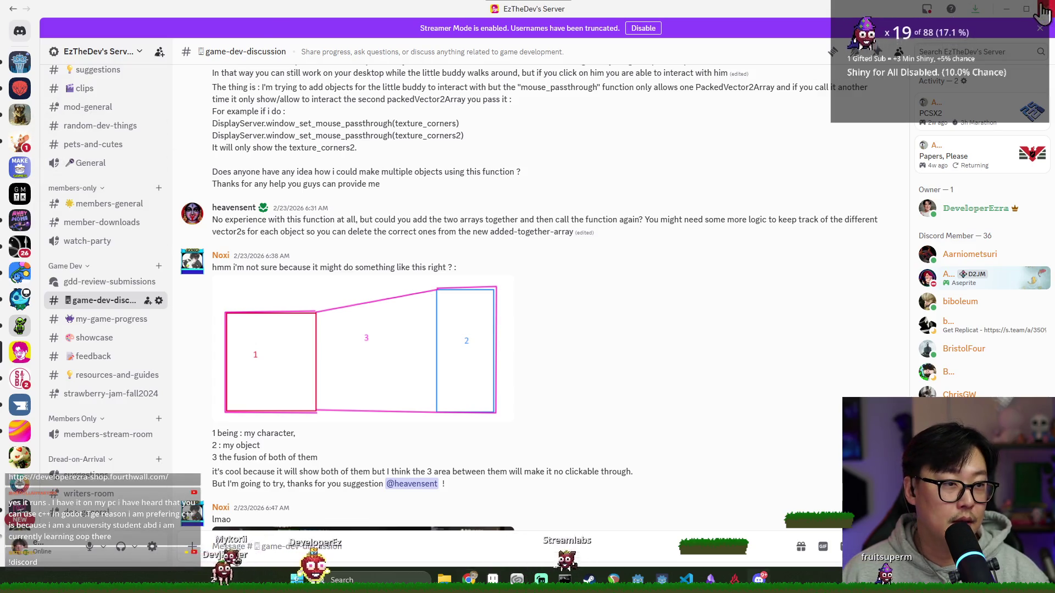
{"action": "left_click", "coordinate": [1045, 8]}
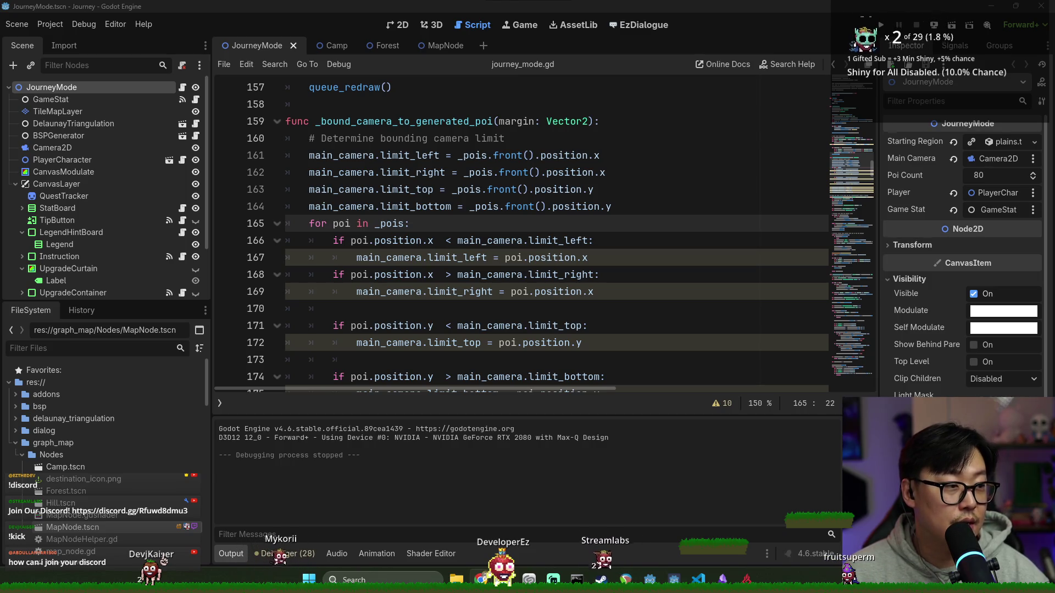
Run the Cartographer game from the 2D workspace, start it, crack the crystal, then stop it.
{"action": "left_click", "coordinate": [426, 273]}
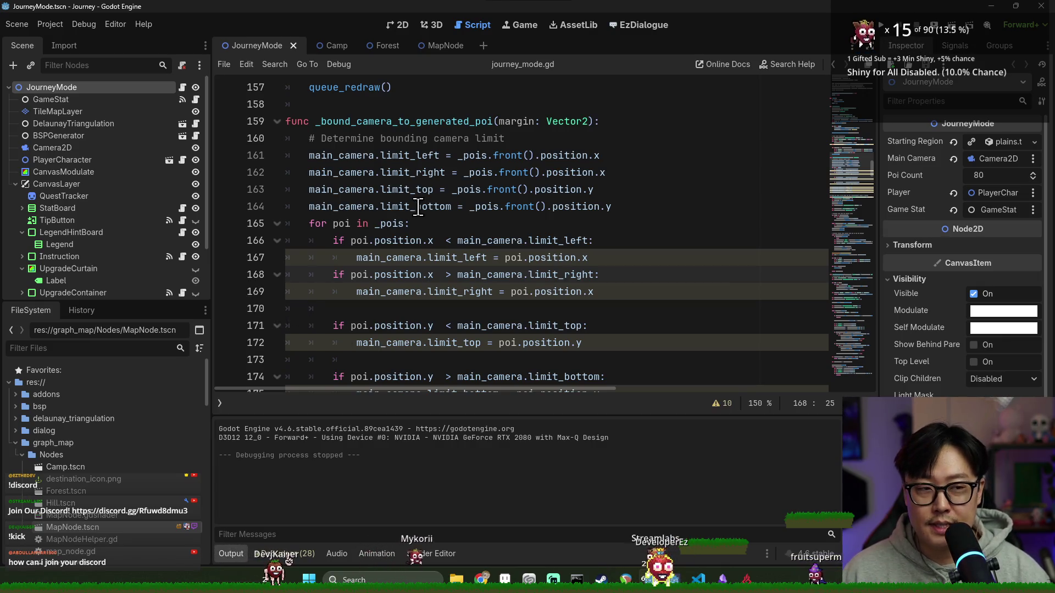
{"action": "left_click", "coordinate": [399, 25]}
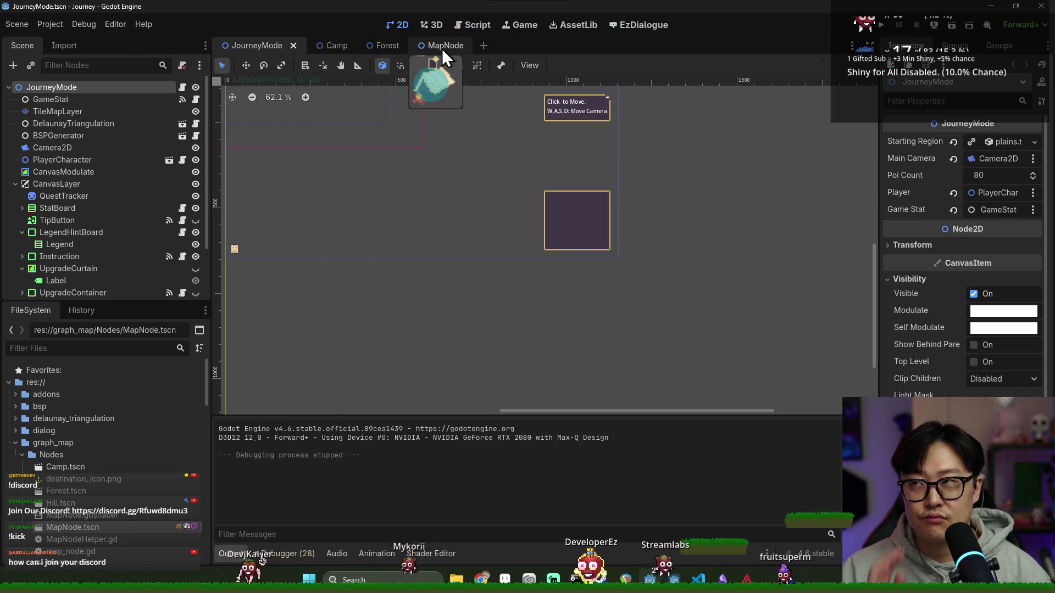
{"action": "key", "text": "F5"}
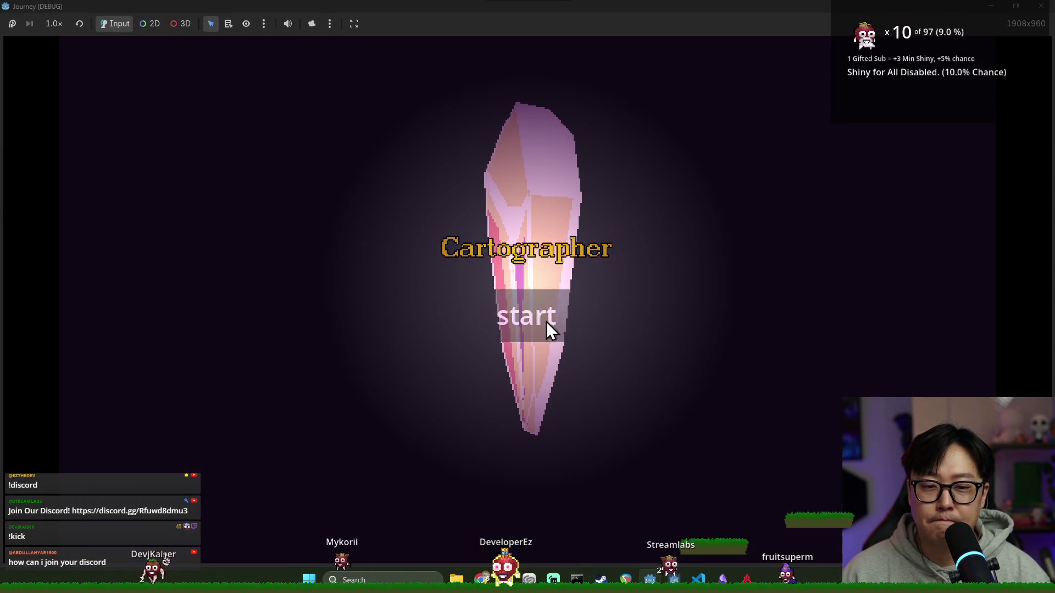
{"action": "left_click", "coordinate": [547, 324]}
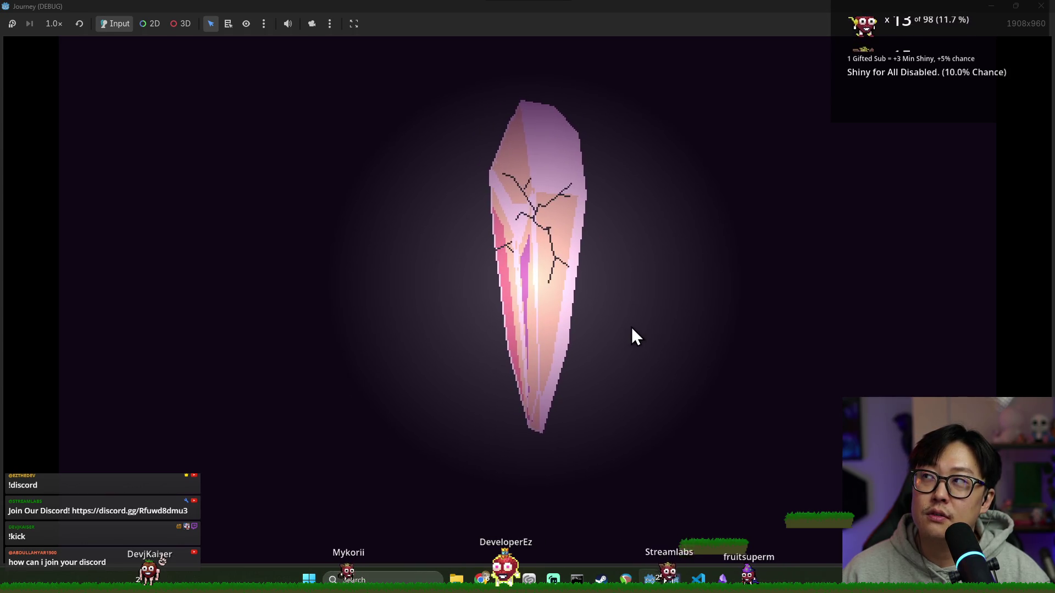
{"action": "left_click", "coordinate": [558, 327]}
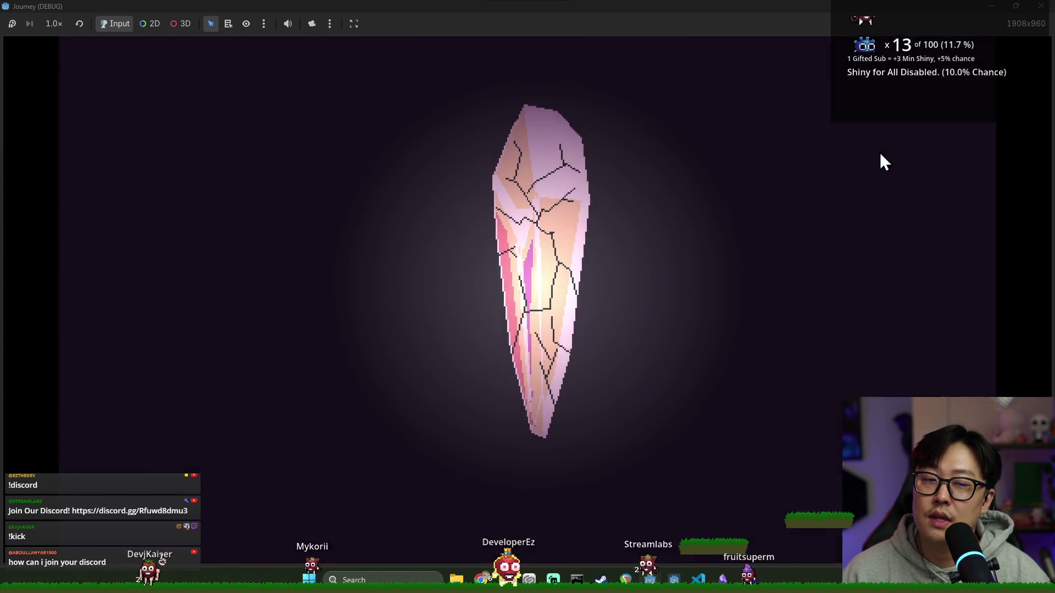
{"action": "key", "text": "ctrl+s"}
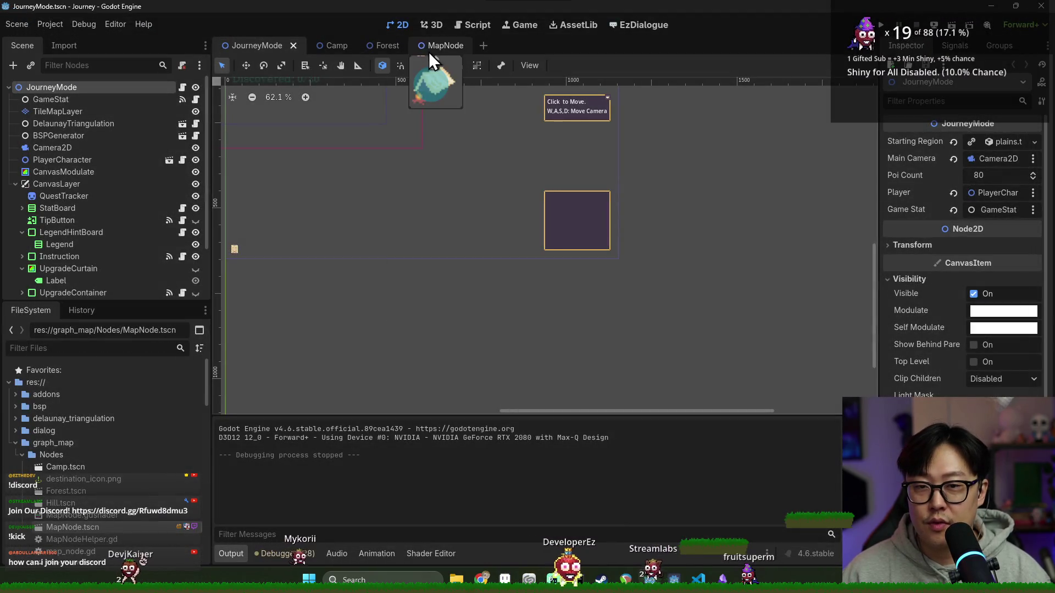
Open the MapNode scene and its map_node.gd script, and save the scene.
{"action": "left_click", "coordinate": [434, 45]}
{"action": "left_click", "coordinate": [187, 87]}
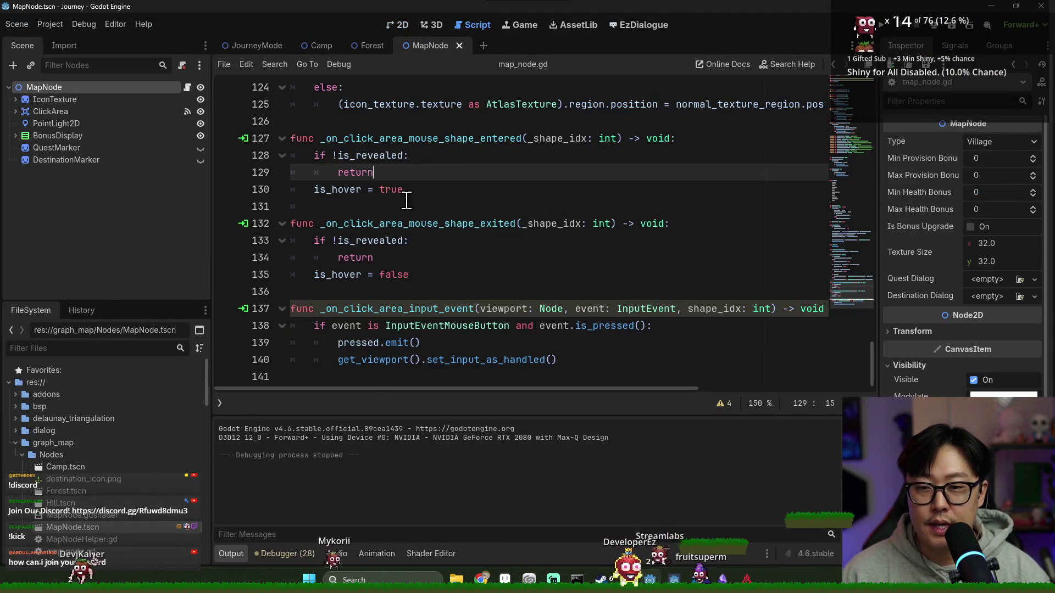
{"action": "scroll", "coordinate": [407, 200], "scroll_direction": "up", "scroll_amount": 20}
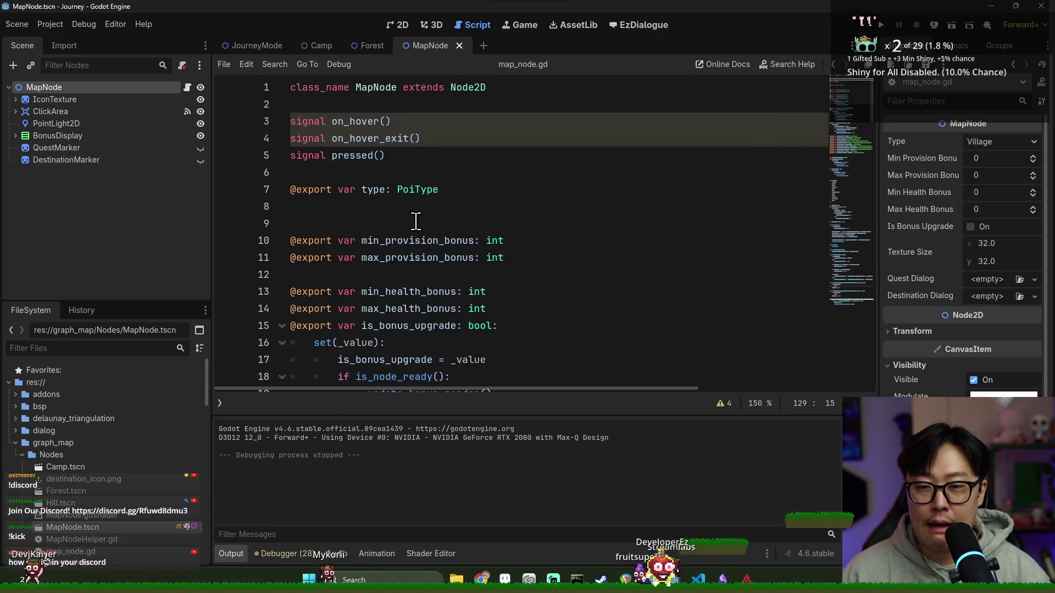
{"action": "scroll", "coordinate": [416, 221], "scroll_direction": "down", "scroll_amount": 9}
{"action": "key", "text": "ctrl+s"}
{"action": "left_click", "coordinate": [680, 228]}
{"action": "key", "text": "Return"}
{"action": "key", "text": "BackSpace"}
{"action": "key", "text": "BackSpace"}
{"action": "type", "text": "@"}
{"action": "key", "text": "BackSpace"}
{"action": "key", "text": "BackSpace"}
{"action": "type", "text": "@export var is_exit := false"}
{"action": "key", "text": "ctrl+s"}
Check the new Is Exit option in MapNode's 2D view, zoomed out.
{"action": "double_click", "coordinate": [383, 240]}
{"action": "left_click", "coordinate": [406, 23]}
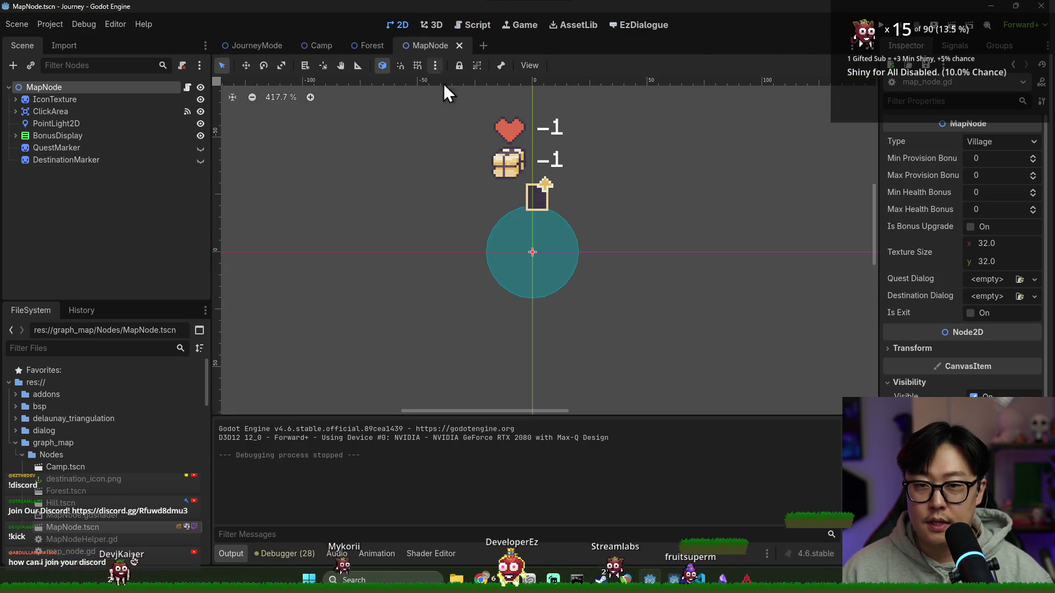
{"action": "key", "text": "ctrl+s"}
{"action": "scroll", "coordinate": [719, 253], "scroll_direction": "down", "scroll_amount": 2}
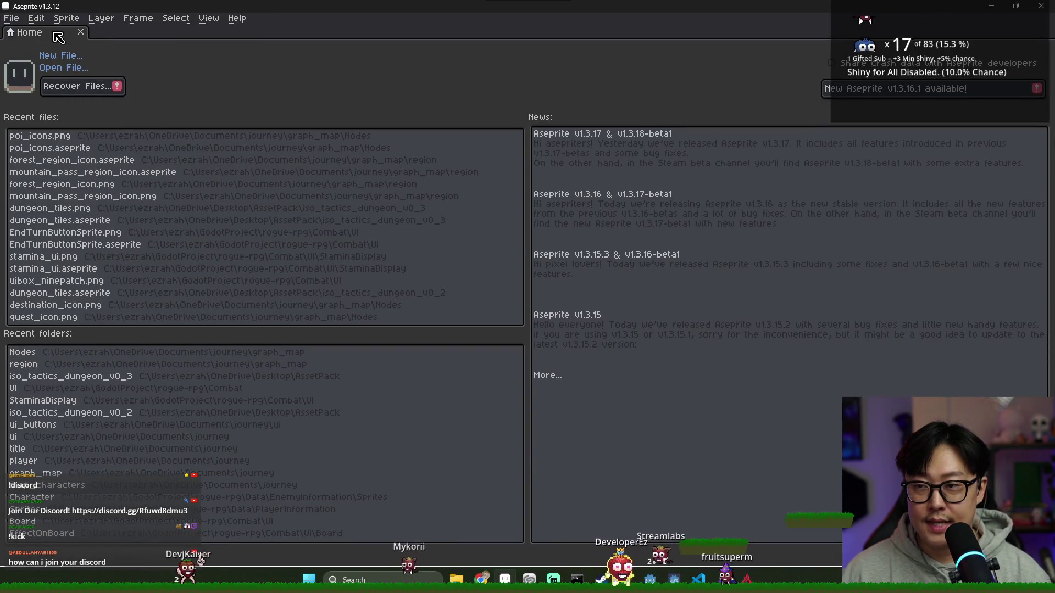
Create a new 64×64 sprite and pick the dark navy colour.
{"action": "left_click", "coordinate": [6, 19]}
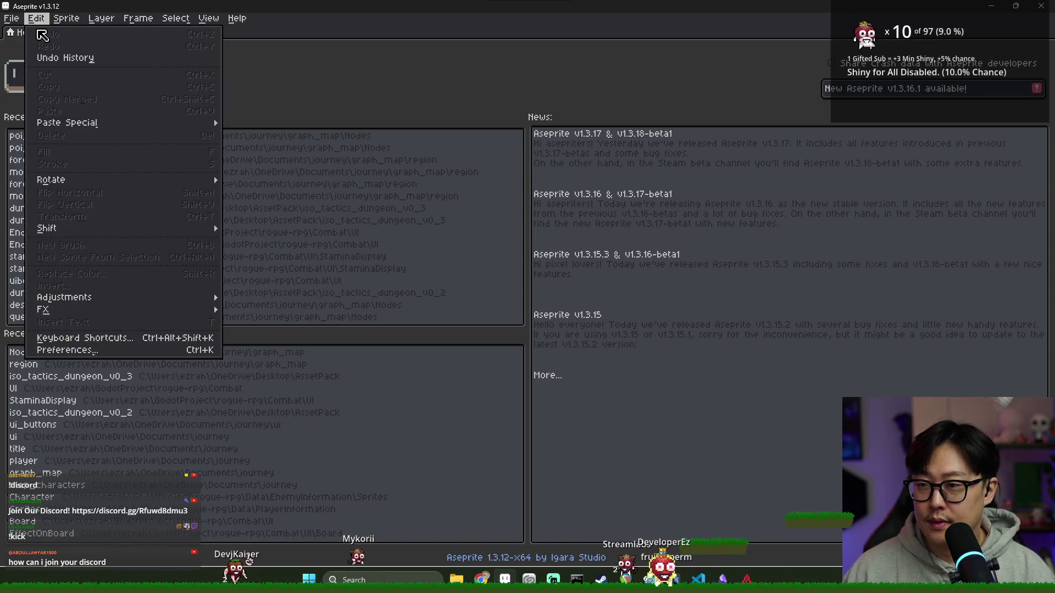
{"action": "left_click", "coordinate": [22, 34]}
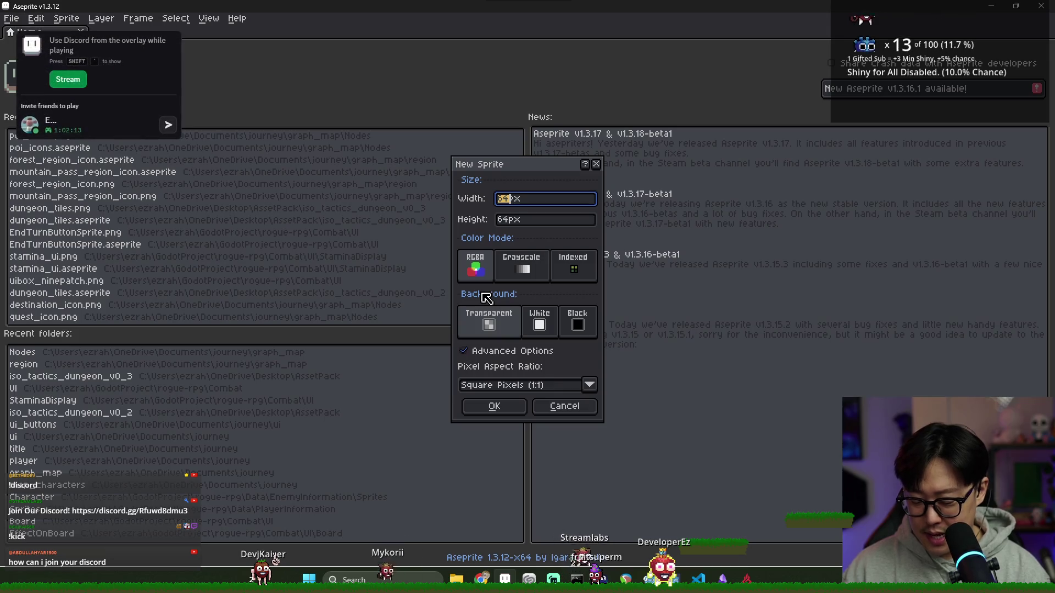
{"action": "key", "text": "Return"}
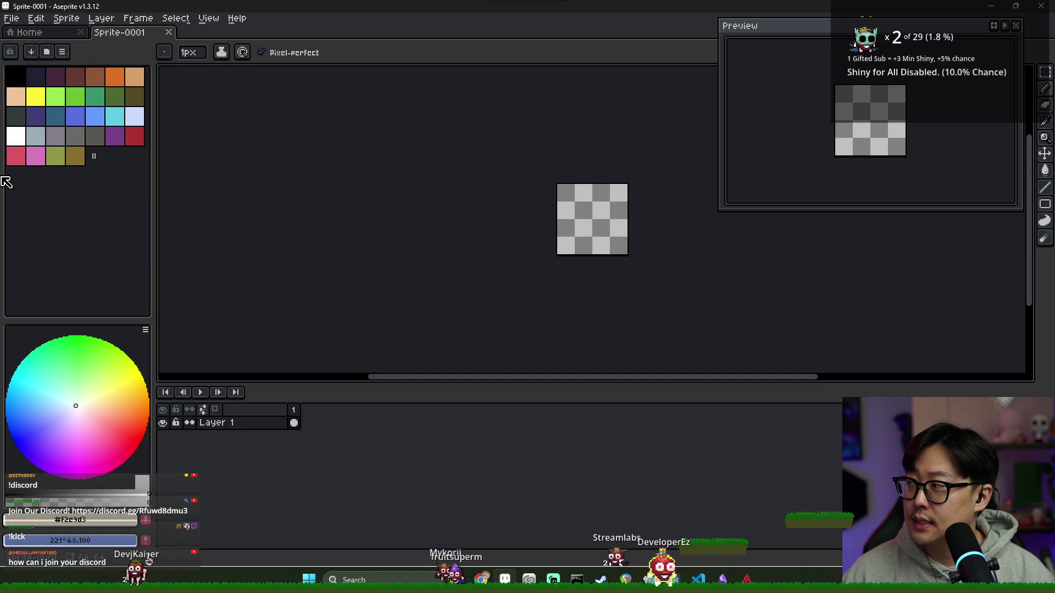
{"action": "left_click", "coordinate": [40, 72]}
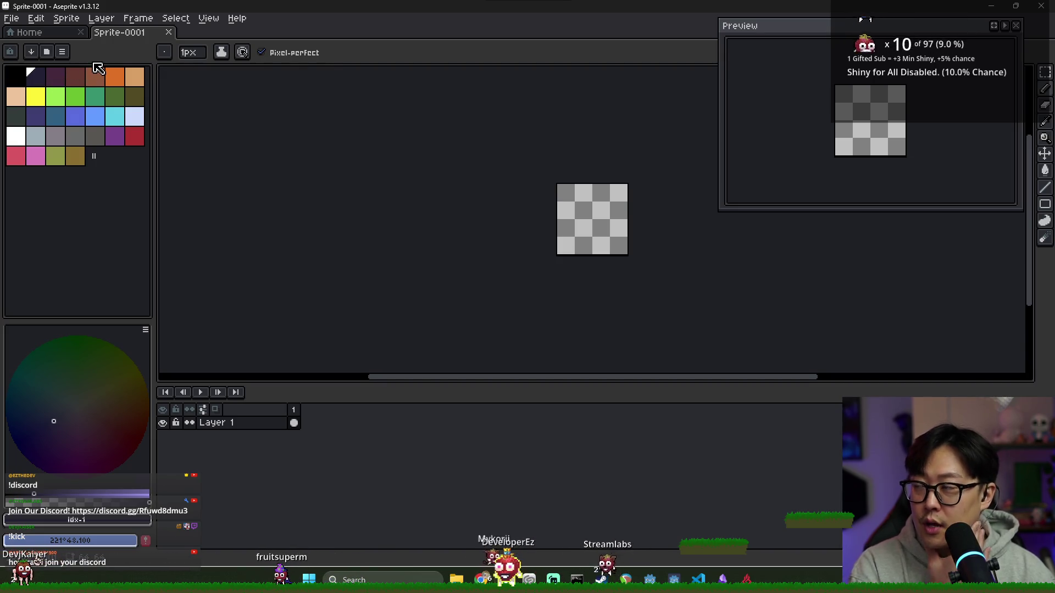
Load the sunlit palette by searching the palette presets for 'lit'.
{"action": "left_click", "coordinate": [31, 52]}
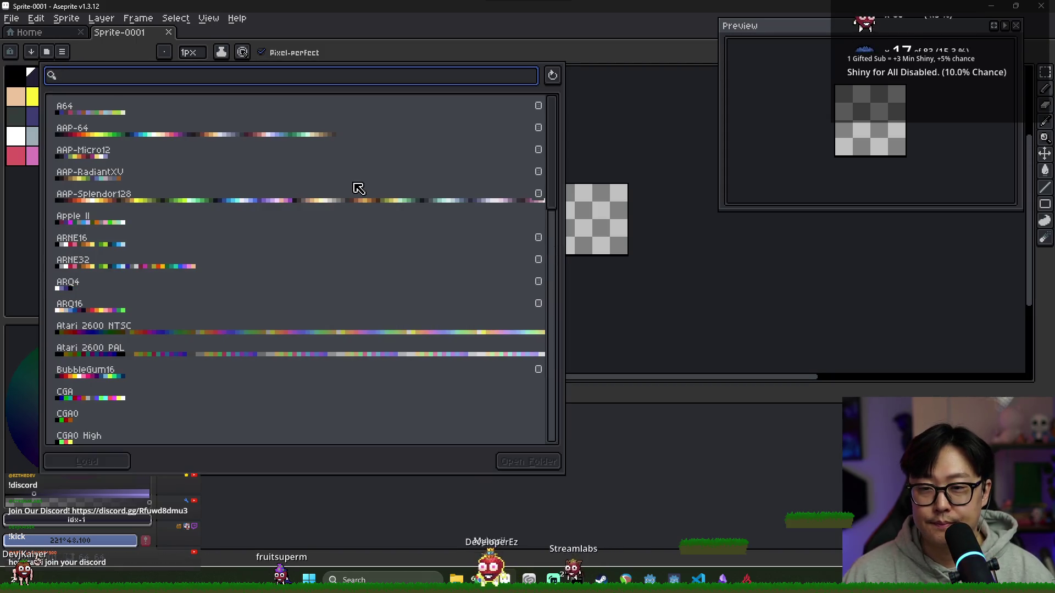
{"action": "type", "text": "lit"}
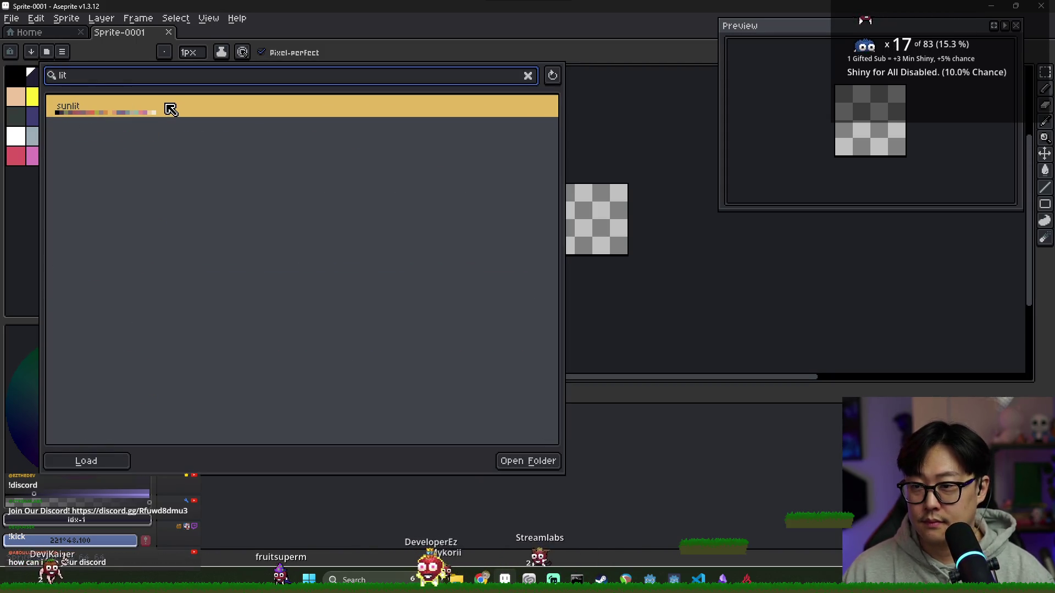
{"action": "left_click", "coordinate": [163, 114]}
{"action": "left_click", "coordinate": [163, 114]}
{"action": "scroll", "coordinate": [627, 255], "scroll_direction": "up", "scroll_amount": 1}
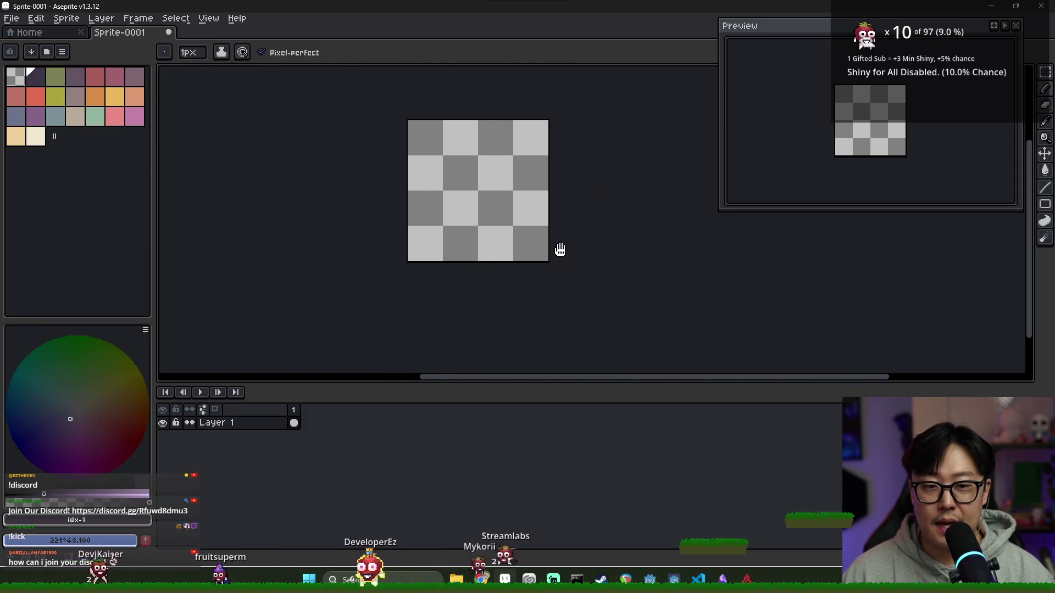
Widen the canvas to 128 px, anchored on the left side.
{"action": "left_click", "coordinate": [66, 18]}
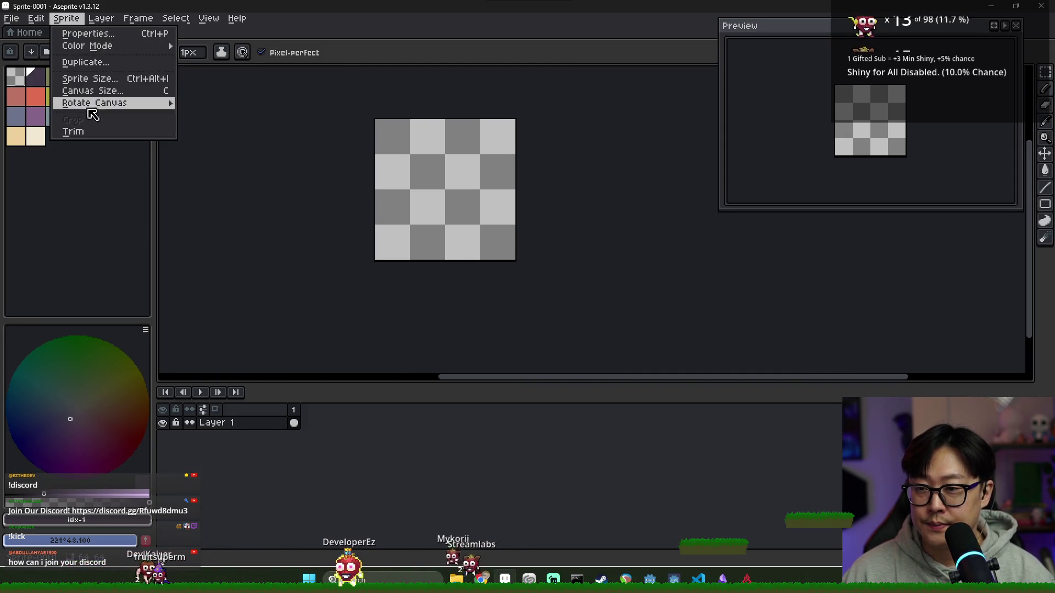
{"action": "left_click", "coordinate": [118, 91]}
{"action": "left_click", "coordinate": [942, 127]}
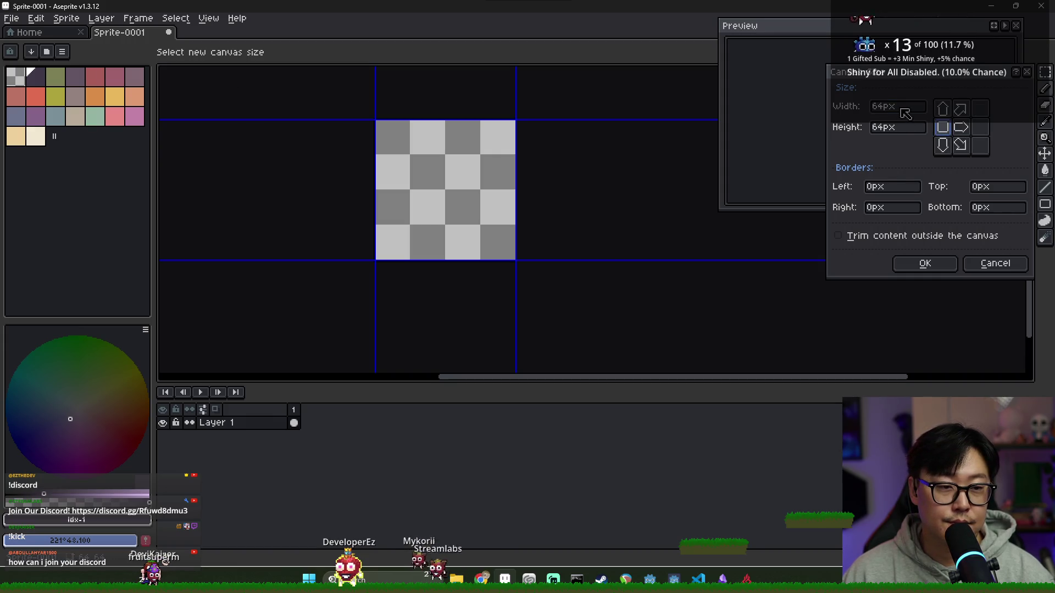
{"action": "type", "text": "128"}
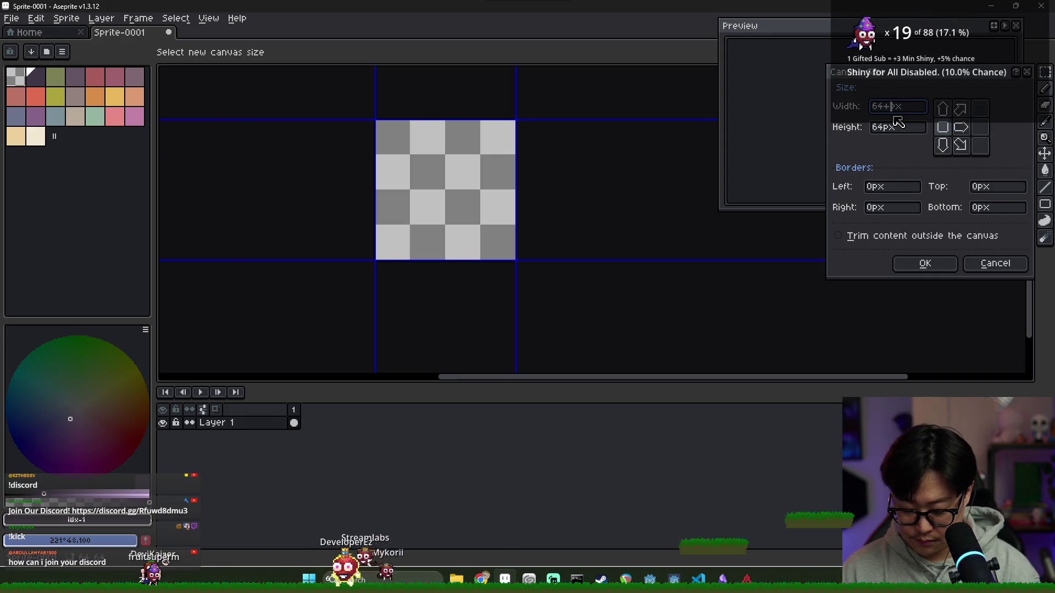
{"action": "key", "text": "Return"}
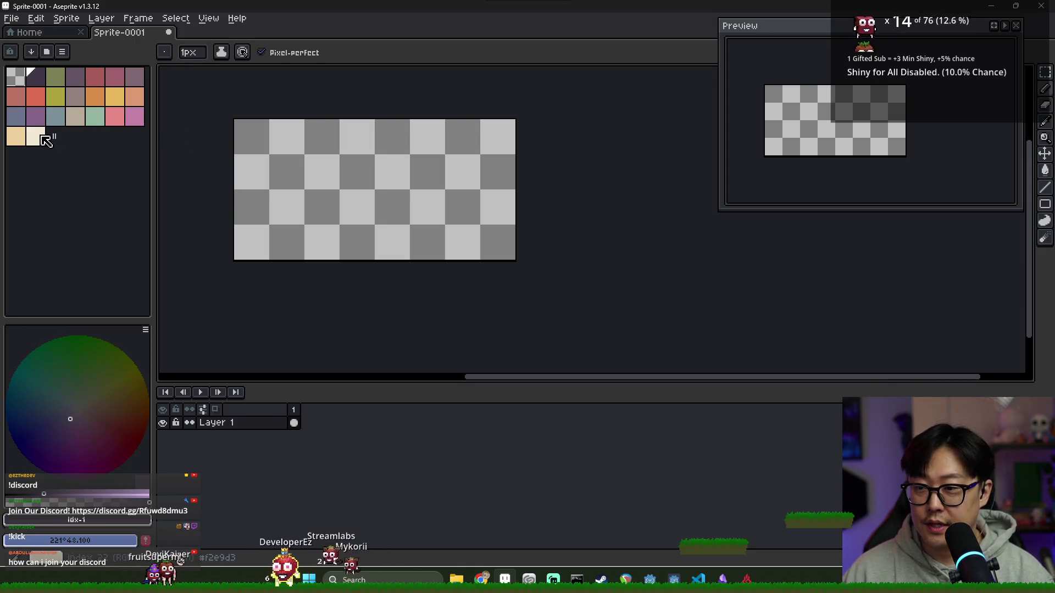
Draw cream lines along the canvas top, bottom and left edges, undoing the unwanted strokes.
{"action": "left_click", "coordinate": [36, 136]}
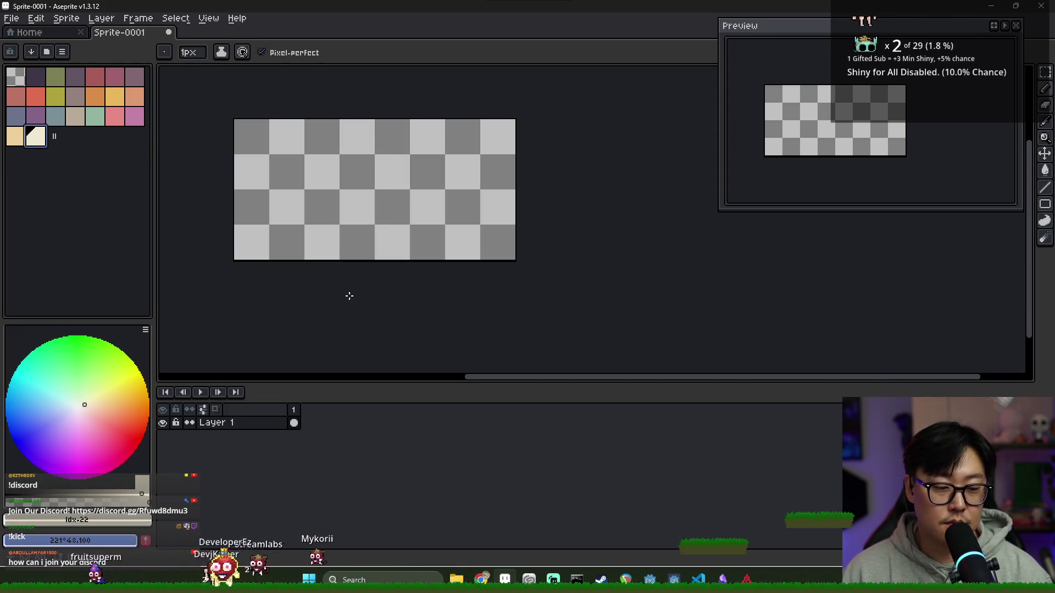
{"action": "scroll", "coordinate": [248, 164], "scroll_direction": "up", "scroll_amount": 1}
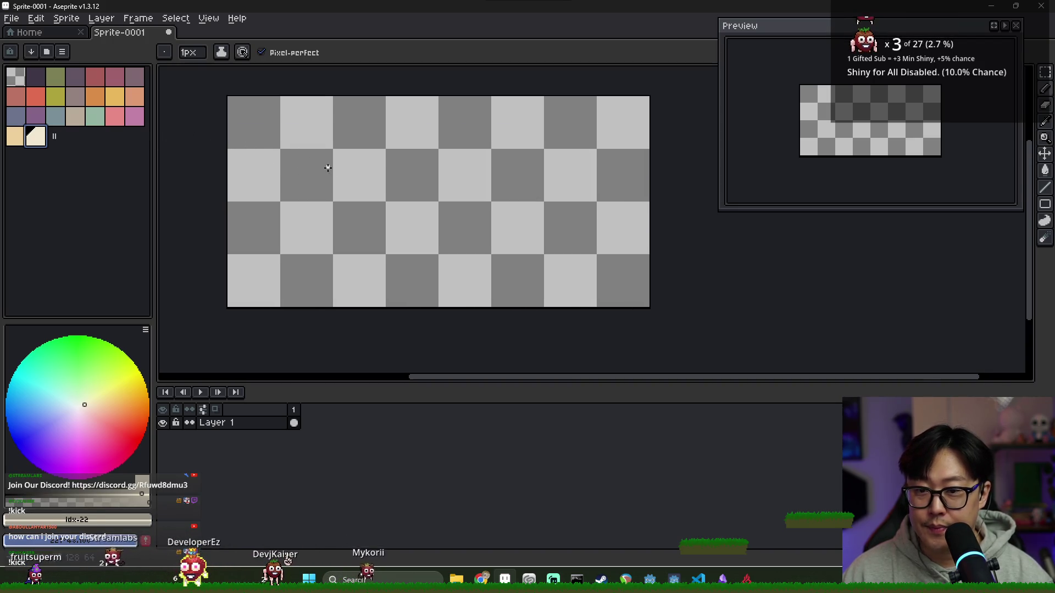
{"action": "scroll", "coordinate": [248, 152], "scroll_direction": "left", "scroll_amount": 2}
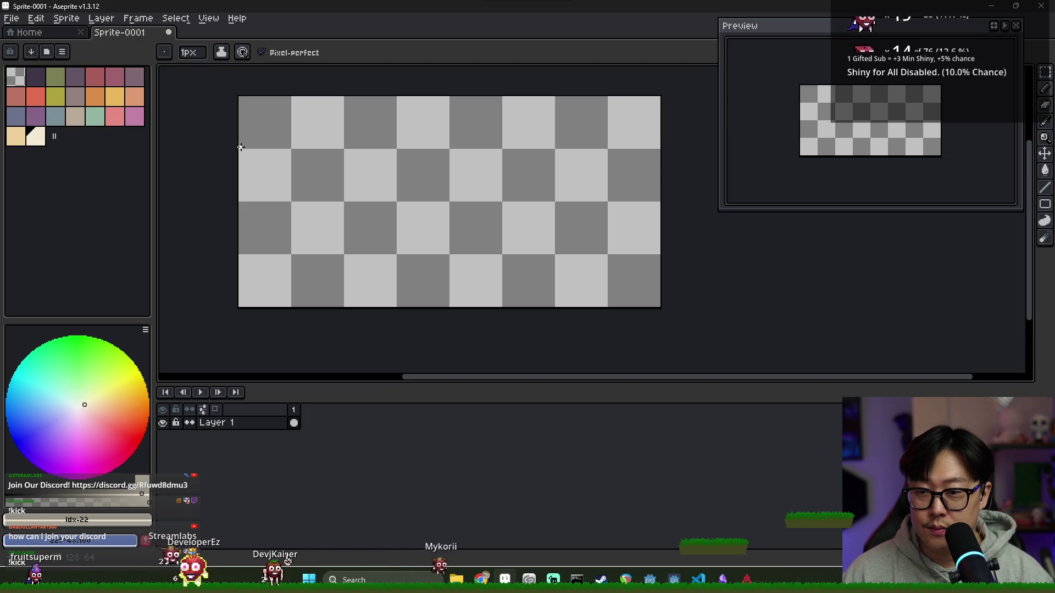
{"action": "mouse_move", "coordinate": [513, 92]}
{"action": "left_mouse_down"}
{"action": "mouse_move", "coordinate": [641, 98]}
{"action": "mouse_move", "coordinate": [611, 97]}
{"action": "mouse_move", "coordinate": [659, 307]}
{"action": "left_mouse_up"}
{"action": "left_click_drag", "start_coordinate": [356, 311], "coordinate": [239, 306]}
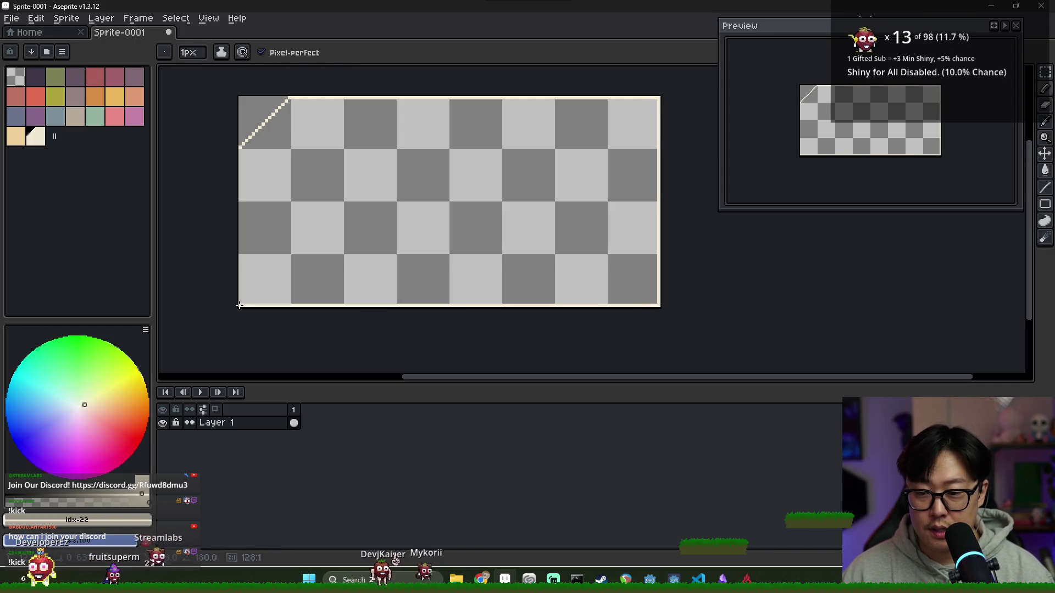
{"action": "left_click_drag", "start_coordinate": [242, 171], "coordinate": [242, 147]}
{"action": "key", "text": "v"}
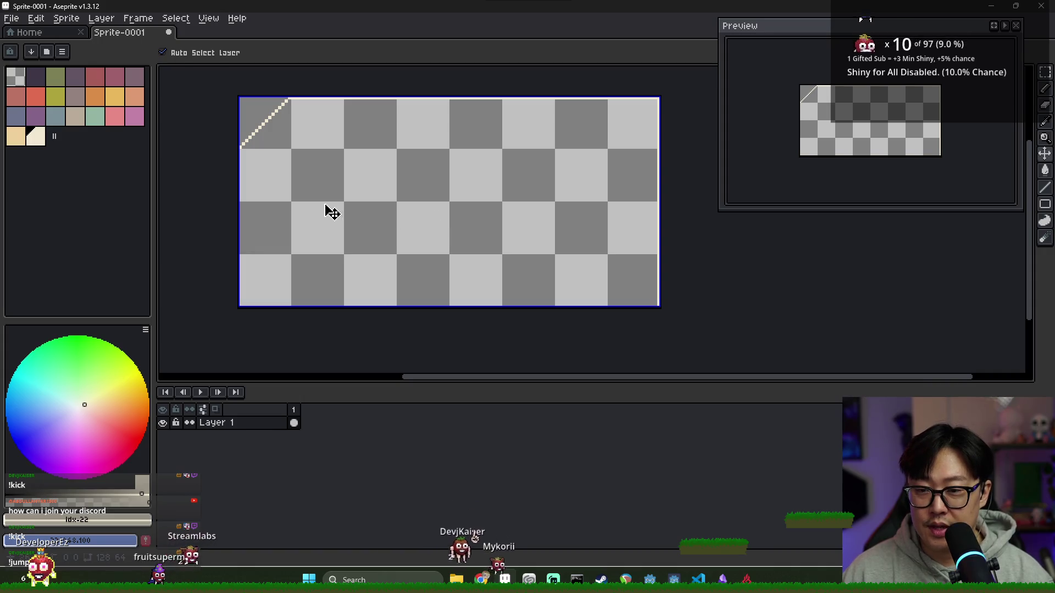
{"action": "key", "text": "ctrl+z"}
{"action": "key", "text": "b"}
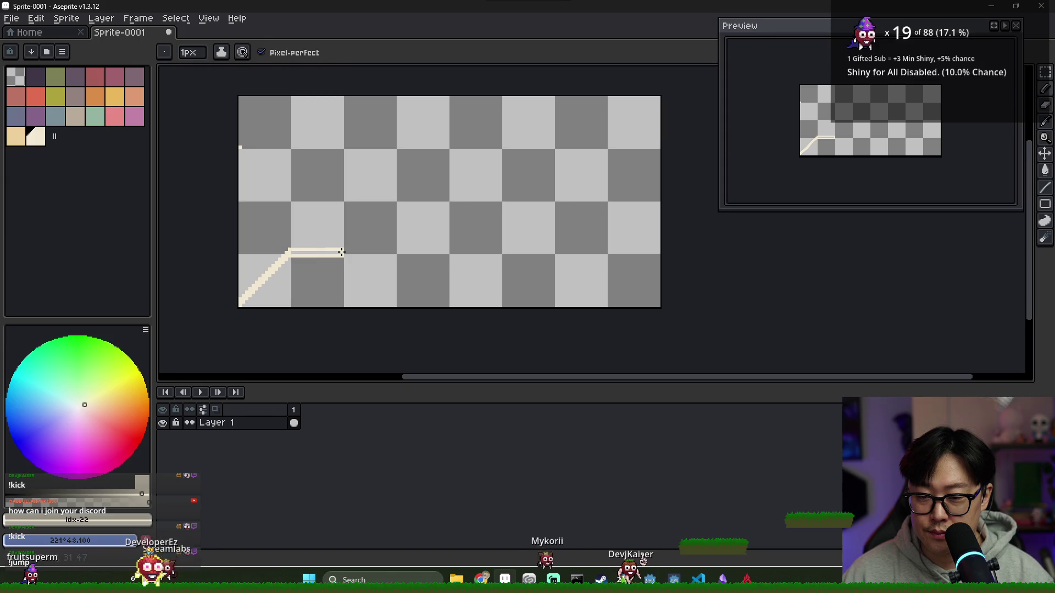
Try a cream bucket fill on the empty canvas area, then undo it.
{"action": "key", "text": "g"}
{"action": "scroll", "coordinate": [351, 252], "scroll_direction": "down", "scroll_amount": 1}
{"action": "scroll", "coordinate": [349, 252], "scroll_direction": "up", "scroll_amount": 2}
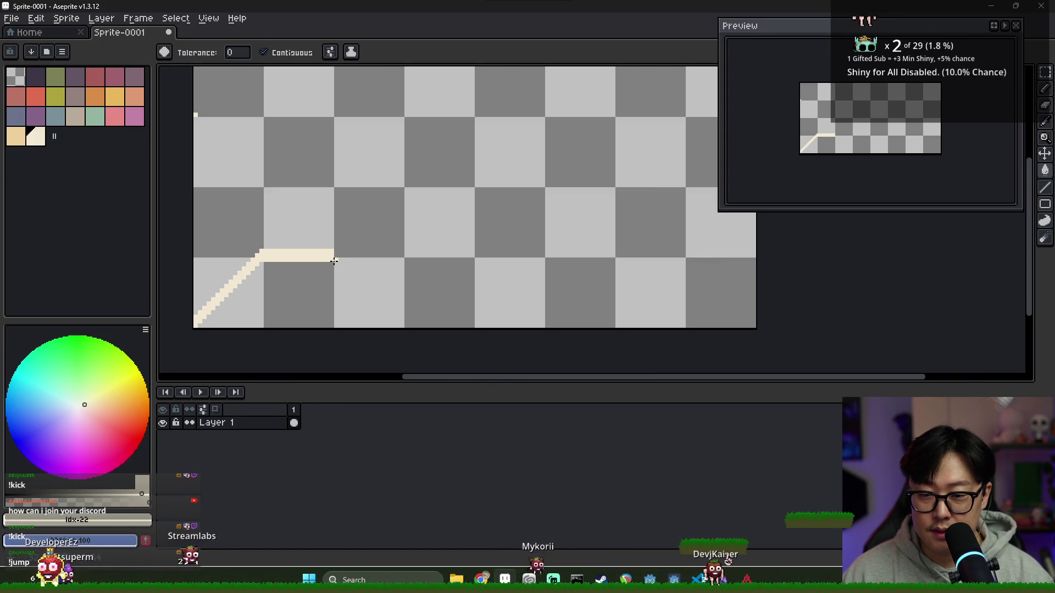
{"action": "left_click", "coordinate": [334, 262]}
{"action": "key", "text": "ctrl+z"}
{"action": "key", "text": "b"}
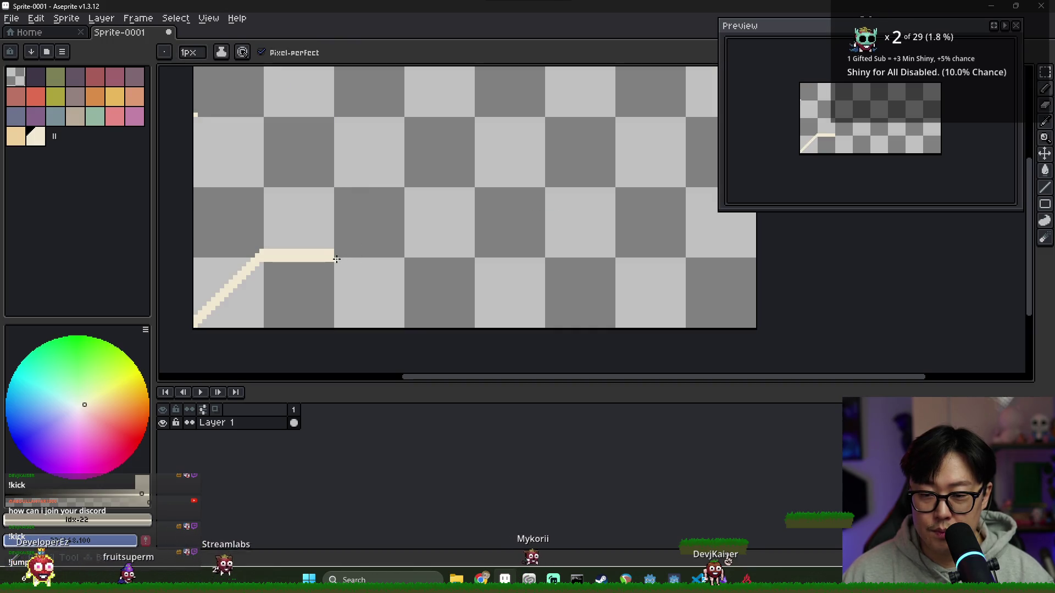
Close the rectangle with its right side and bottom edge, and sample cream #f2e9d3.
{"action": "left_click", "coordinate": [614, 150]}
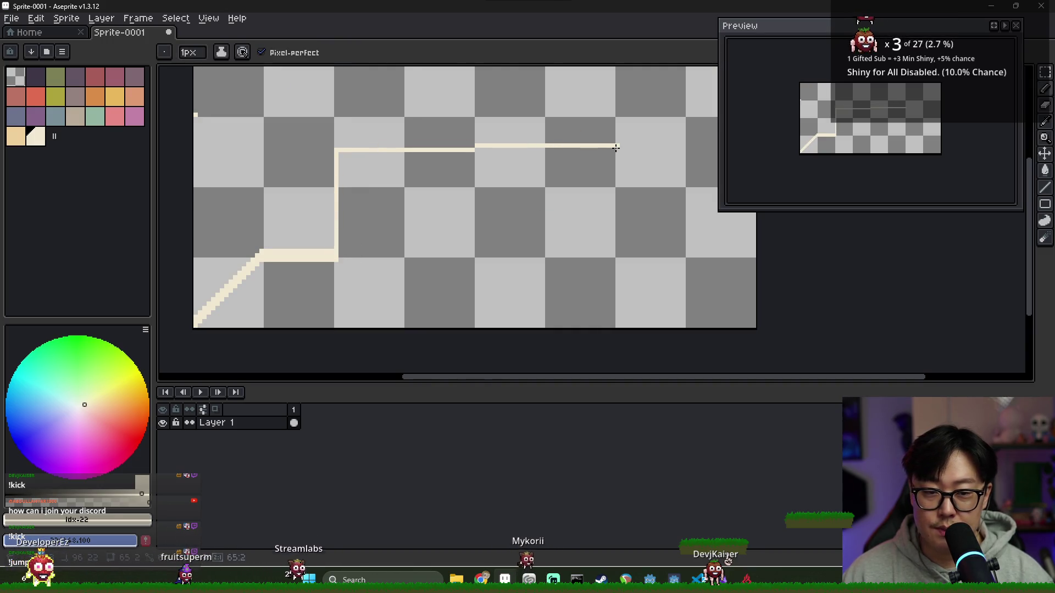
{"action": "left_click", "coordinate": [614, 254]}
{"action": "left_click_drag", "start_coordinate": [355, 261], "coordinate": [590, 261]}
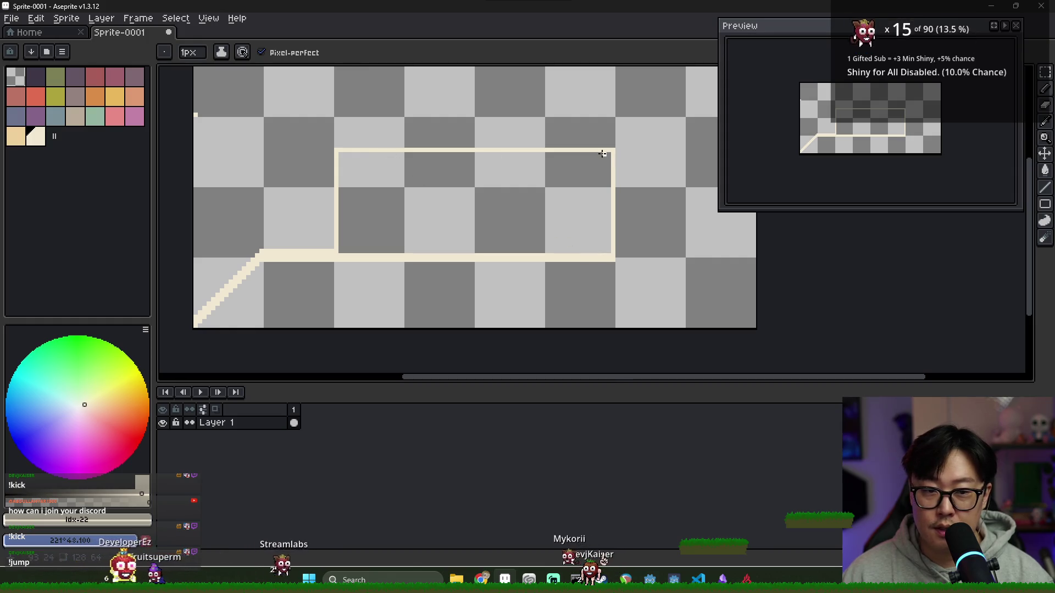
{"action": "key", "text": "e"}
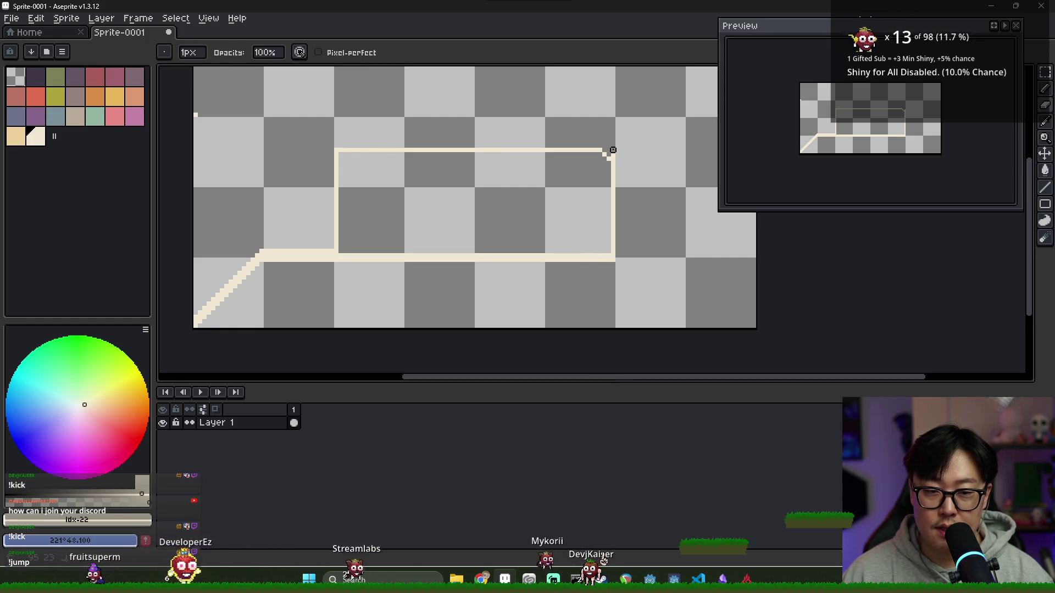
{"action": "key", "text": "i"}
{"action": "left_click", "coordinate": [424, 148]}
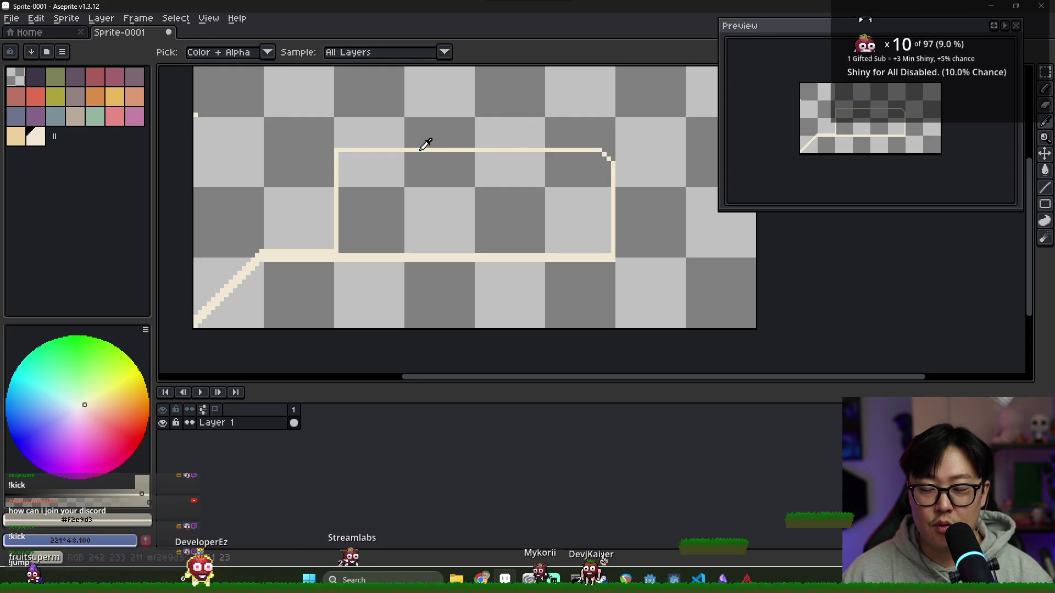
{"action": "key", "text": "b"}
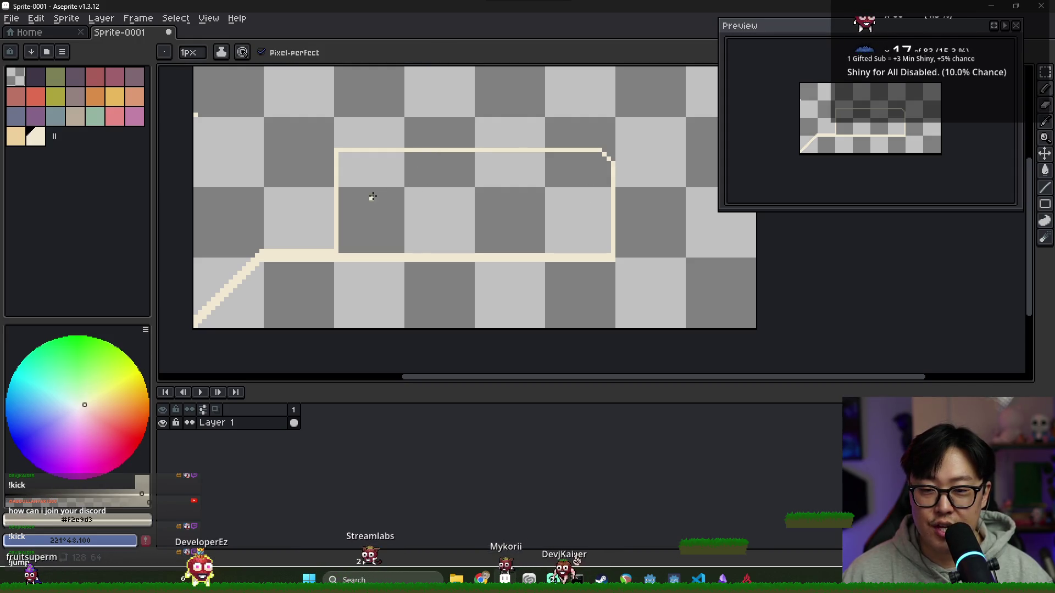
Draw a cream letter E inside the rectangle, then delete everything on the layer.
{"action": "key", "text": "ctrl+z"}
{"action": "mouse_move", "coordinate": [373, 187]}
{"action": "left_mouse_down"}
{"action": "mouse_move", "coordinate": [373, 234]}
{"action": "mouse_move", "coordinate": [403, 234]}
{"action": "left_mouse_up"}
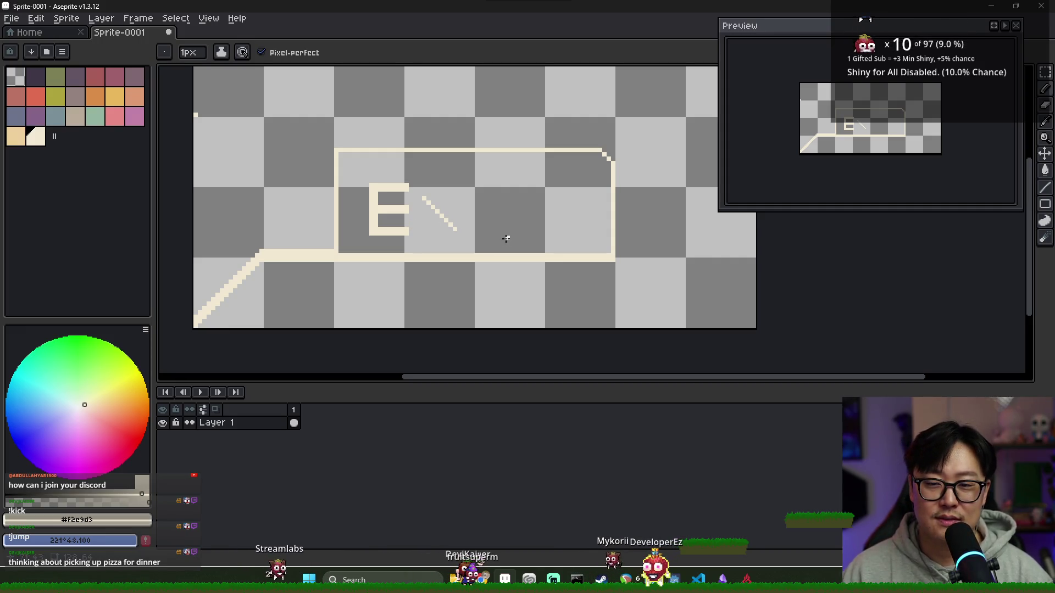
{"action": "key", "text": "Delete"}
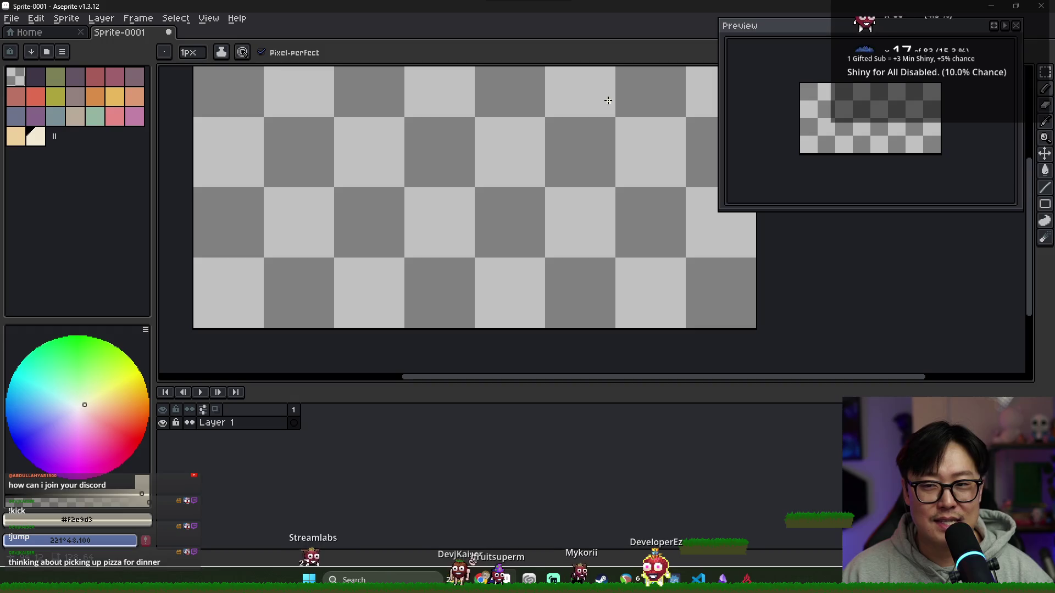
Close Sprite-0001 choosing Don't Save, and return to the Godot editor.
{"action": "key", "text": "v"}
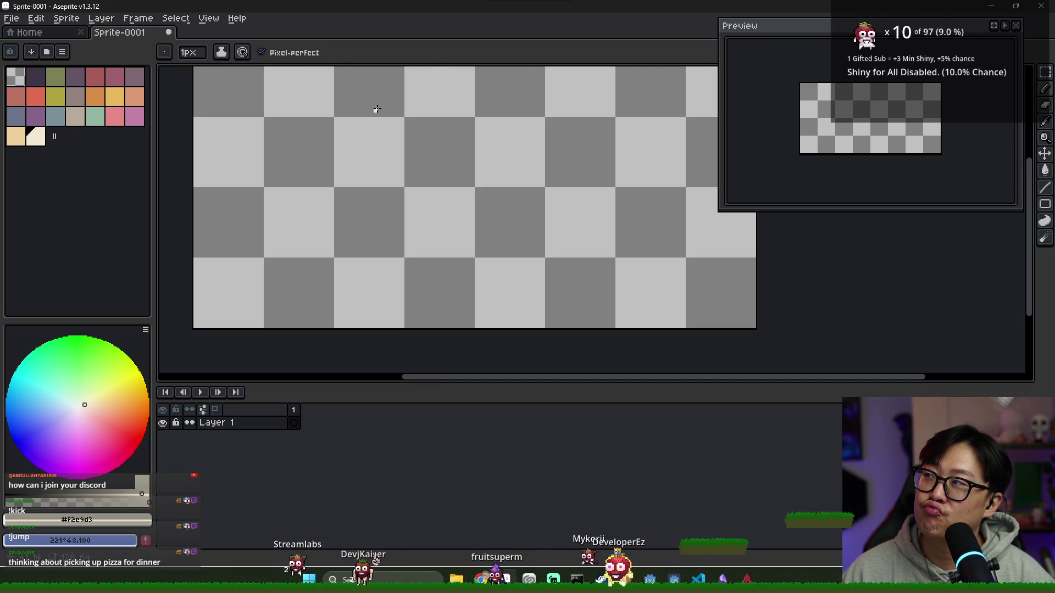
{"action": "left_click", "coordinate": [168, 32]}
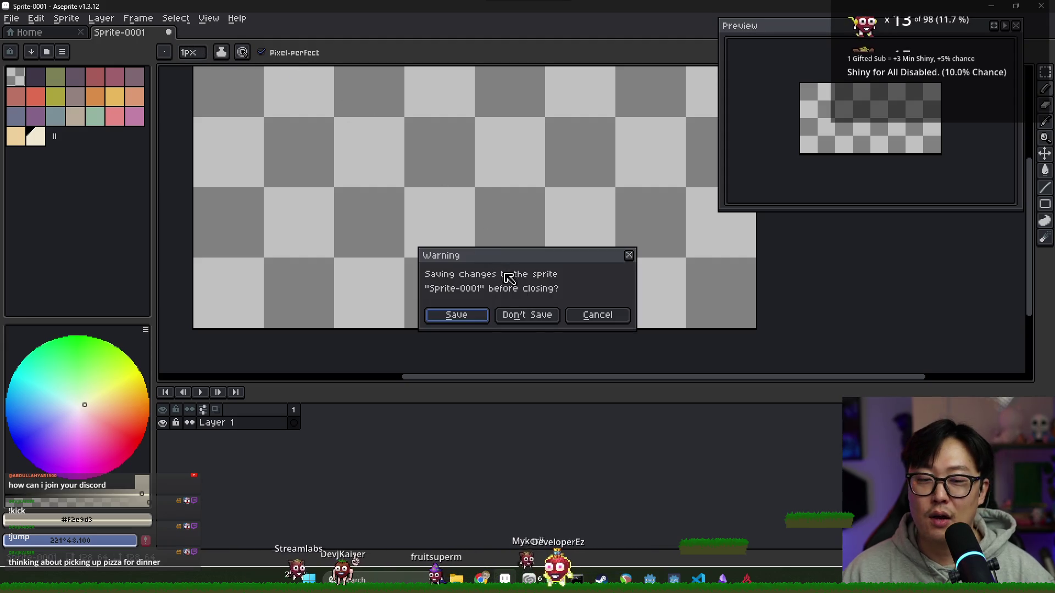
{"action": "left_click", "coordinate": [542, 319]}
{"action": "key", "text": "alt+Tab"}
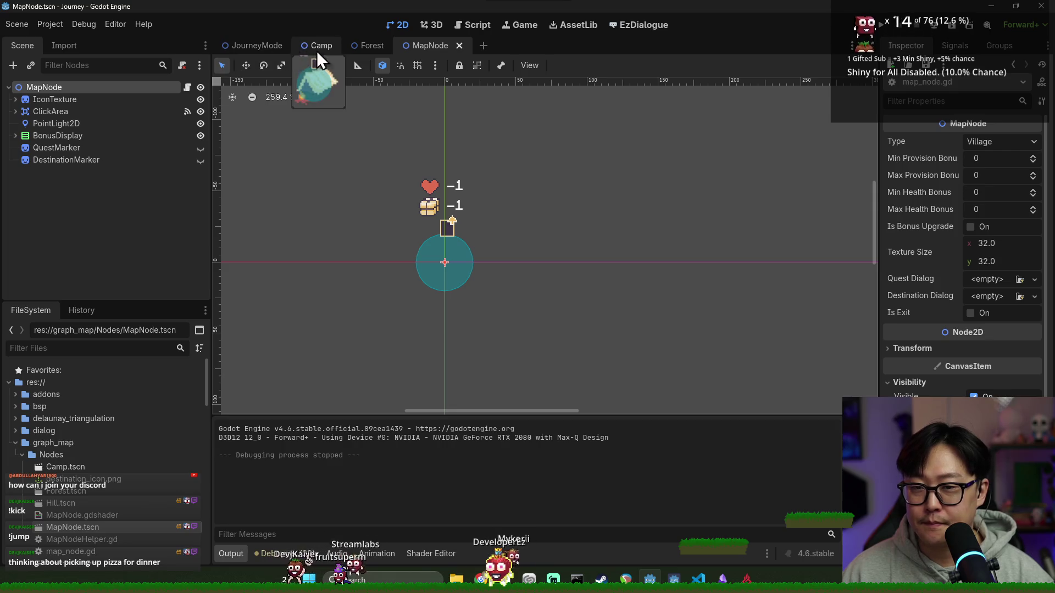
Close the MapNode tab and open journey_mode.gd from the JourneyMode scene.
{"action": "left_click", "coordinate": [459, 45]}
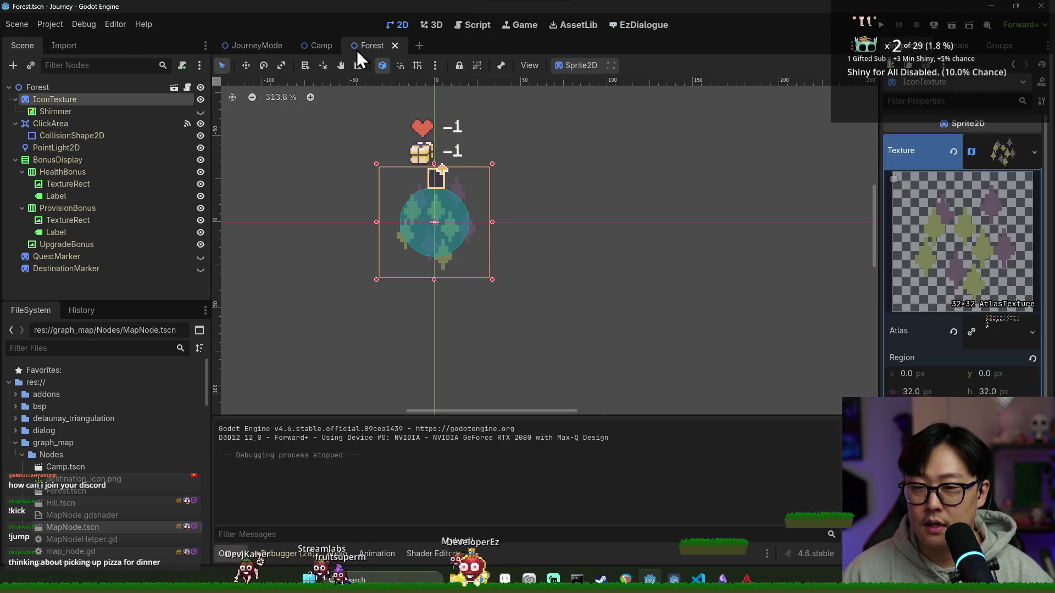
{"action": "left_click", "coordinate": [265, 48]}
{"action": "left_click", "coordinate": [183, 87]}
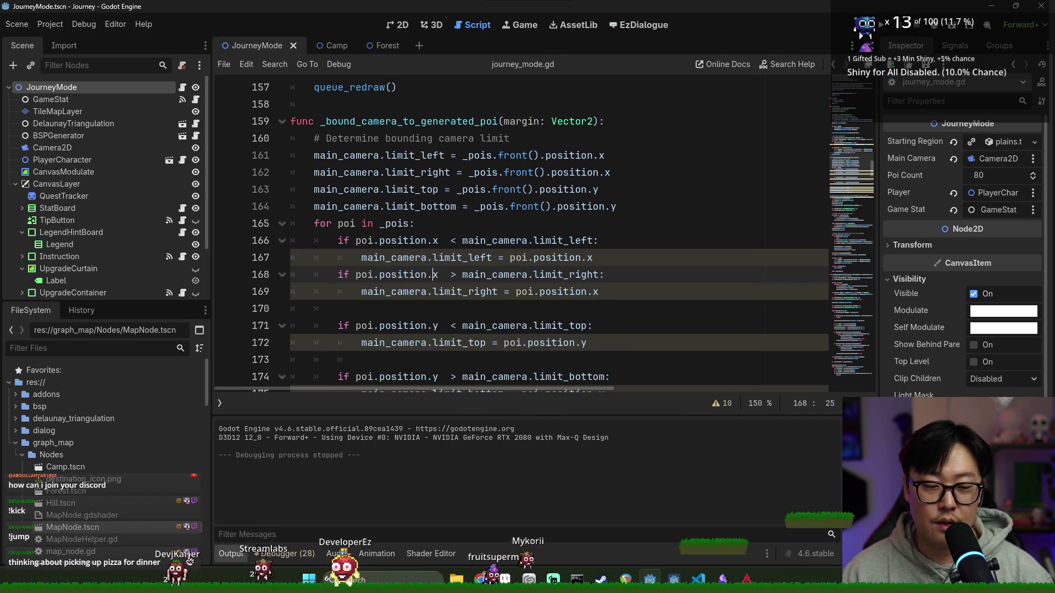
Collapse the Output panel, review _bound_camera_to_generated_poi, and toggle on the scripts and methods list.
{"action": "left_click", "coordinate": [231, 553]}
{"action": "scroll", "coordinate": [409, 230], "scroll_direction": "down", "scroll_amount": 4}
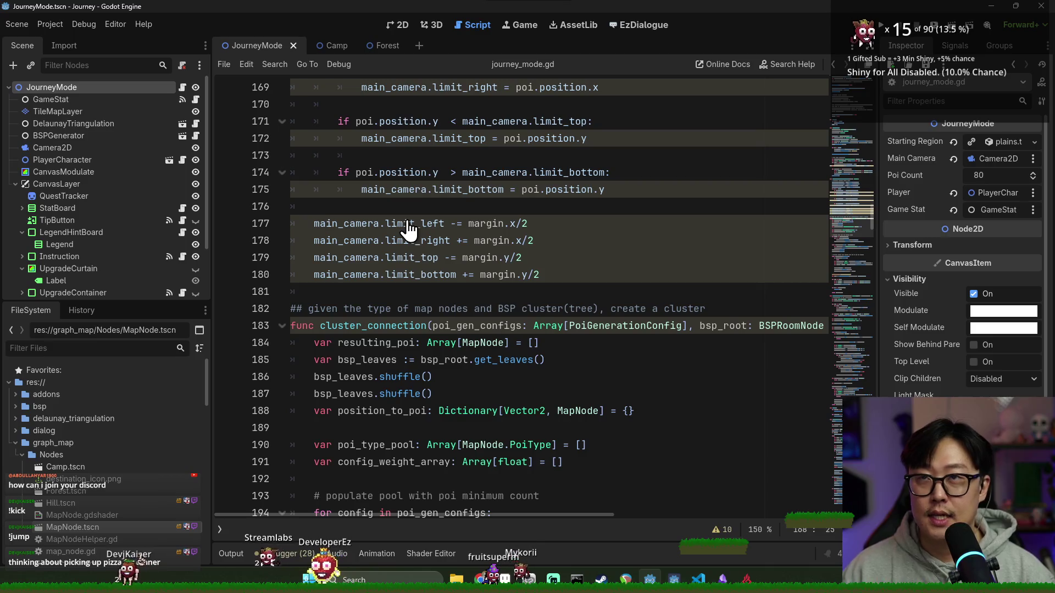
{"action": "mouse_move", "coordinate": [407, 219]}
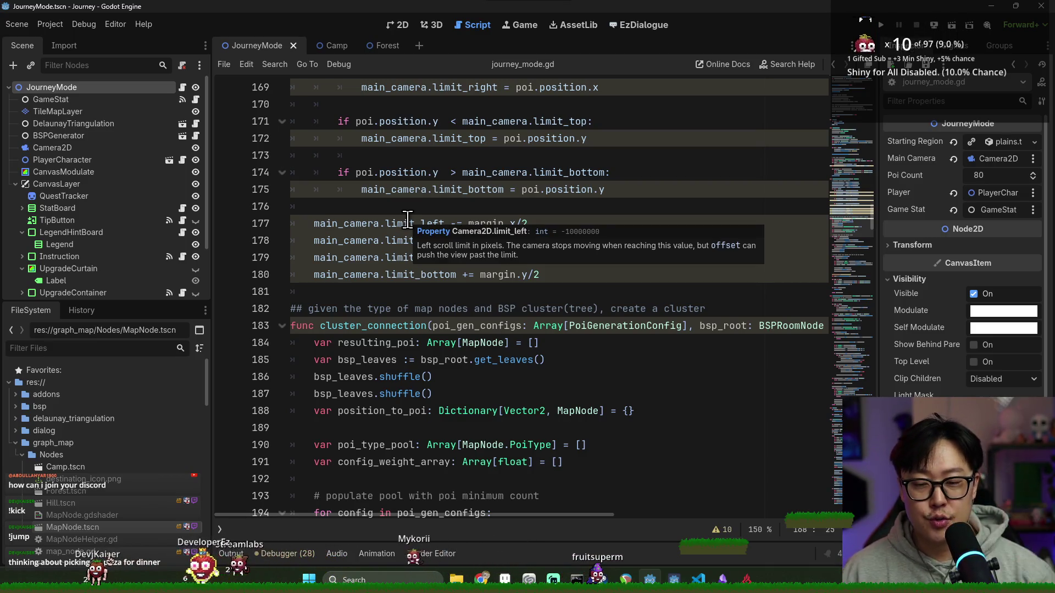
{"action": "scroll", "coordinate": [424, 328], "scroll_direction": "up", "scroll_amount": 5}
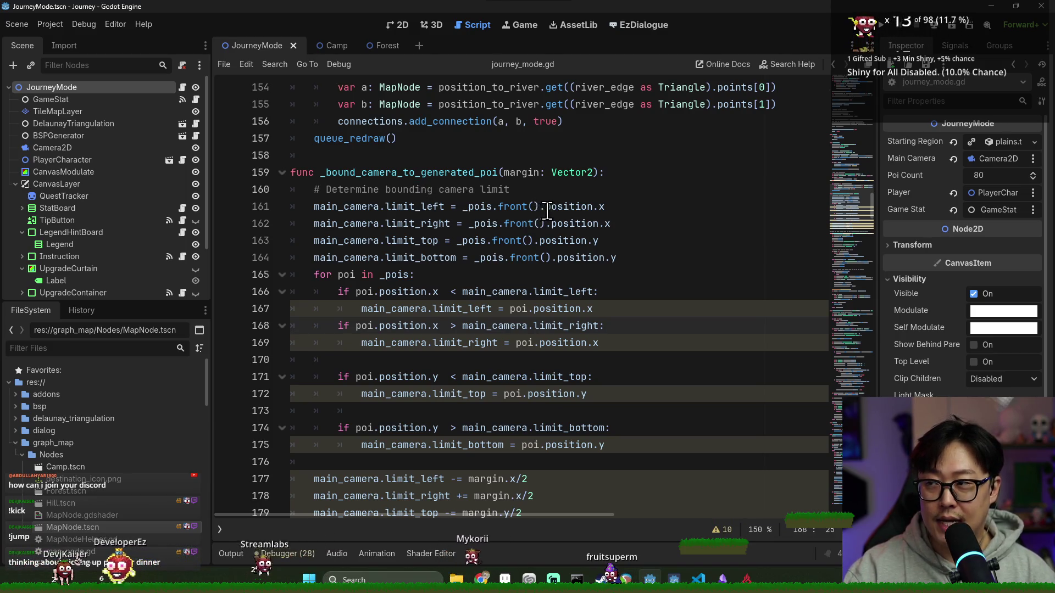
{"action": "mouse_move", "coordinate": [566, 208]}
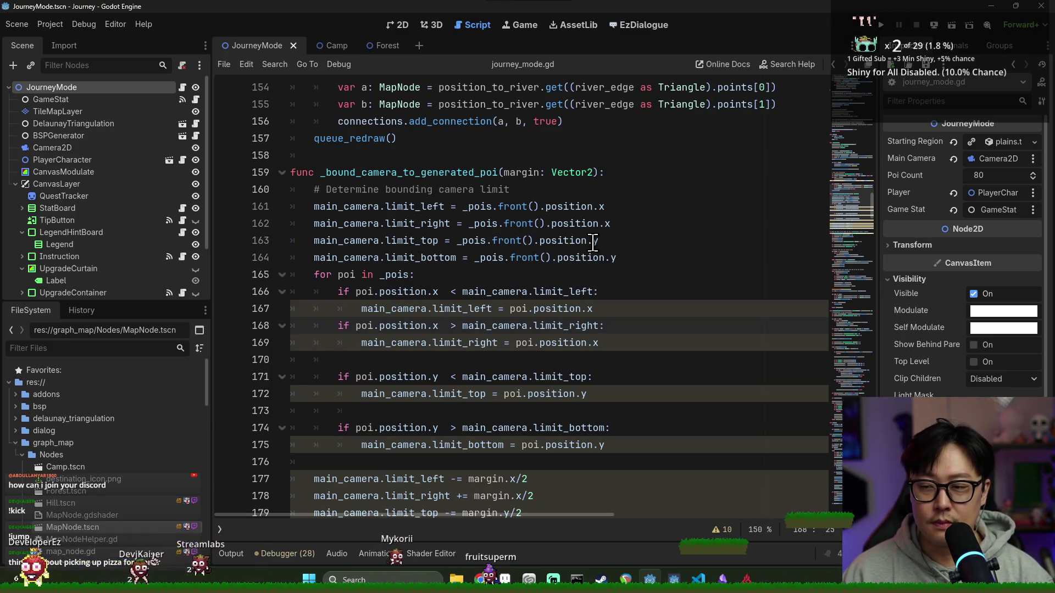
{"action": "scroll", "coordinate": [501, 172], "scroll_direction": "down", "scroll_amount": 1}
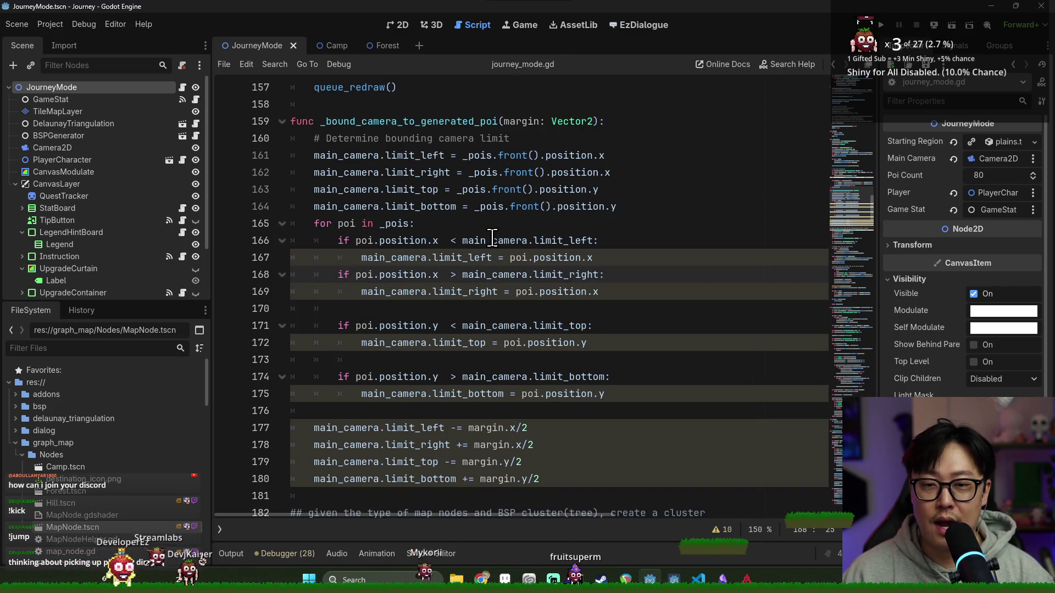
{"action": "scroll", "coordinate": [484, 248], "scroll_direction": "up", "scroll_amount": 1}
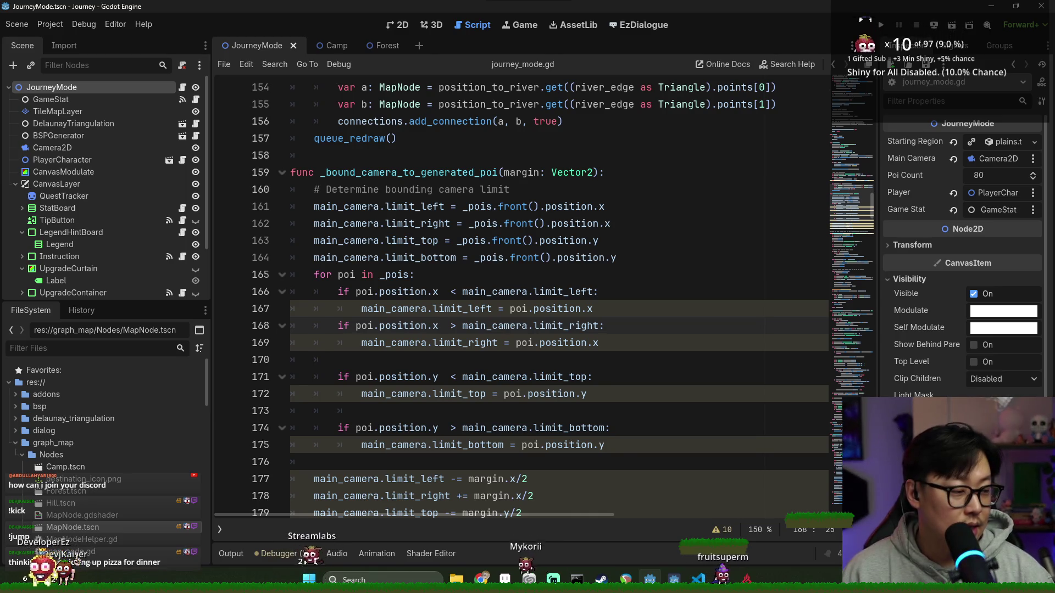
{"action": "scroll", "coordinate": [357, 220], "scroll_direction": "down", "scroll_amount": 3}
{"action": "scroll", "coordinate": [369, 159], "scroll_direction": "up", "scroll_amount": 2}
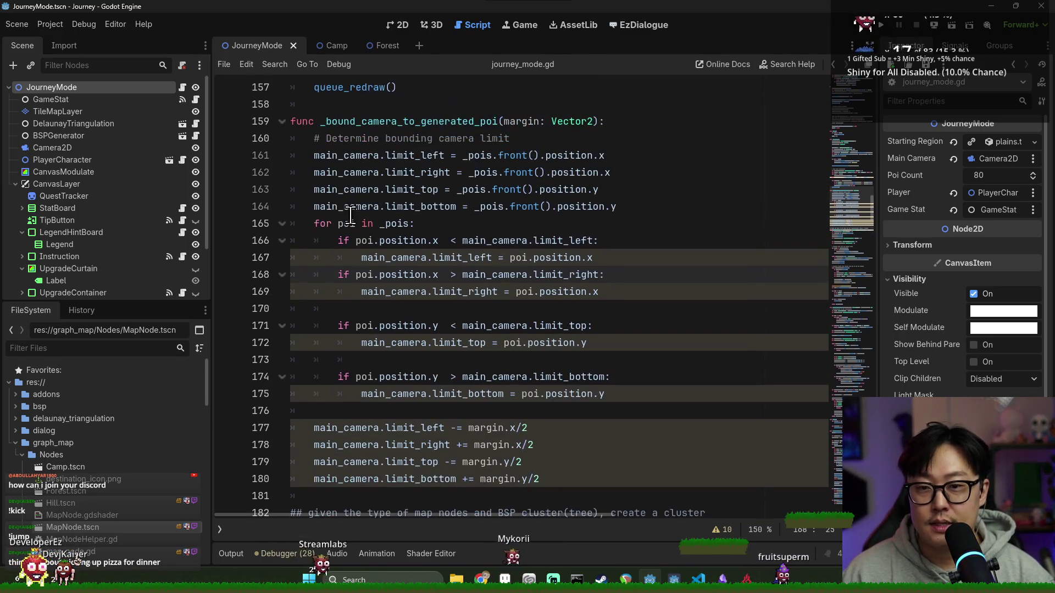
{"action": "scroll", "coordinate": [369, 160], "scroll_direction": "up", "scroll_amount": 1}
{"action": "scroll", "coordinate": [369, 160], "scroll_direction": "up", "scroll_amount": 9}
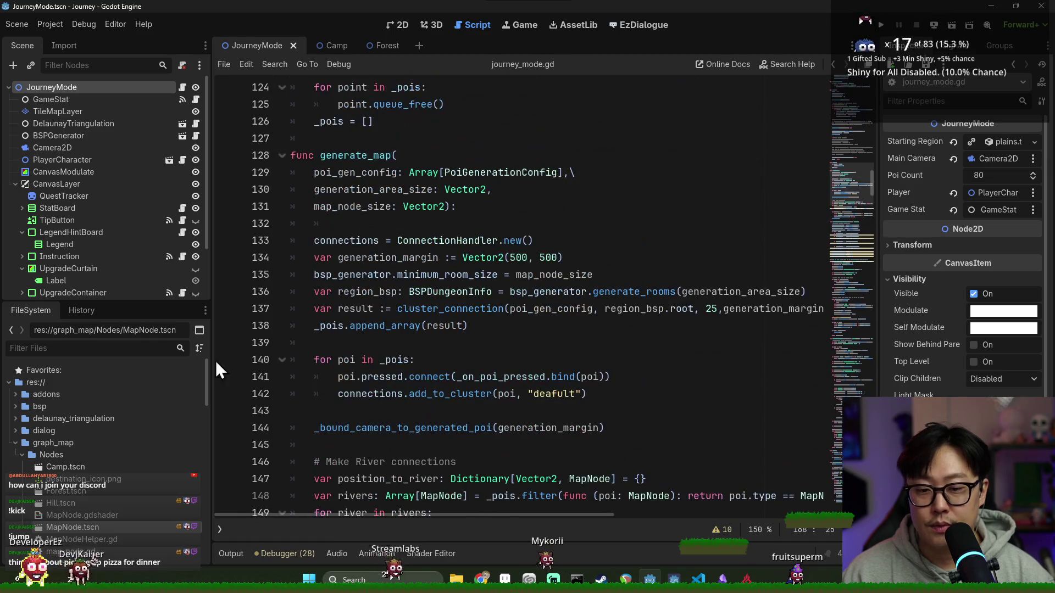
{"action": "left_click", "coordinate": [220, 529]}
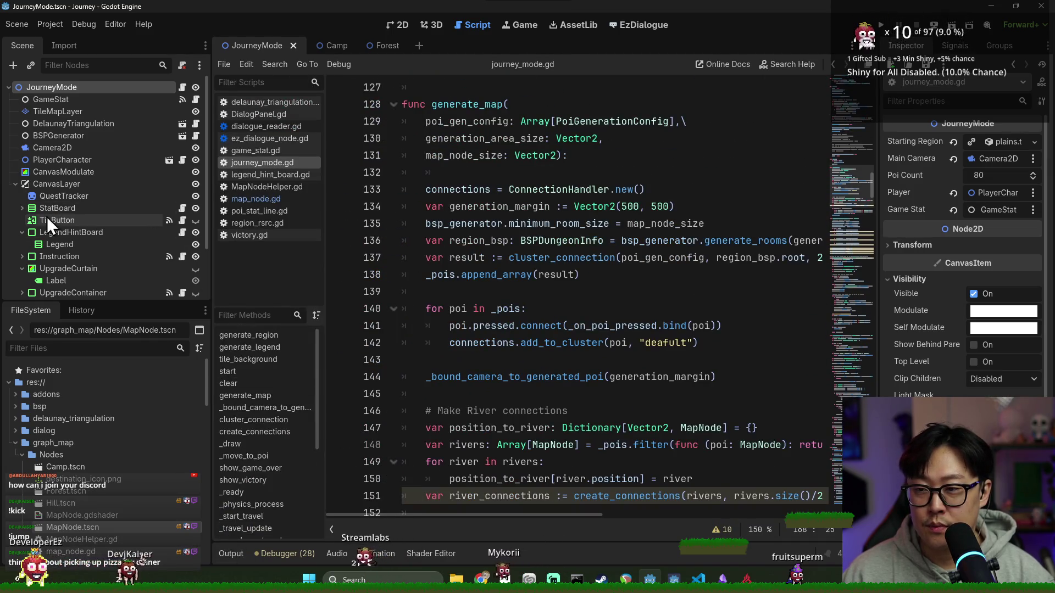
Jump to the start() function in journey_mode.gd from the Filter Methods list.
{"action": "left_click", "coordinate": [15, 184]}
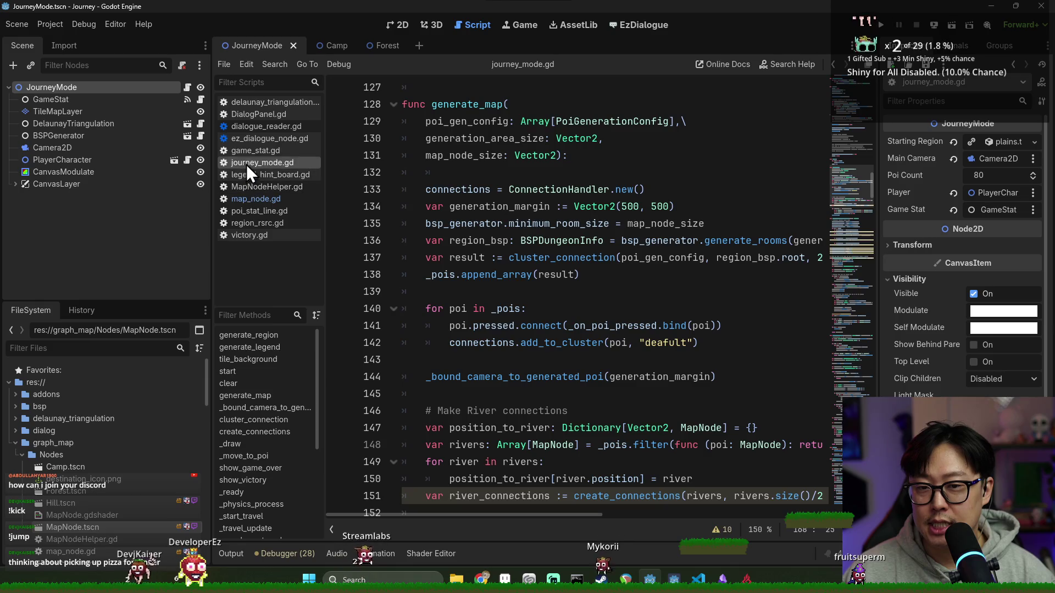
{"action": "scroll", "coordinate": [403, 173], "scroll_direction": "up", "scroll_amount": 3}
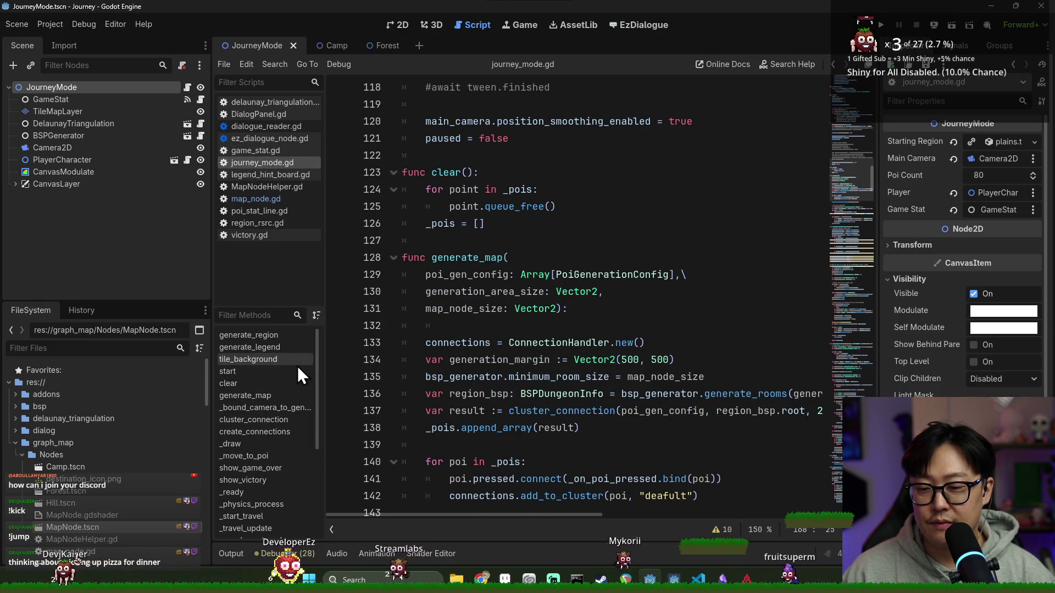
{"action": "left_click", "coordinate": [258, 373]}
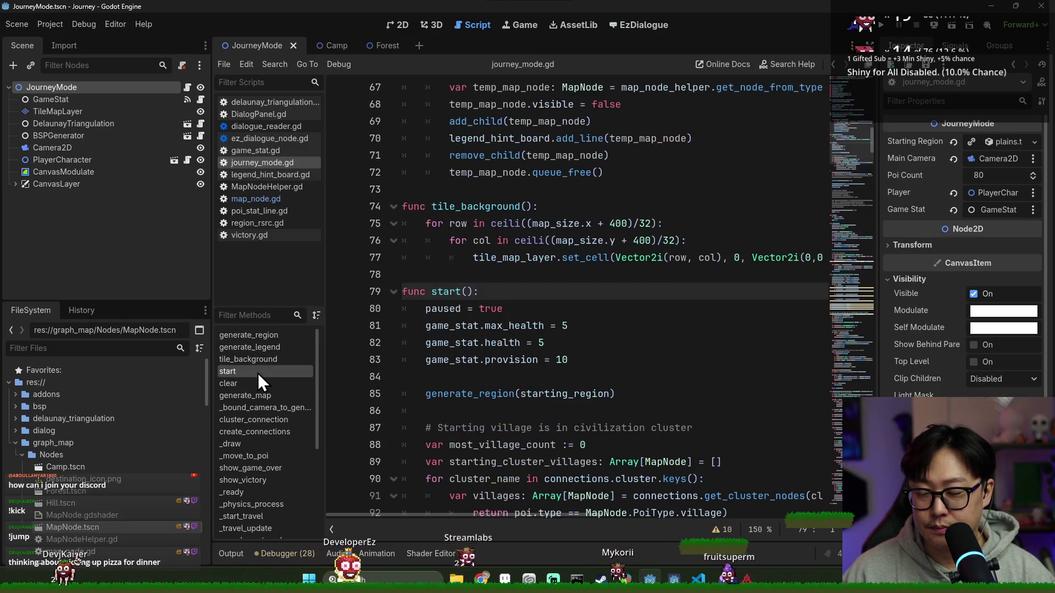
Select the entire start() function from its func line to its end.
{"action": "scroll", "coordinate": [472, 334], "scroll_direction": "down", "scroll_amount": 10}
{"action": "scroll", "coordinate": [472, 334], "scroll_direction": "down", "scroll_amount": 3}
{"action": "scroll", "coordinate": [472, 334], "scroll_direction": "up", "scroll_amount": 3}
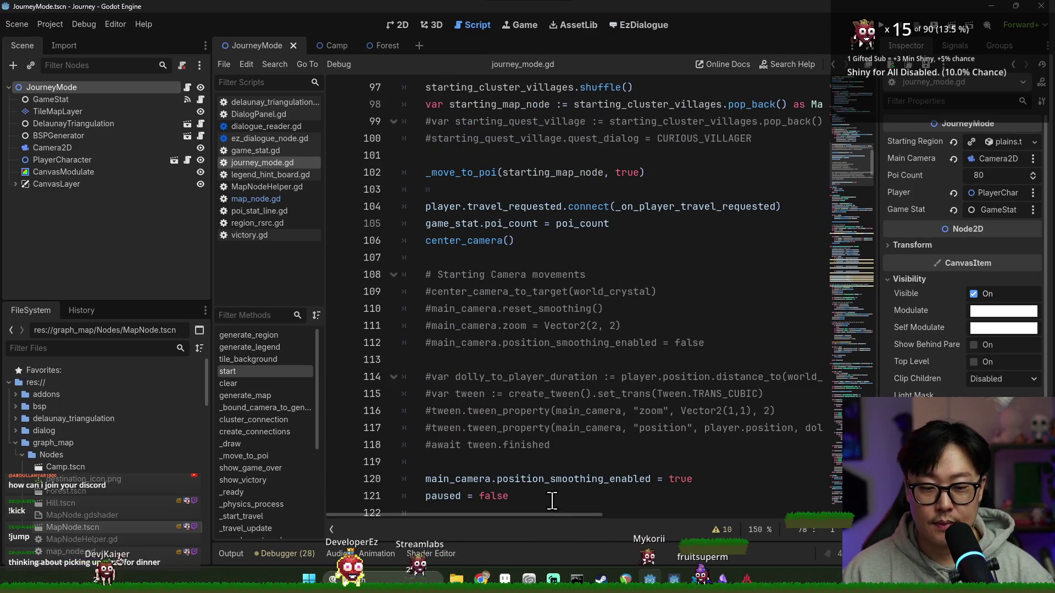
{"action": "scroll", "coordinate": [459, 220], "scroll_direction": "up", "scroll_amount": 10}
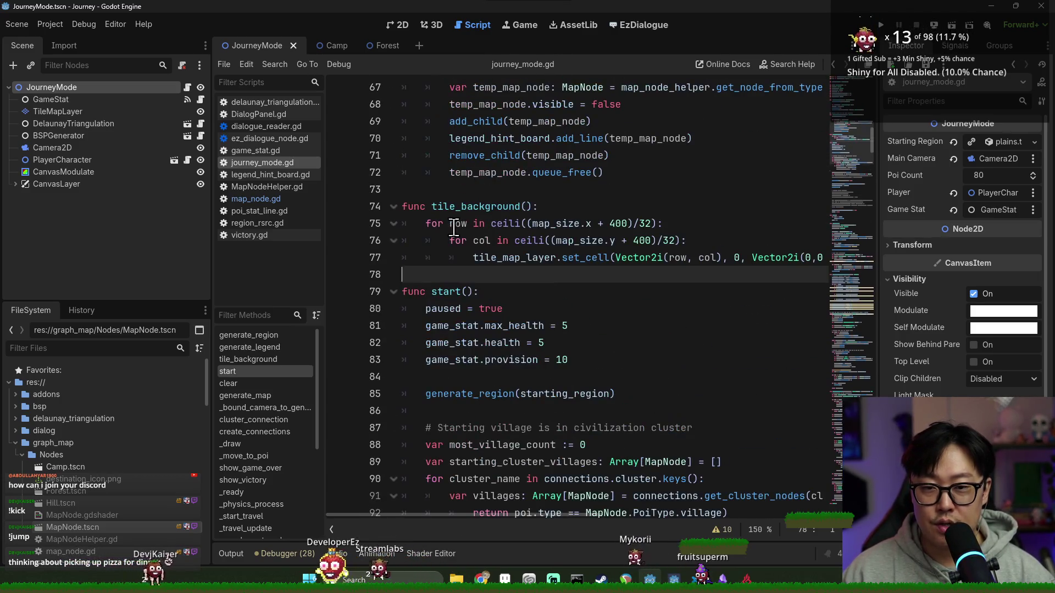
{"action": "mouse_move", "coordinate": [459, 220]}
{"action": "left_mouse_down"}
{"action": "mouse_move", "coordinate": [467, 500]}
{"action": "mouse_move", "coordinate": [471, 309]}
{"action": "left_mouse_up"}
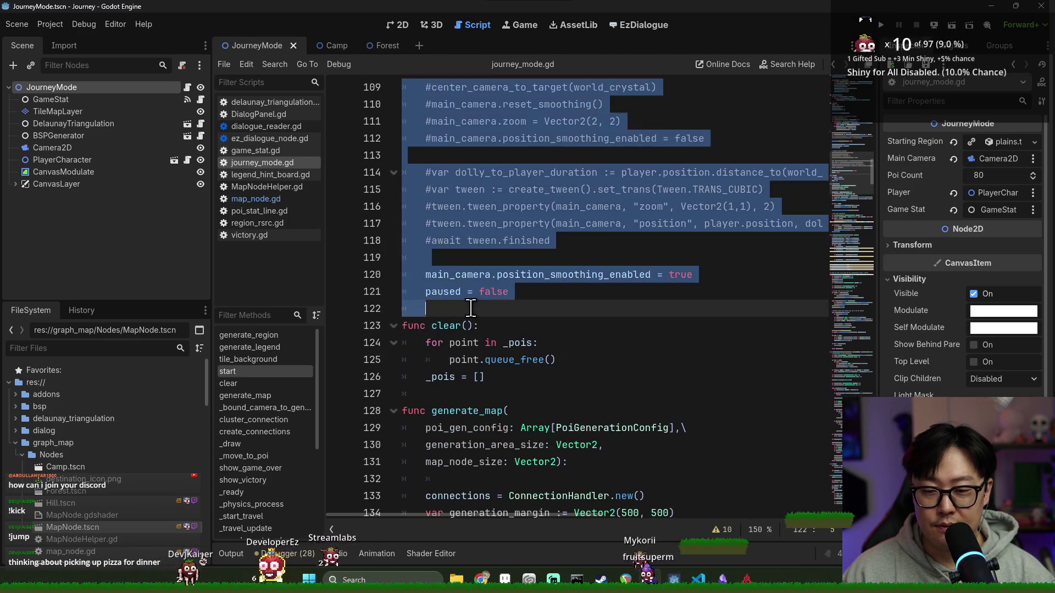
Cut start() and paste it on a new line just above generate_region.
{"action": "key", "text": "Delete"}
{"action": "scroll", "coordinate": [495, 269], "scroll_direction": "up", "scroll_amount": 20}
{"action": "scroll", "coordinate": [483, 276], "scroll_direction": "down", "scroll_amount": 4}
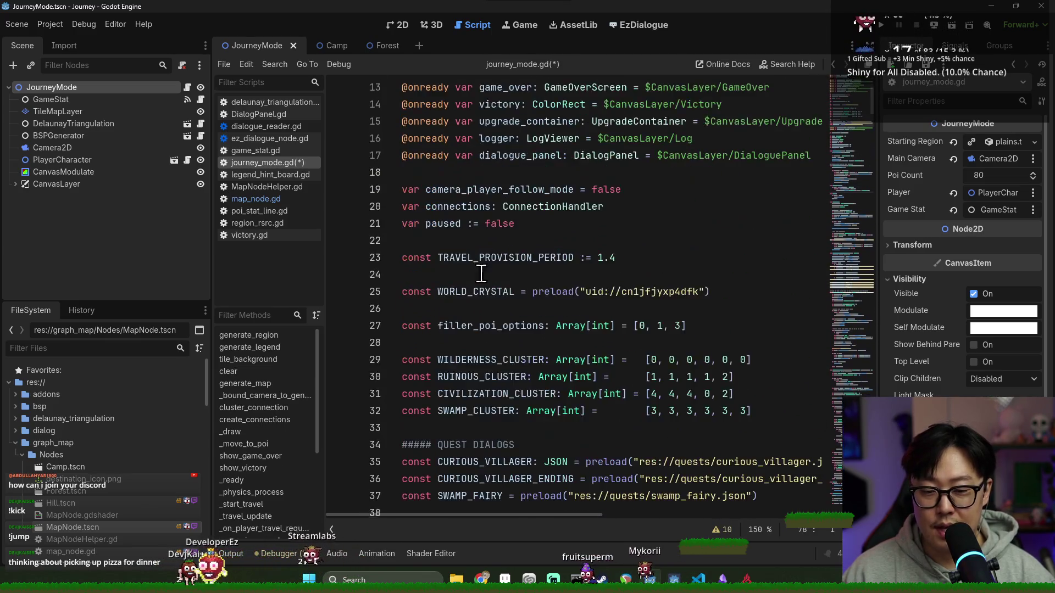
{"action": "scroll", "coordinate": [484, 276], "scroll_direction": "down", "scroll_amount": 5}
{"action": "left_click", "coordinate": [456, 257]}
{"action": "left_click", "coordinate": [450, 308]}
{"action": "scroll", "coordinate": [444, 274], "scroll_direction": "down", "scroll_amount": 5}
{"action": "left_click", "coordinate": [442, 247]}
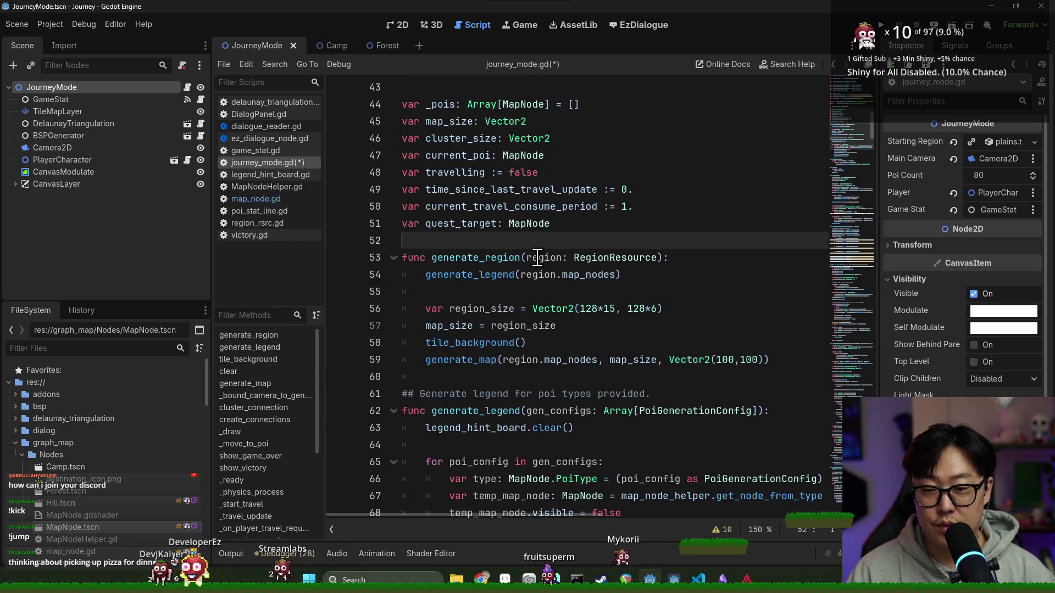
{"action": "key", "text": "Return"}
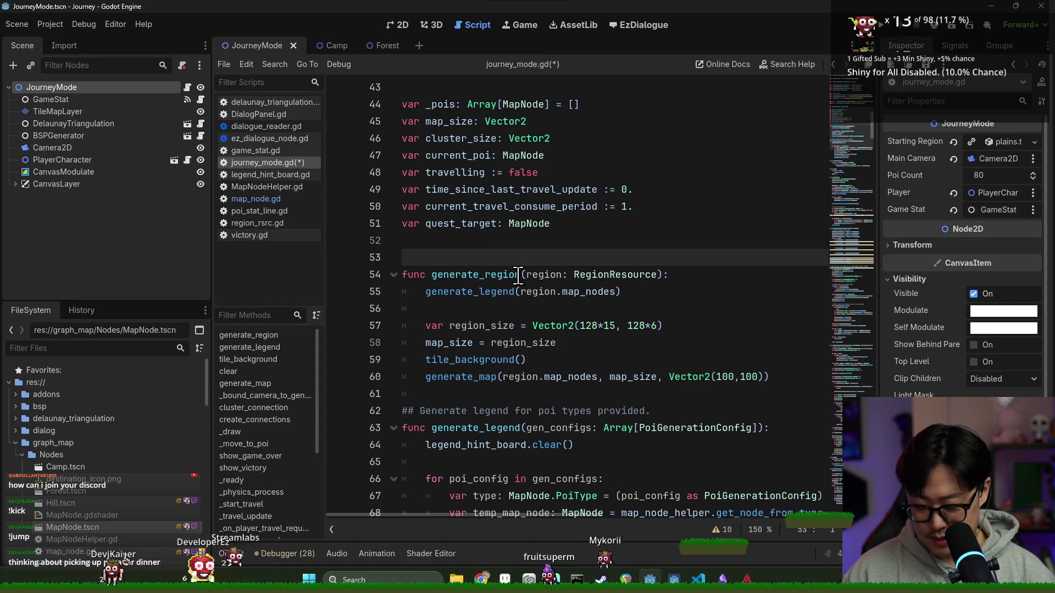
{"action": "key", "text": "ctrl+v"}
Add the doc comment '## Called by game controller/driver to start the journey' above start() and save.
{"action": "scroll", "coordinate": [533, 279], "scroll_direction": "up", "scroll_amount": 9}
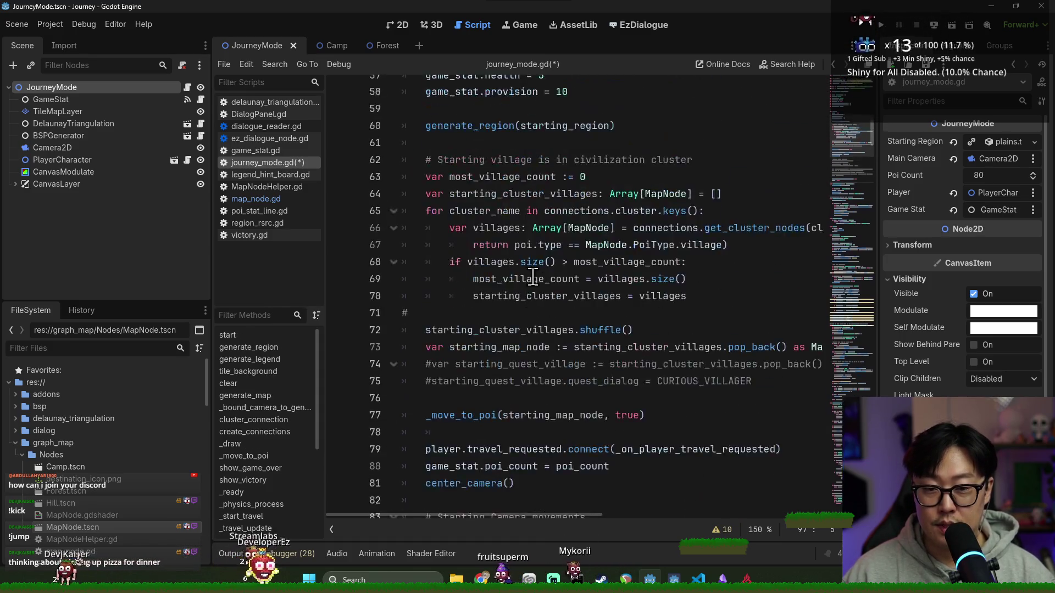
{"action": "left_click", "coordinate": [431, 195]}
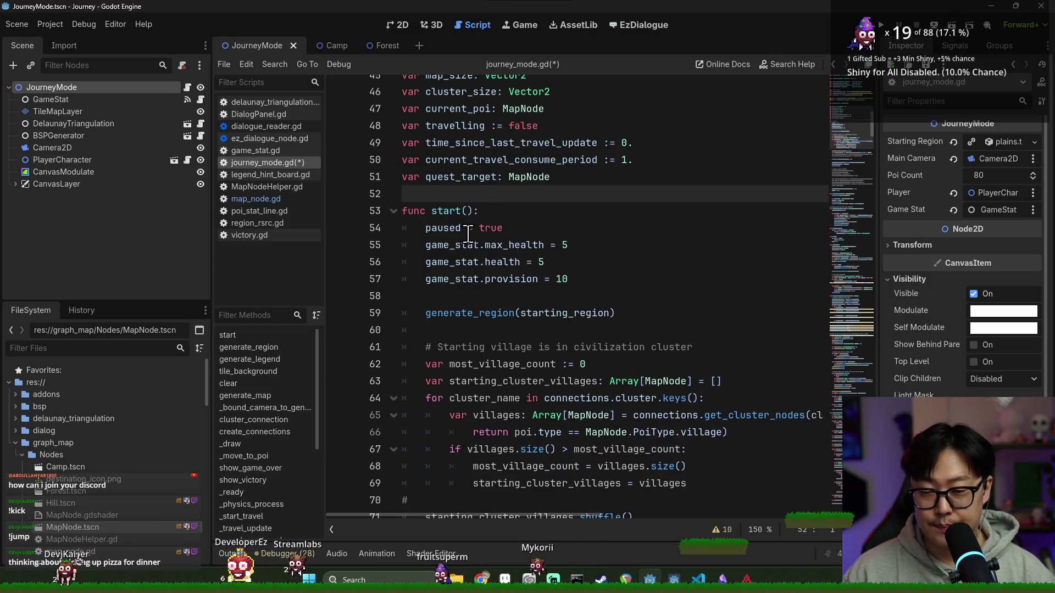
{"action": "key", "text": "Return"}
{"action": "type", "text": "## Called by game contro"}
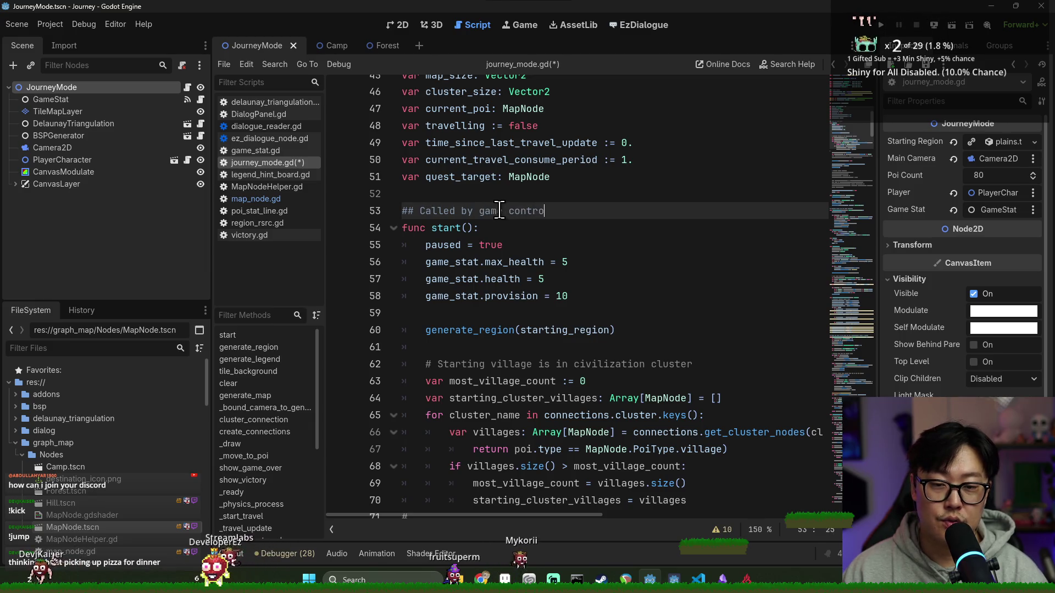
{"action": "type", "text": "ller/driver to start the journey mode."}
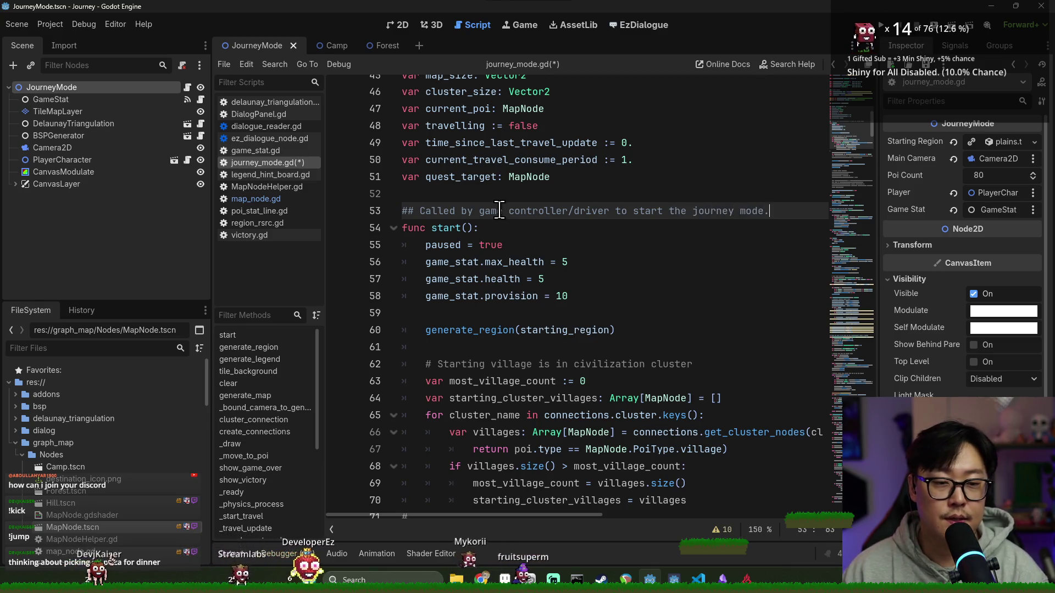
{"action": "key", "text": "ctrl+s"}
{"action": "scroll", "coordinate": [489, 258], "scroll_direction": "down", "scroll_amount": 10}
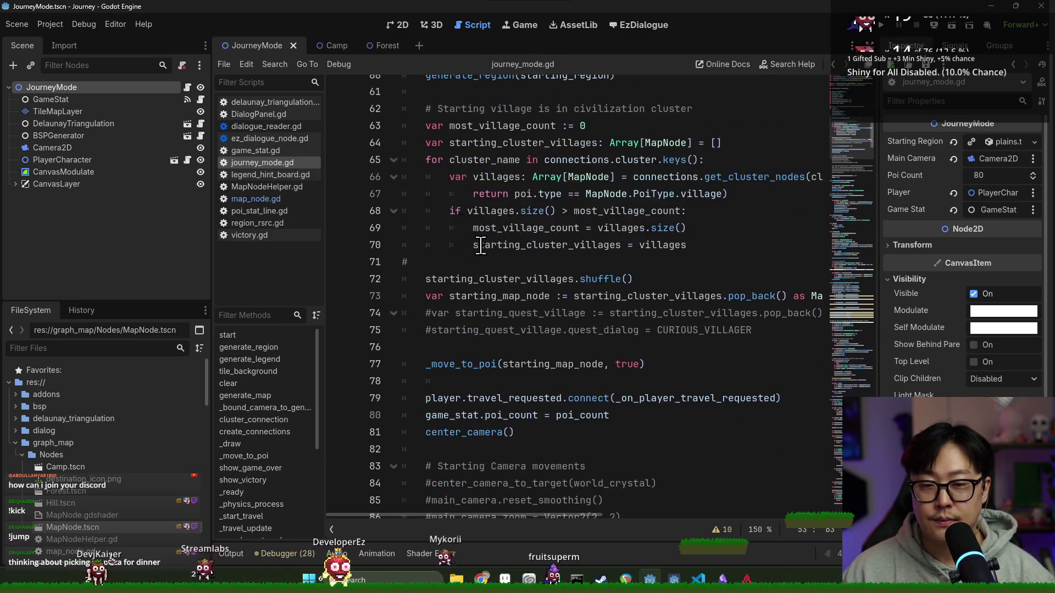
Move the generate_legend function above generate_region and save the script.
{"action": "double_click", "coordinate": [439, 262]}
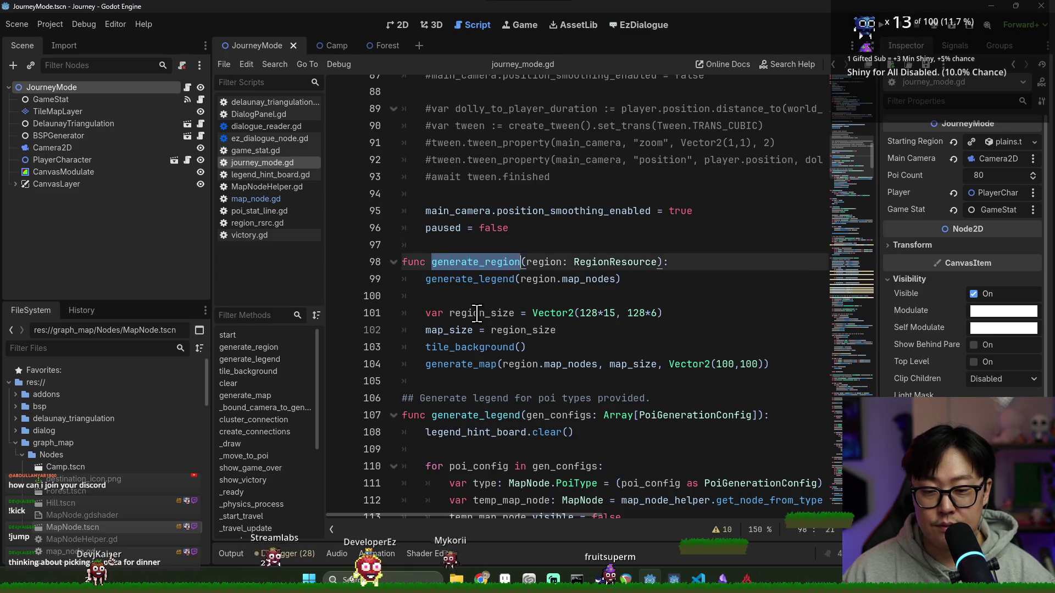
{"action": "scroll", "coordinate": [445, 240], "scroll_direction": "down", "scroll_amount": 3}
{"action": "scroll", "coordinate": [520, 305], "scroll_direction": "down", "scroll_amount": 3}
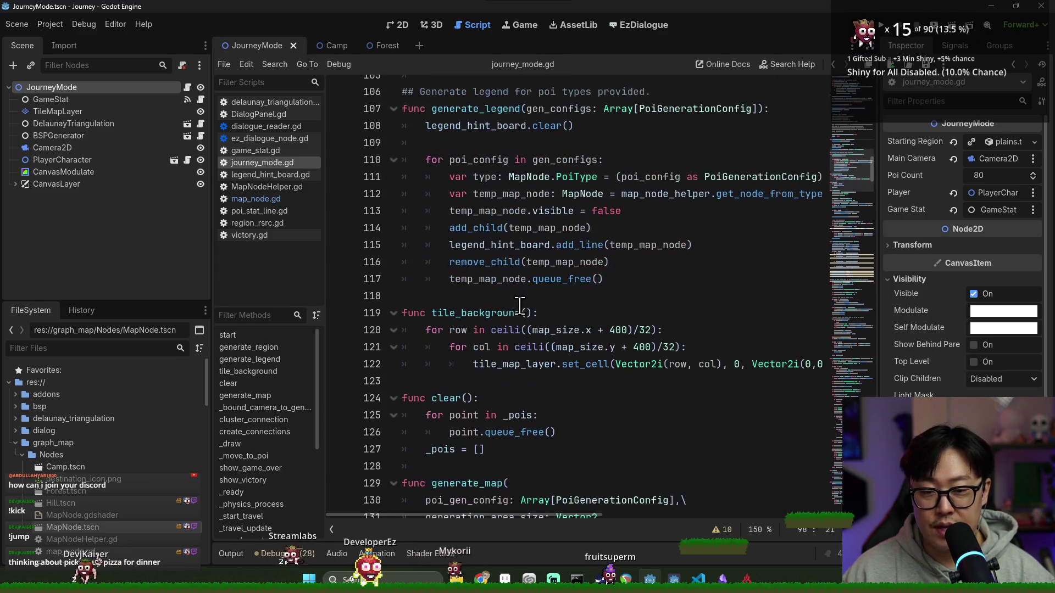
{"action": "left_click", "coordinate": [636, 284], "text": "shift"}
{"action": "key", "text": "BackSpace"}
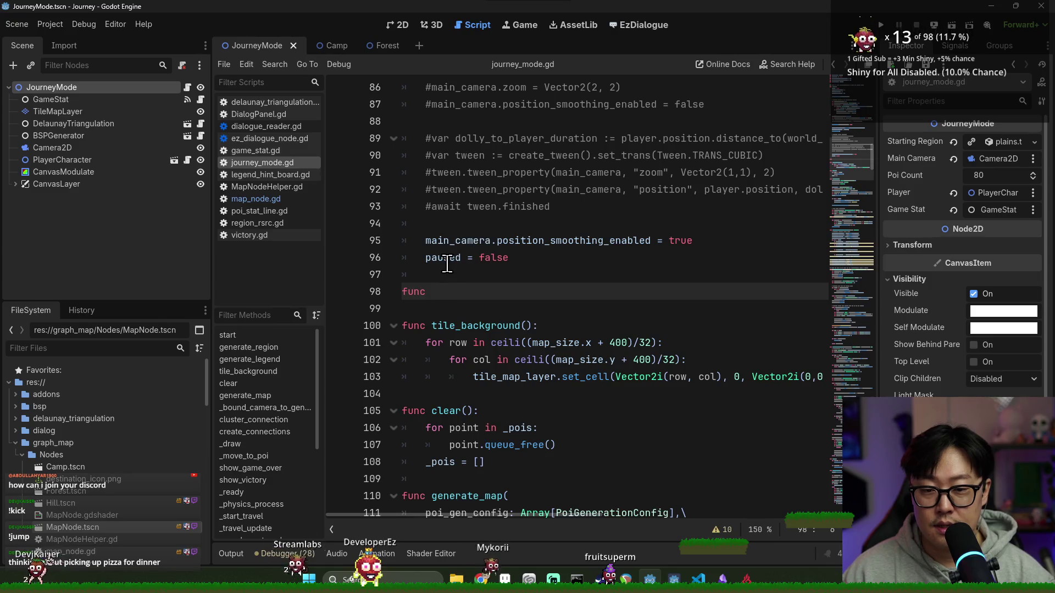
{"action": "key", "text": "ctrl+z"}
{"action": "key", "text": "ctrl+z"}
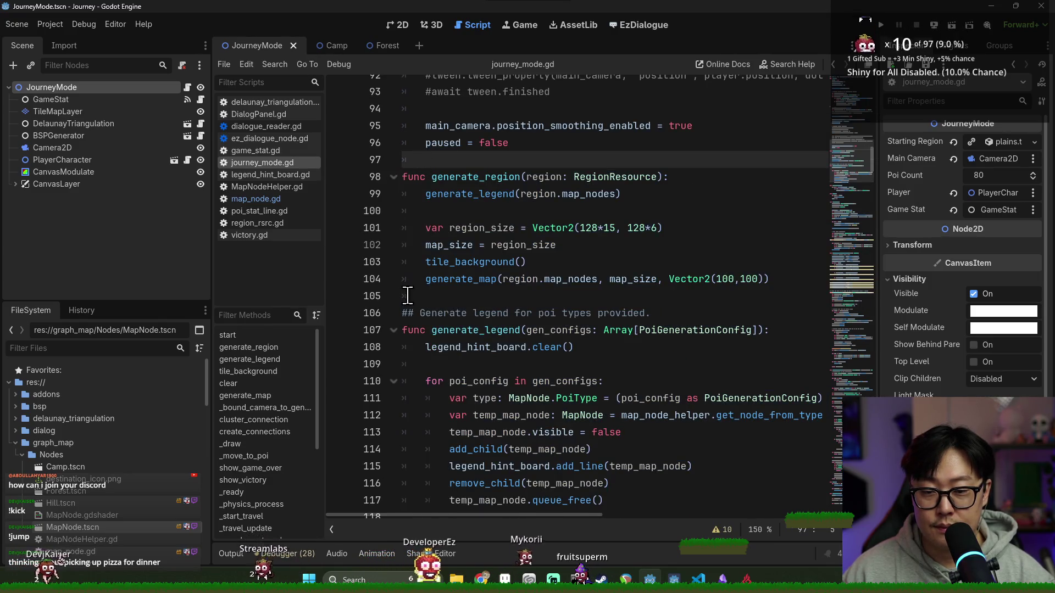
{"action": "left_click", "coordinate": [408, 295]}
{"action": "scroll", "coordinate": [502, 365], "scroll_direction": "down", "scroll_amount": 5}
{"action": "left_click", "coordinate": [509, 261], "text": "shift"}
{"action": "key", "text": "BackSpace"}
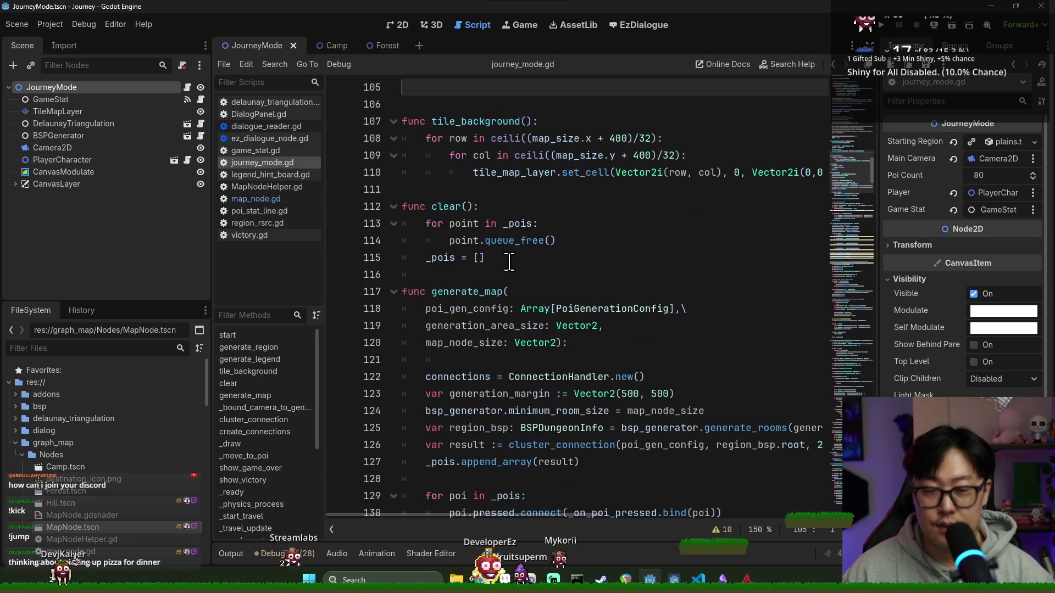
{"action": "scroll", "coordinate": [510, 261], "scroll_direction": "up", "scroll_amount": 4}
{"action": "left_click", "coordinate": [406, 178]}
{"action": "key", "text": "ctrl+v"}
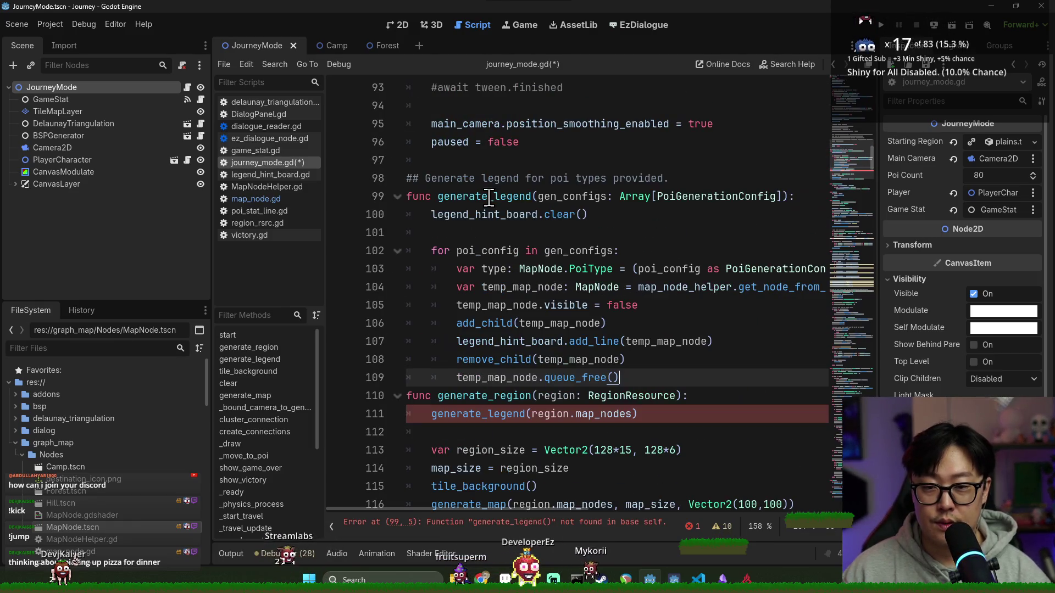
{"action": "key", "text": "Return"}
{"action": "scroll", "coordinate": [494, 386], "scroll_direction": "down", "scroll_amount": 2}
{"action": "key", "text": "ctrl+s"}
Move tile_background to follow generate_region, removing the extra blank line, and save.
{"action": "scroll", "coordinate": [492, 390], "scroll_direction": "down", "scroll_amount": 1}
{"action": "left_click", "coordinate": [489, 395]}
{"action": "key", "text": "BackSpace"}
{"action": "double_click", "coordinate": [488, 395]}
{"action": "left_click_drag", "start_coordinate": [601, 471], "coordinate": [418, 379]}
{"action": "key", "text": "ctrl+x"}
{"action": "scroll", "coordinate": [486, 352], "scroll_direction": "up", "scroll_amount": 2}
{"action": "scroll", "coordinate": [485, 353], "scroll_direction": "up", "scroll_amount": 1}
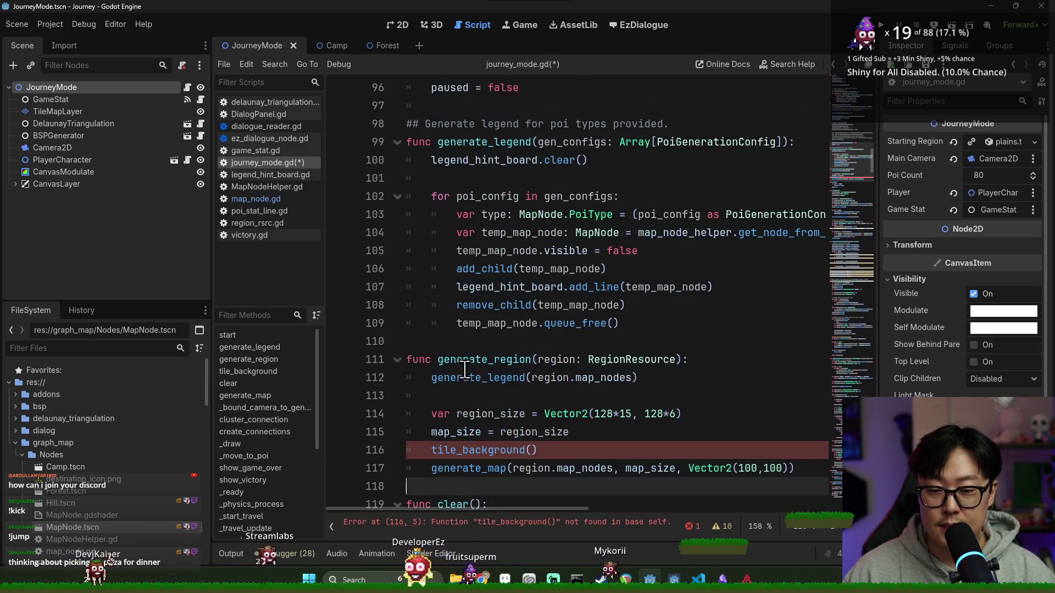
{"action": "key", "text": "ctrl+z"}
{"action": "key", "text": "ctrl+s"}
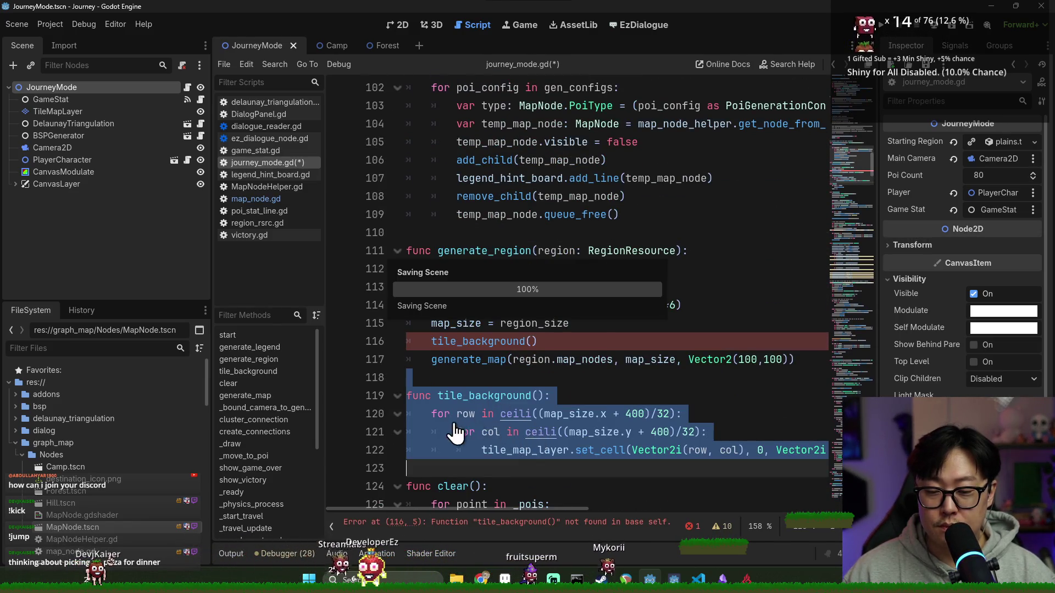
Move the clear() function to sit right after start() and save the script.
{"action": "scroll", "coordinate": [456, 385], "scroll_direction": "down", "scroll_amount": 2}
{"action": "left_click", "coordinate": [536, 363]}
{"action": "left_click_drag", "start_coordinate": [535, 362], "coordinate": [546, 437]}
{"action": "left_click", "coordinate": [532, 364]}
{"action": "scroll", "coordinate": [531, 364], "scroll_direction": "up", "scroll_amount": 4}
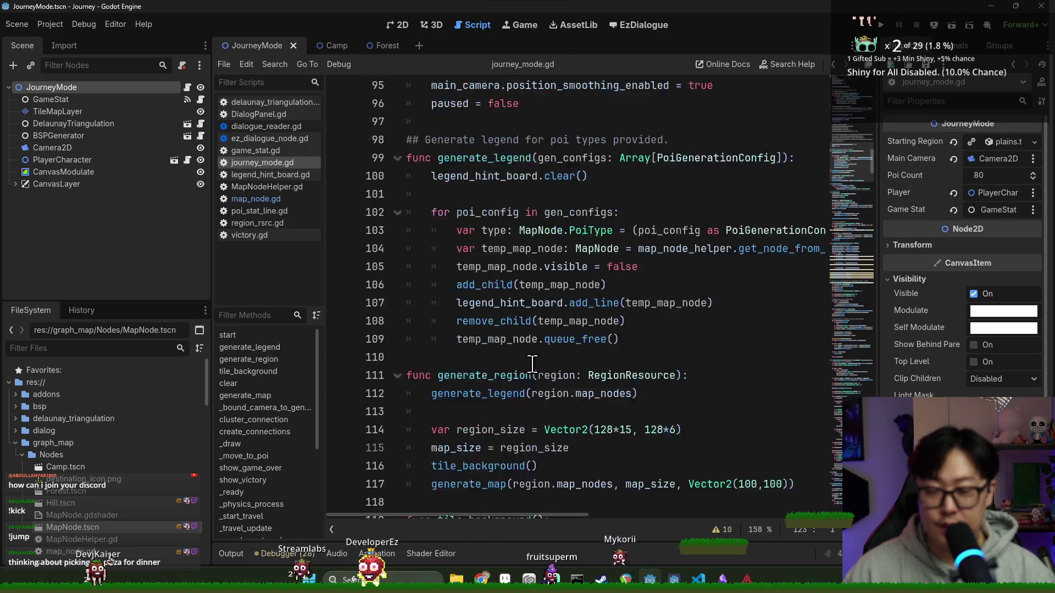
{"action": "scroll", "coordinate": [531, 364], "scroll_direction": "up", "scroll_amount": 4}
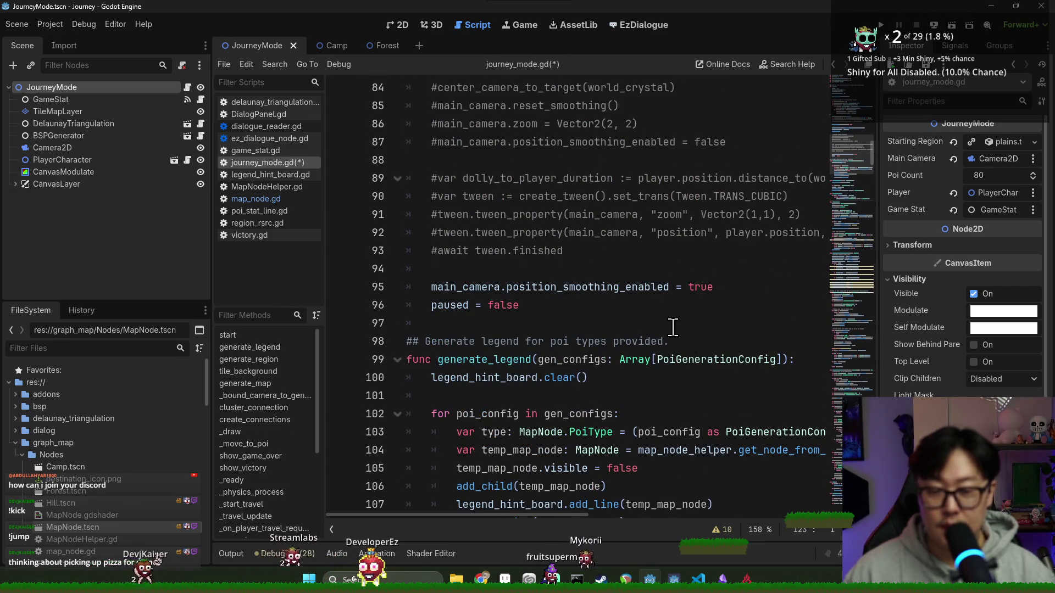
{"action": "left_click", "coordinate": [673, 328]}
{"action": "key", "text": "ctrl+v"}
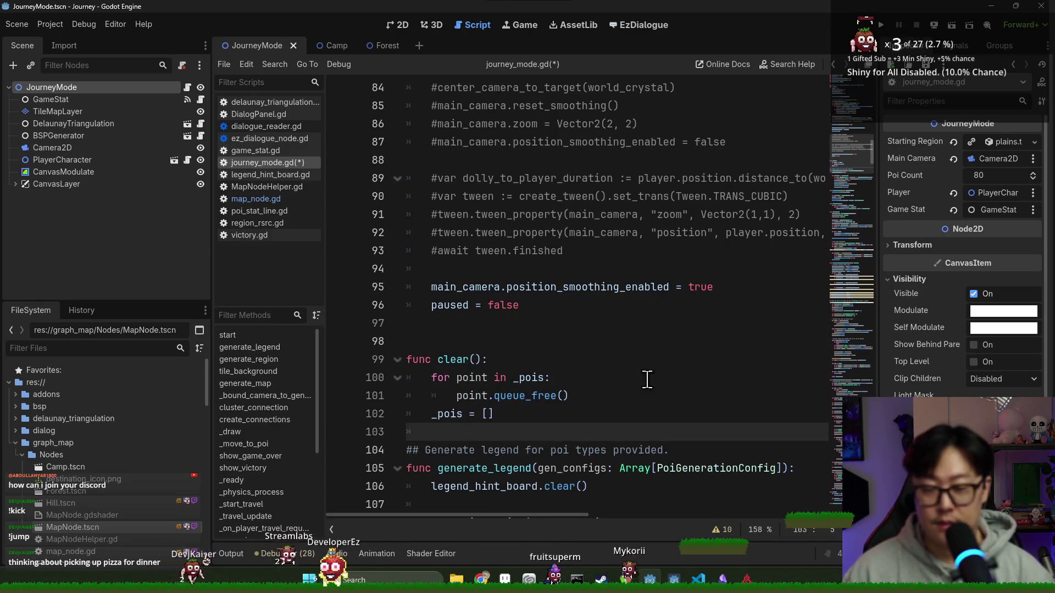
{"action": "scroll", "coordinate": [629, 418], "scroll_direction": "down", "scroll_amount": 4}
{"action": "key", "text": "ctrl+s"}
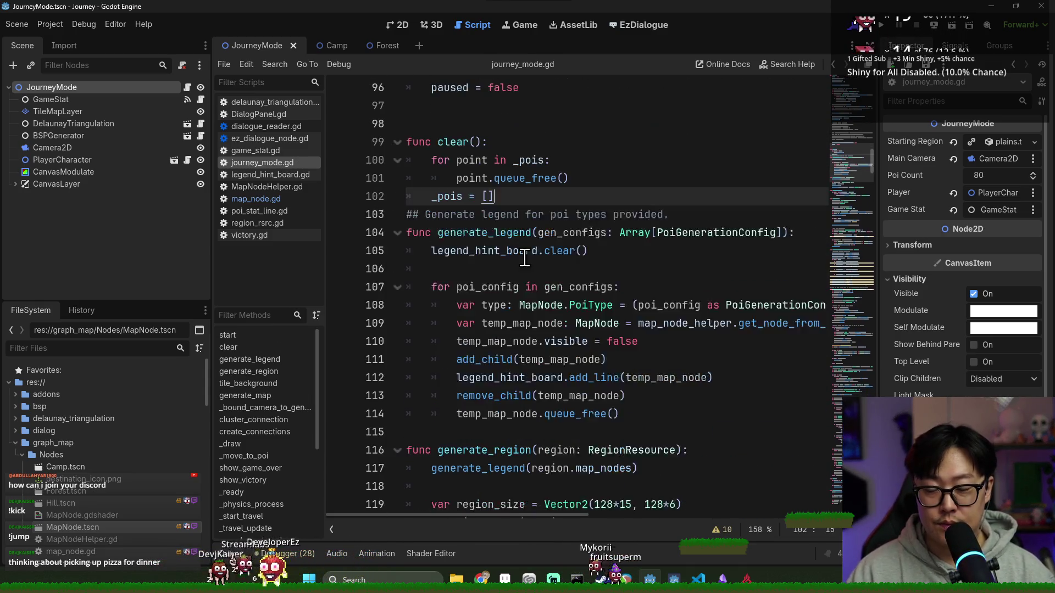
{"action": "scroll", "coordinate": [494, 251], "scroll_direction": "down", "scroll_amount": 4}
{"action": "key", "text": "ctrl+s"}
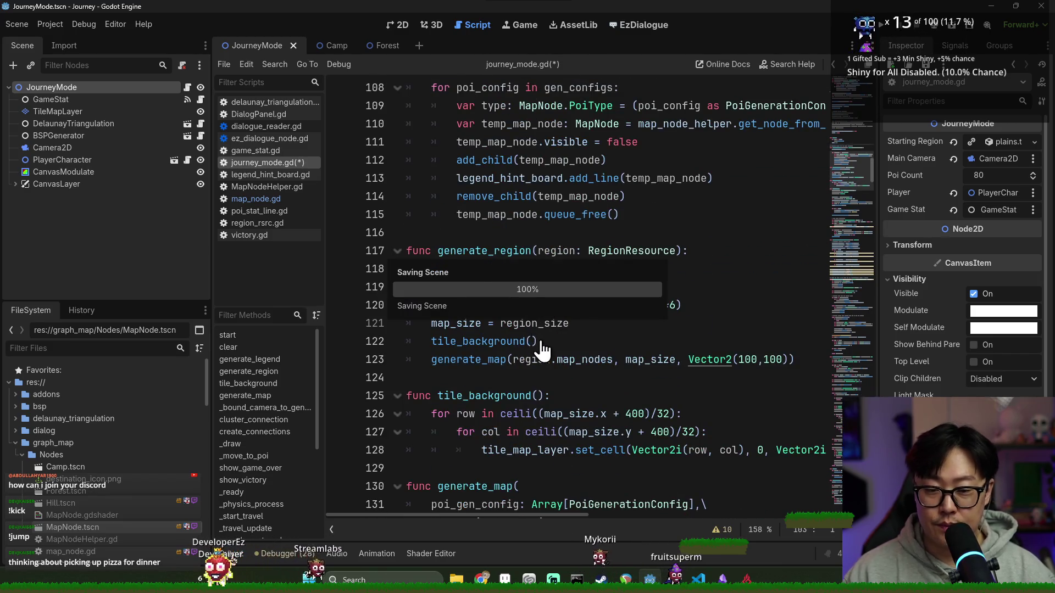
Scroll through the reordered script and return to the start() function.
{"action": "scroll", "coordinate": [541, 346], "scroll_direction": "down", "scroll_amount": 4}
{"action": "scroll", "coordinate": [561, 351], "scroll_direction": "down", "scroll_amount": 5}
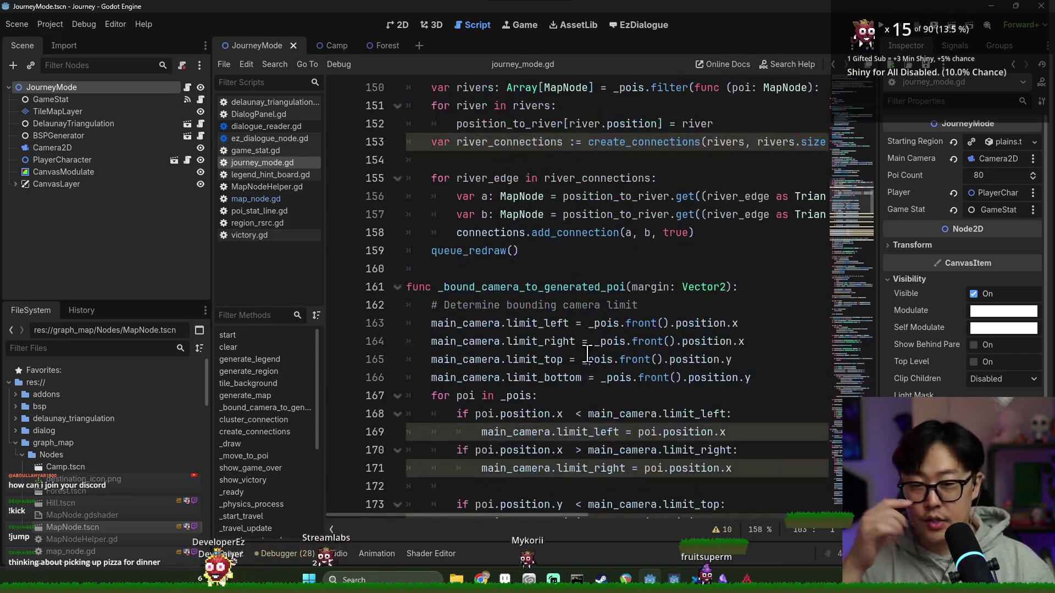
{"action": "scroll", "coordinate": [632, 335], "scroll_direction": "up", "scroll_amount": 20}
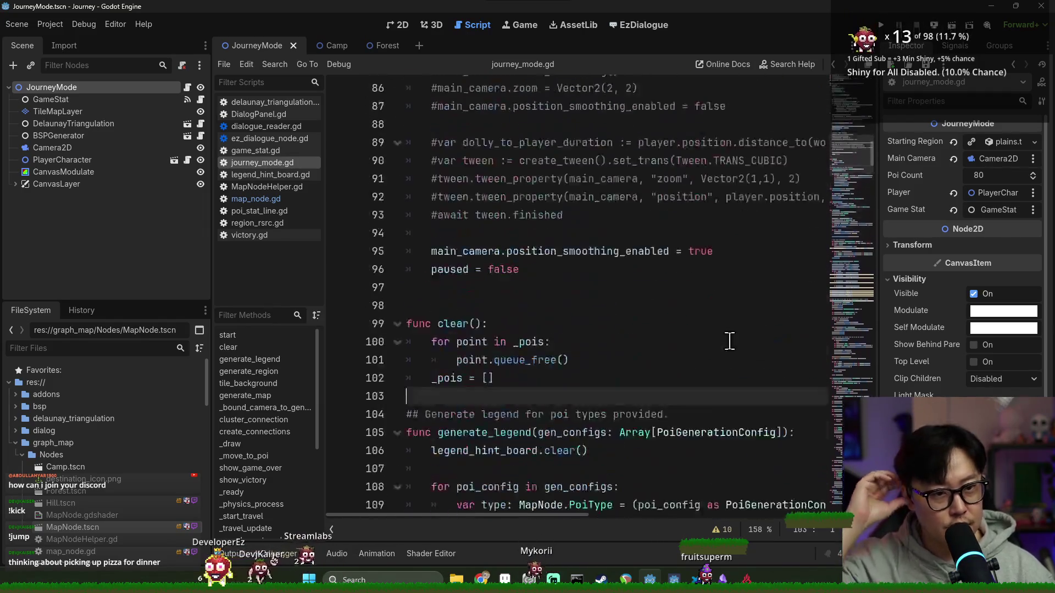
{"action": "scroll", "coordinate": [704, 301], "scroll_direction": "up", "scroll_amount": 5}
{"action": "left_click", "coordinate": [501, 160]}
{"action": "key", "text": "Down"}
{"action": "key", "text": "Down"}
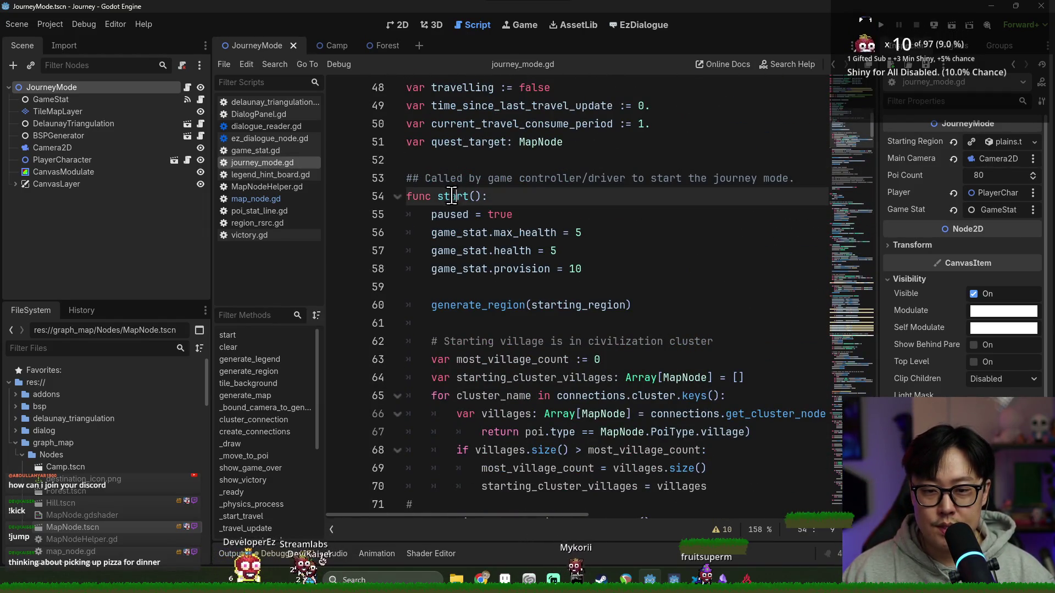
Make room for new code below the generate_region(starting_region) call in start().
{"action": "scroll", "coordinate": [501, 251], "scroll_direction": "down", "scroll_amount": 2}
{"action": "double_click", "coordinate": [478, 196]}
{"action": "left_click", "coordinate": [471, 240]}
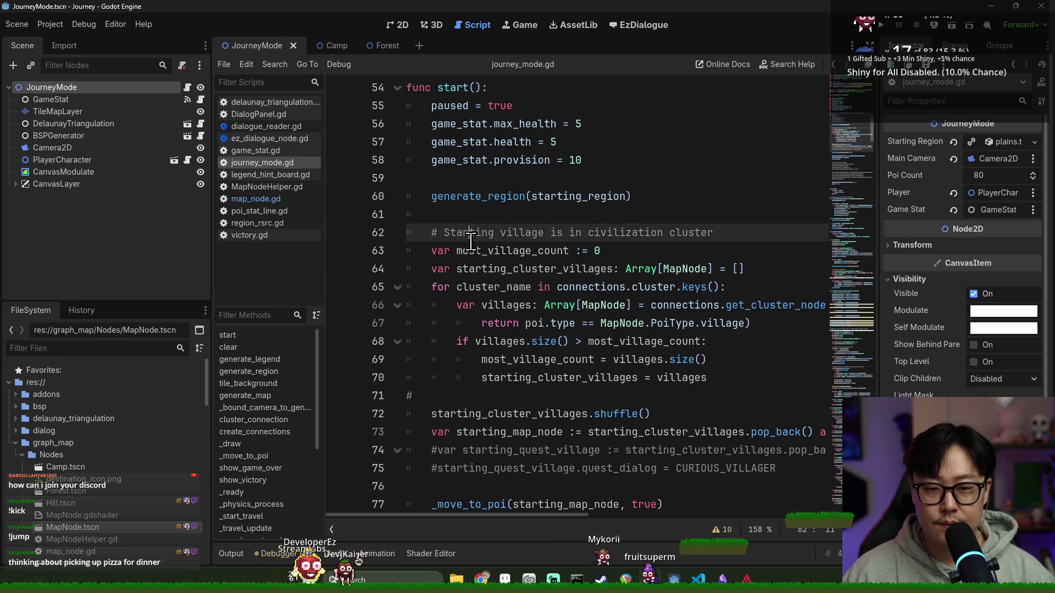
{"action": "triple_click", "coordinate": [566, 233]}
{"action": "left_click_drag", "start_coordinate": [426, 233], "coordinate": [649, 235]}
{"action": "left_click", "coordinate": [731, 235]}
{"action": "left_click", "coordinate": [462, 220]}
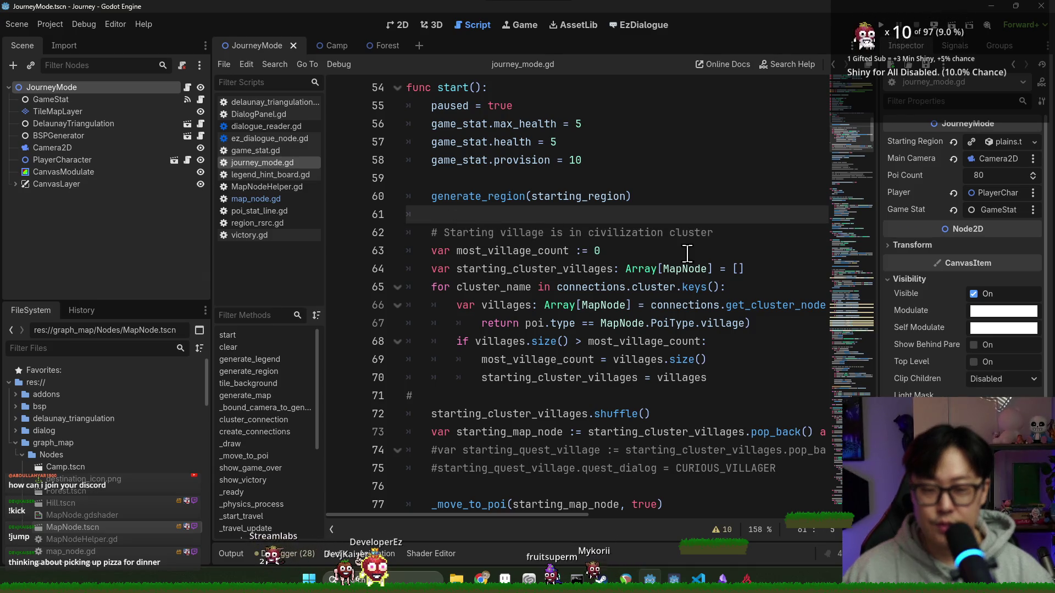
{"action": "scroll", "coordinate": [627, 288], "scroll_direction": "down", "scroll_amount": 2}
{"action": "key", "text": "Return"}
{"action": "key", "text": "Return"}
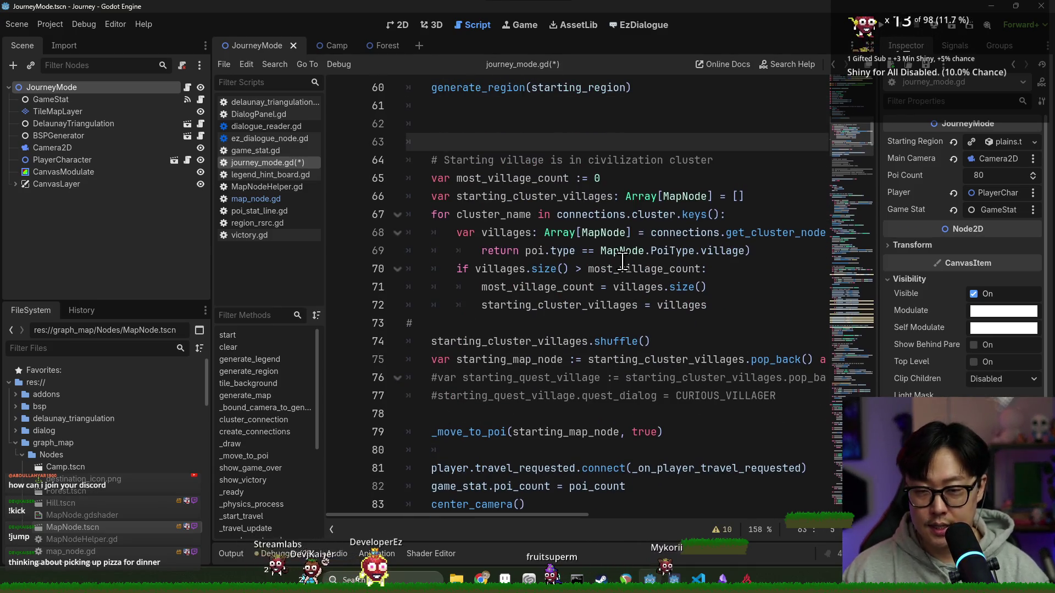
{"action": "type", "text": "#"}
{"action": "key", "text": "ctrl+z"}
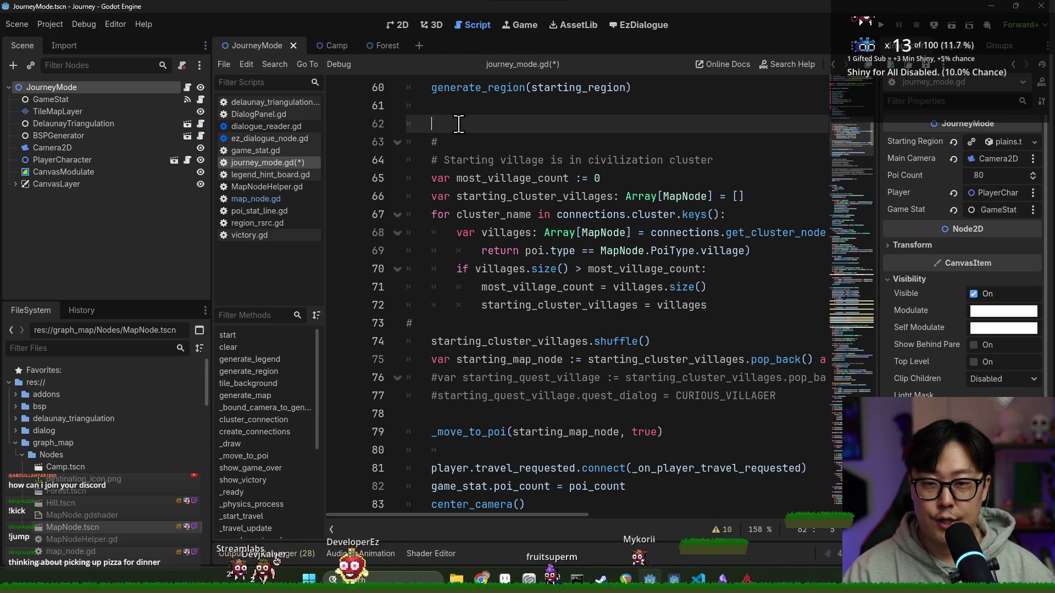
Write the comment 'Choose one of the left nodes as starting village.' followed by an empty line.
{"action": "left_click", "coordinate": [496, 123]}
{"action": "type", "text": "Cho"}
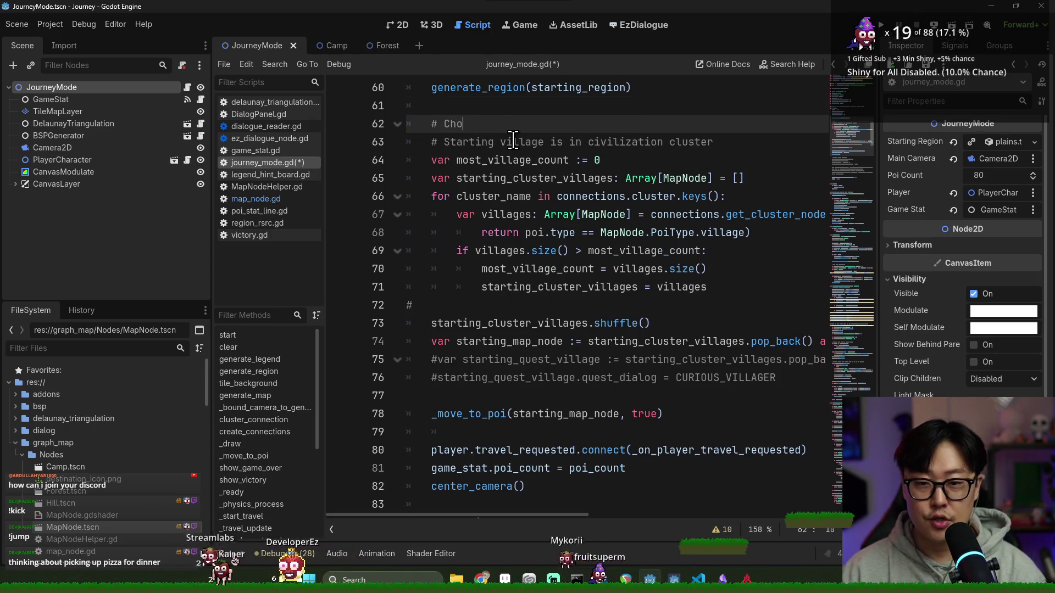
{"action": "type", "text": "ose one of the left "}
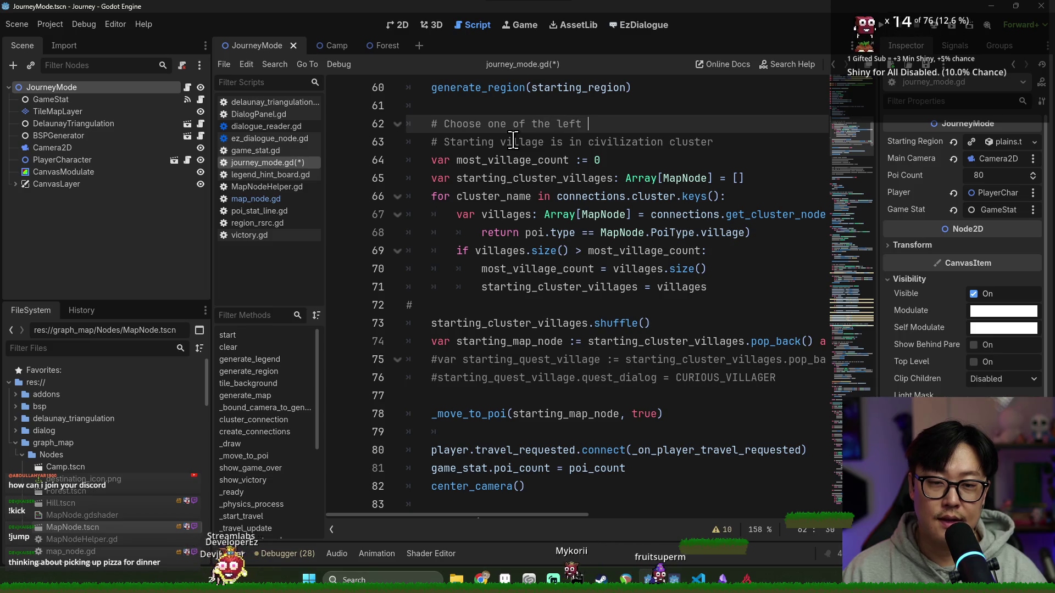
{"action": "type", "text": "nodes"}
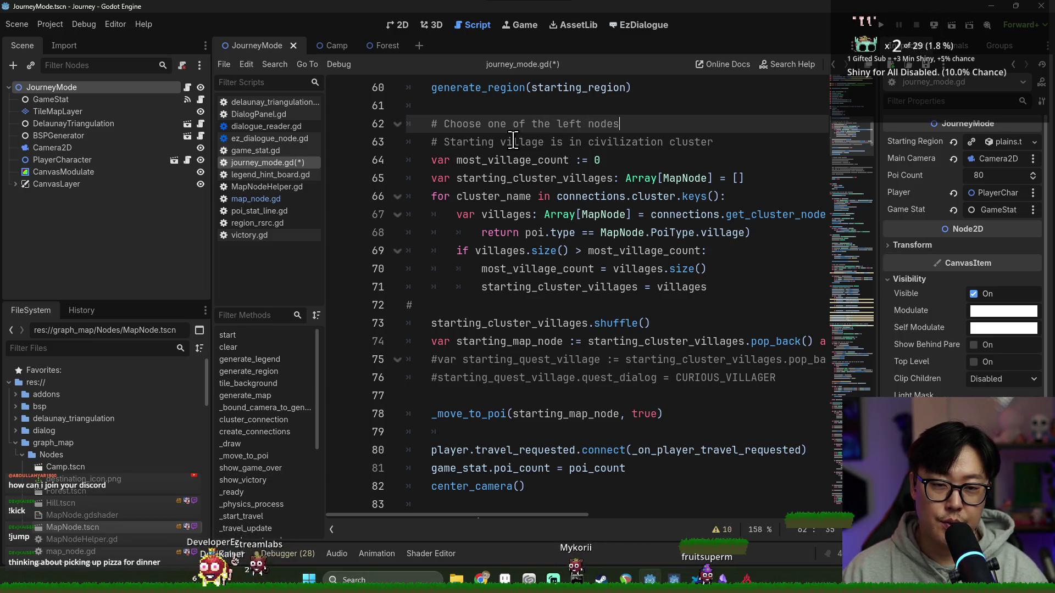
{"action": "type", "text": " as starting vi"}
{"action": "key", "text": "Return"}
{"action": "scroll", "coordinate": [513, 142], "scroll_direction": "down", "scroll_amount": 2}
{"action": "scroll", "coordinate": [513, 142], "scroll_direction": "up", "scroll_amount": 3}
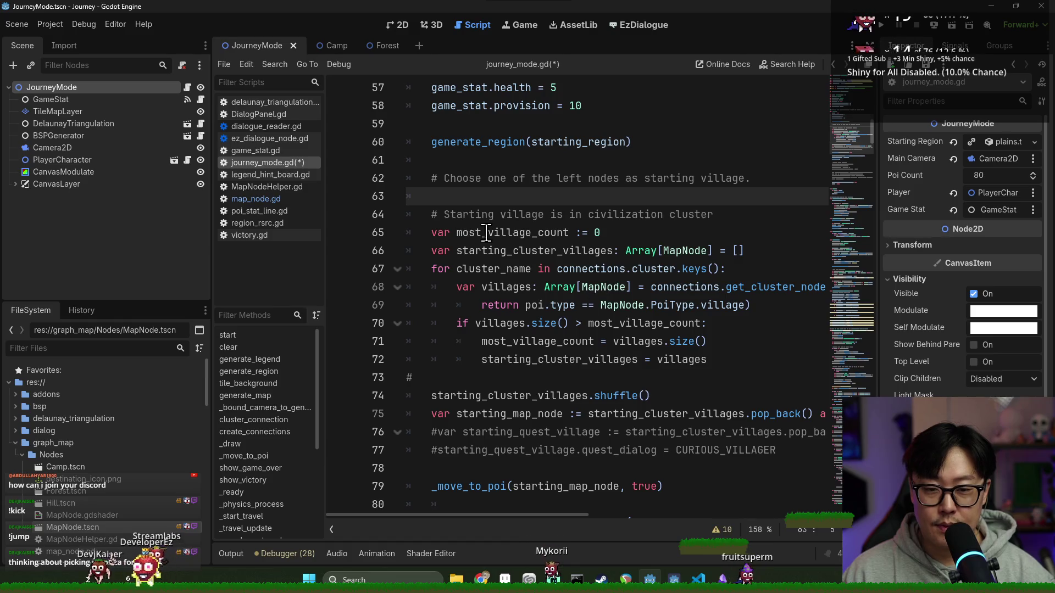
{"action": "left_click", "coordinate": [736, 214], "text": "shift"}
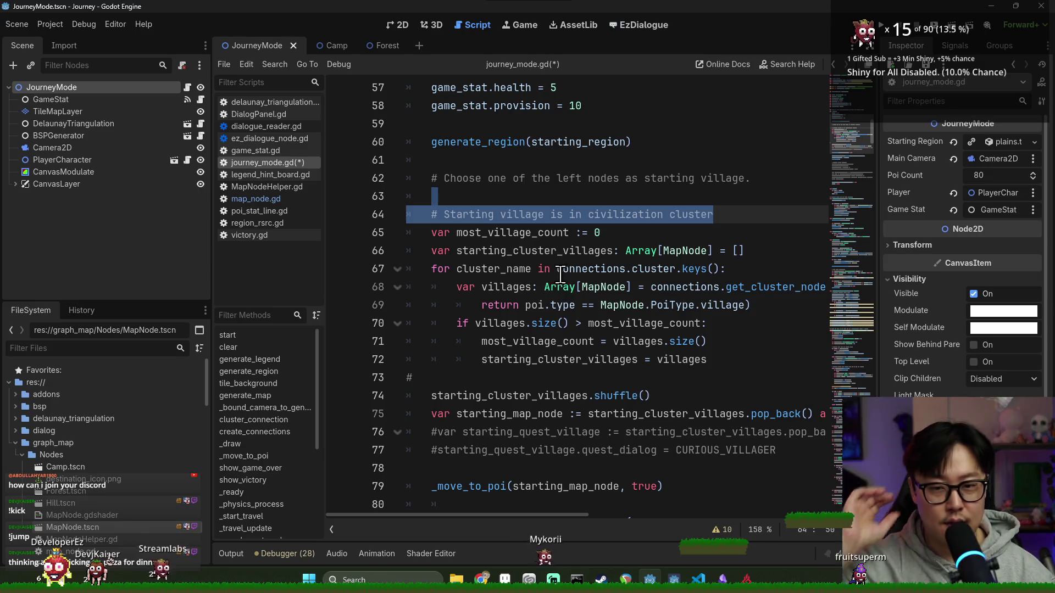
{"action": "left_click", "coordinate": [499, 198]}
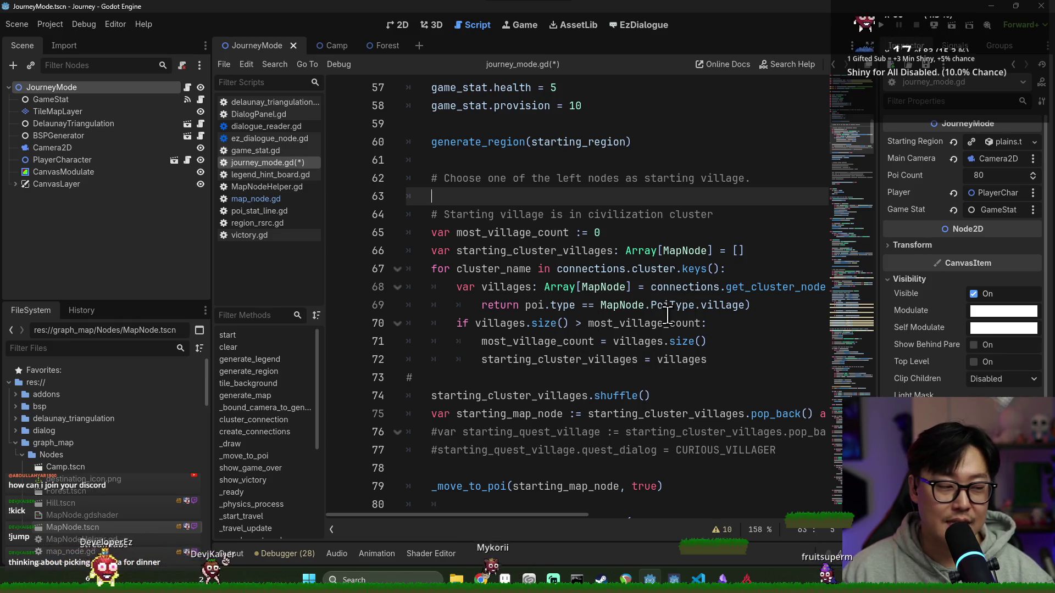
Review the commented-out tween lines and uses of starting_cluster_villages, then return to line 63.
{"action": "mouse_move", "coordinate": [666, 315]}
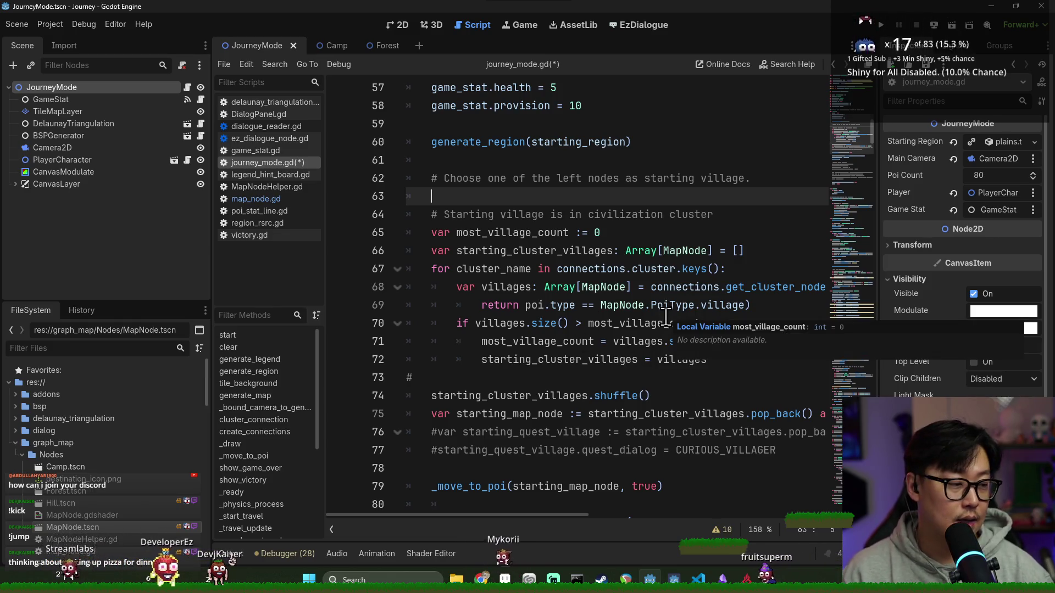
{"action": "scroll", "coordinate": [669, 291], "scroll_direction": "down", "scroll_amount": 1}
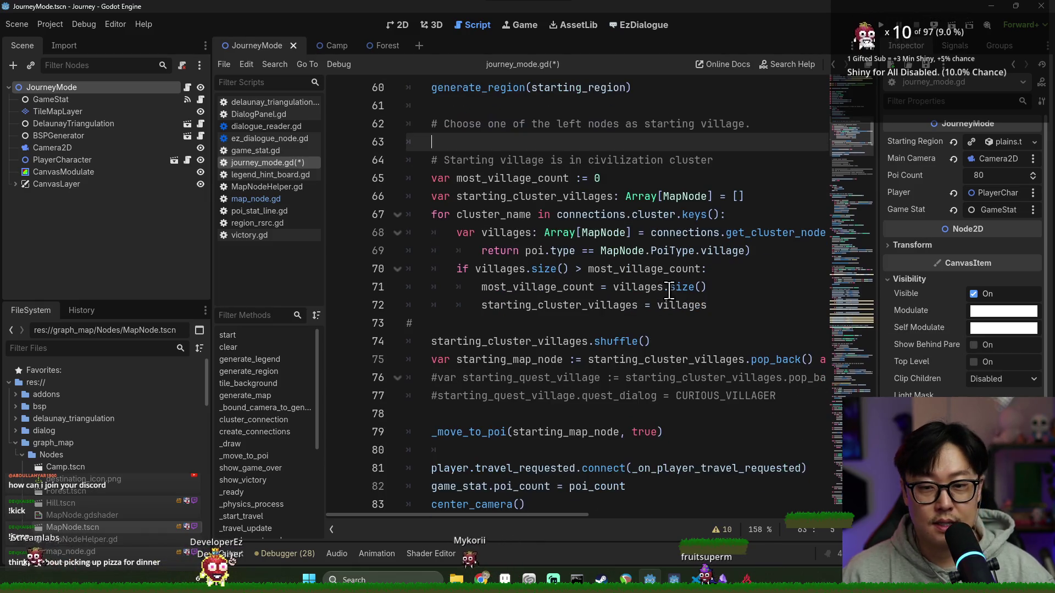
{"action": "scroll", "coordinate": [554, 264], "scroll_direction": "down", "scroll_amount": 3}
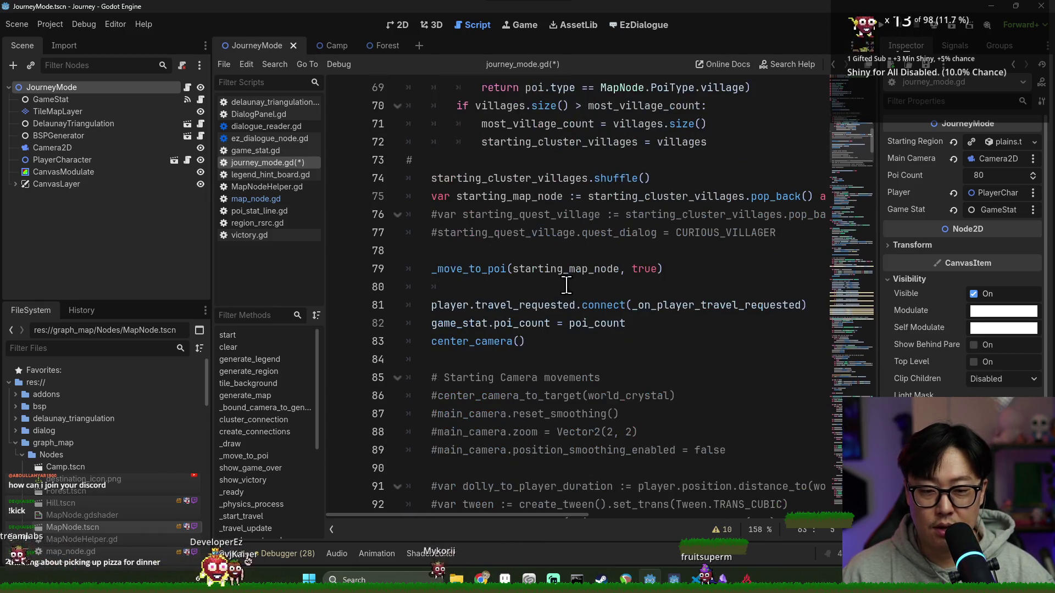
{"action": "scroll", "coordinate": [526, 290], "scroll_direction": "up", "scroll_amount": 2}
{"action": "scroll", "coordinate": [527, 302], "scroll_direction": "down", "scroll_amount": 7}
{"action": "mouse_move", "coordinate": [407, 214]}
{"action": "left_mouse_down"}
{"action": "mouse_move", "coordinate": [506, 215]}
{"action": "mouse_move", "coordinate": [562, 287]}
{"action": "left_mouse_up"}
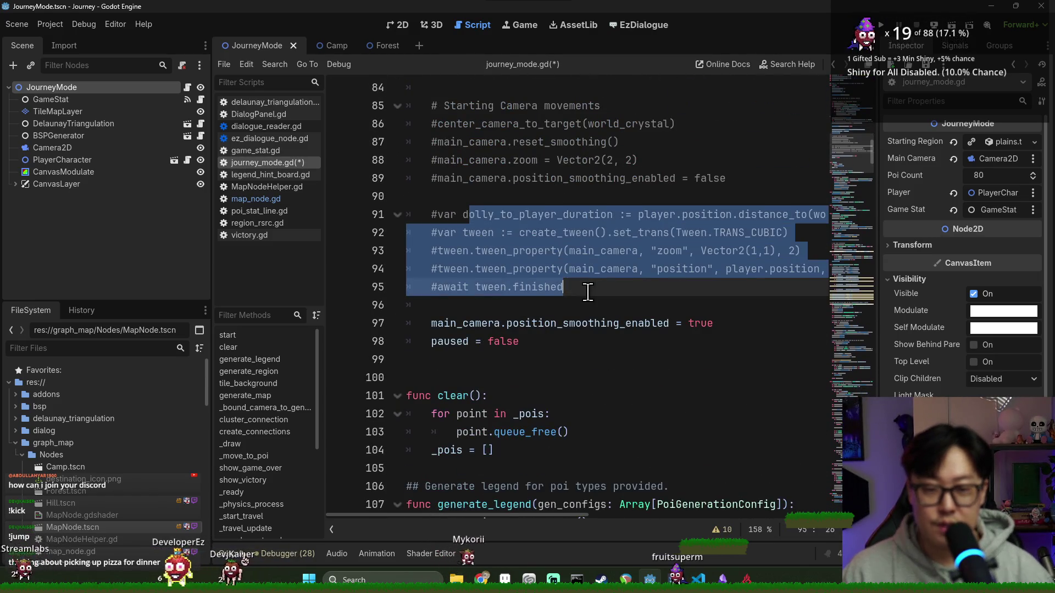
{"action": "left_click", "coordinate": [558, 285]}
{"action": "scroll", "coordinate": [549, 277], "scroll_direction": "up", "scroll_amount": 7}
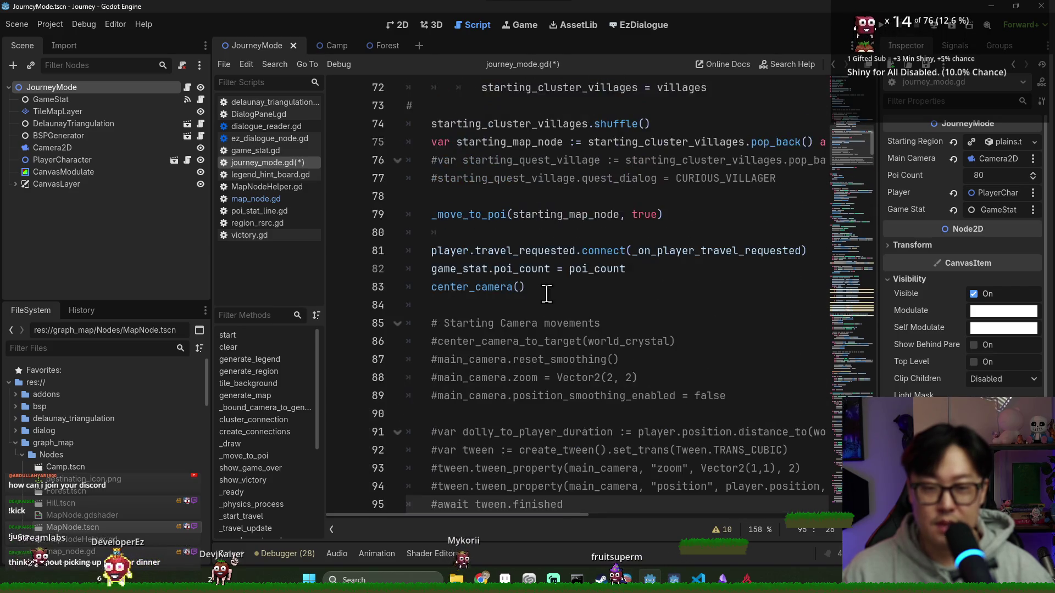
{"action": "scroll", "coordinate": [542, 270], "scroll_direction": "up", "scroll_amount": 1}
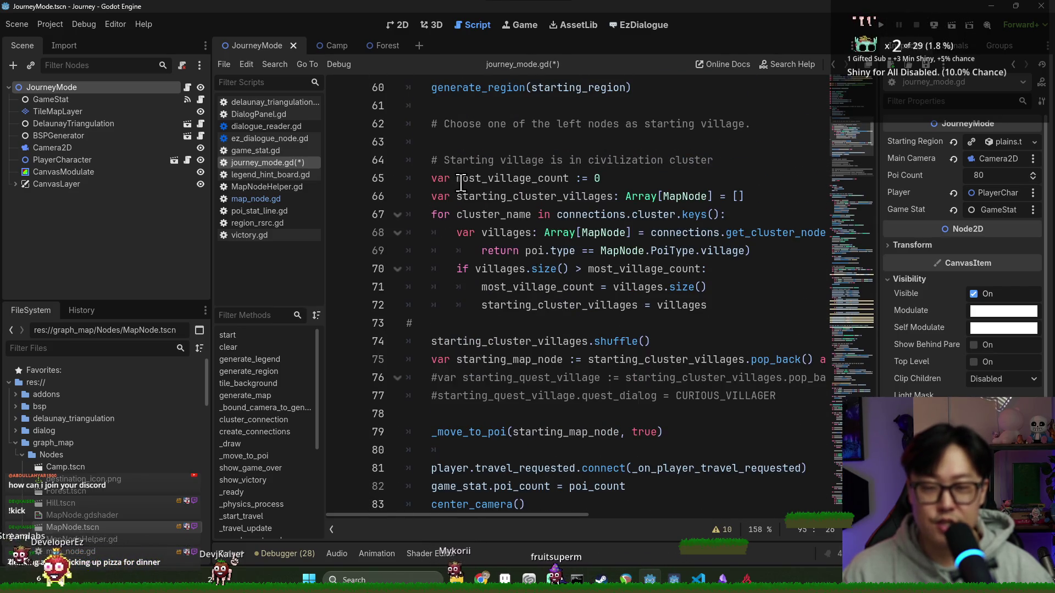
{"action": "scroll", "coordinate": [460, 183], "scroll_direction": "up", "scroll_amount": 1}
{"action": "left_click", "coordinate": [482, 197]}
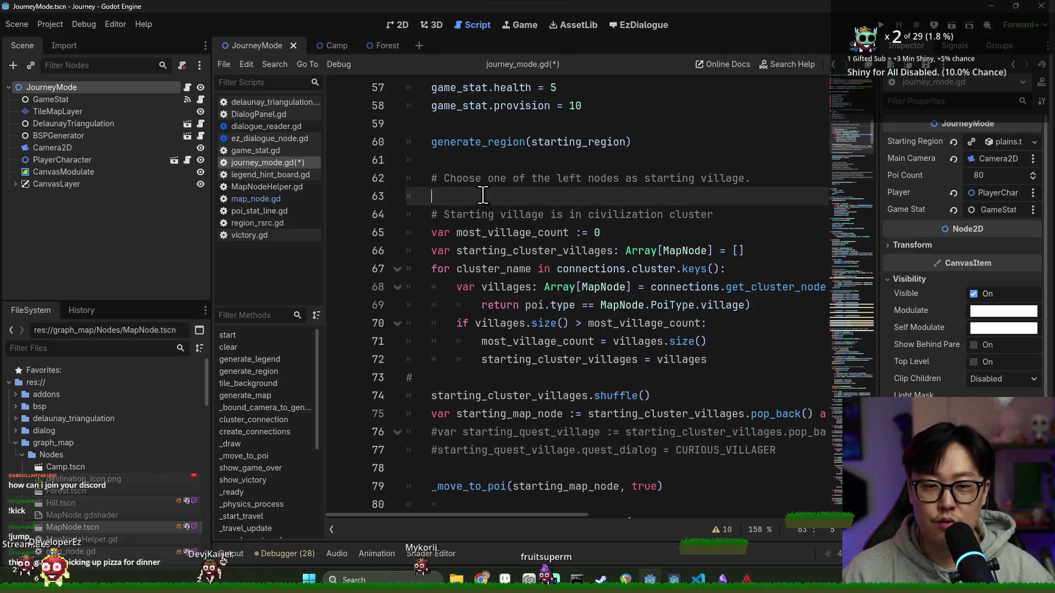
{"action": "double_click", "coordinate": [486, 250]}
{"action": "left_click", "coordinate": [519, 199]}
Declare 'var starting_candidates: Array[MapNode] = []' on line 63 and save.
{"action": "type", "text": "r c"}
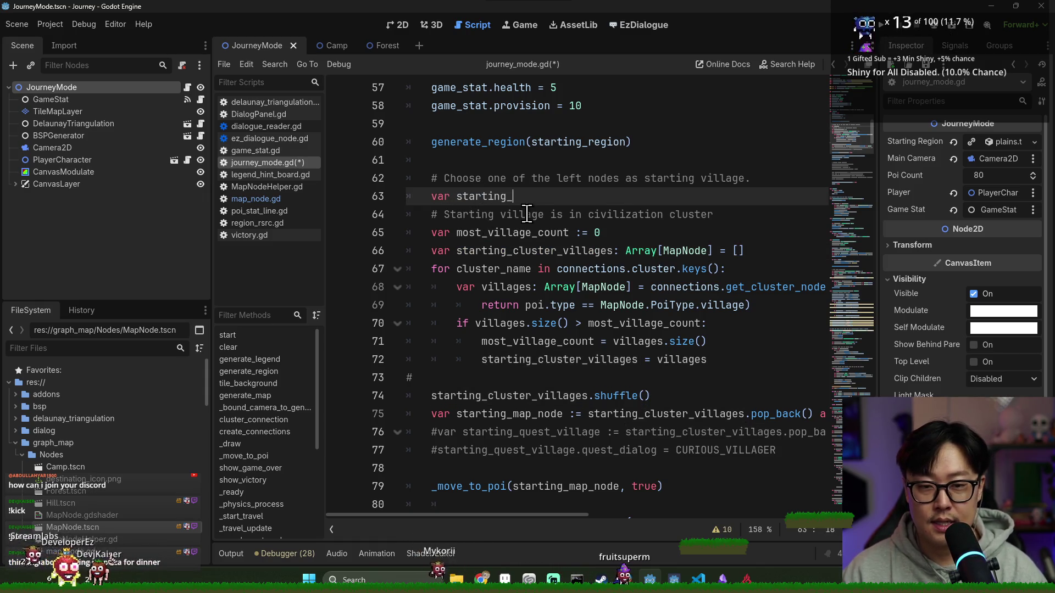
{"action": "type", "text": "didate"}
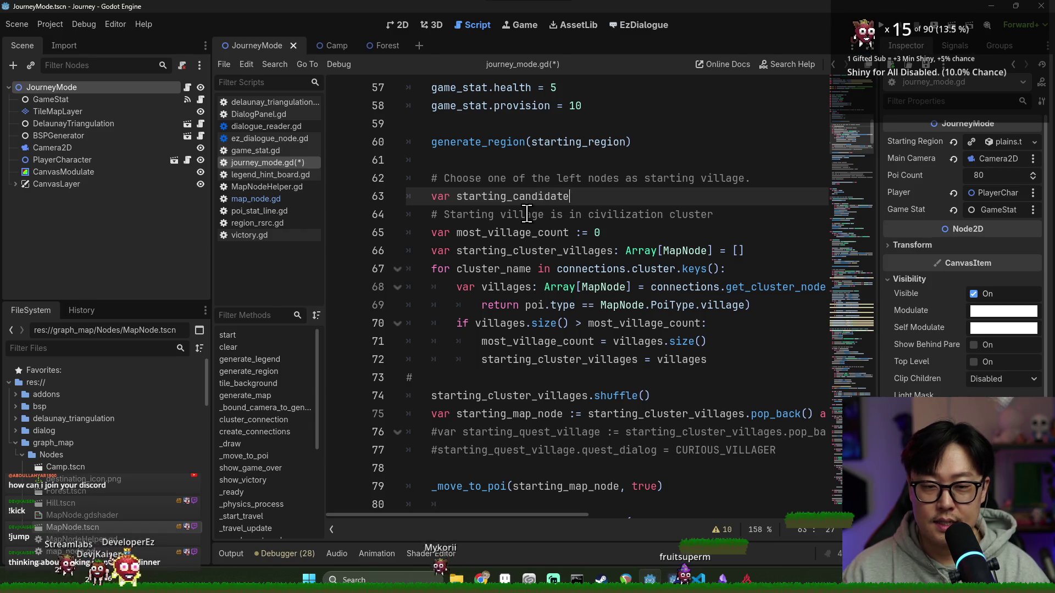
{"action": "type", "text": "s: Array[Map"}
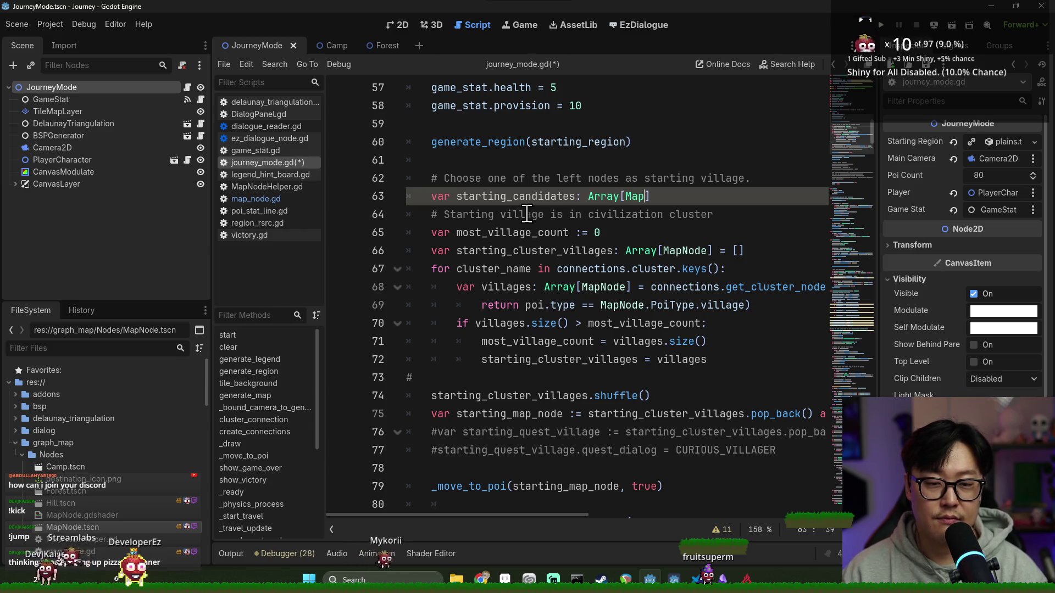
{"action": "type", "text": "[]"}
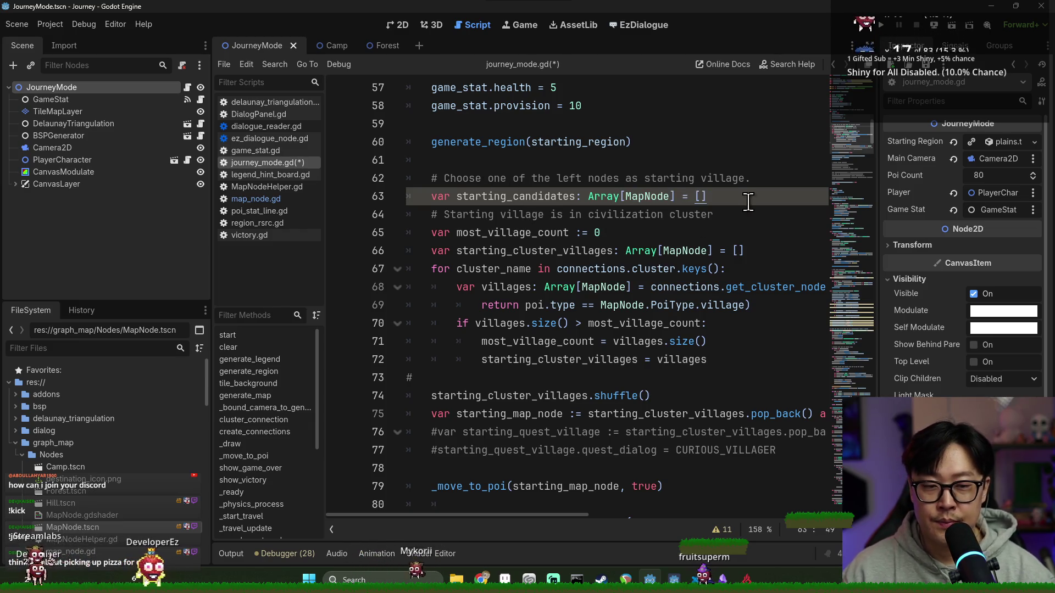
{"action": "key", "text": "Return"}
{"action": "key", "text": "ctrl+s"}
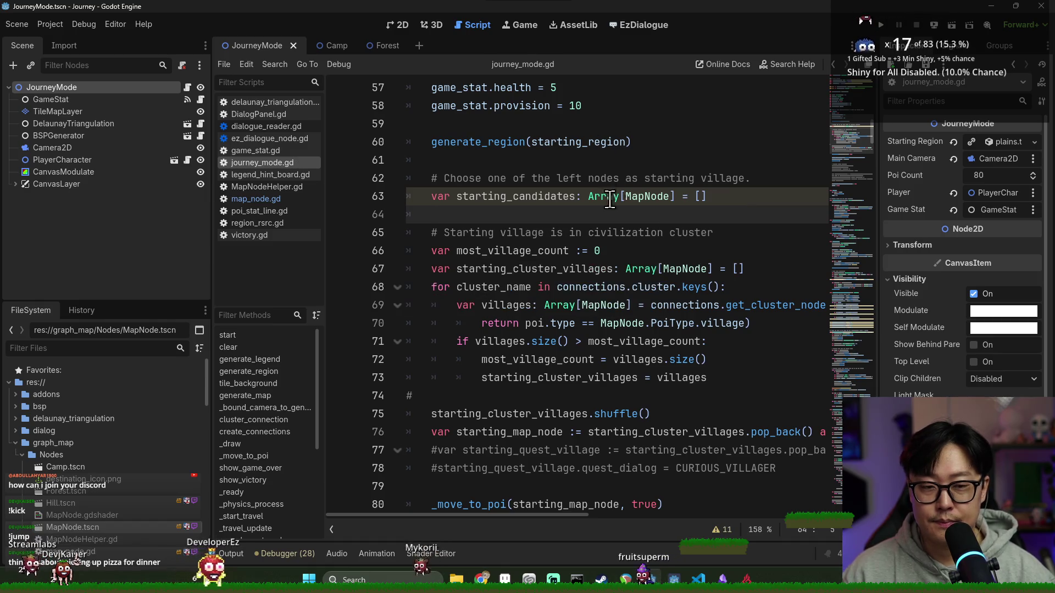
Delete the Array[MapNode] type annotation from the starting_candidates declaration.
{"action": "left_click", "coordinate": [529, 198]}
{"action": "double_click", "coordinate": [529, 197]}
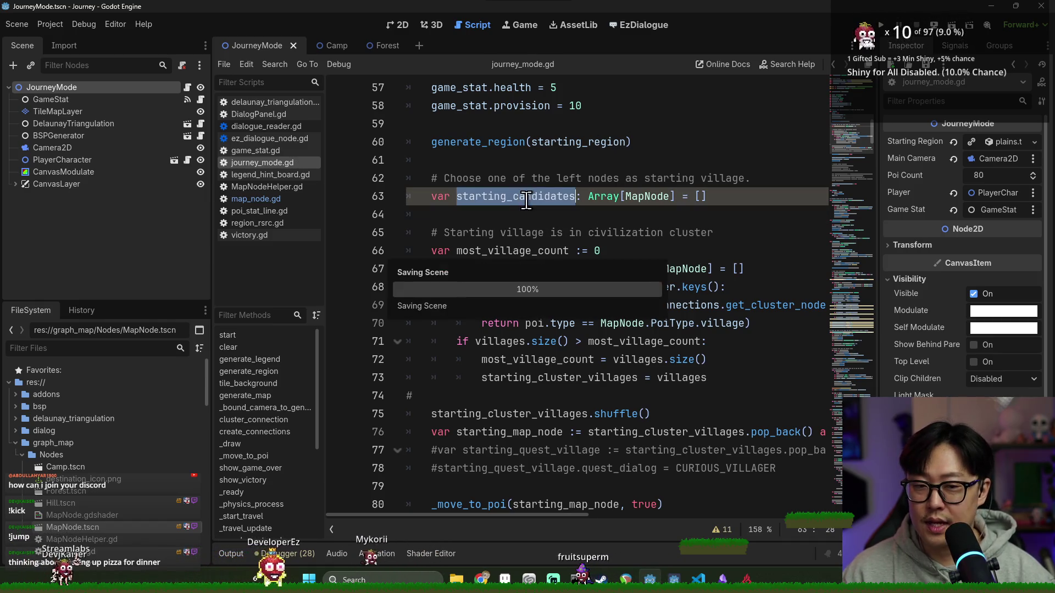
{"action": "left_click", "coordinate": [22, 455]}
{"action": "left_click", "coordinate": [16, 442]}
{"action": "left_click_drag", "start_coordinate": [675, 197], "coordinate": [607, 197]}
{"action": "key", "text": "BackSpace"}
{"action": "key", "text": "BackSpace"}
{"action": "key", "text": "BackSpace"}
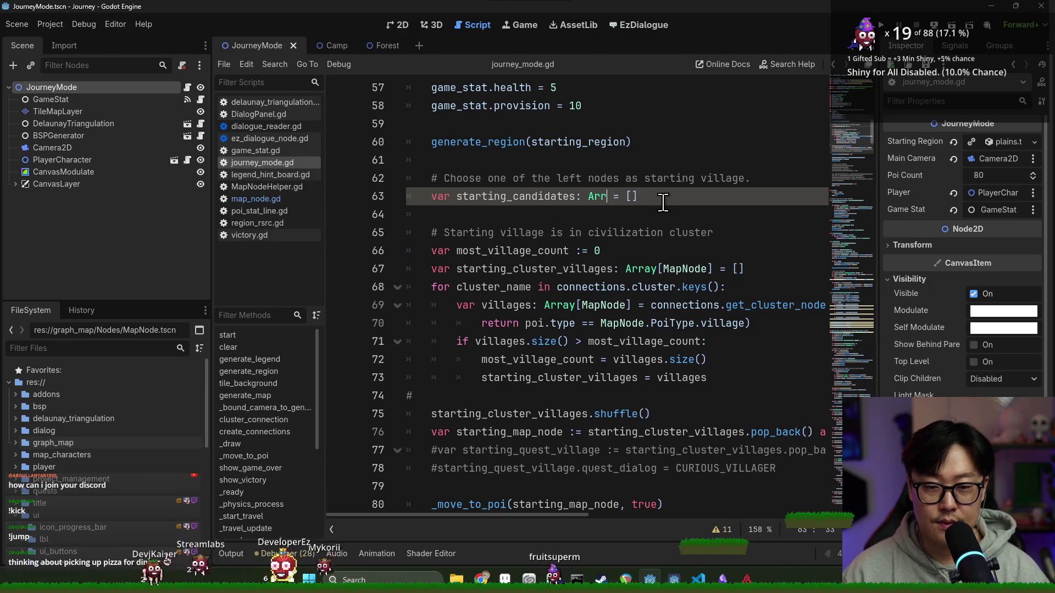
Turn the declaration into a MinHeap-typed variable initialised with MinHeap.new().
{"action": "key", "text": "BackSpace"}
{"action": "key", "text": "BackSpace"}
{"action": "key", "text": "BackSpace"}
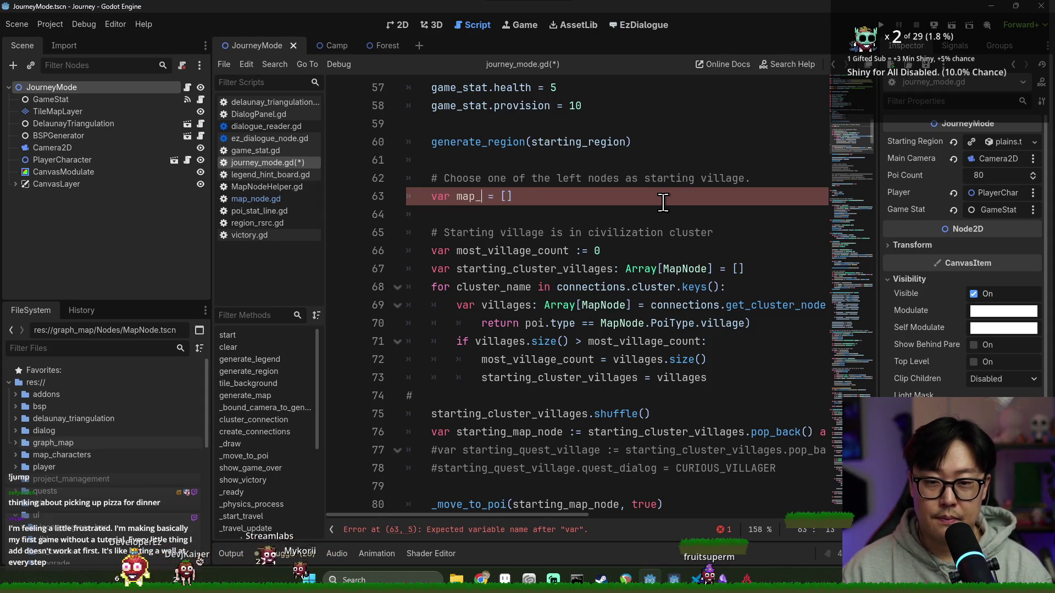
{"action": "type", "text": "min_heap:Min"}
{"action": "key", "text": "Return"}
{"action": "key", "text": "End"}
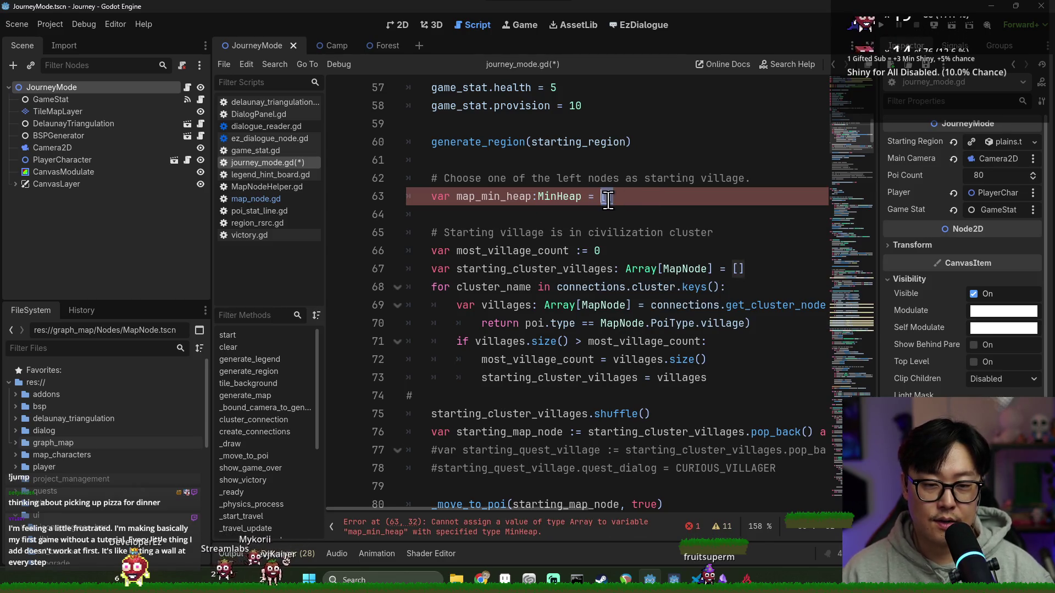
{"action": "key", "text": "BackSpace"}
{"action": "key", "text": "BackSpace"}
{"action": "type", "text": "MinHeap.n"}
{"action": "key", "text": "Return"}
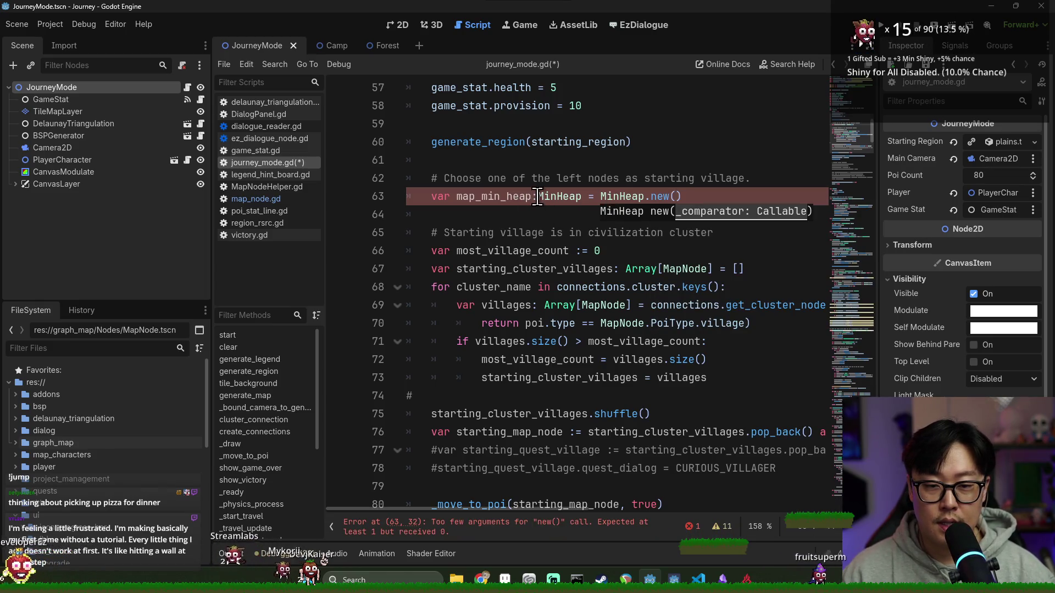
Give the MinHeap a MapNode comparator returning a.position.x - b.position.x, and save.
{"action": "left_click", "coordinate": [537, 196]}
{"action": "type", "text": "unc(a: Map["}
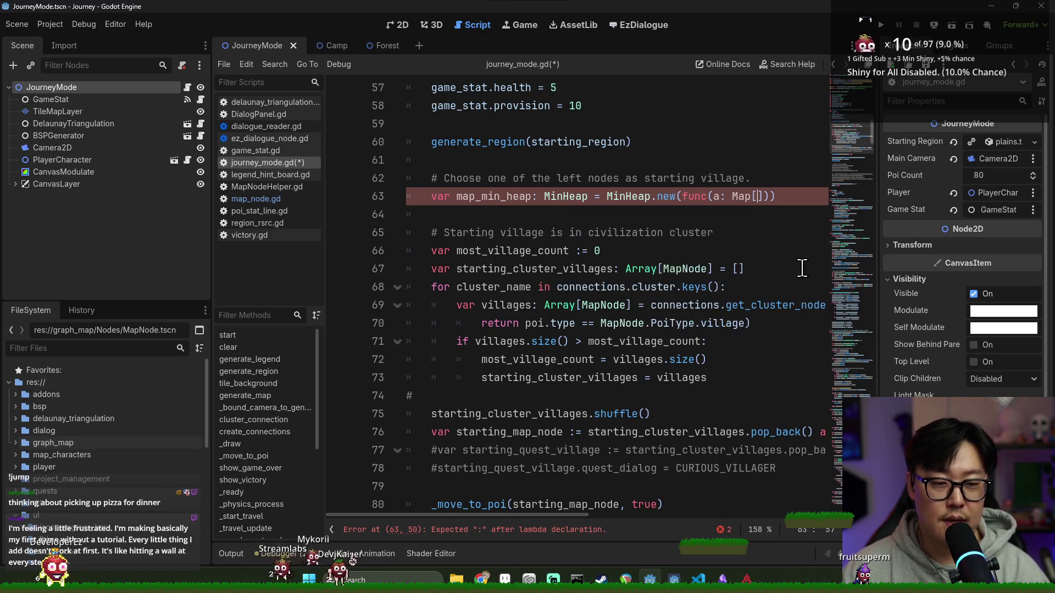
{"action": "type", "text": ": MapNode, b: Ma"}
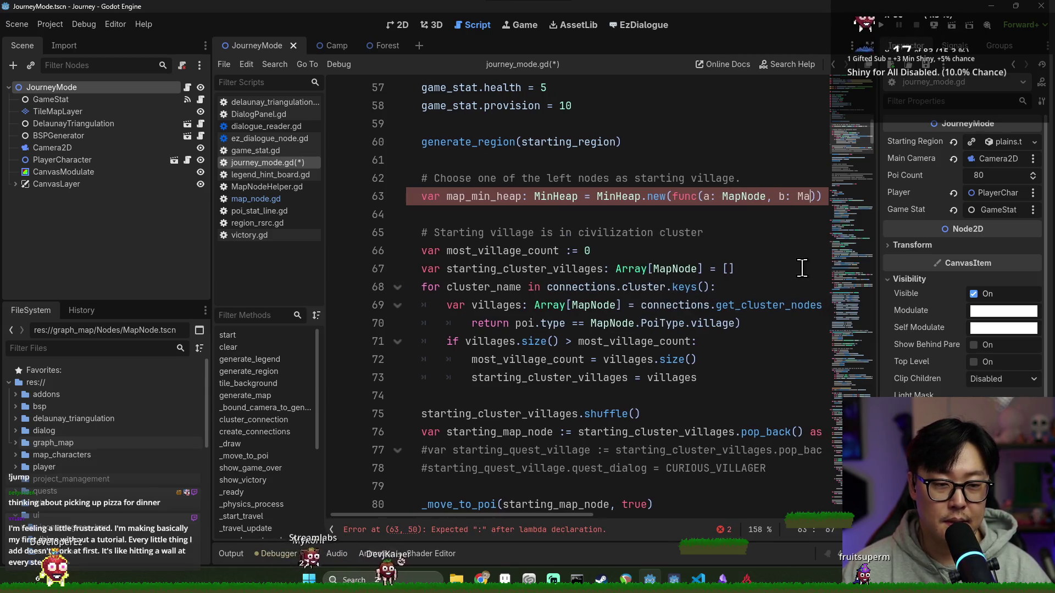
{"action": "type", "text": "e"}
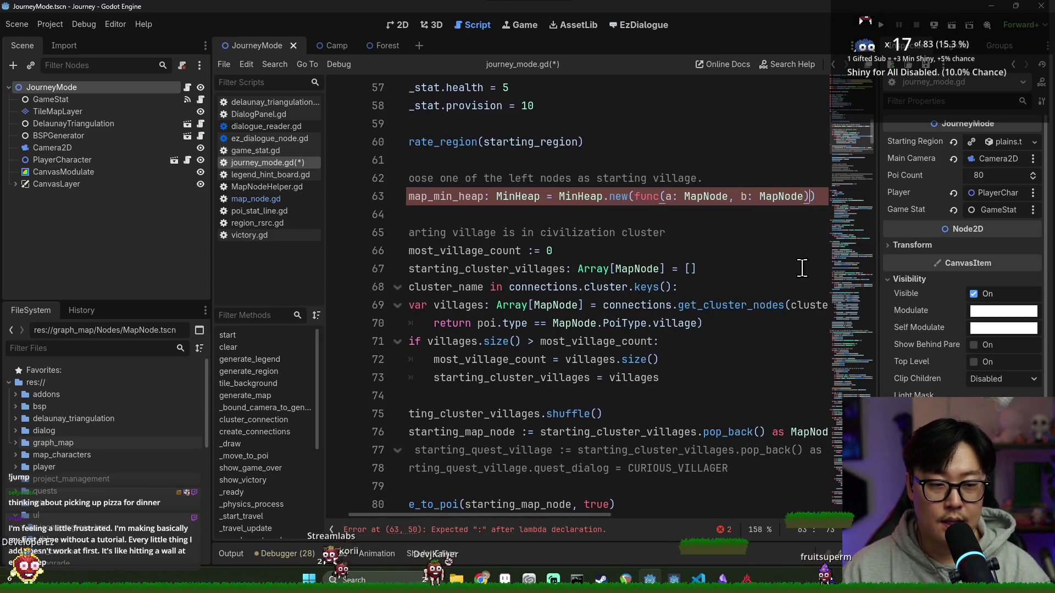
{"action": "type", "text": ")\""}
{"action": "key", "text": "BackSpace"}
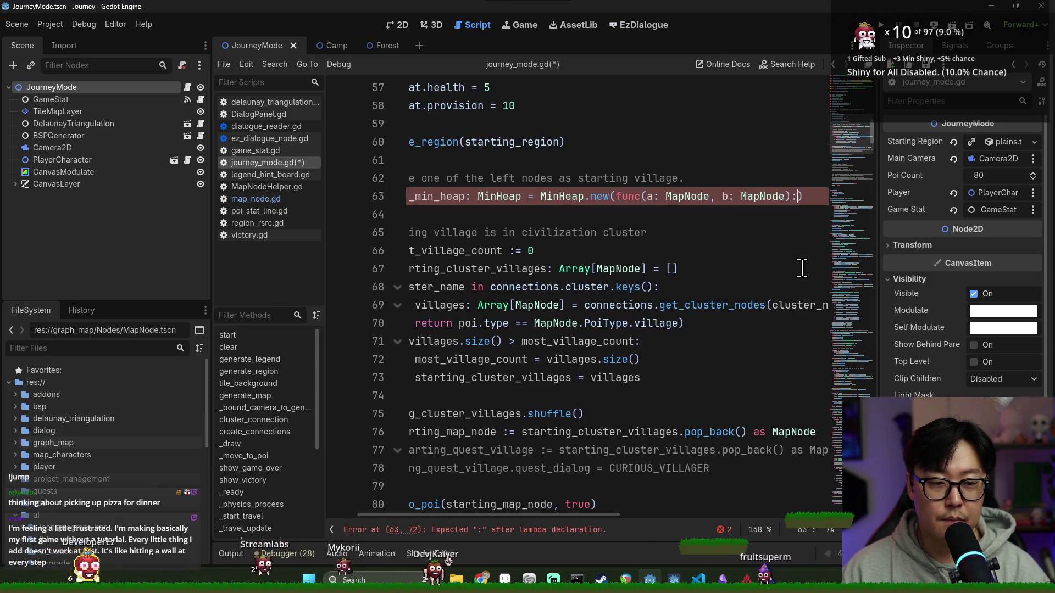
{"action": "type", "text": ":"}
{"action": "key", "text": "Return"}
{"action": "type", "text": "return a.position.x - b."}
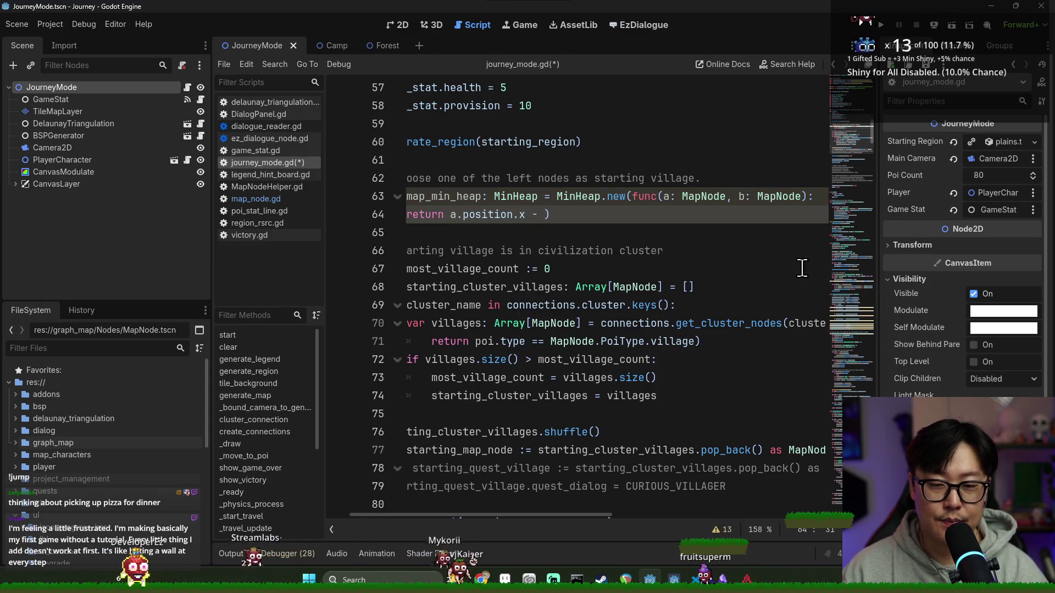
{"action": "type", "text": "position.x"}
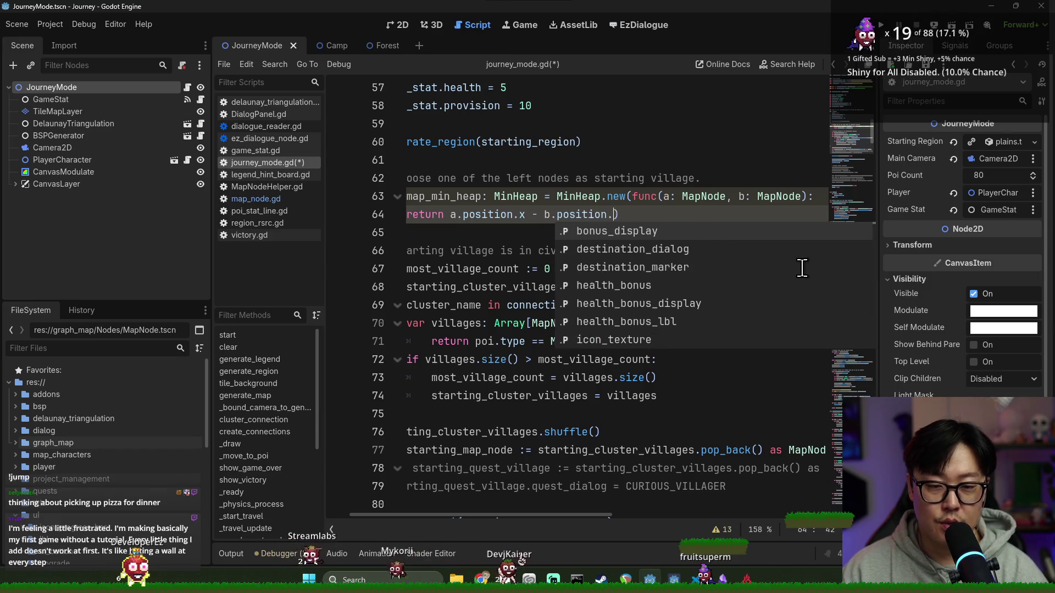
{"action": "key", "text": "Escape"}
{"action": "left_click", "coordinate": [596, 269]}
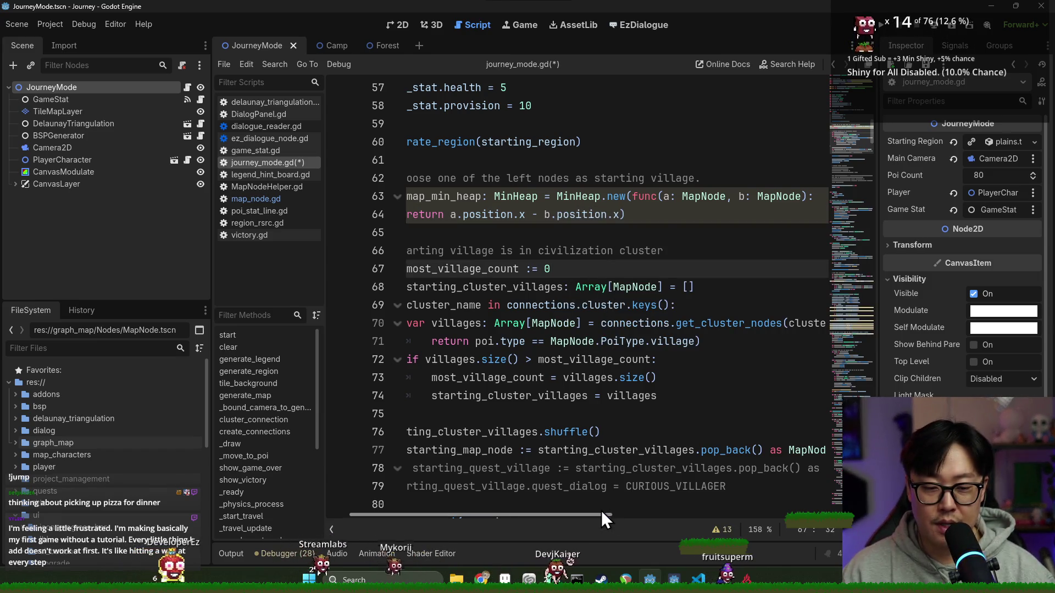
{"action": "left_click", "coordinate": [601, 504]}
{"action": "left_click", "coordinate": [686, 211]}
{"action": "key", "text": "ctrl+s"}
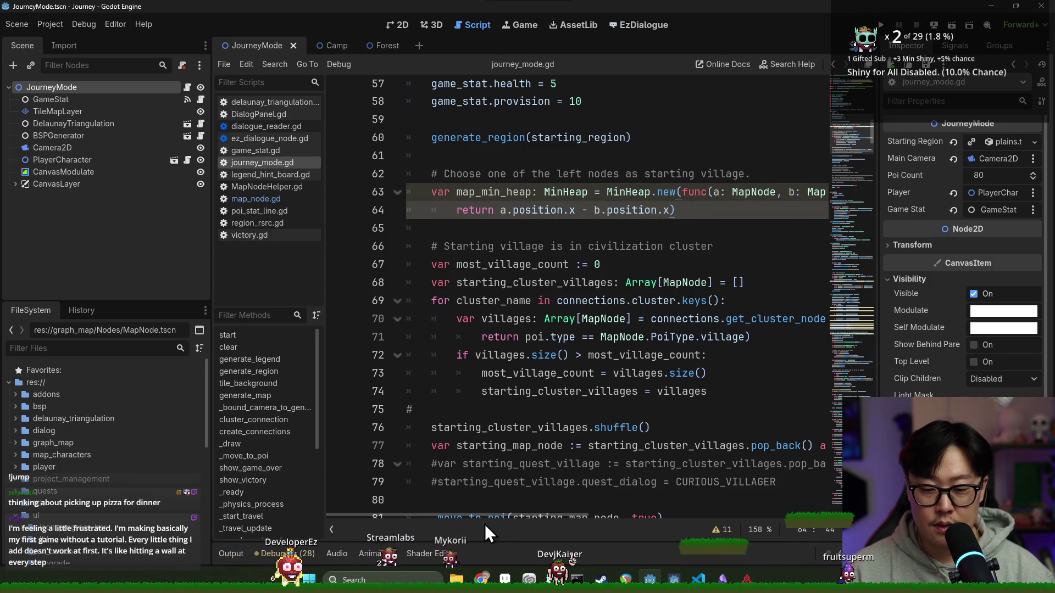
{"action": "left_click", "coordinate": [723, 528]}
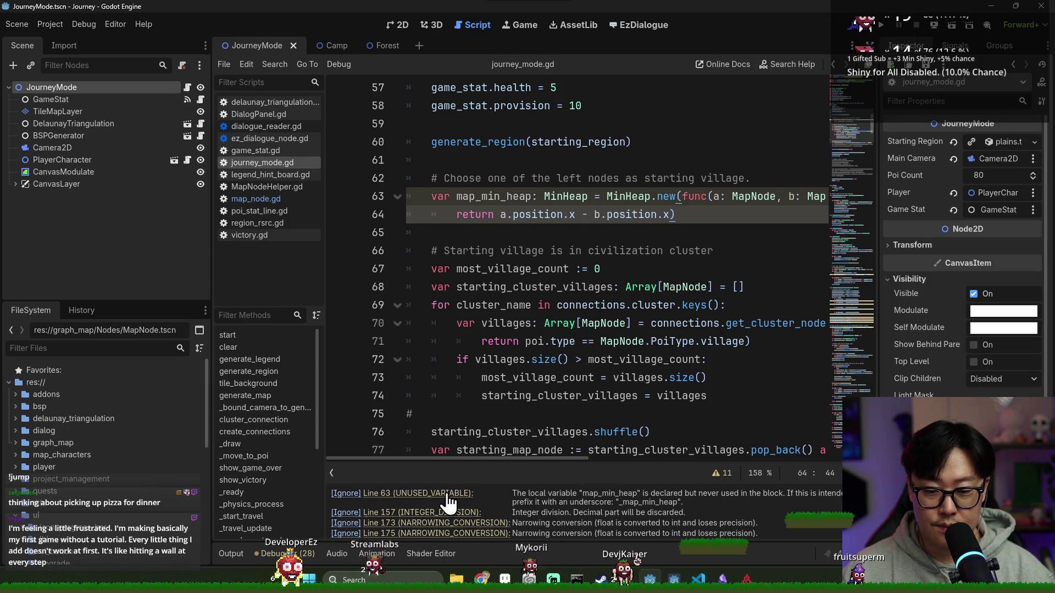
Add a 'for poi in _pois:' loop on the empty line after the heap declaration.
{"action": "left_click", "coordinate": [447, 494]}
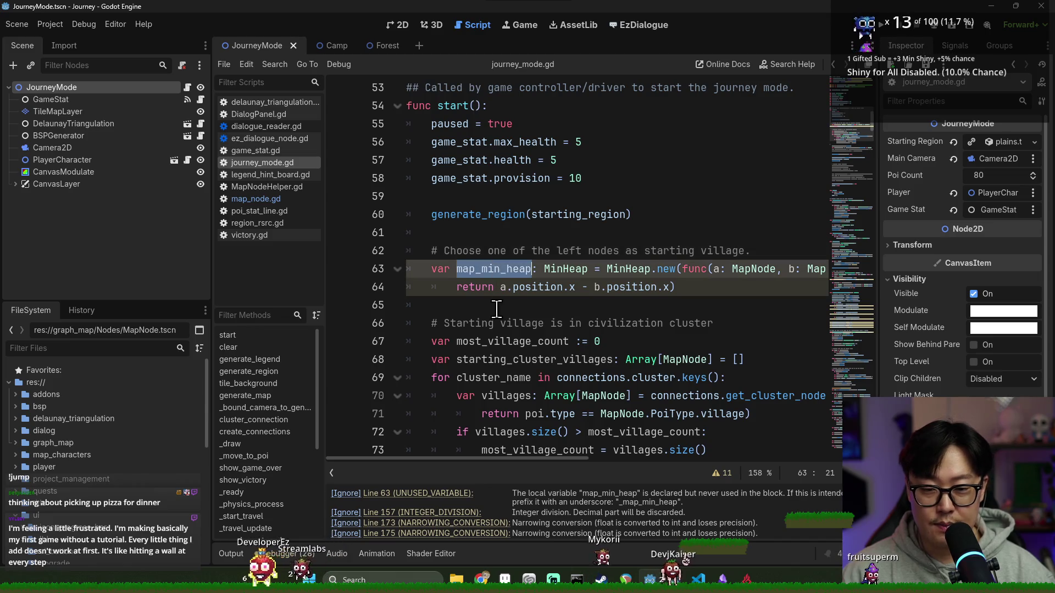
{"action": "scroll", "coordinate": [496, 307], "scroll_direction": "down", "scroll_amount": 1}
{"action": "left_click", "coordinate": [440, 251]}
{"action": "type", "text": "for "}
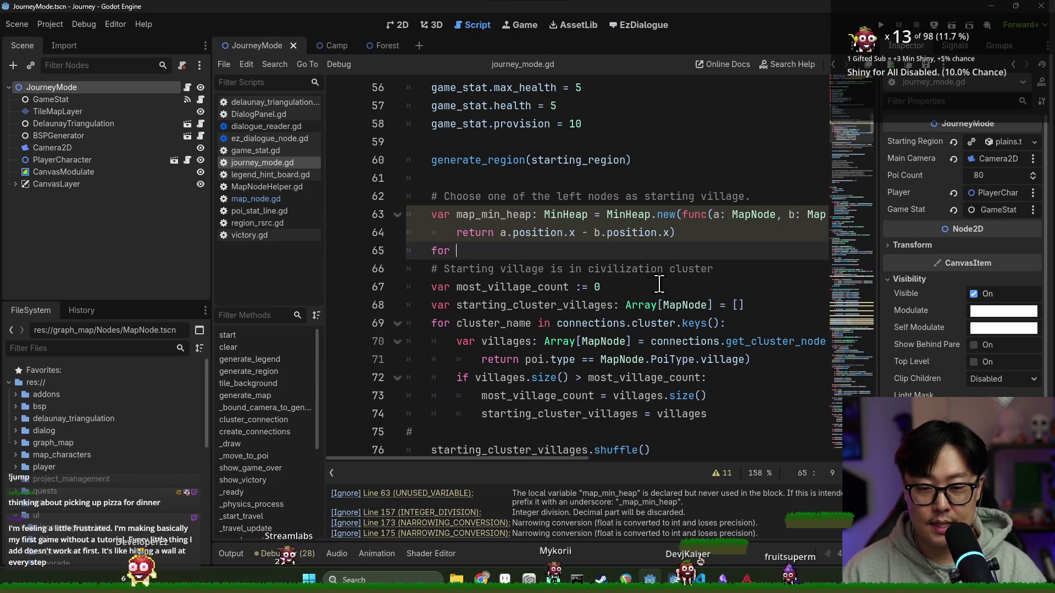
{"action": "type", "text": "poi in _po"}
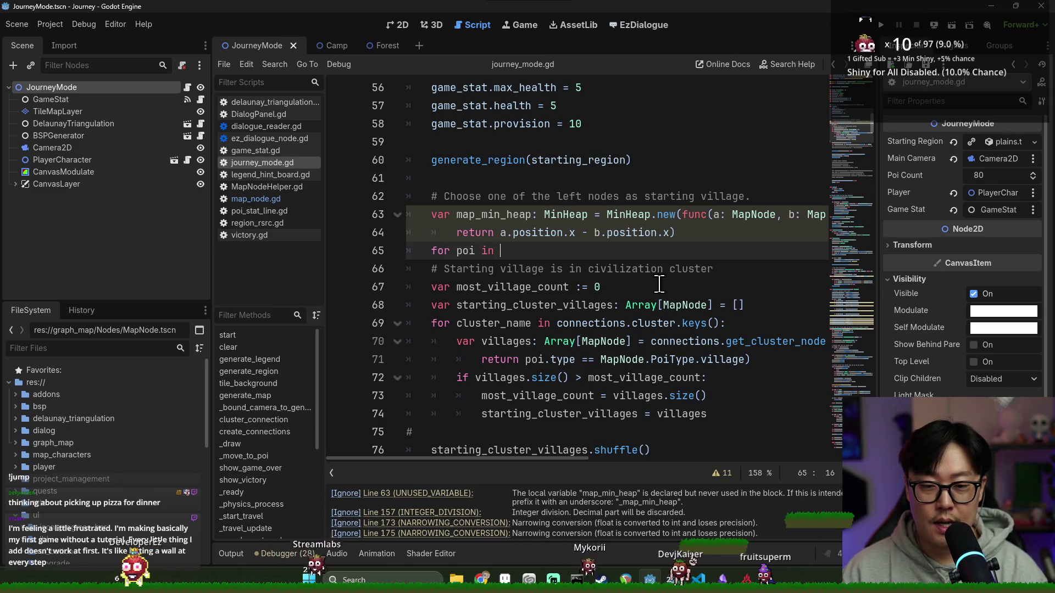
{"action": "key", "text": "Return"}
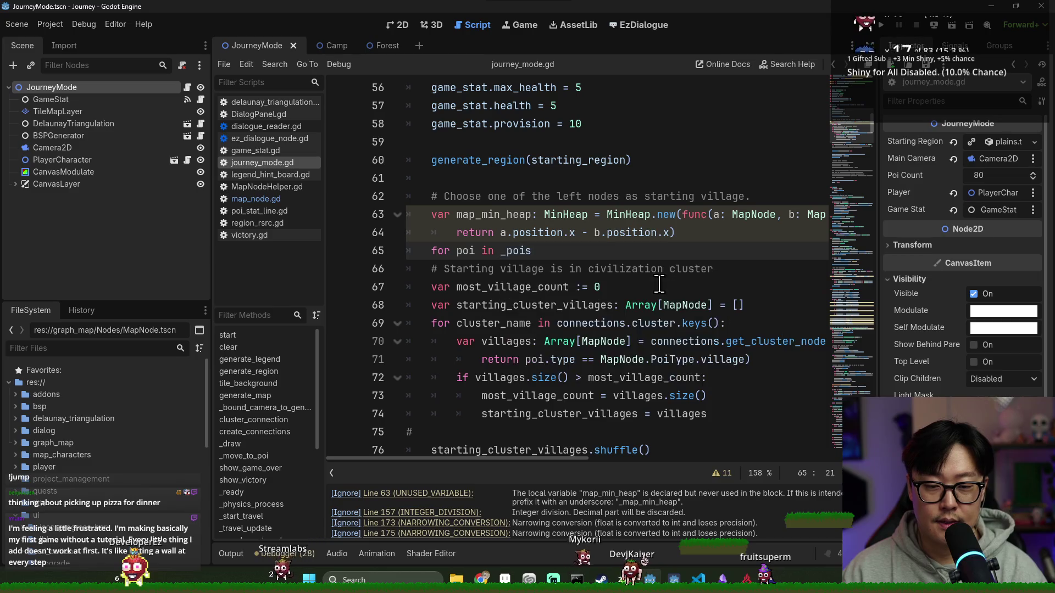
{"action": "type", "text": ":"}
{"action": "key", "text": "Return"}
Make the loop body call map_min_heap.insert(poi).
{"action": "type", "text": "poi."}
{"action": "key", "text": "BackSpace"}
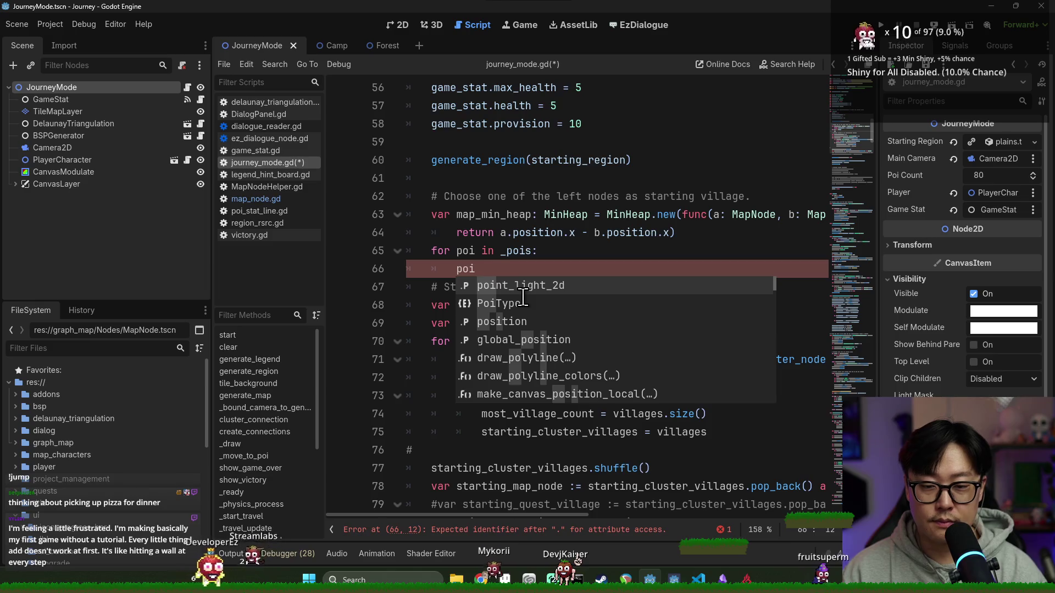
{"action": "double_click", "coordinate": [473, 214]}
{"action": "key", "text": "ctrl+c"}
{"action": "left_click", "coordinate": [456, 269]}
{"action": "key", "text": "ctrl+v"}
{"action": "type", "text": "."}
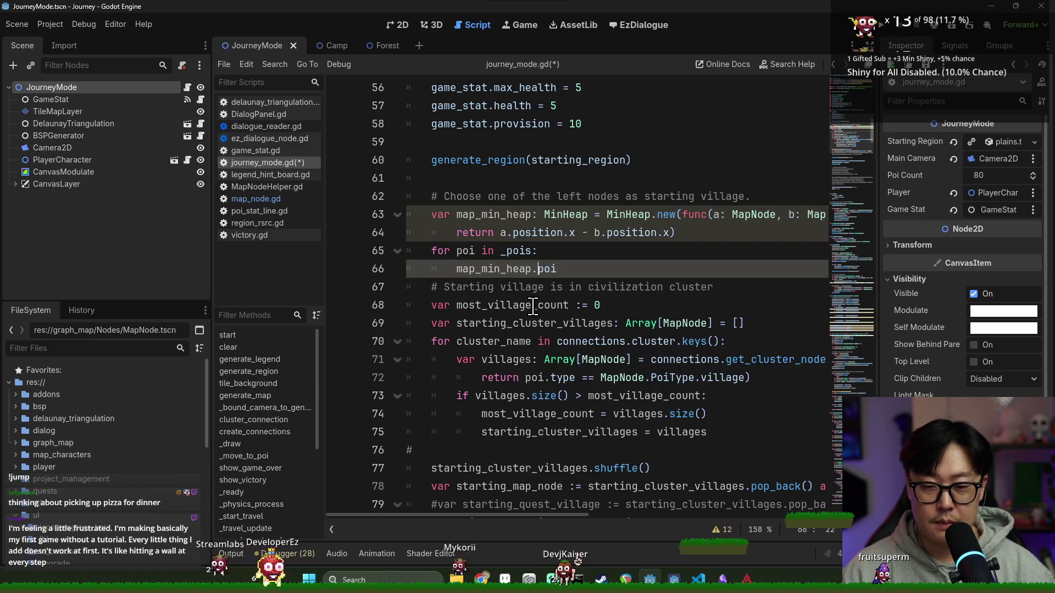
{"action": "type", "text": "add"}
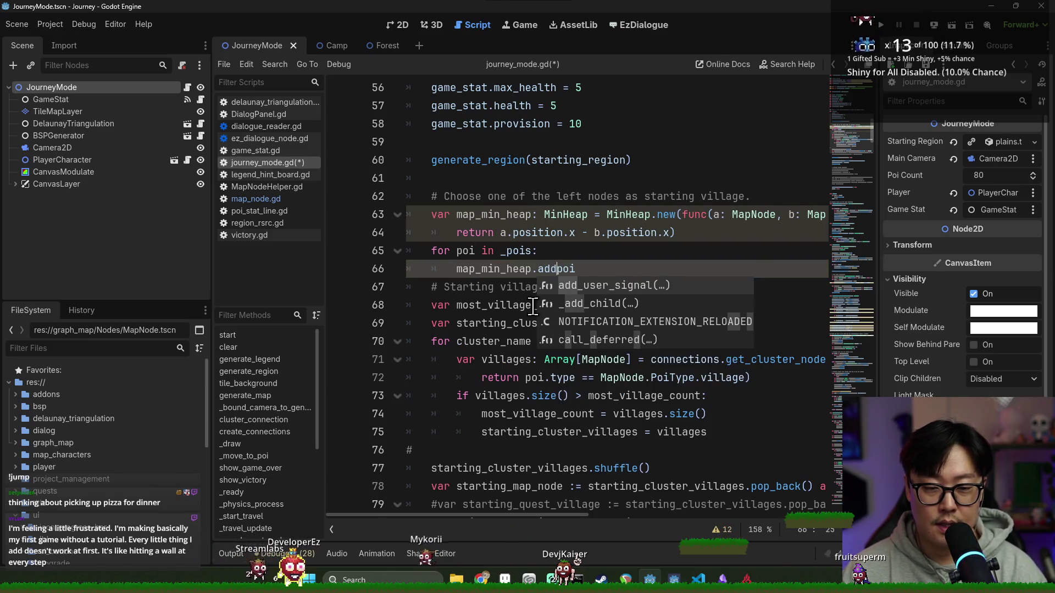
{"action": "key", "text": "BackSpace"}
{"action": "key", "text": "BackSpace"}
{"action": "key", "text": "BackSpace"}
{"action": "type", "text": "ins"}
{"action": "key", "text": "Tab"}
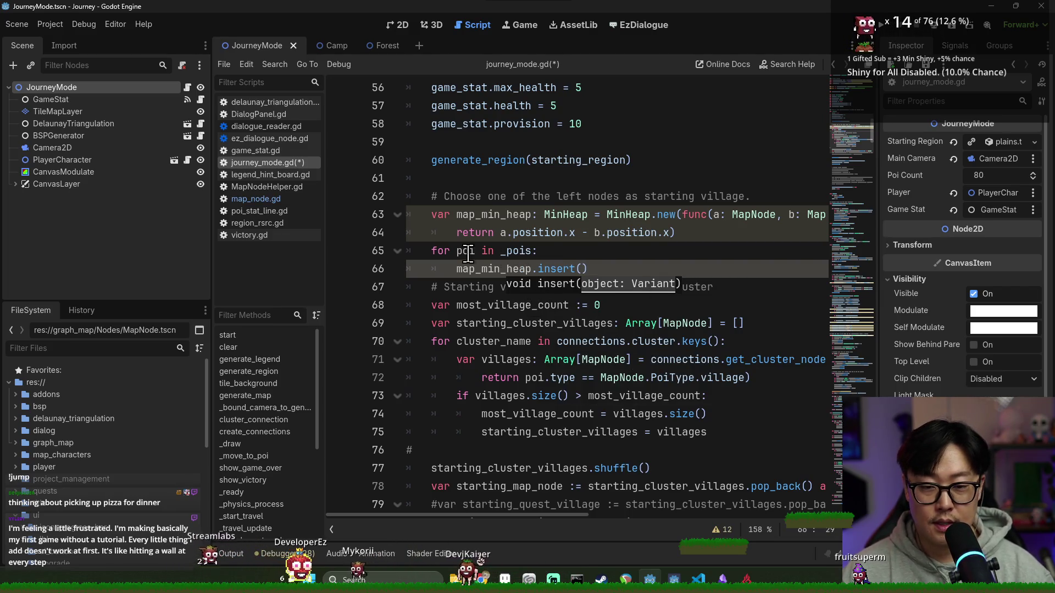
{"action": "double_click", "coordinate": [464, 252]}
{"action": "left_click", "coordinate": [580, 268]}
{"action": "key", "text": "ctrl+v"}
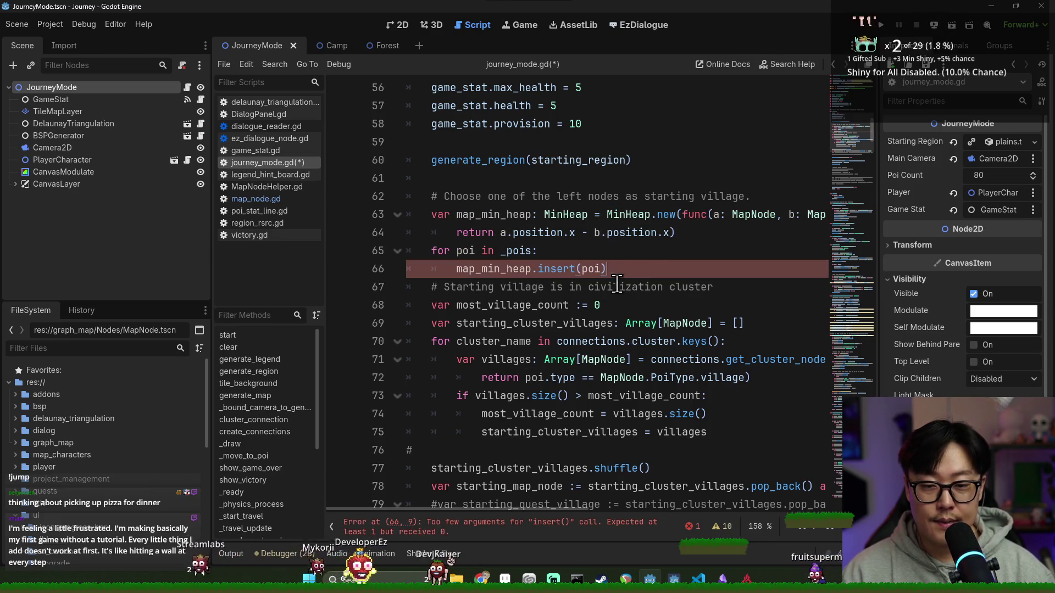
Save journey_mode.gd and open blank lines below the loop.
{"action": "key", "text": "Return"}
{"action": "key", "text": "ctrl+s"}
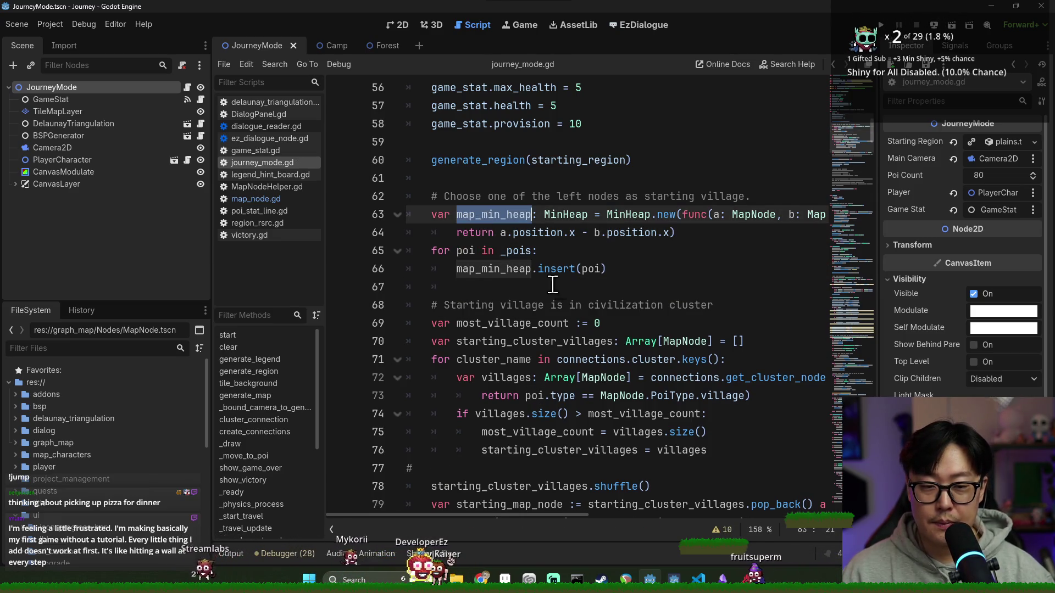
{"action": "left_click", "coordinate": [561, 289]}
{"action": "key", "text": "ctrl+s"}
{"action": "key", "text": "Return"}
{"action": "type", "text": "for"}
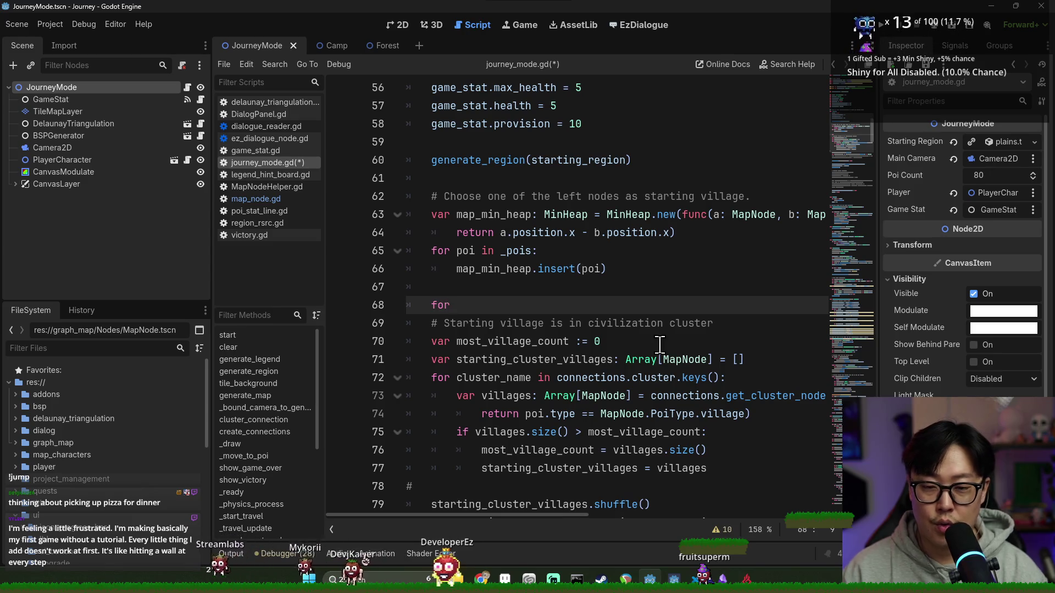
Write a 'for i in selection_count:' loop header below the heap insertion loop.
{"action": "left_click", "coordinate": [508, 295]}
{"action": "key", "text": "Return"}
{"action": "type", "text": "var"}
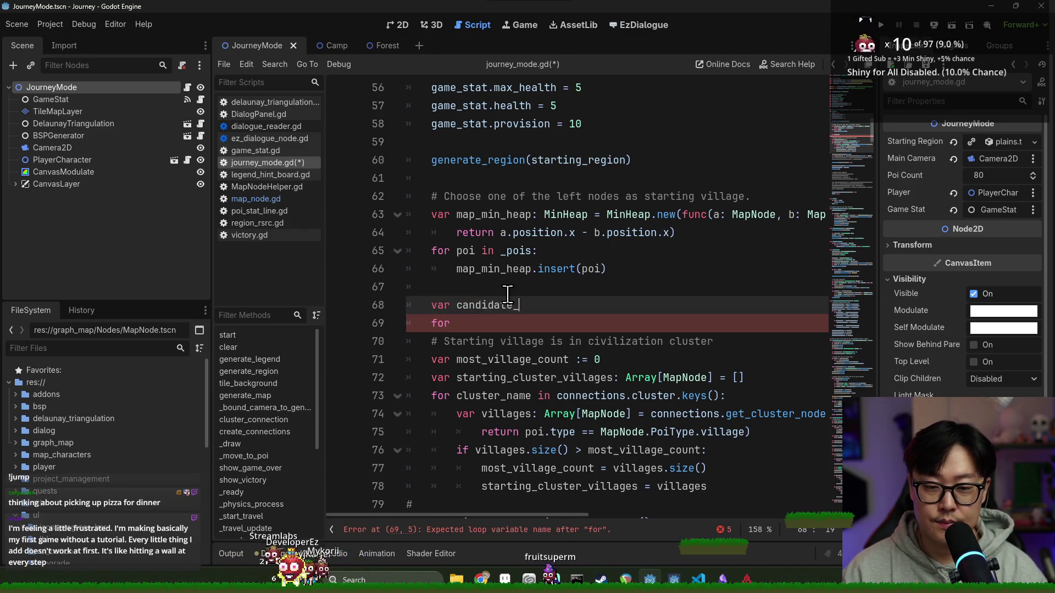
{"action": "type", "text": "selection_count := 3"}
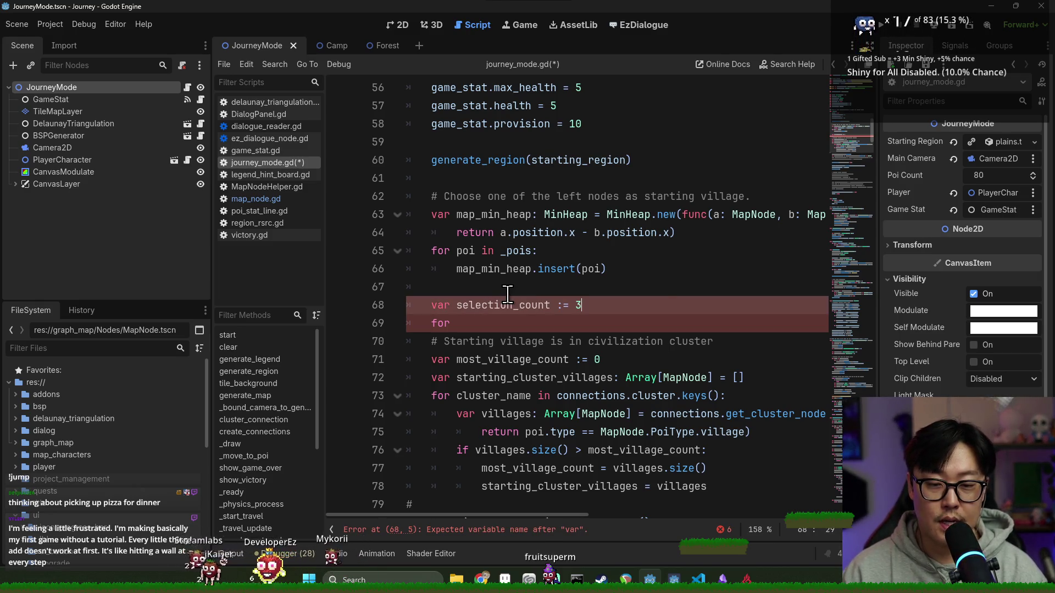
{"action": "key", "text": "Down"}
{"action": "type", "text": "i in s"}
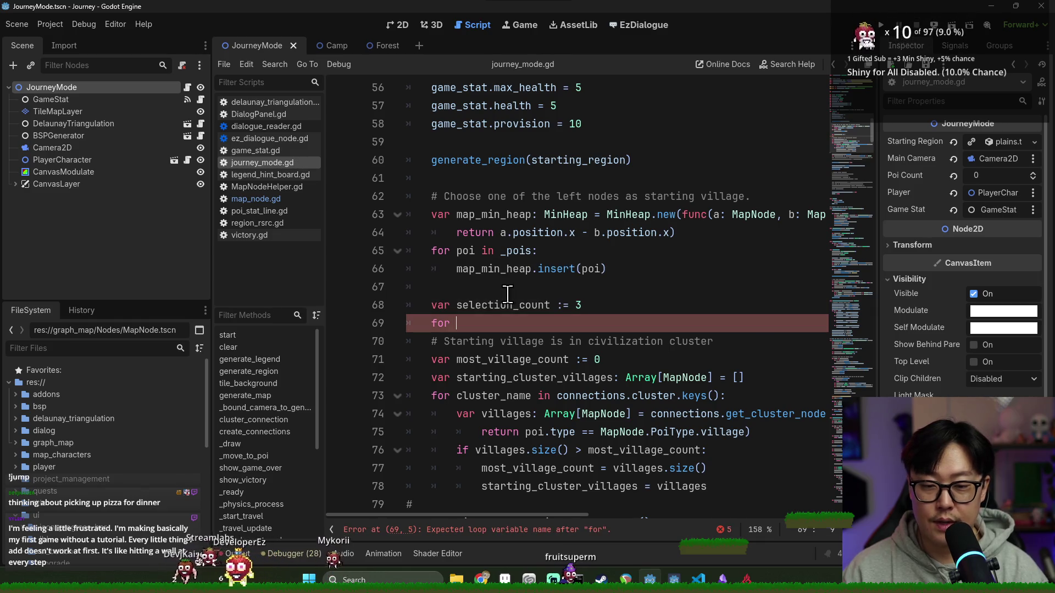
{"action": "type", "text": "election_"}
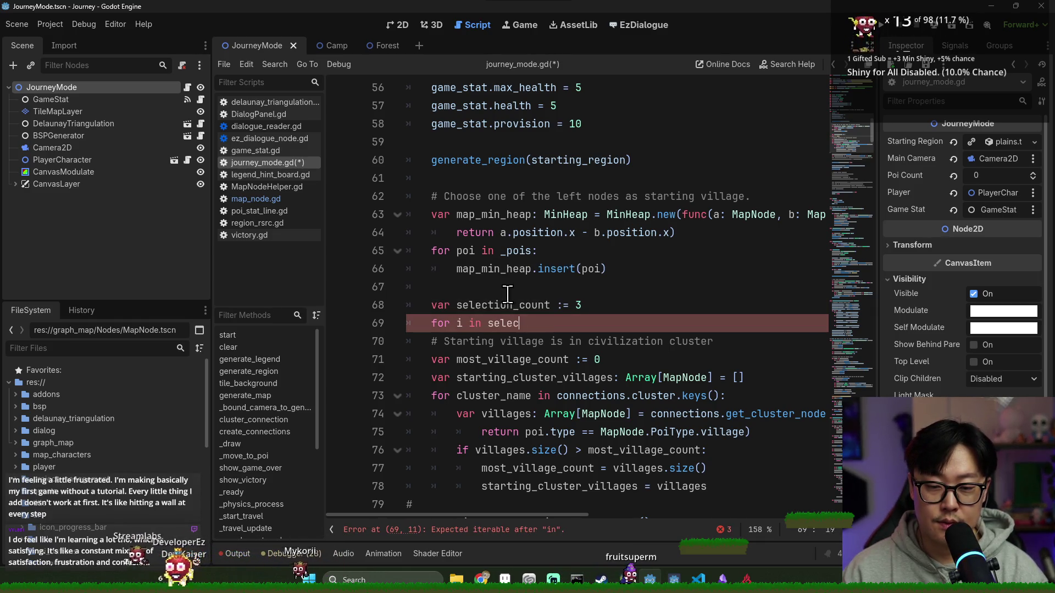
{"action": "key", "text": "Return"}
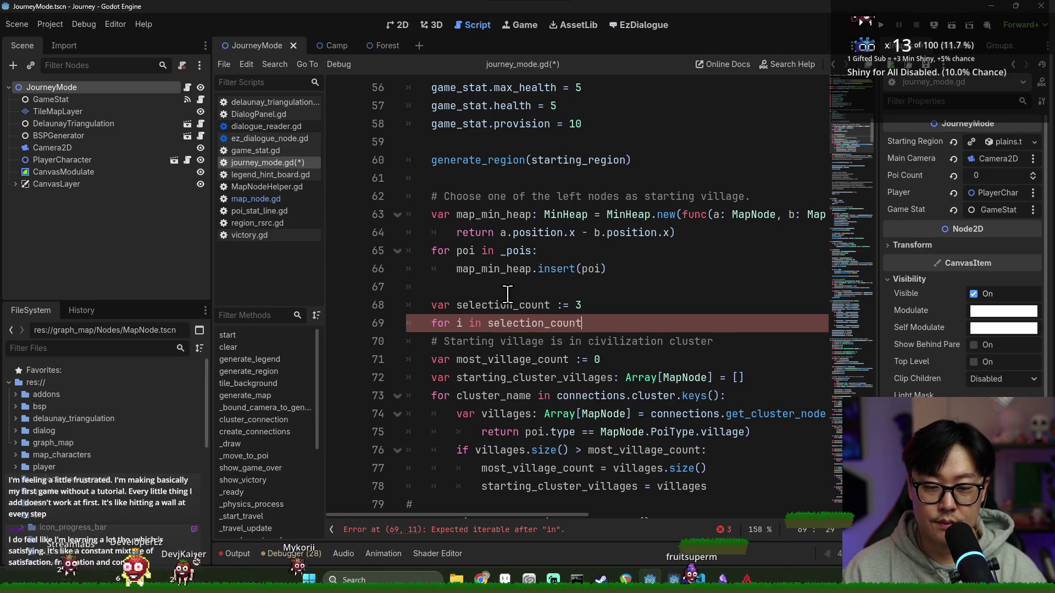
{"action": "type", "text": ":"}
{"action": "key", "text": "Return"}
{"action": "key", "text": "Up"}
{"action": "key", "text": "Up"}
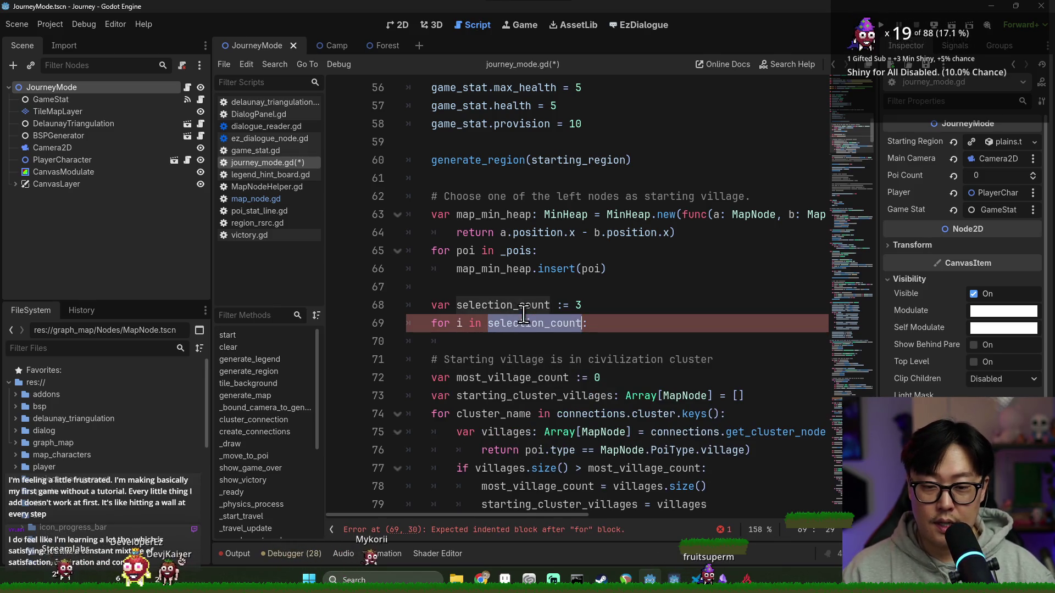
{"action": "key", "text": "End"}
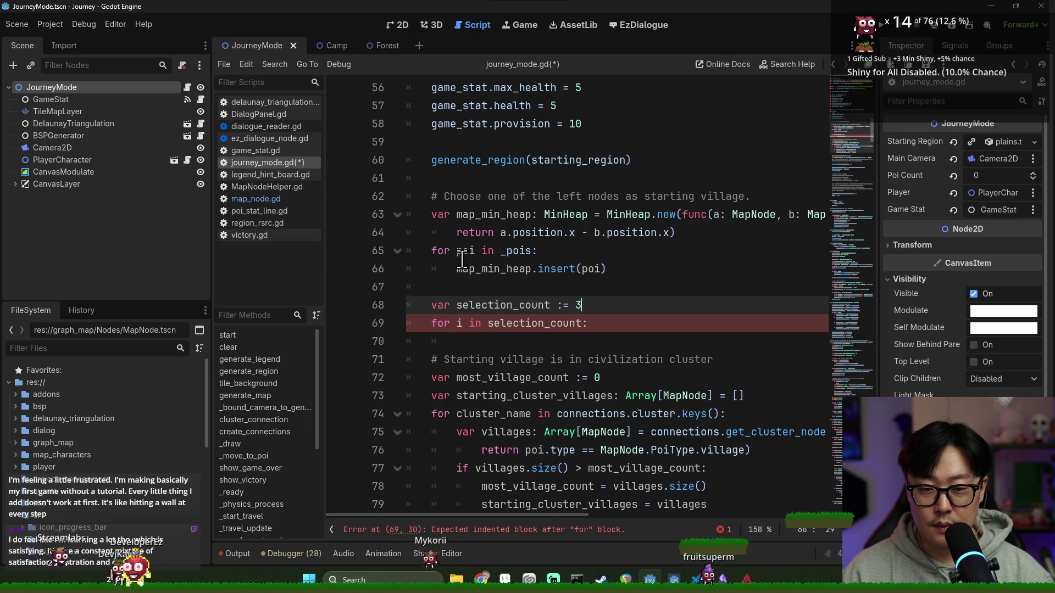
{"action": "key", "text": "Return"}
Declare a starting_candidate array of MapNode above the selection loop.
{"action": "type", "text": "var "}
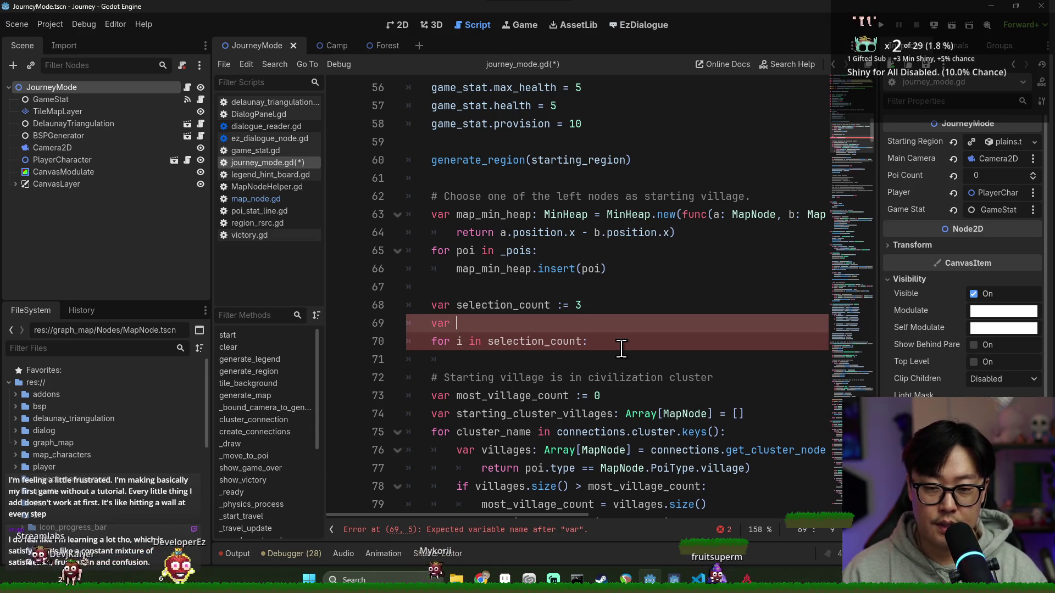
{"action": "type", "text": "starting"}
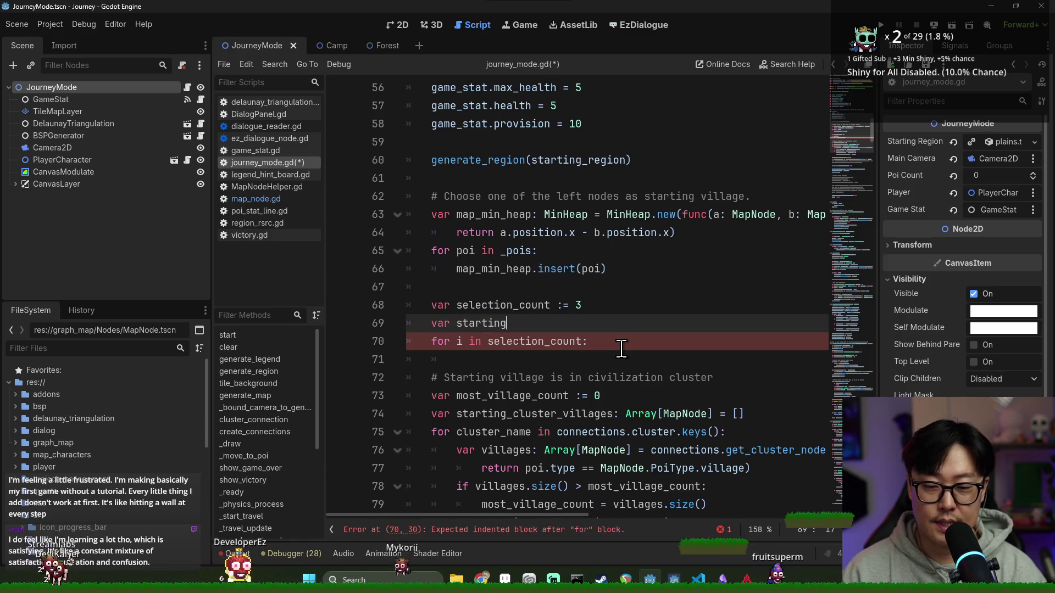
{"action": "type", "text": "_candidate: Array["}
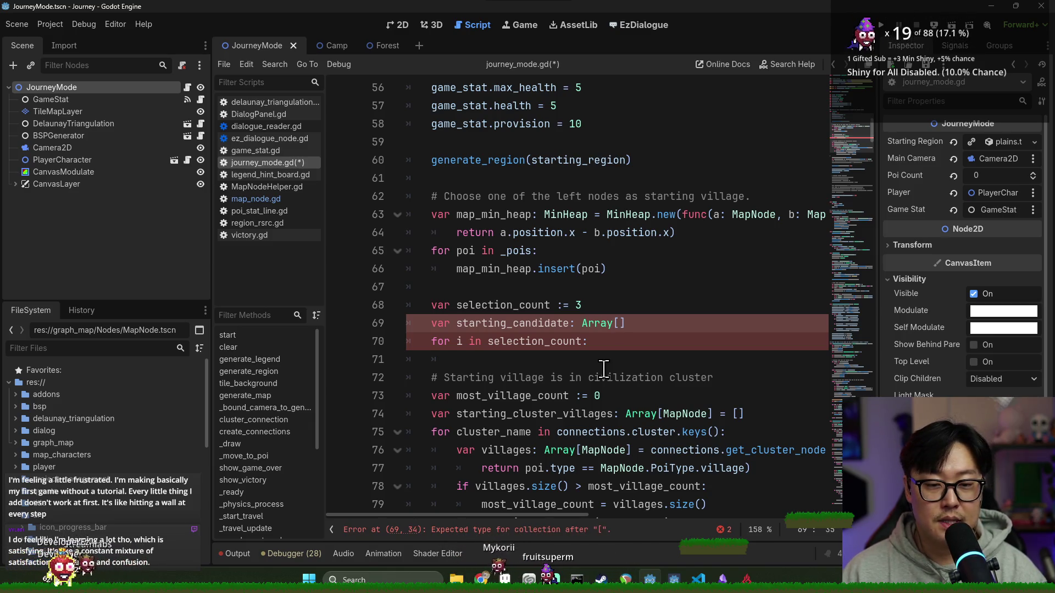
{"action": "type", "text": "apNode]"}
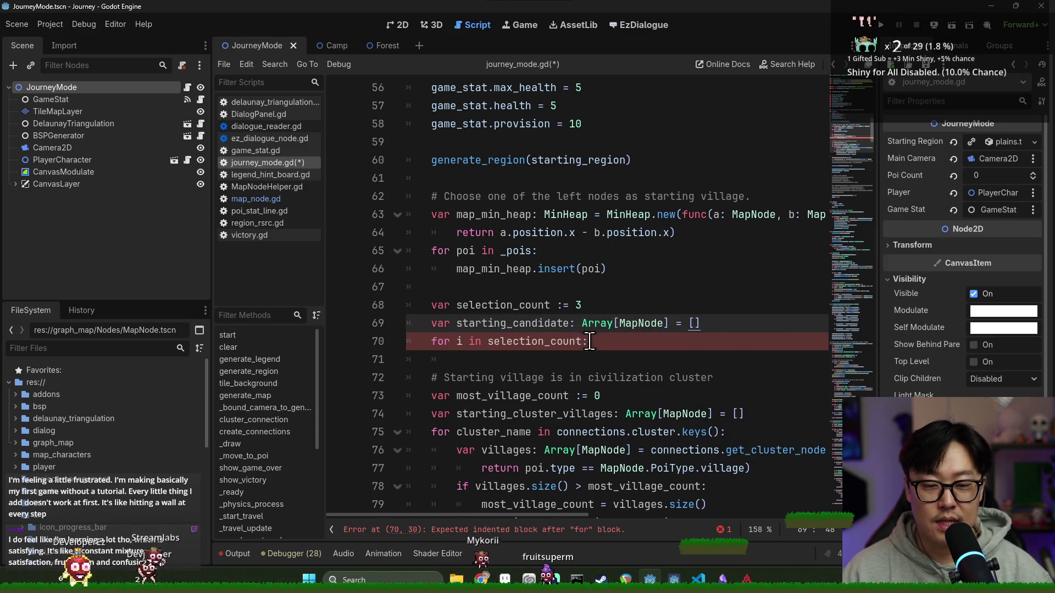
{"action": "key", "text": "Down"}
{"action": "key", "text": "Down"}
Fill the loop body with starting_candidate.push_back(map_min_heap.pop()) and save.
{"action": "left_click", "coordinate": [515, 327]}
{"action": "key", "text": "Down"}
{"action": "key", "text": "Down"}
{"action": "type", "text": "starting_candidate.push_ba"}
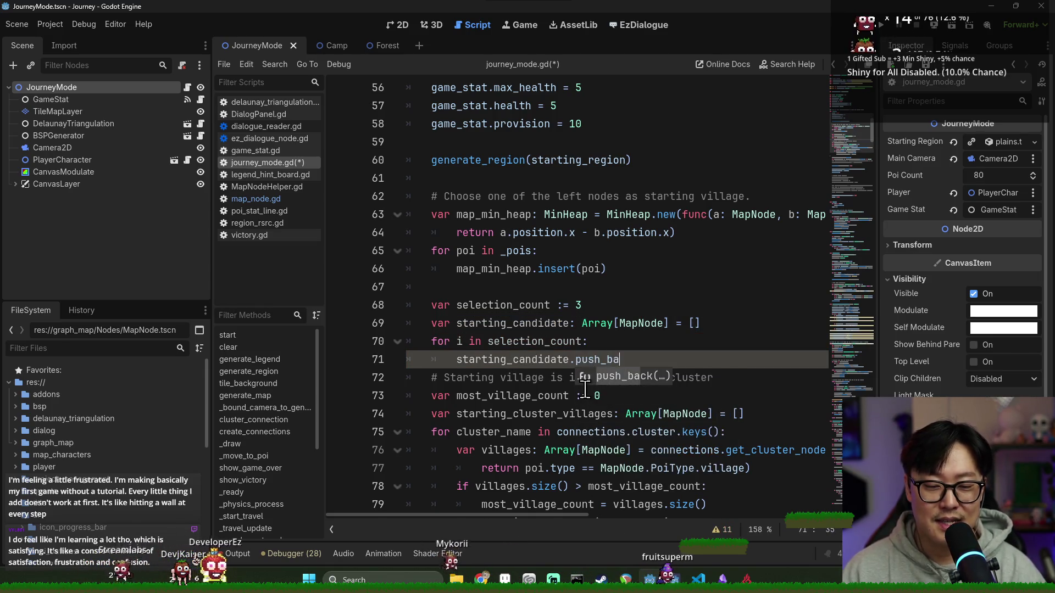
{"action": "key", "text": "Return"}
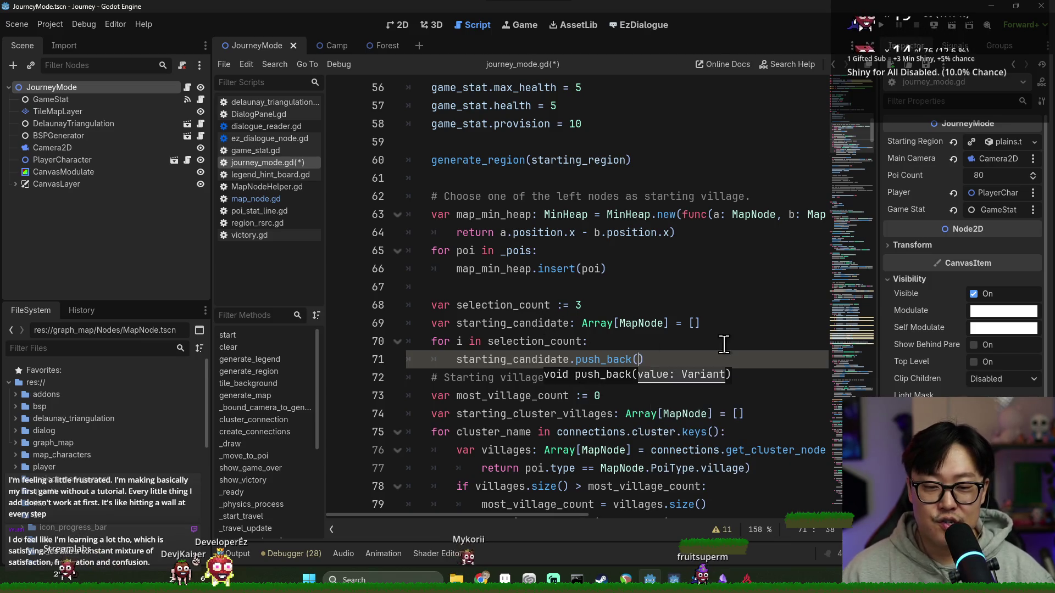
{"action": "left_click", "coordinate": [483, 218]}
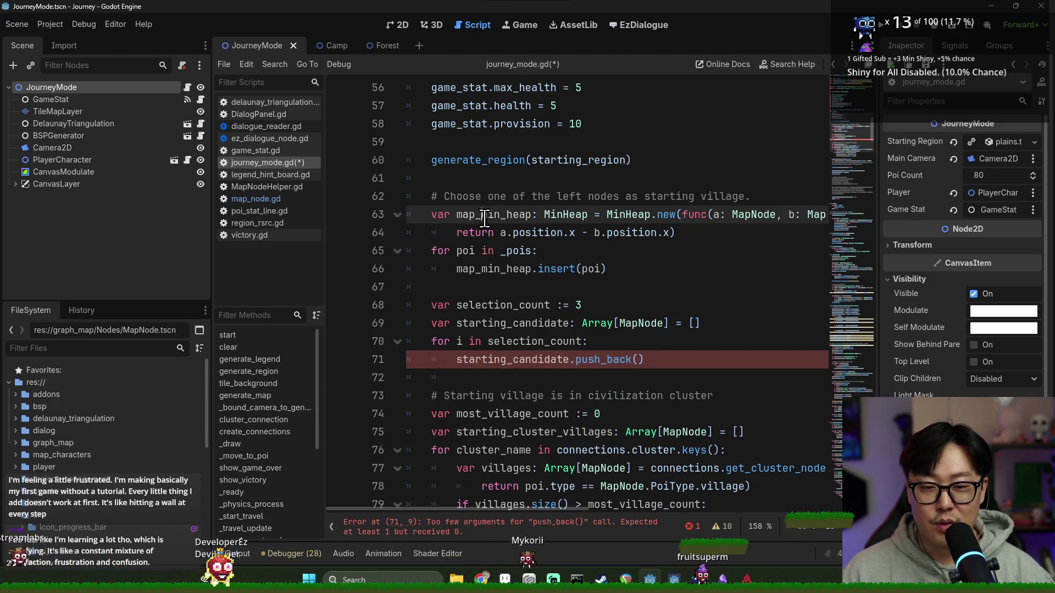
{"action": "double_click", "coordinate": [484, 218]}
{"action": "key", "text": "ctrl+c"}
{"action": "left_click", "coordinate": [641, 361]}
{"action": "key", "text": "ctrl+v"}
{"action": "type", "text": "."}
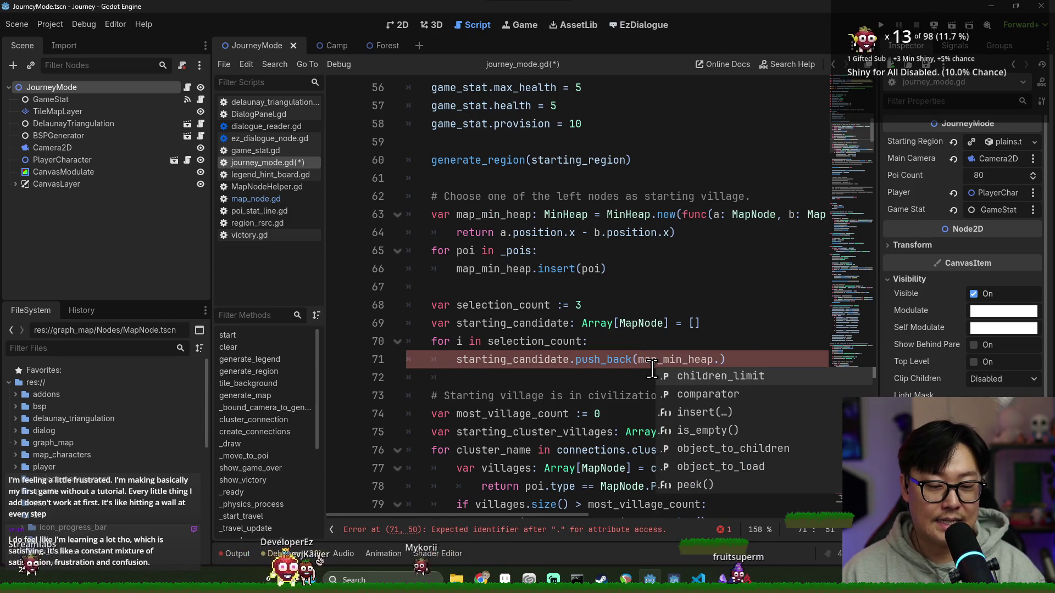
{"action": "type", "text": "pop"}
{"action": "key", "text": "Return"}
{"action": "key", "text": "ctrl+s"}
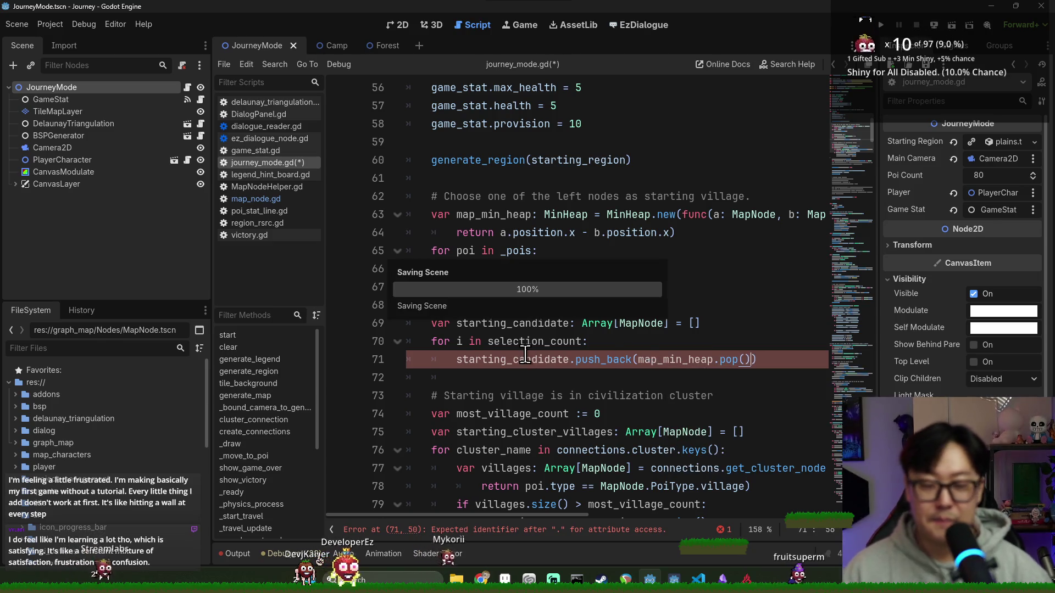
{"action": "left_click", "coordinate": [512, 384]}
Add a starting_candidate.pick_random() call on line 73, below the selection loop, and save.
{"action": "key", "text": "BackSpace"}
{"action": "key", "text": "Return"}
{"action": "type", "text": "starting_candidate."}
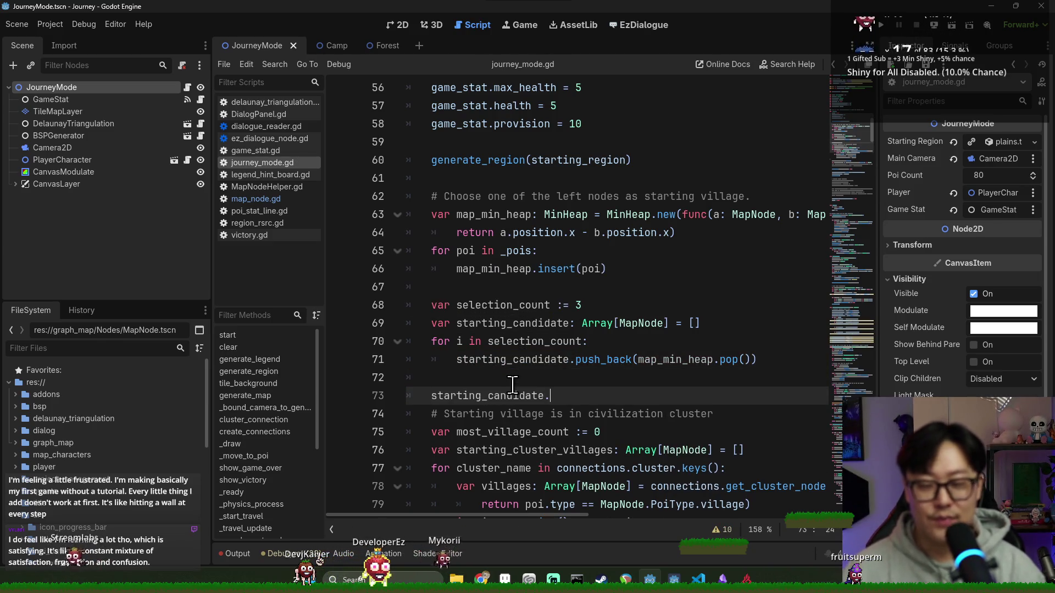
{"action": "type", "text": "pick"}
{"action": "key", "text": "Return"}
{"action": "key", "text": "ctrl+s"}
{"action": "double_click", "coordinate": [483, 397]}
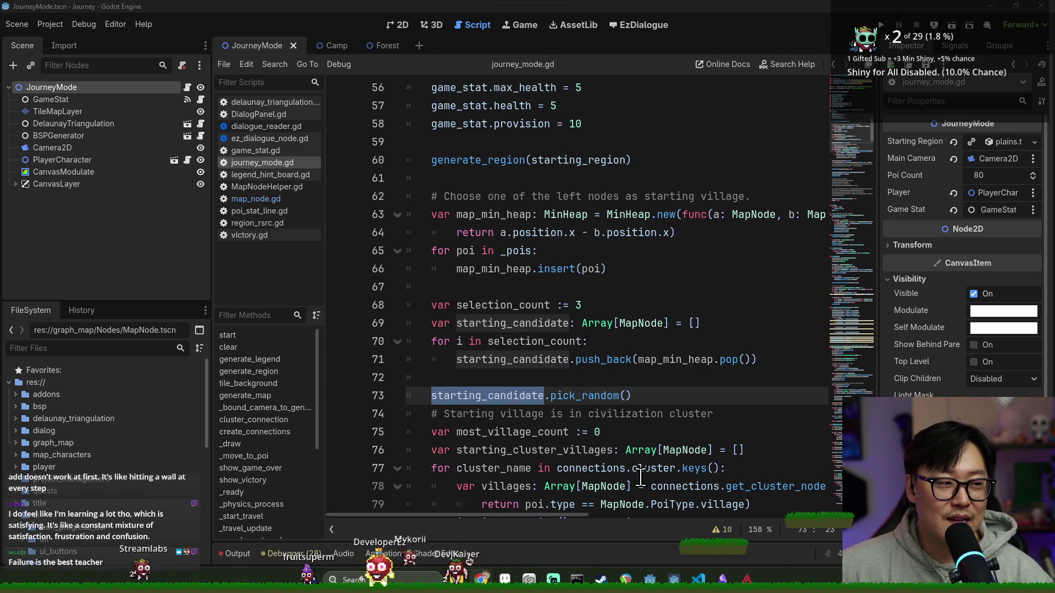
{"action": "left_click", "coordinate": [479, 414]}
{"action": "scroll", "coordinate": [464, 294], "scroll_direction": "down", "scroll_amount": 2}
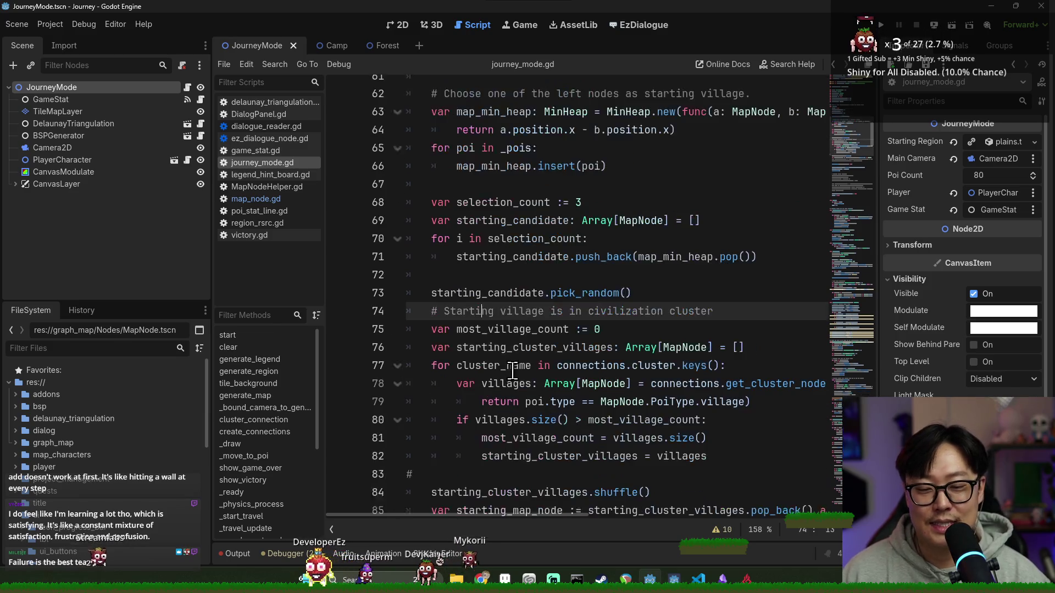
Insert a blank line above the village comment, after the pick_random line.
{"action": "double_click", "coordinate": [464, 289]}
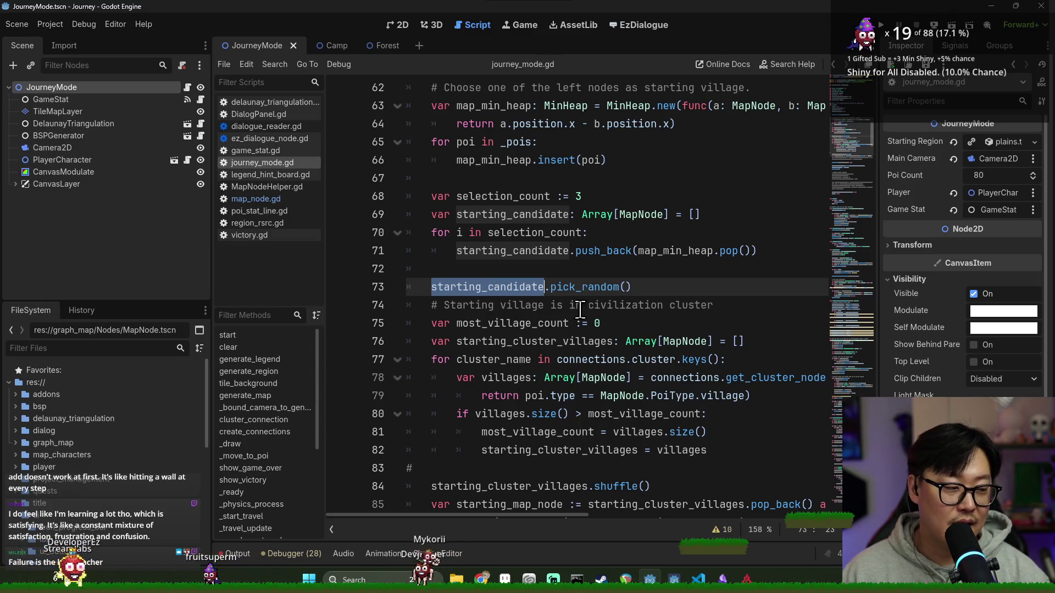
{"action": "left_click", "coordinate": [607, 291]}
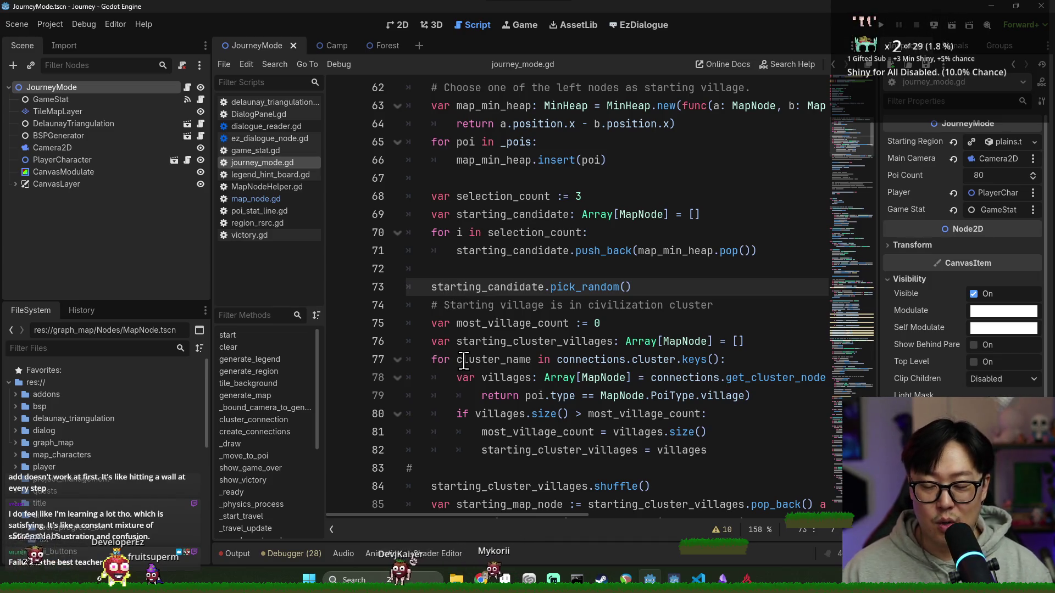
{"action": "left_click", "coordinate": [481, 298]}
{"action": "scroll", "coordinate": [577, 287], "scroll_direction": "down", "scroll_amount": 3}
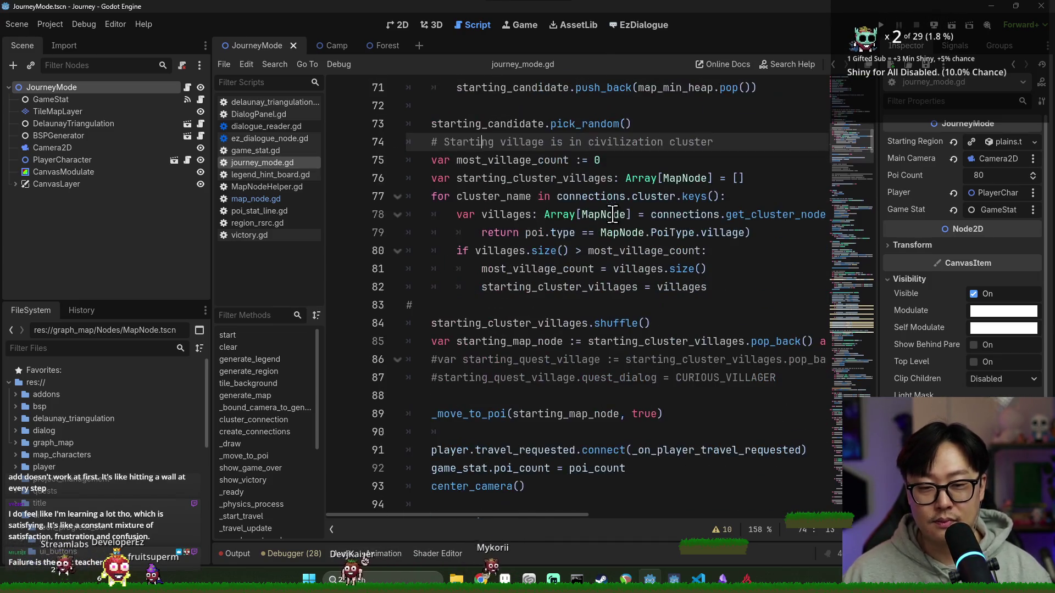
{"action": "scroll", "coordinate": [605, 225], "scroll_direction": "up", "scroll_amount": 1}
{"action": "key", "text": "ctrl+shift+Return"}
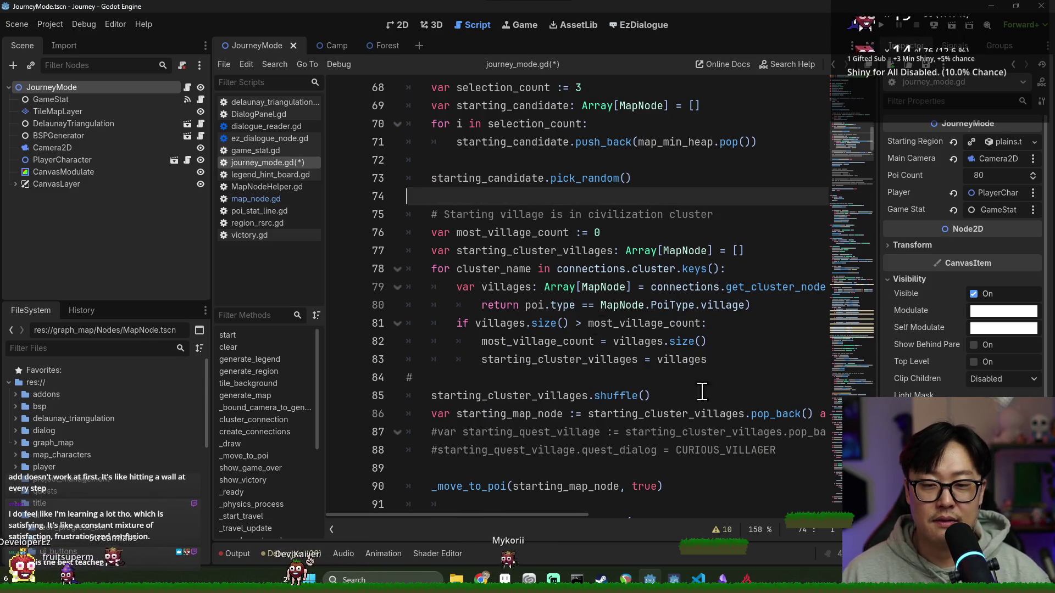
Delete the trailing blank line 110 at the end of the function.
{"action": "double_click", "coordinate": [470, 180]}
{"action": "scroll", "coordinate": [470, 181], "scroll_direction": "up", "scroll_amount": 2}
{"action": "left_click", "coordinate": [466, 236]}
{"action": "left_click", "coordinate": [482, 251]}
{"action": "double_click", "coordinate": [465, 287]}
{"action": "scroll", "coordinate": [476, 223], "scroll_direction": "down", "scroll_amount": 1}
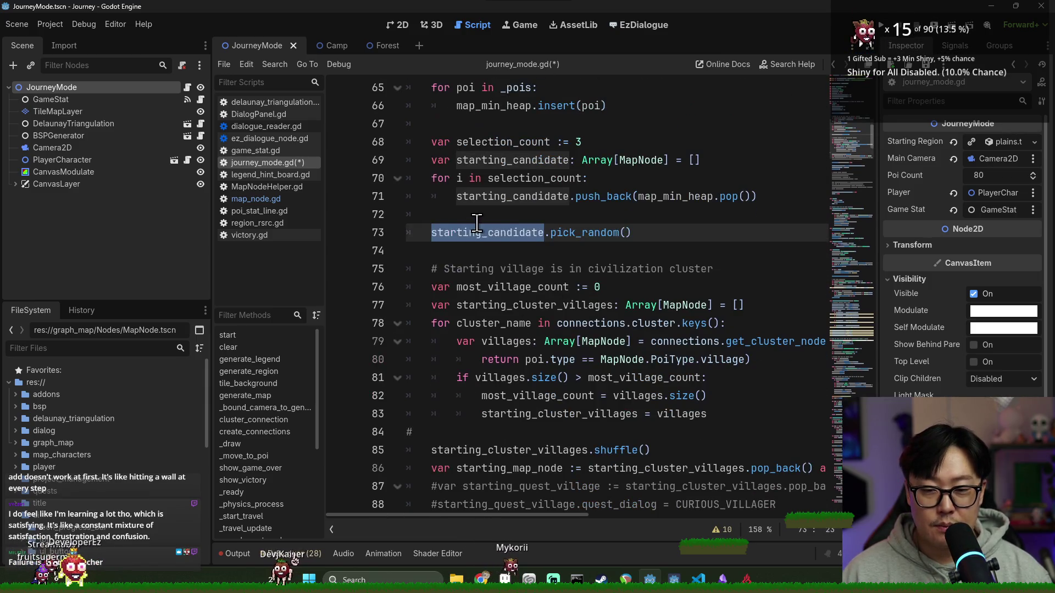
{"action": "left_click", "coordinate": [422, 235]}
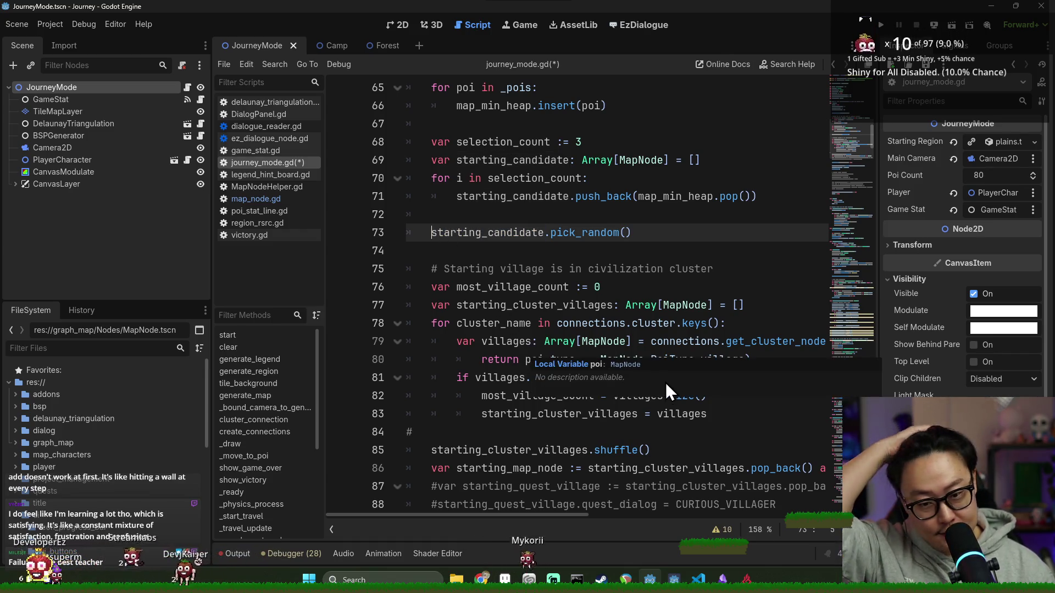
{"action": "scroll", "coordinate": [648, 341], "scroll_direction": "down", "scroll_amount": 3}
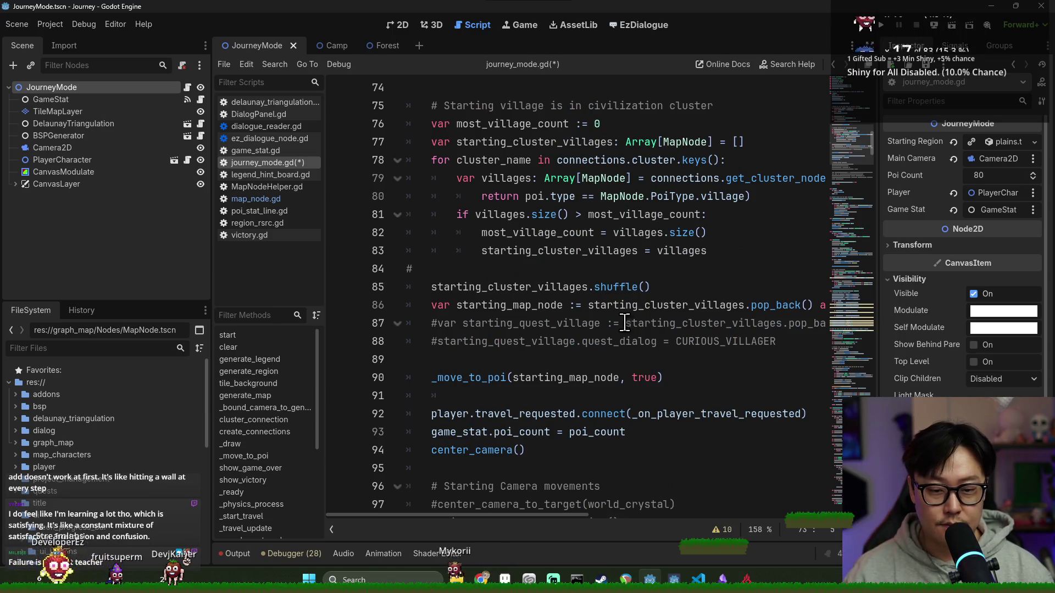
{"action": "scroll", "coordinate": [536, 338], "scroll_direction": "up", "scroll_amount": 1}
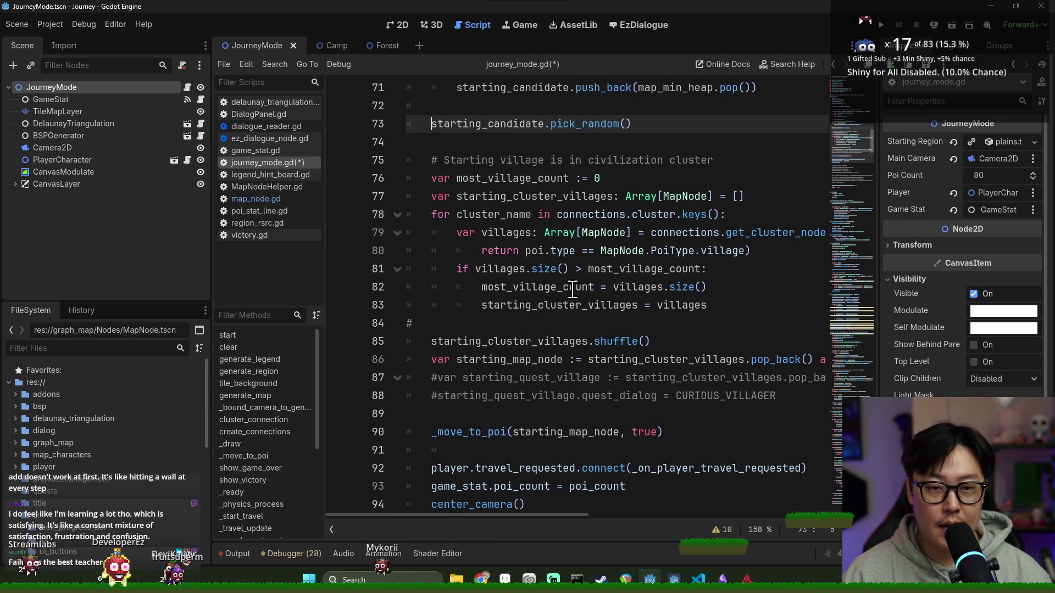
{"action": "scroll", "coordinate": [728, 380], "scroll_direction": "up", "scroll_amount": 2}
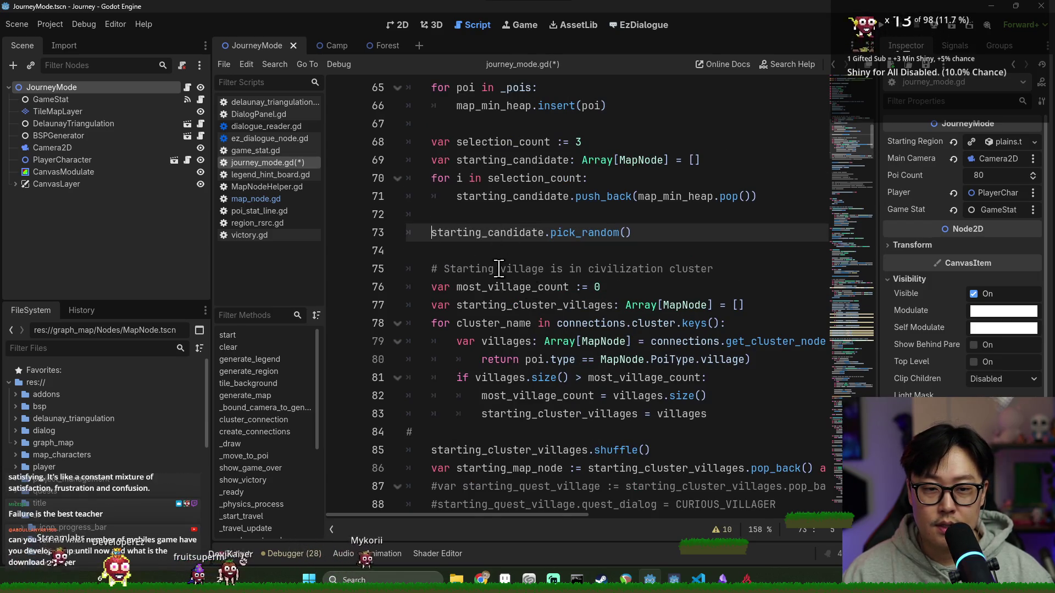
{"action": "left_click", "coordinate": [476, 255]}
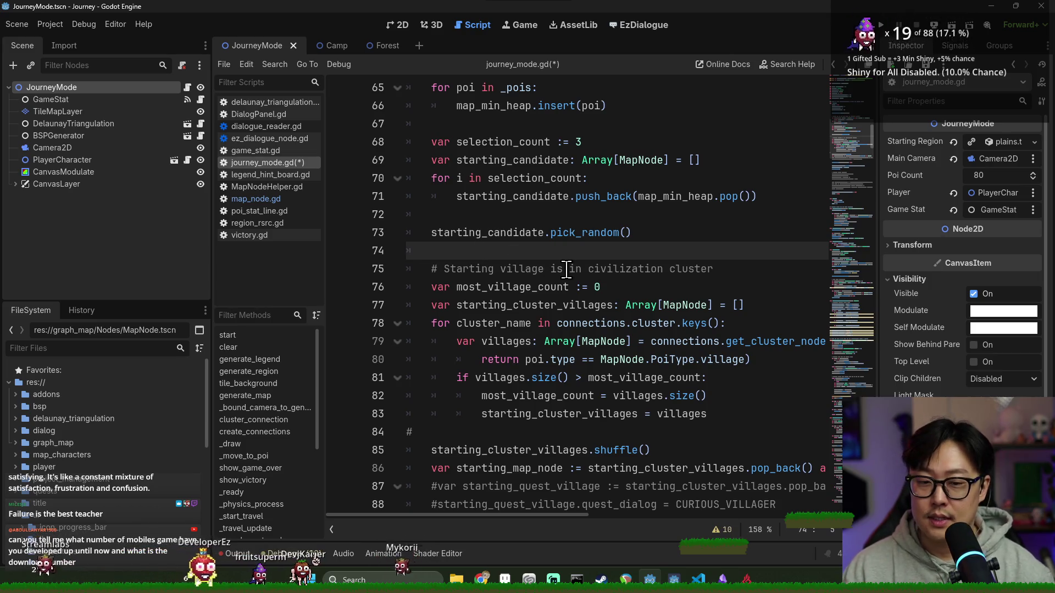
{"action": "scroll", "coordinate": [566, 275], "scroll_direction": "down", "scroll_amount": 6}
{"action": "scroll", "coordinate": [541, 294], "scroll_direction": "down", "scroll_amount": 6}
{"action": "left_click", "coordinate": [497, 256]}
{"action": "key", "text": "BackSpace"}
Insert a blank line 87 below the starting_map_node declaration.
{"action": "scroll", "coordinate": [540, 291], "scroll_direction": "up", "scroll_amount": 9}
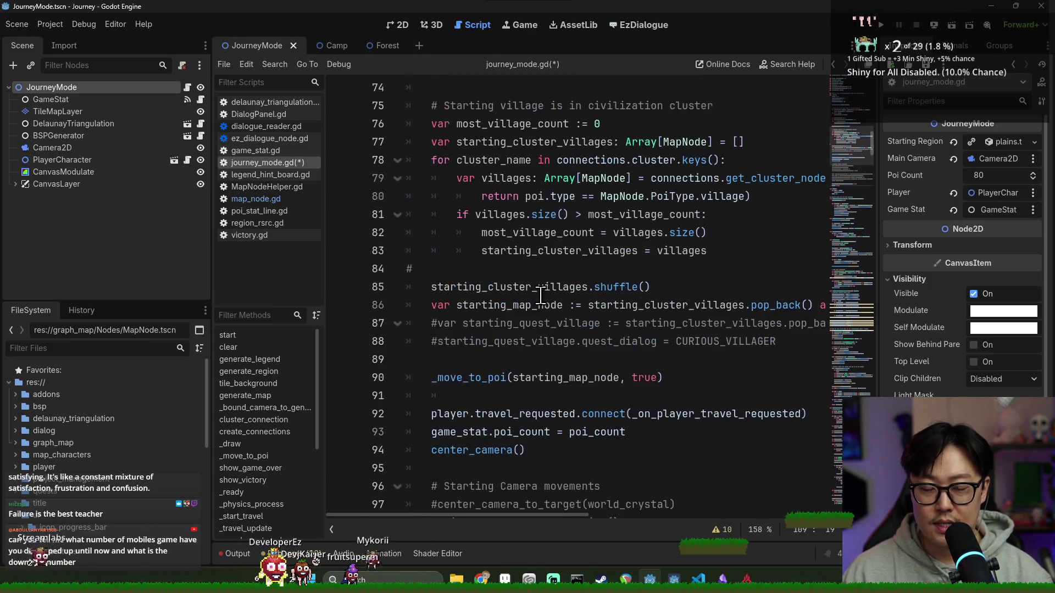
{"action": "left_click", "coordinate": [509, 273]}
{"action": "scroll", "coordinate": [535, 309], "scroll_direction": "down", "scroll_amount": 3}
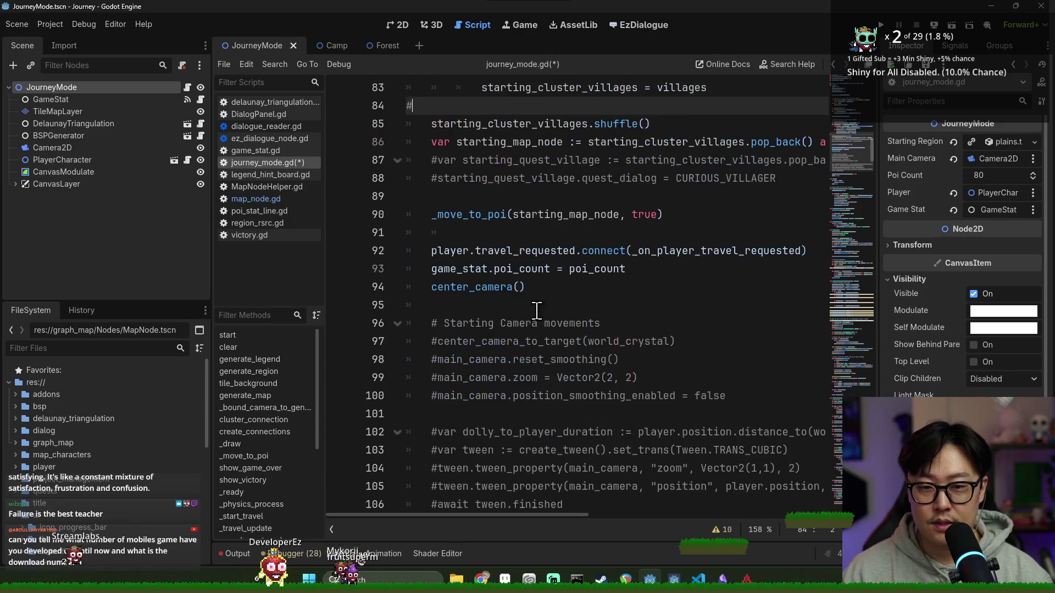
{"action": "left_click", "coordinate": [652, 124]}
{"action": "left_click", "coordinate": [419, 153]}
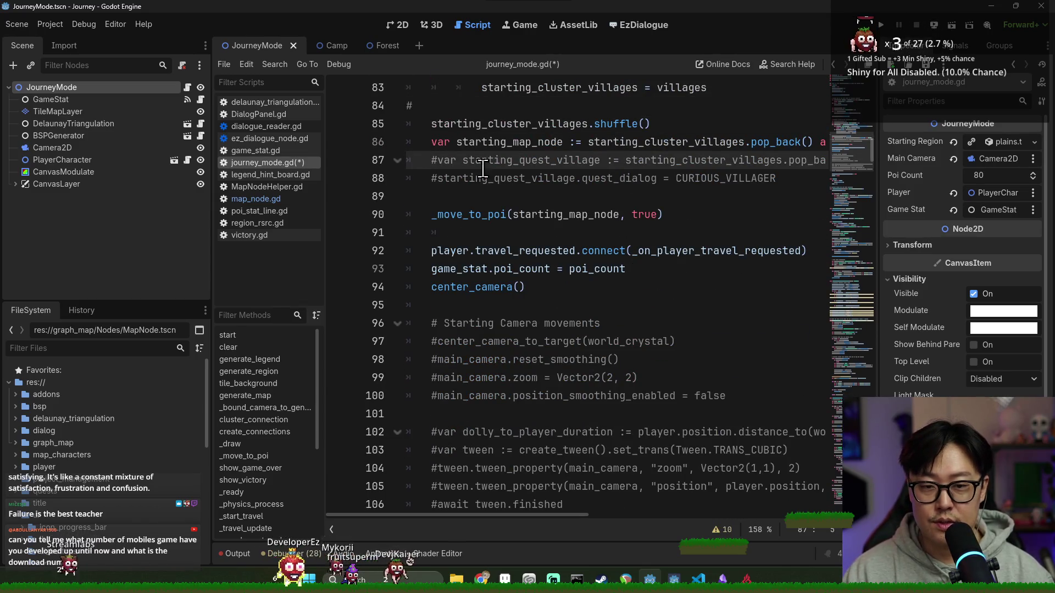
{"action": "key", "text": "Return"}
{"action": "left_click_drag", "start_coordinate": [513, 141], "coordinate": [563, 142]}
{"action": "double_click", "coordinate": [528, 143]}
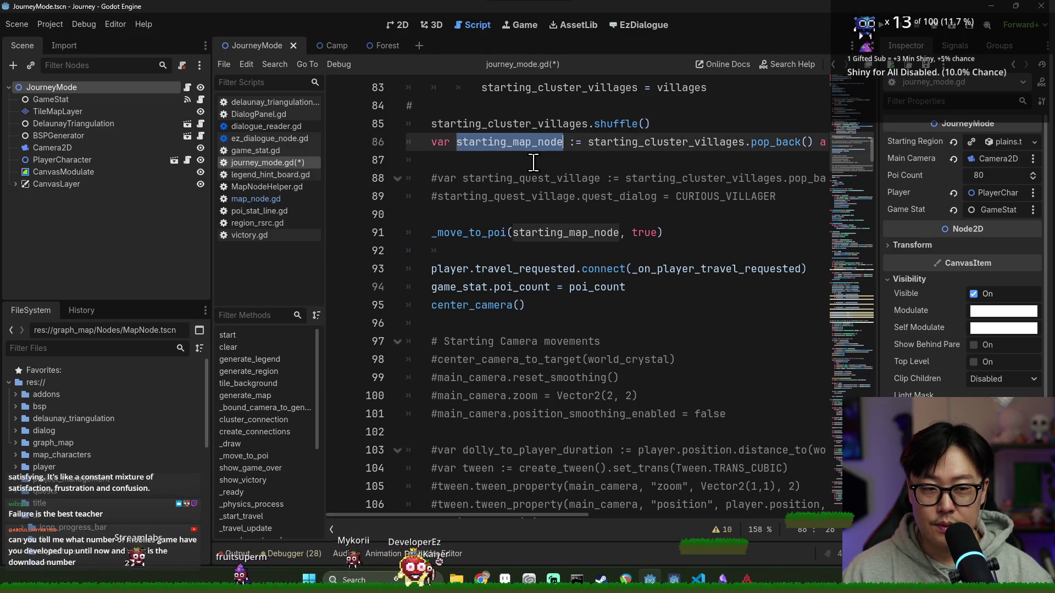
Write 'if starting_map_node.type != MapNode.PoiType.village:' on line 87 and open its body.
{"action": "left_click", "coordinate": [528, 162]}
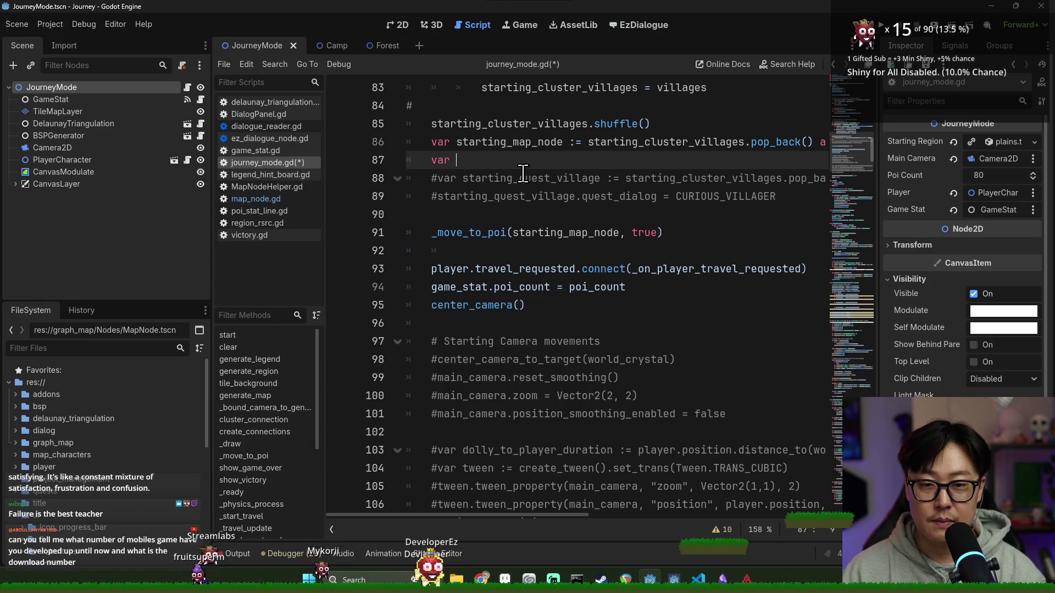
{"action": "type", "text": "if "}
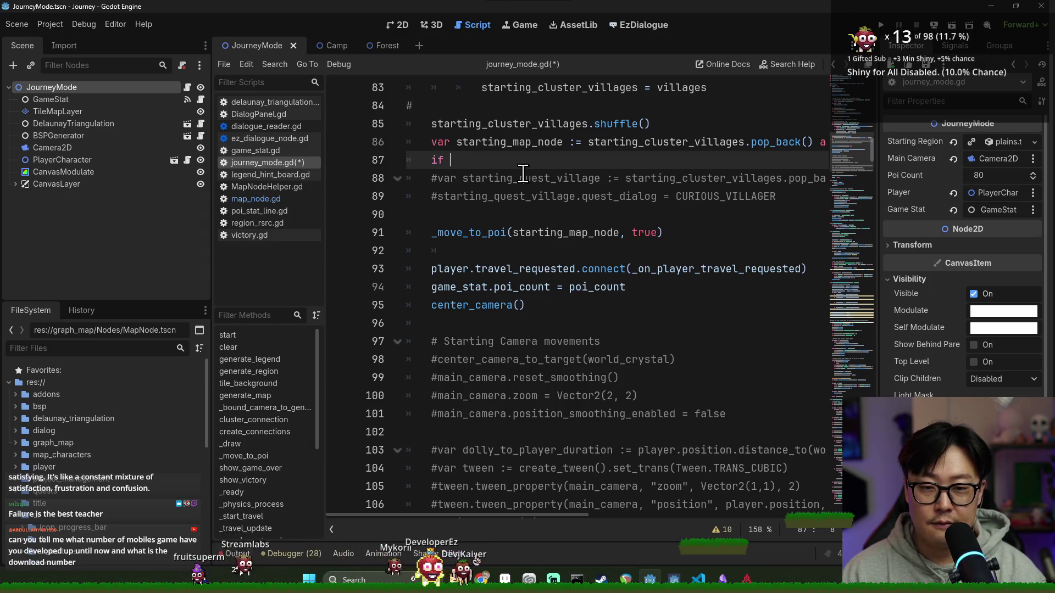
{"action": "type", "text": "start"}
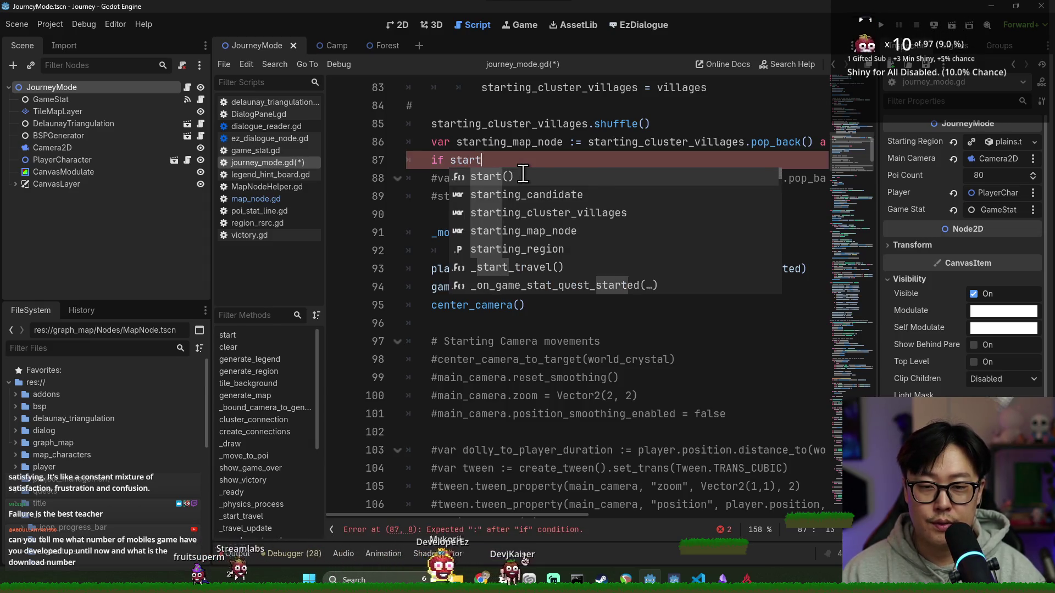
{"action": "type", "text": "ing_map_node.type ="}
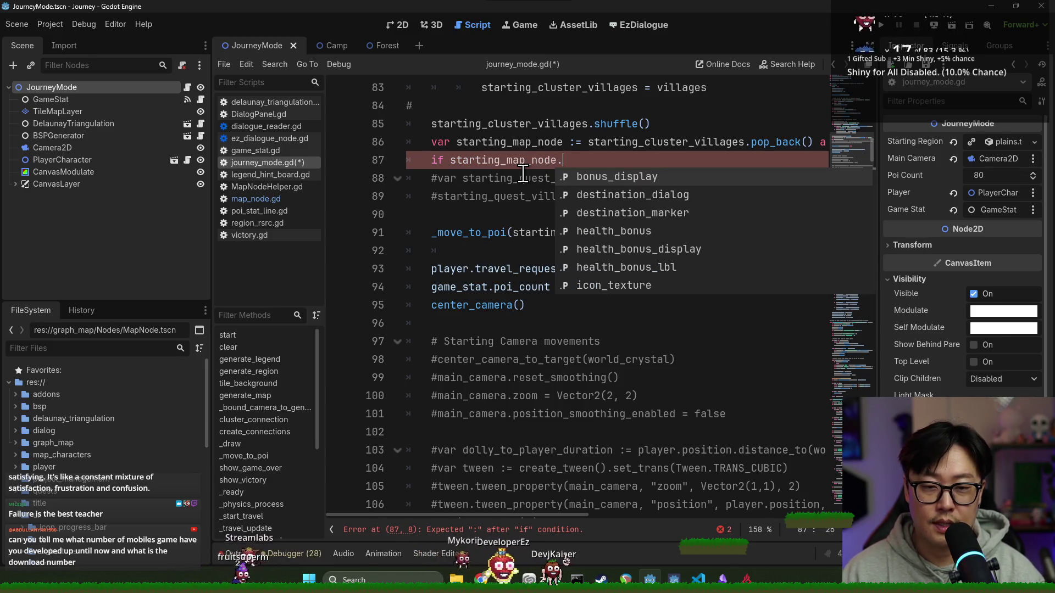
{"action": "key", "text": "BackSpace"}
{"action": "type", "text": "!= "}
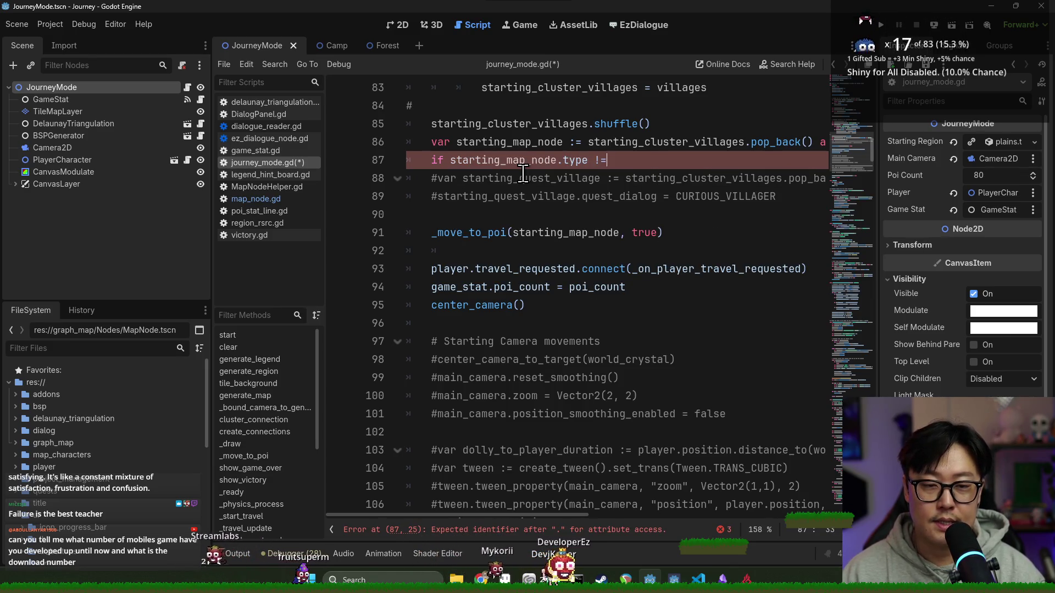
{"action": "type", "text": "MapNode"}
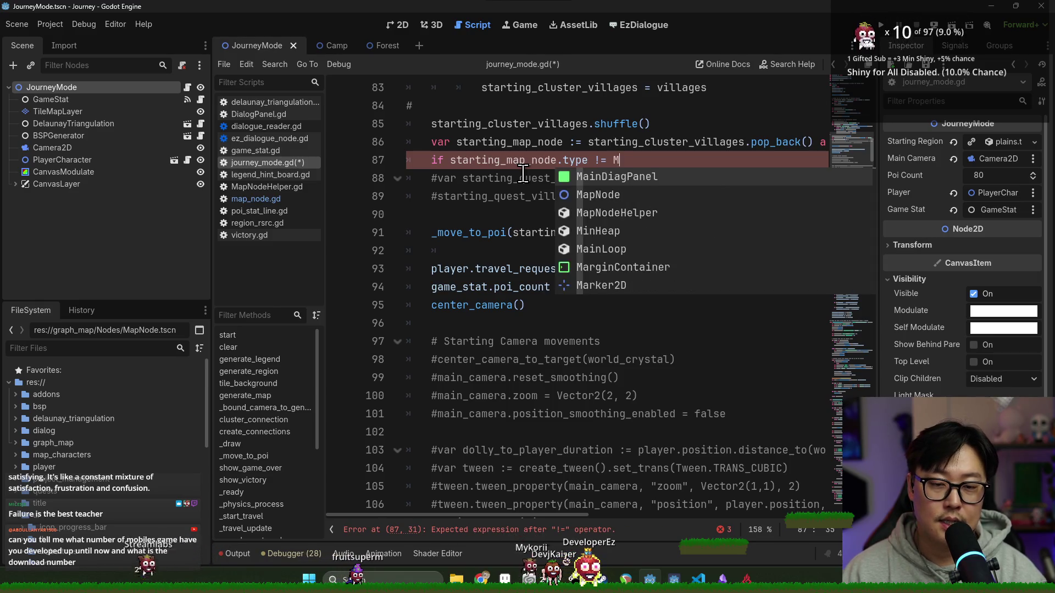
{"action": "type", "text": "."}
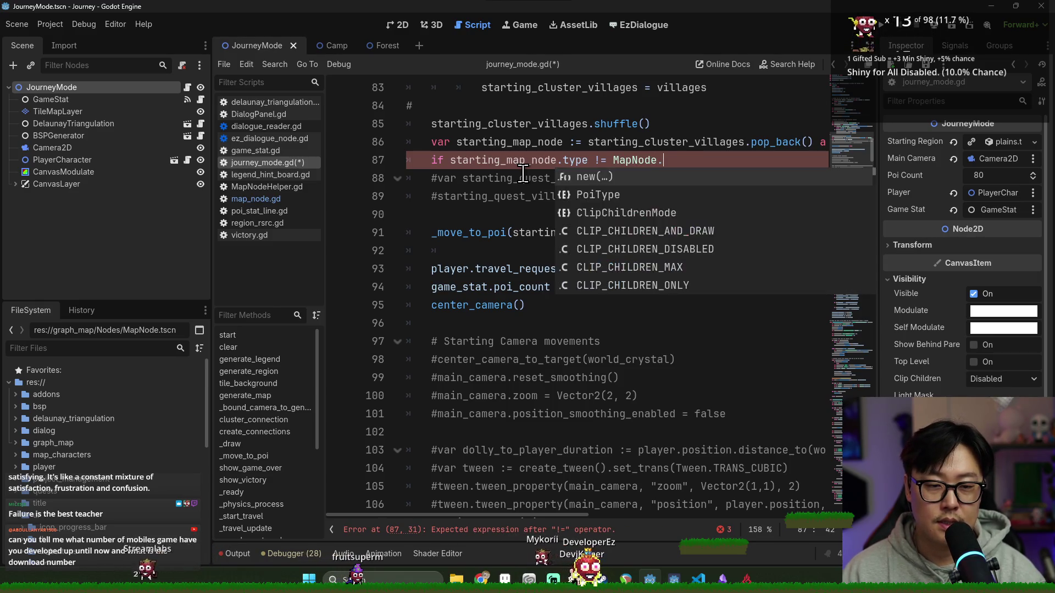
{"action": "key", "text": "Down"}
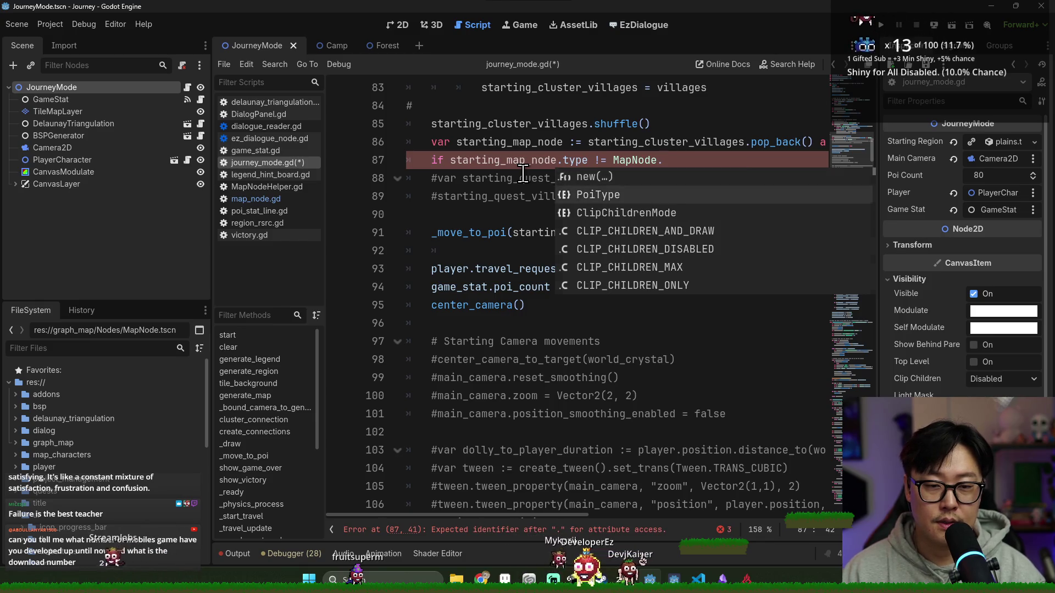
{"action": "key", "text": "Return"}
{"action": "type", "text": ".v"}
{"action": "key", "text": "Return"}
{"action": "type", "text": ":"}
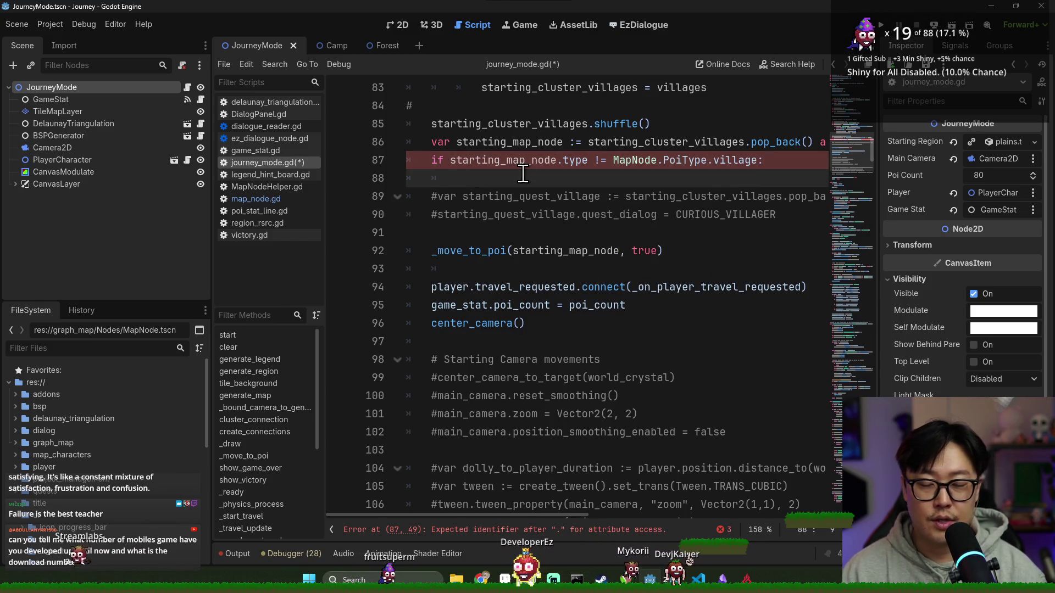
{"action": "key", "text": "Return"}
{"action": "scroll", "coordinate": [510, 306], "scroll_direction": "up", "scroll_amount": 2}
Delete the civilization-cluster village-counting block on lines 74–83 and its leftover line.
{"action": "double_click", "coordinate": [472, 269]}
{"action": "scroll", "coordinate": [506, 231], "scroll_direction": "up", "scroll_amount": 1}
{"action": "left_click_drag", "start_coordinate": [463, 106], "coordinate": [592, 116]}
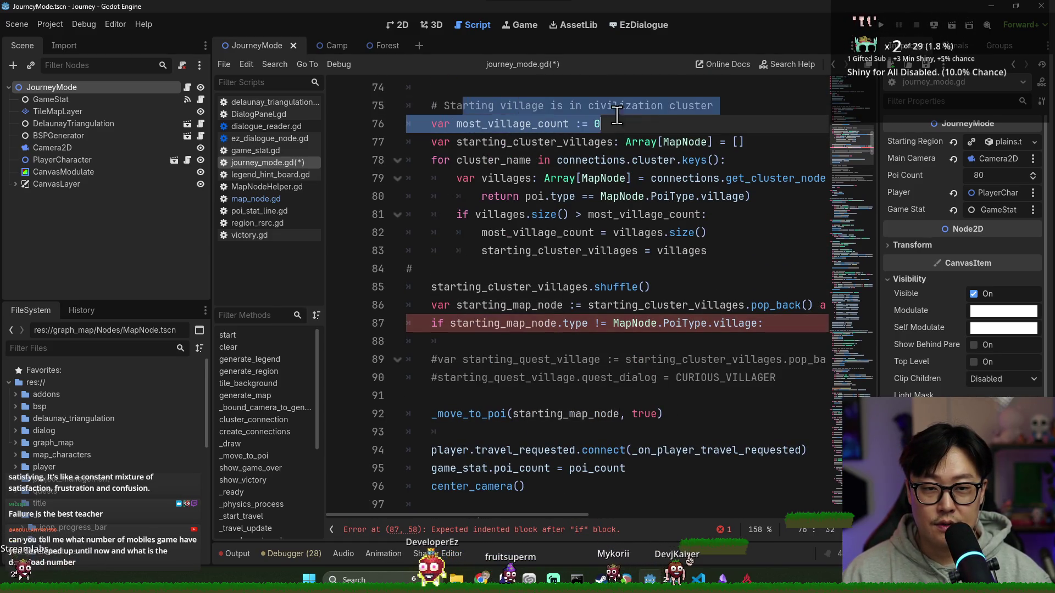
{"action": "scroll", "coordinate": [559, 244], "scroll_direction": "up", "scroll_amount": 2}
{"action": "left_click", "coordinate": [443, 195]}
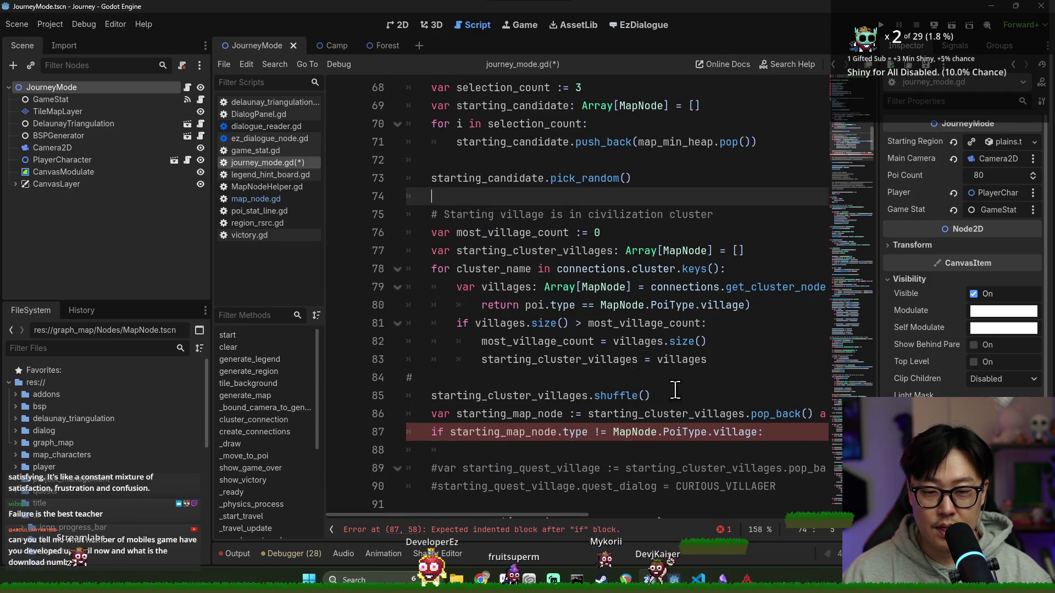
{"action": "left_click", "coordinate": [461, 227]}
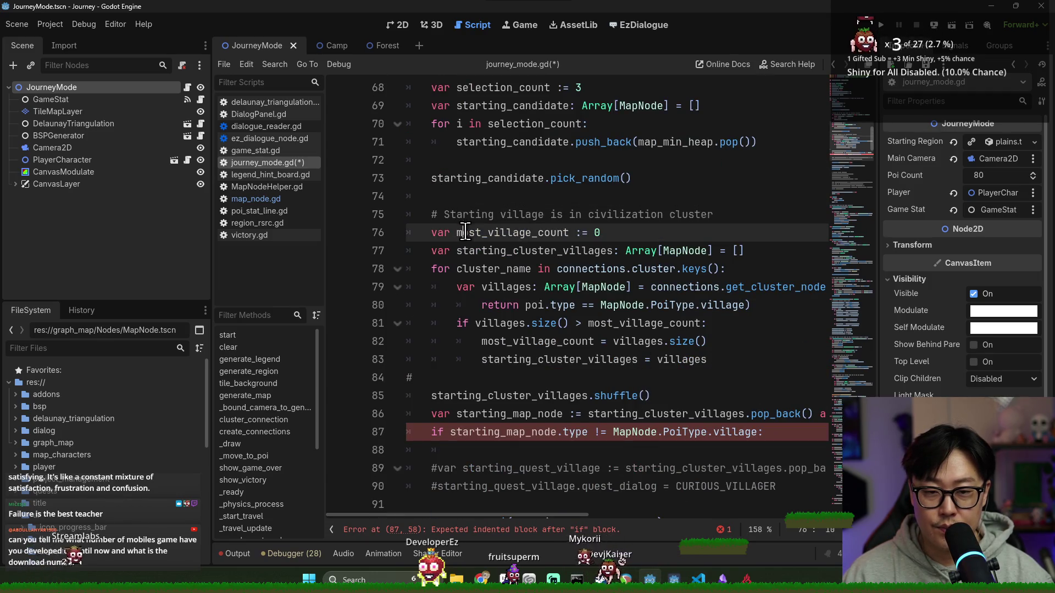
{"action": "double_click", "coordinate": [478, 179]}
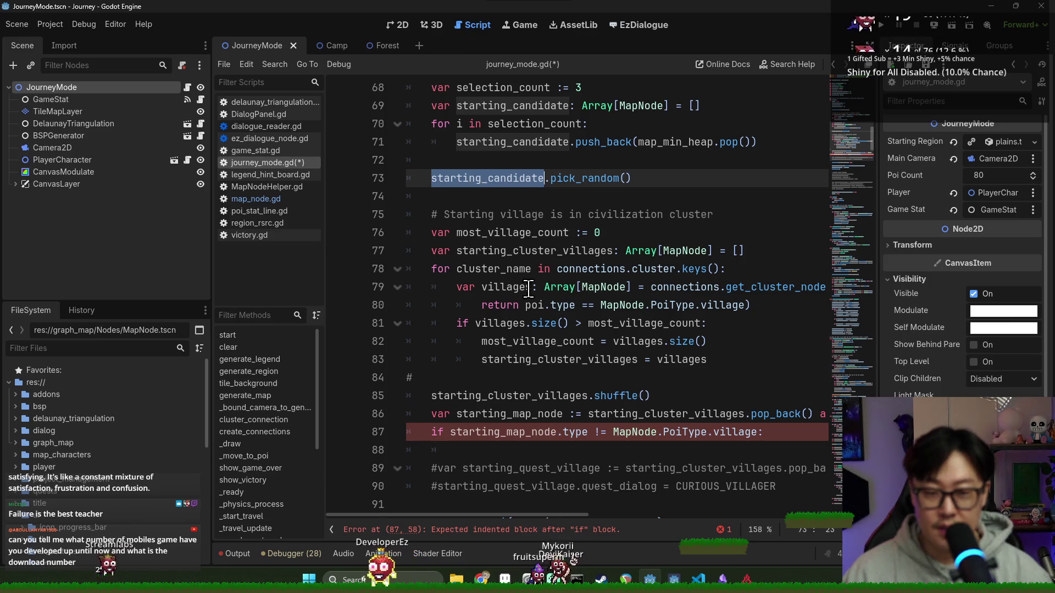
{"action": "left_click", "coordinate": [432, 198]}
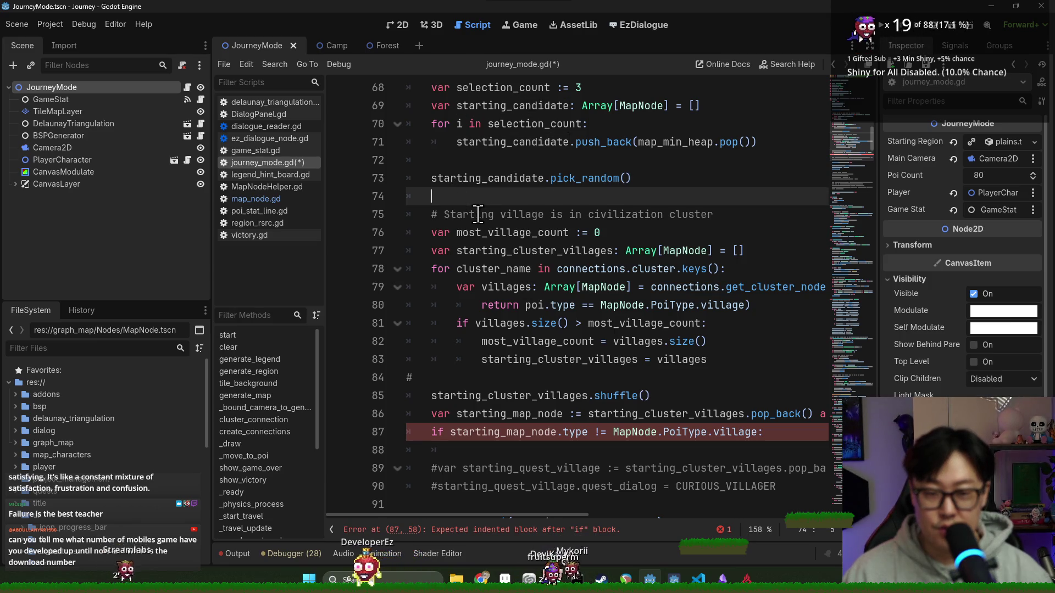
{"action": "double_click", "coordinate": [527, 342]}
{"action": "double_click", "coordinate": [555, 359]}
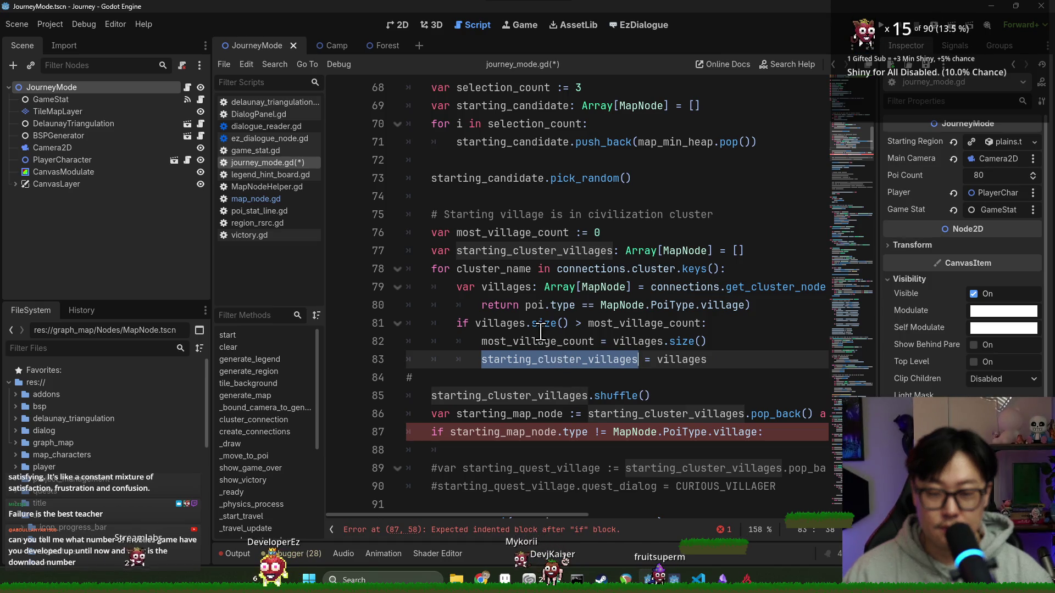
{"action": "left_click", "coordinate": [753, 359]}
{"action": "left_click", "coordinate": [434, 196], "text": "shift"}
{"action": "key", "text": "BackSpace"}
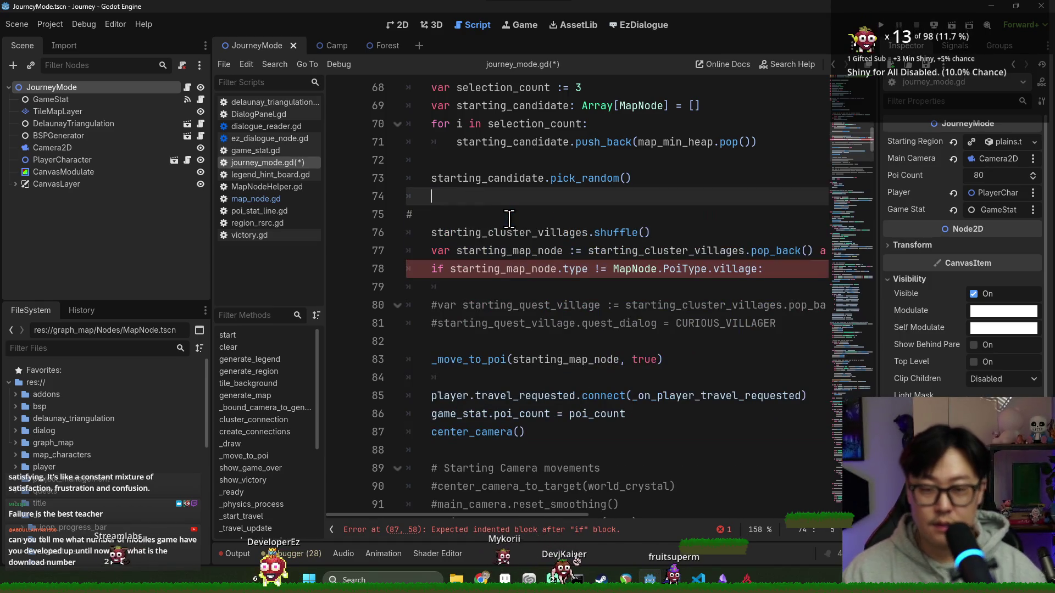
{"action": "key", "text": "BackSpace"}
{"action": "key", "text": "BackSpace"}
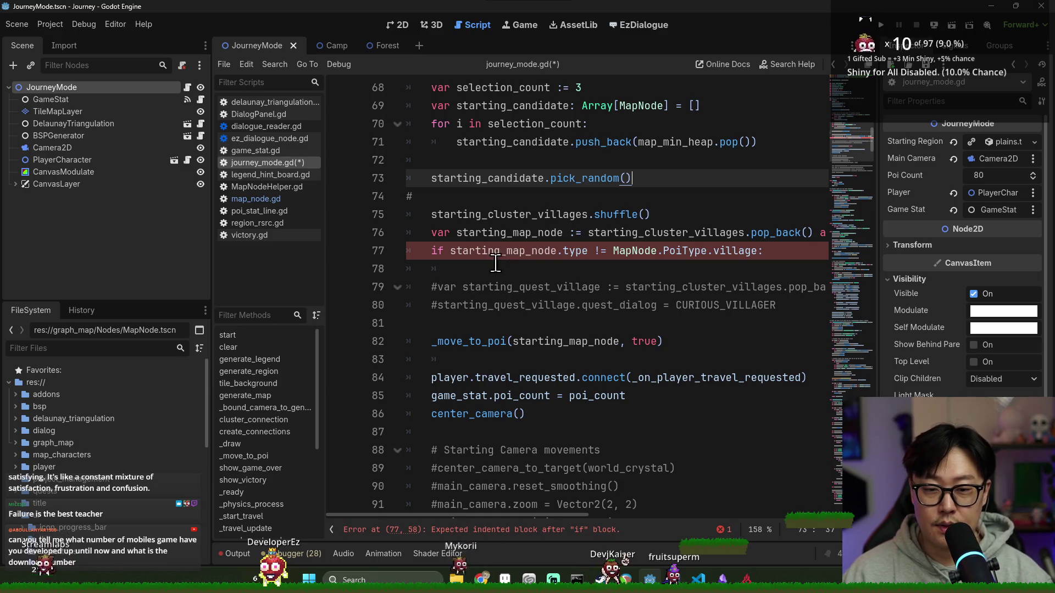
{"action": "left_click", "coordinate": [517, 270]}
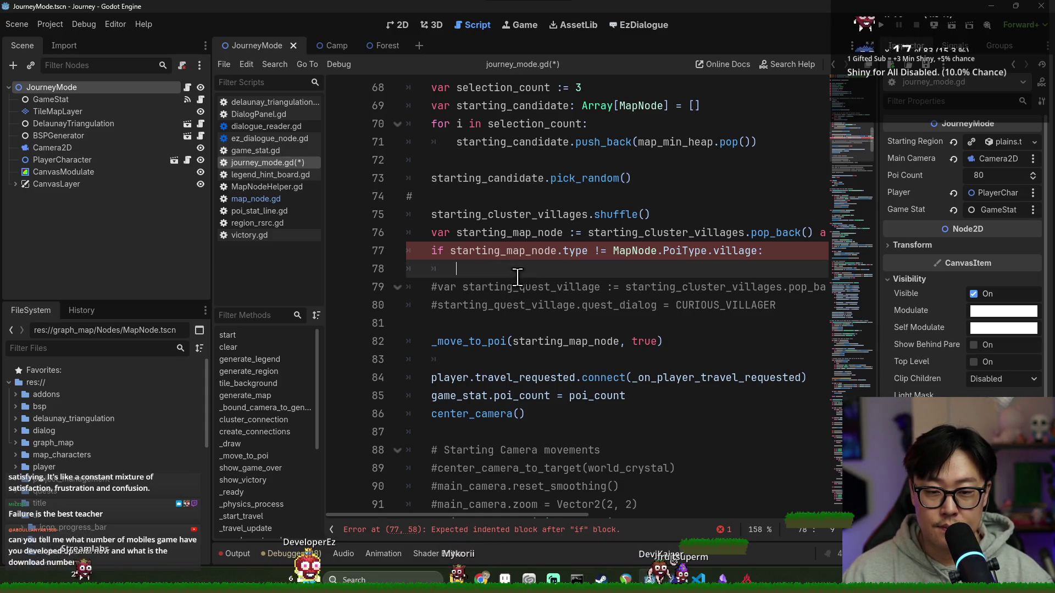
{"action": "double_click", "coordinate": [467, 142]}
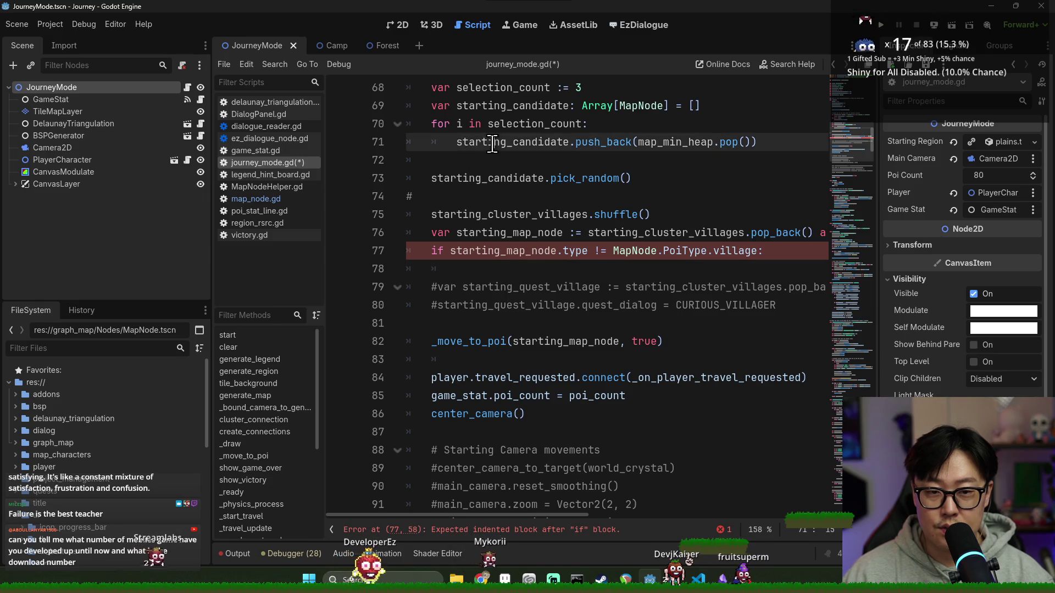
Delete the shuffle line from start().
{"action": "scroll", "coordinate": [471, 233], "scroll_direction": "up", "scroll_amount": 1}
{"action": "double_click", "coordinate": [471, 232]}
{"action": "scroll", "coordinate": [477, 220], "scroll_direction": "up", "scroll_amount": 2}
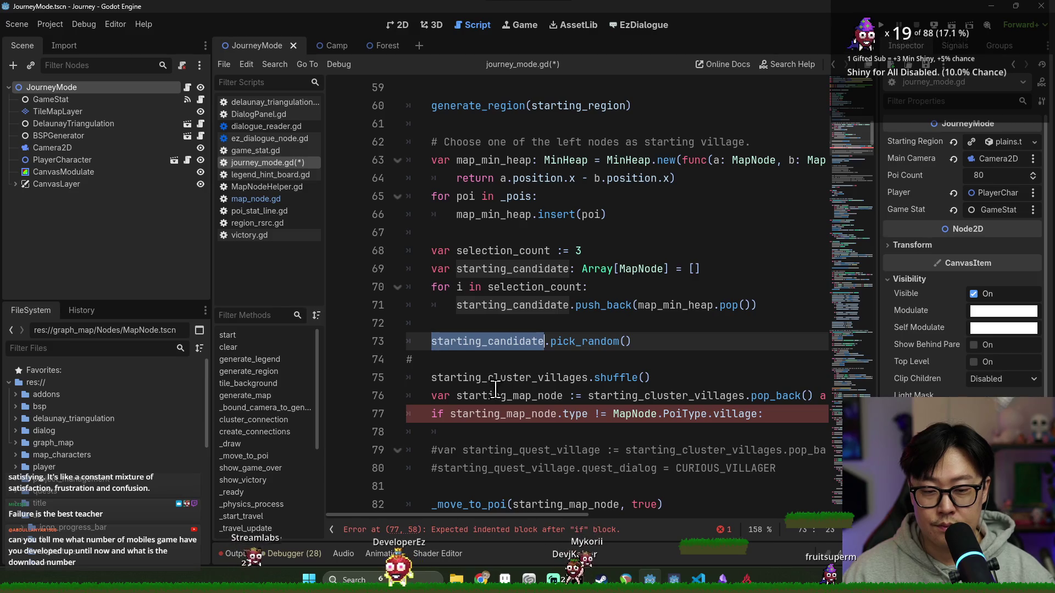
{"action": "double_click", "coordinate": [503, 414]}
{"action": "key", "text": "Up"}
{"action": "key", "text": "Up"}
{"action": "key", "text": "Up"}
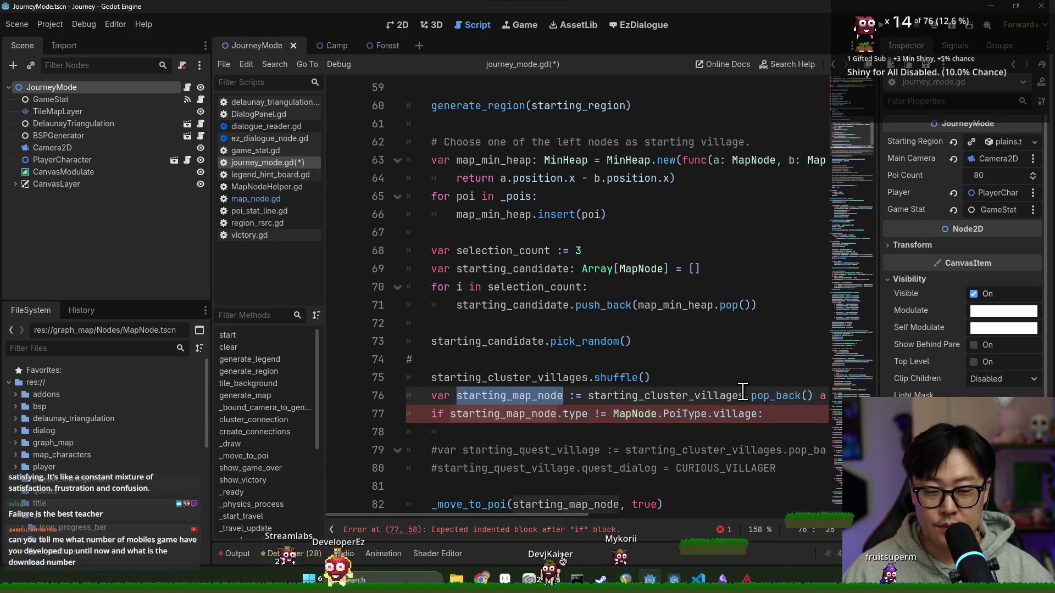
{"action": "triple_click", "coordinate": [566, 378]}
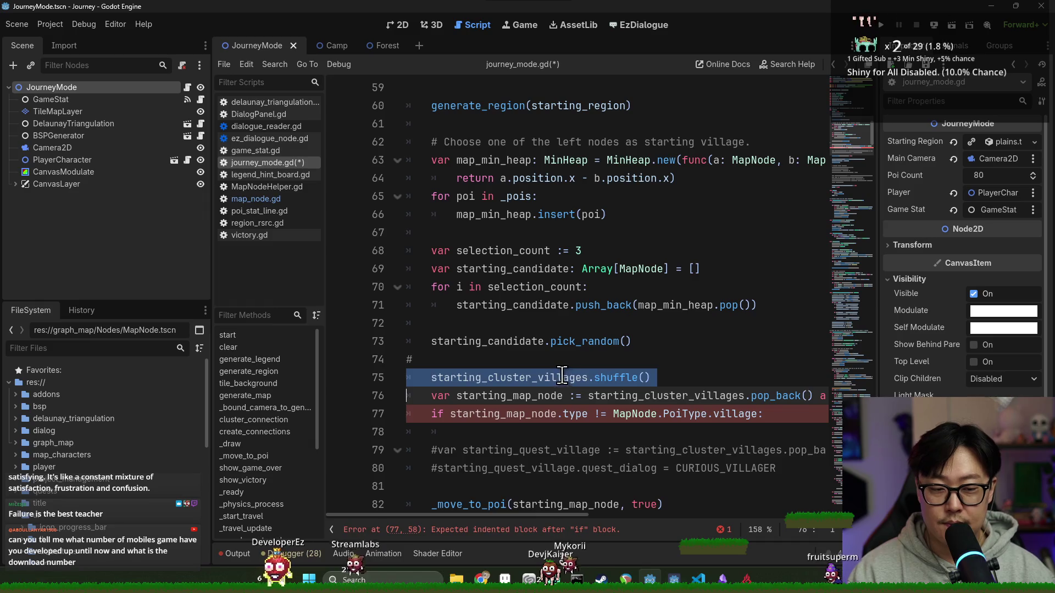
{"action": "key", "text": "BackSpace"}
Replace starting_cluster_villages.pop_back() with starting_candidate.pick_random() and save the script.
{"action": "double_click", "coordinate": [500, 341]}
{"action": "key", "text": "ctrl+c"}
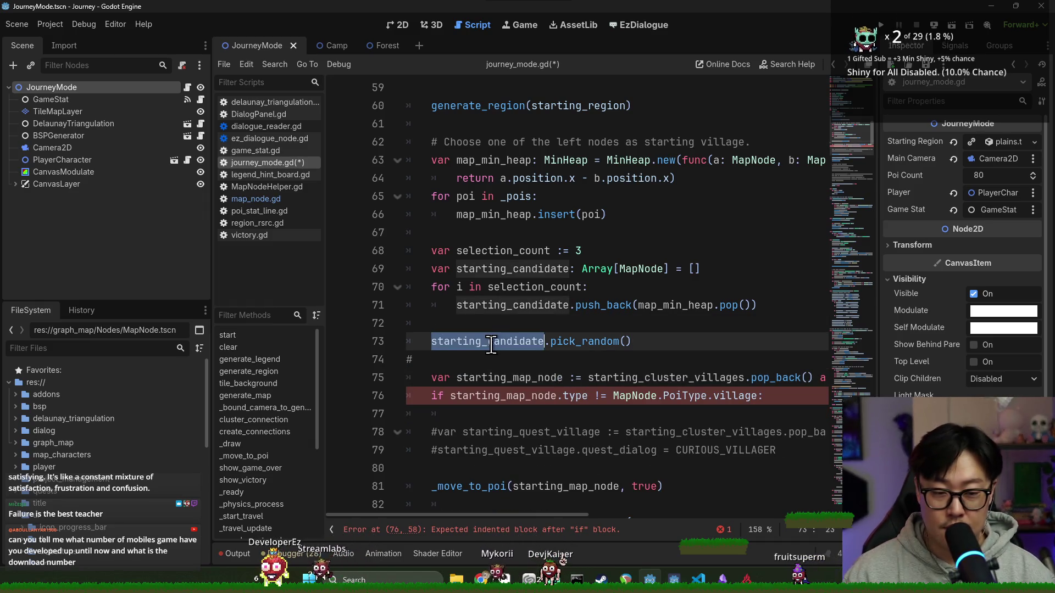
{"action": "double_click", "coordinate": [660, 377]}
{"action": "key", "text": "ctrl+v"}
{"action": "double_click", "coordinate": [717, 379]}
{"action": "key", "text": "BackSpace"}
{"action": "type", "text": "pick"}
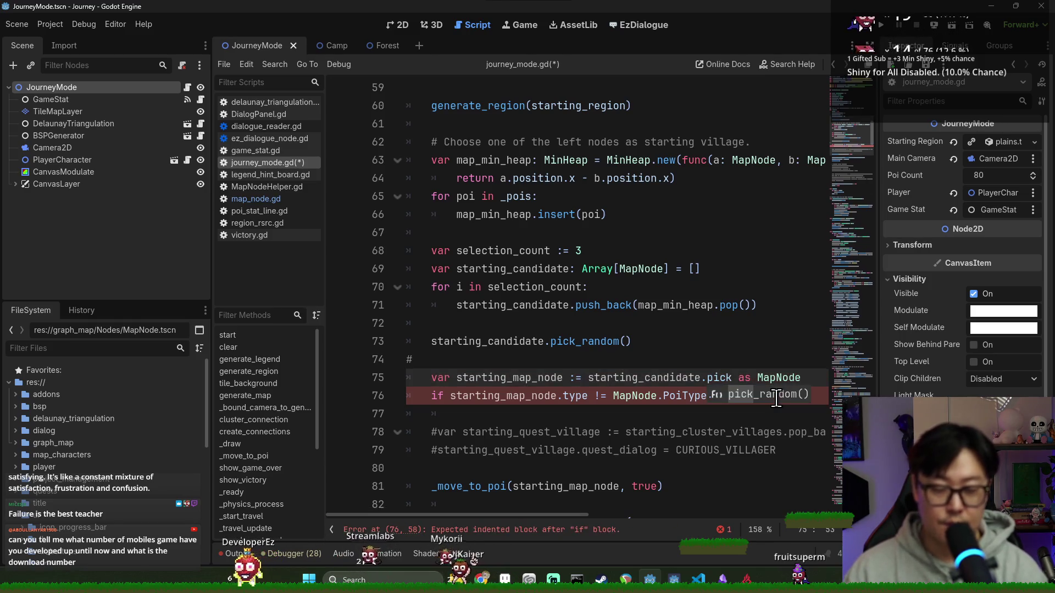
{"action": "key", "text": "Return"}
{"action": "key", "text": "Escape"}
{"action": "key", "text": "ctrl+s"}
Delete the standalone pick_random line and the leftover empty lines.
{"action": "left_click", "coordinate": [442, 359]}
{"action": "key", "text": "BackSpace"}
{"action": "key", "text": "Up"}
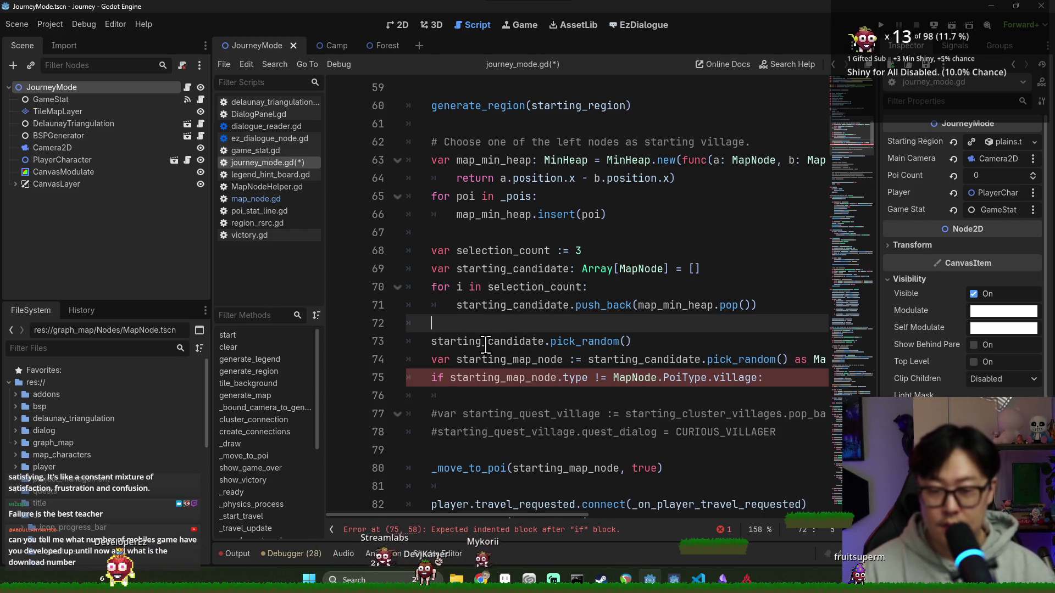
{"action": "triple_click", "coordinate": [486, 345]}
{"action": "key", "text": "BackSpace"}
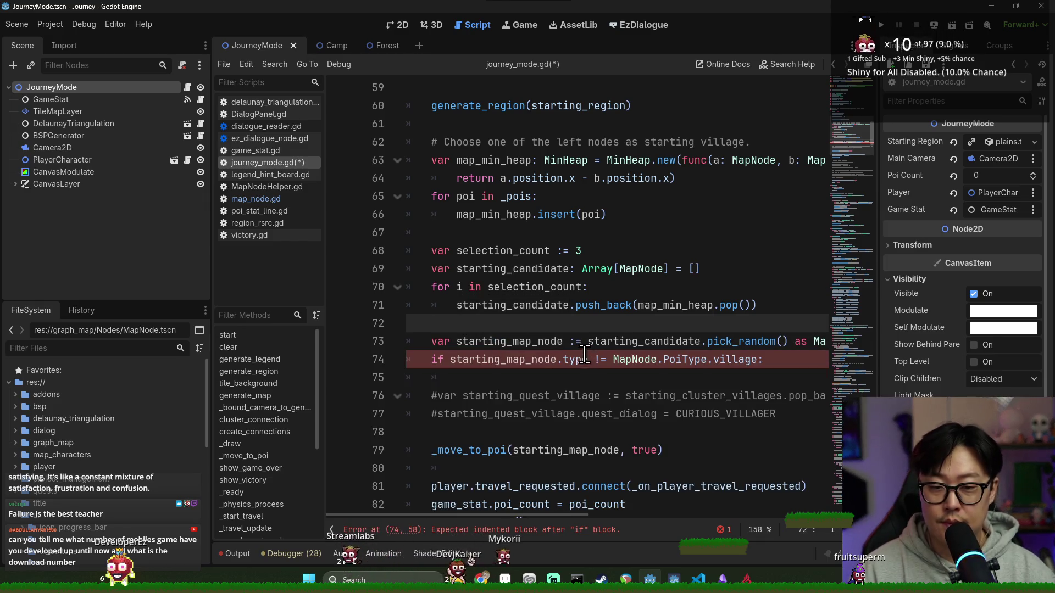
{"action": "key", "text": "BackSpace"}
Add a blank line before the village if check and an indented line under it.
{"action": "left_click", "coordinate": [432, 341]}
{"action": "key", "text": "Return"}
{"action": "scroll", "coordinate": [519, 240], "scroll_direction": "down", "scroll_amount": 2}
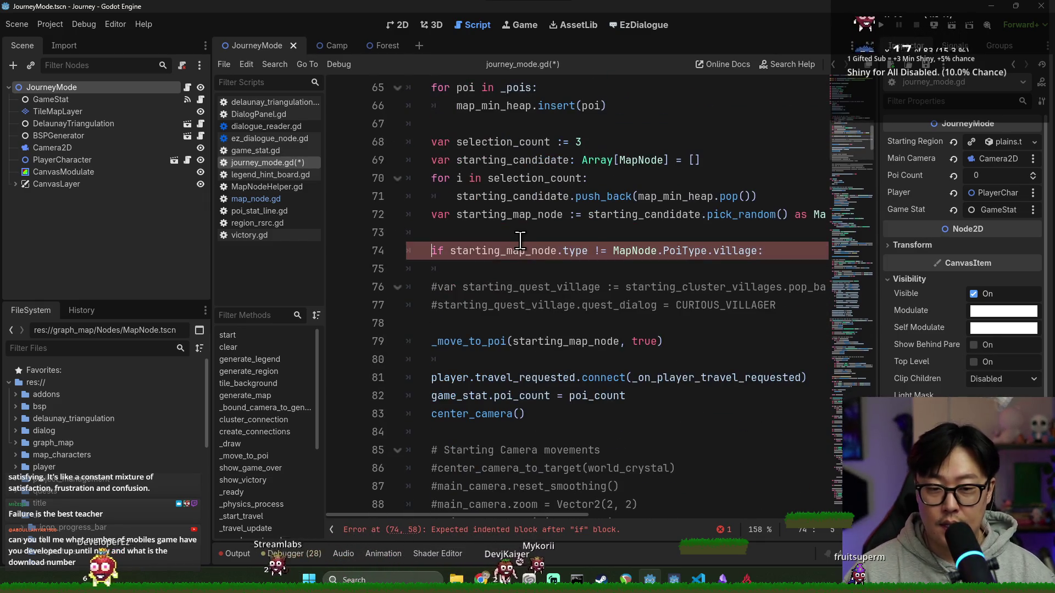
{"action": "left_click", "coordinate": [770, 254]}
{"action": "key", "text": "Return"}
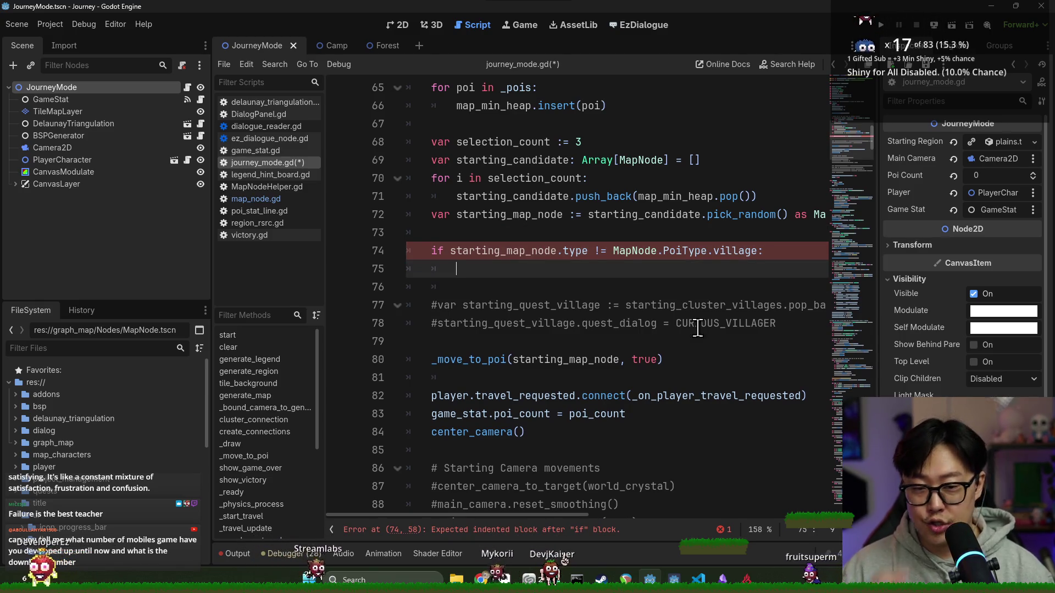
{"action": "double_click", "coordinate": [535, 215]}
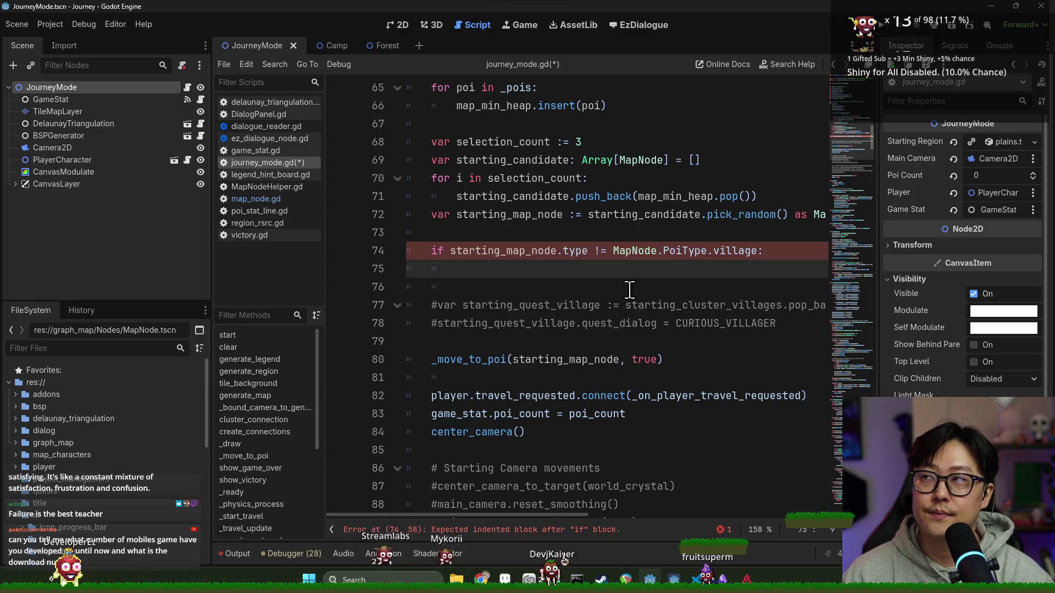
Declare new_starting_viallge = map_node_helper.get_node_from_type(MapNode.PoiType.village) under the if.
{"action": "left_click", "coordinate": [501, 222]}
{"action": "left_click", "coordinate": [499, 276]}
{"action": "type", "text": "var new"}
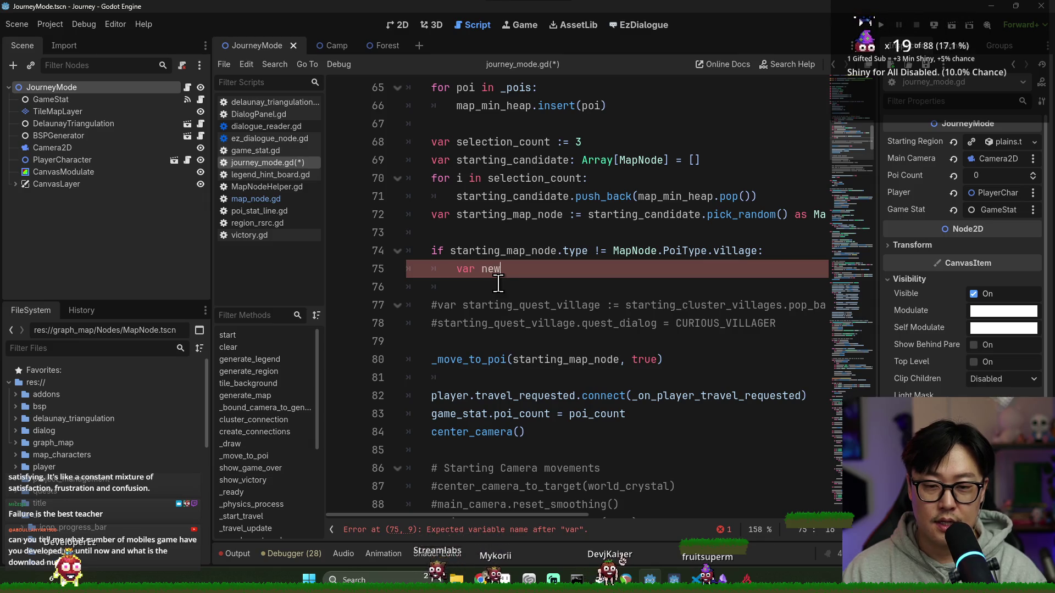
{"action": "type", "text": "_starting_viallge = "}
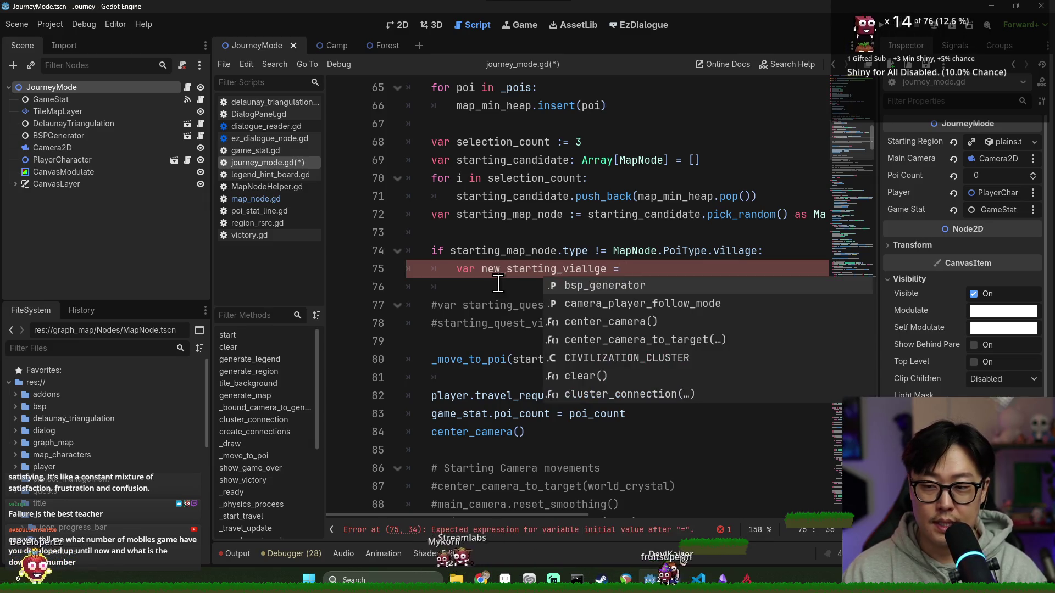
{"action": "type", "text": "Helper"}
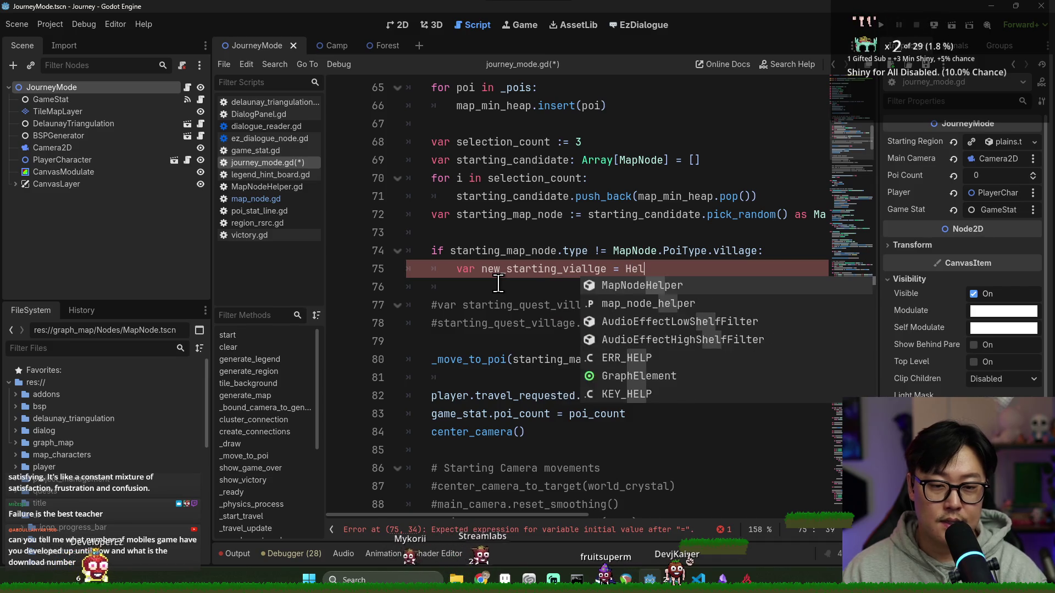
{"action": "left_click", "coordinate": [666, 287]}
{"action": "type", "text": "."}
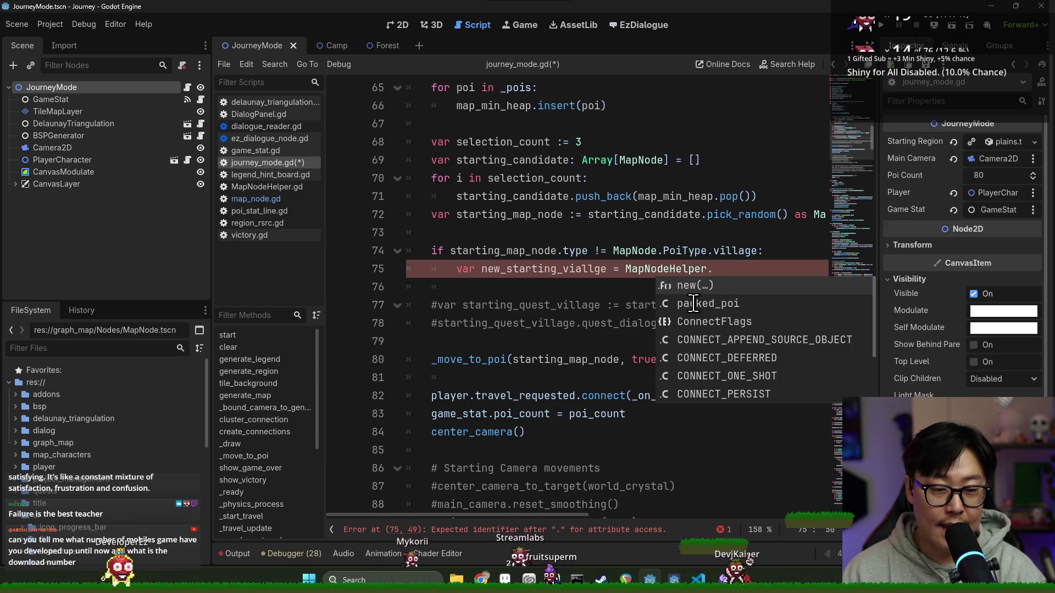
{"action": "key", "text": "BackSpace"}
{"action": "key", "text": "BackSpace"}
{"action": "key", "text": "BackSpace"}
{"action": "type", "text": "m"}
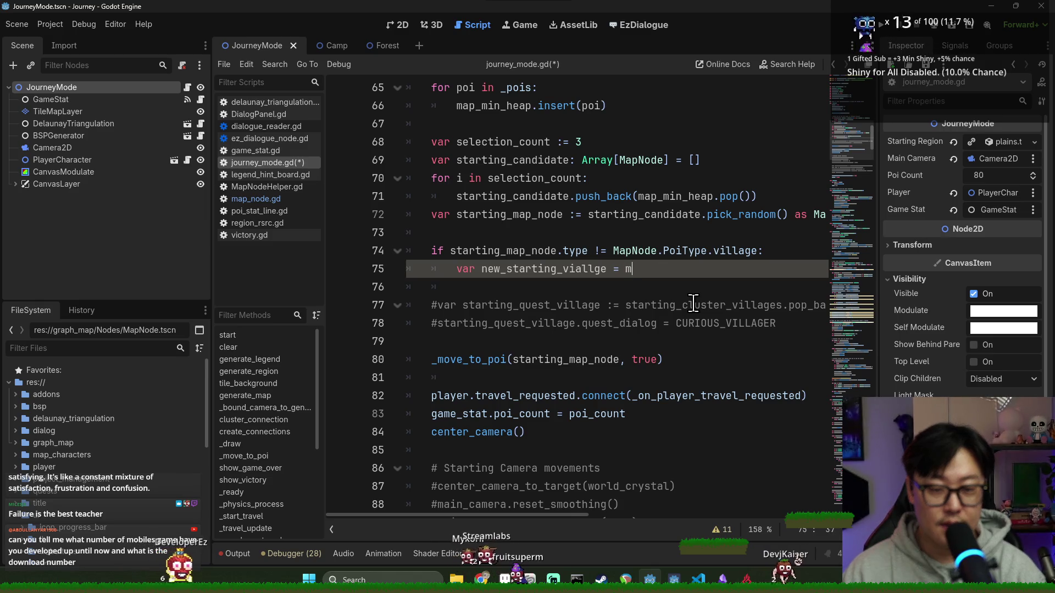
{"action": "type", "text": "ap_node_helper."}
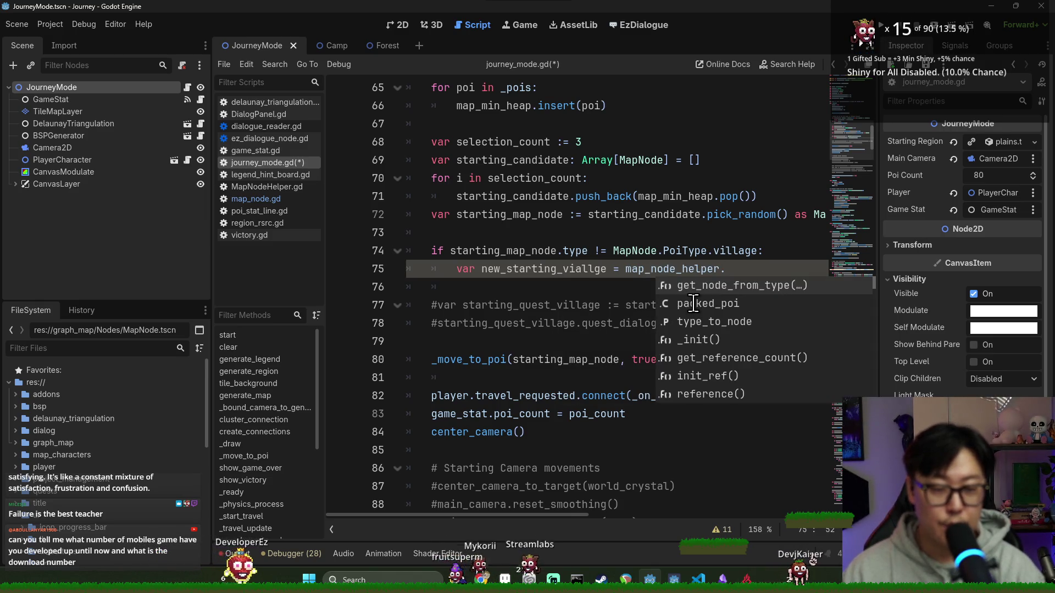
{"action": "key", "text": "Return"}
{"action": "type", "text": "MapNode."}
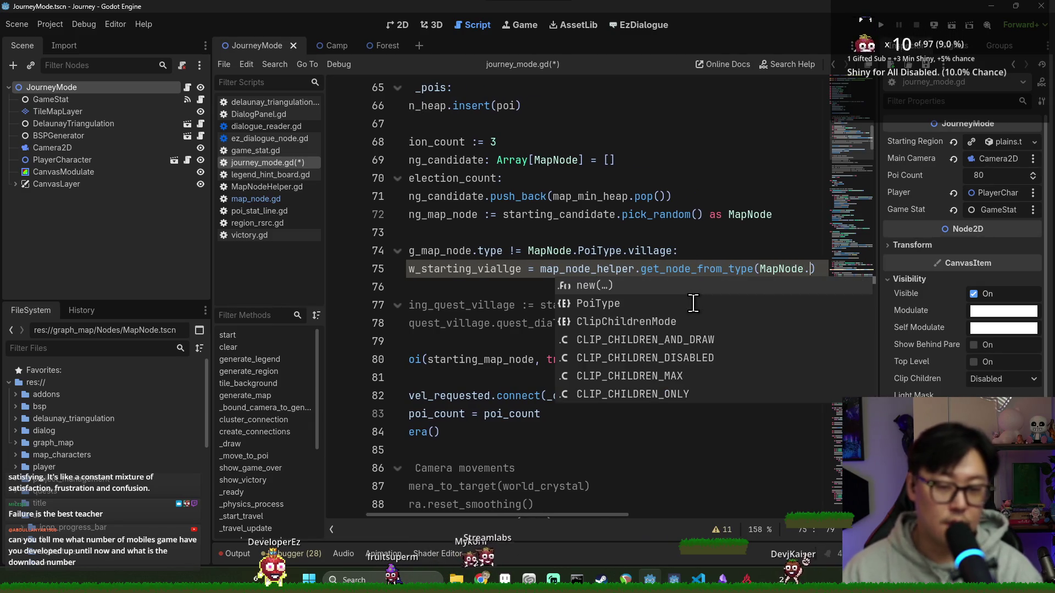
{"action": "type", "text": "K"}
{"action": "key", "text": "BackSpace"}
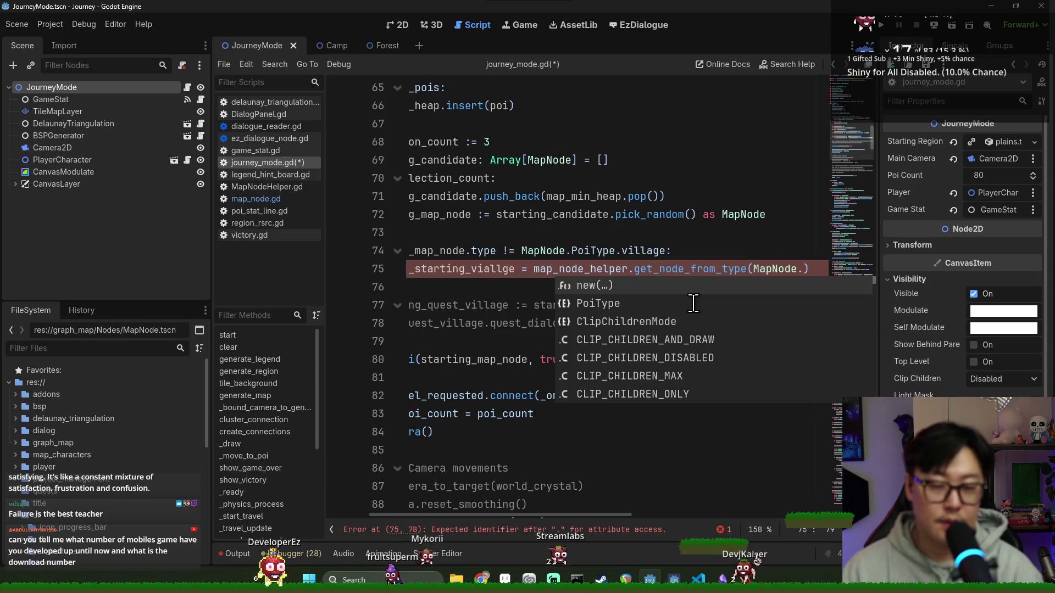
{"action": "key", "text": "Down"}
{"action": "key", "text": "Return"}
{"action": "type", "text": ".v"}
{"action": "key", "text": "Return"}
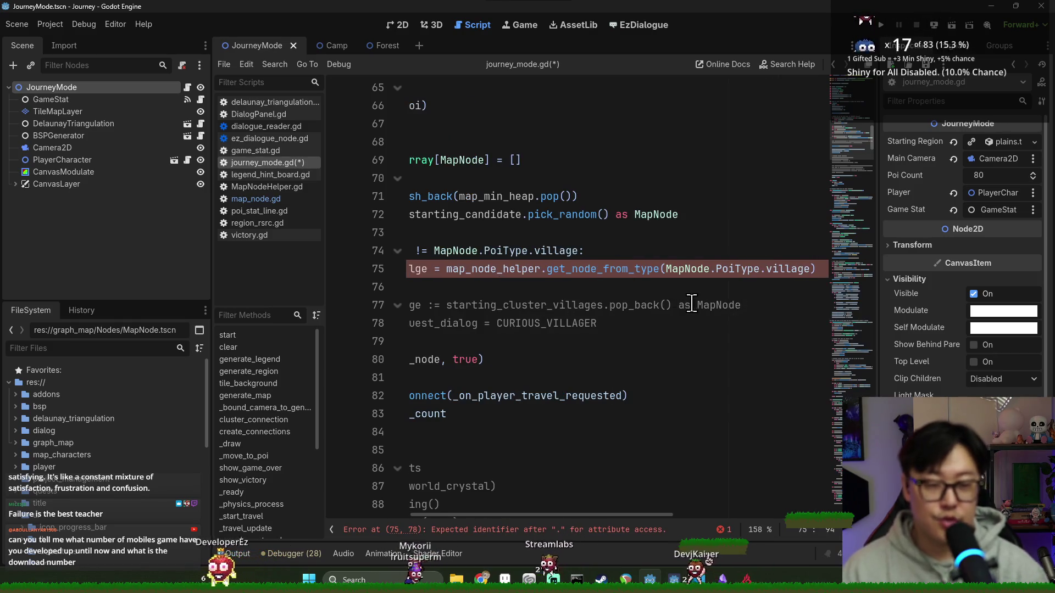
Add a connections.replace_node() call on the following line.
{"action": "double_click", "coordinate": [603, 268]}
{"action": "scroll", "coordinate": [550, 274], "scroll_direction": "left", "scroll_amount": 3}
{"action": "left_click", "coordinate": [534, 269]}
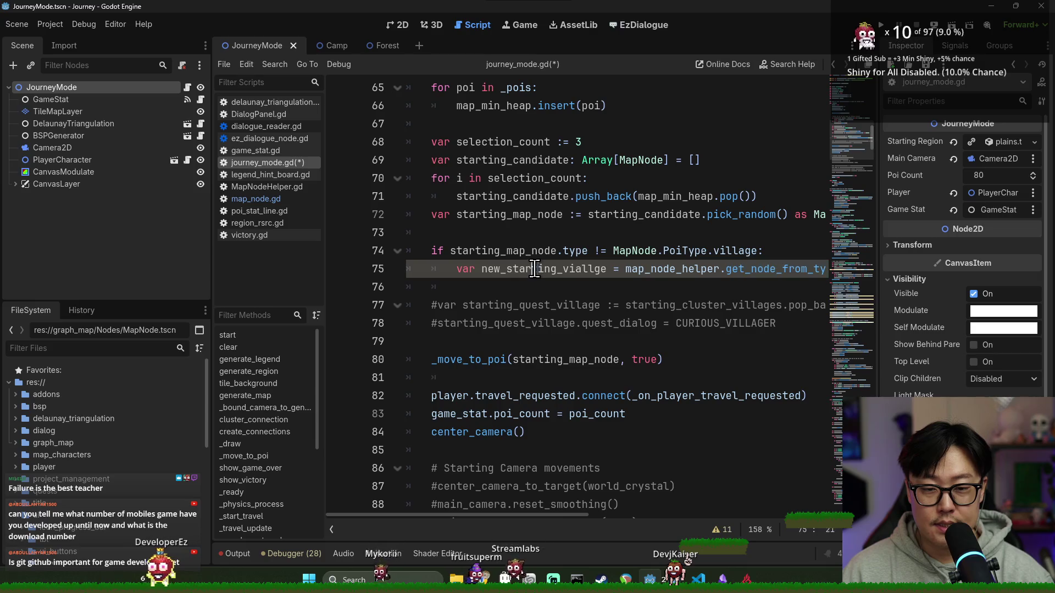
{"action": "double_click", "coordinate": [535, 270]}
{"action": "key", "text": "Down"}
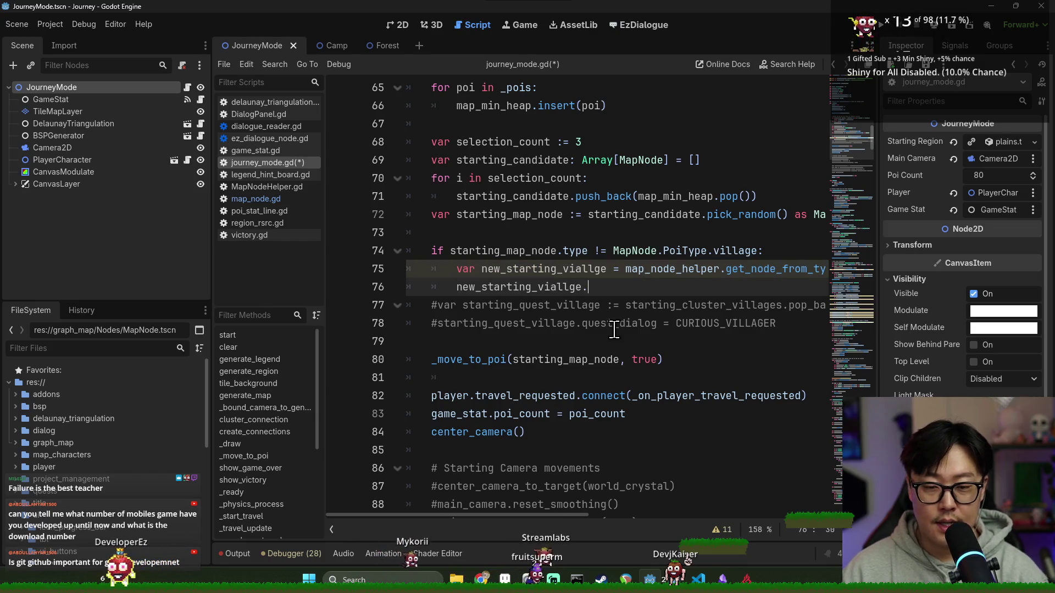
{"action": "key", "text": "BackSpace"}
{"action": "key", "text": "BackSpace"}
{"action": "key", "text": "BackSpace"}
{"action": "key", "text": "BackSpace"}
{"action": "key", "text": "BackSpace"}
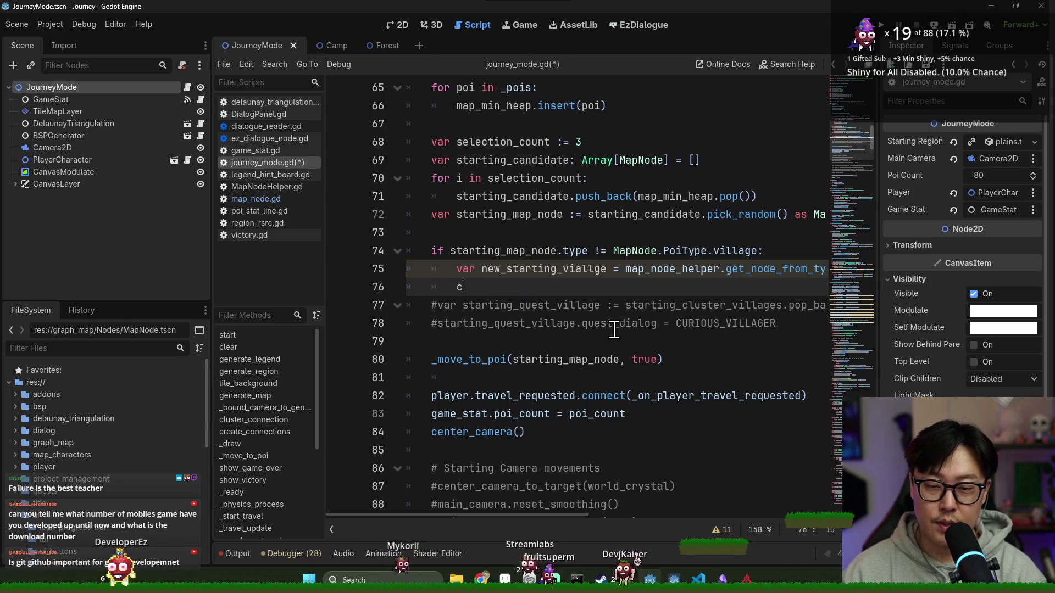
{"action": "type", "text": "onn"}
{"action": "key", "text": "Return"}
{"action": "type", "text": "."}
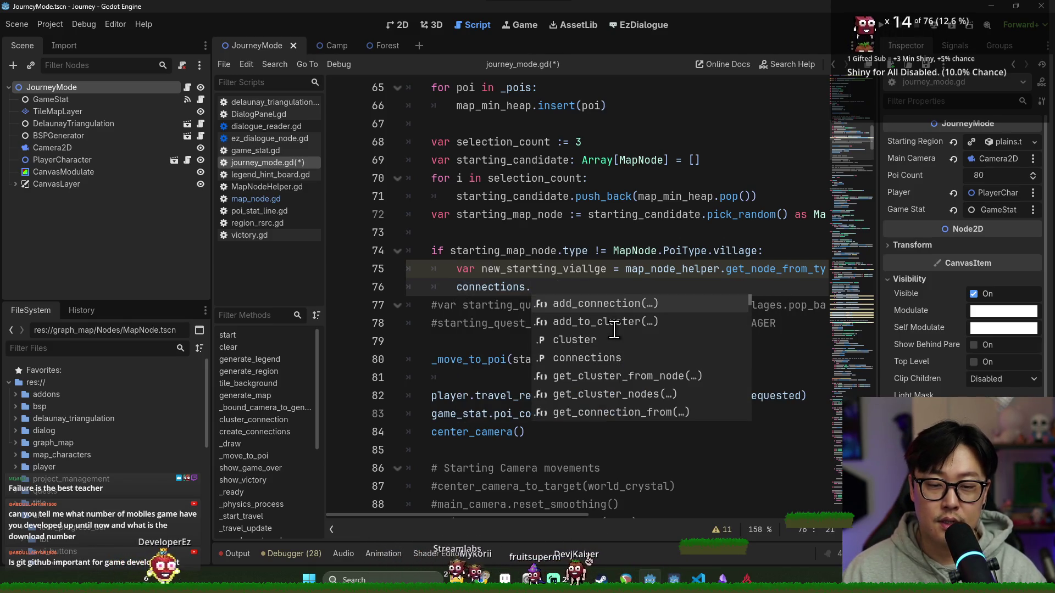
{"action": "type", "text": "repla"}
{"action": "key", "text": "Return"}
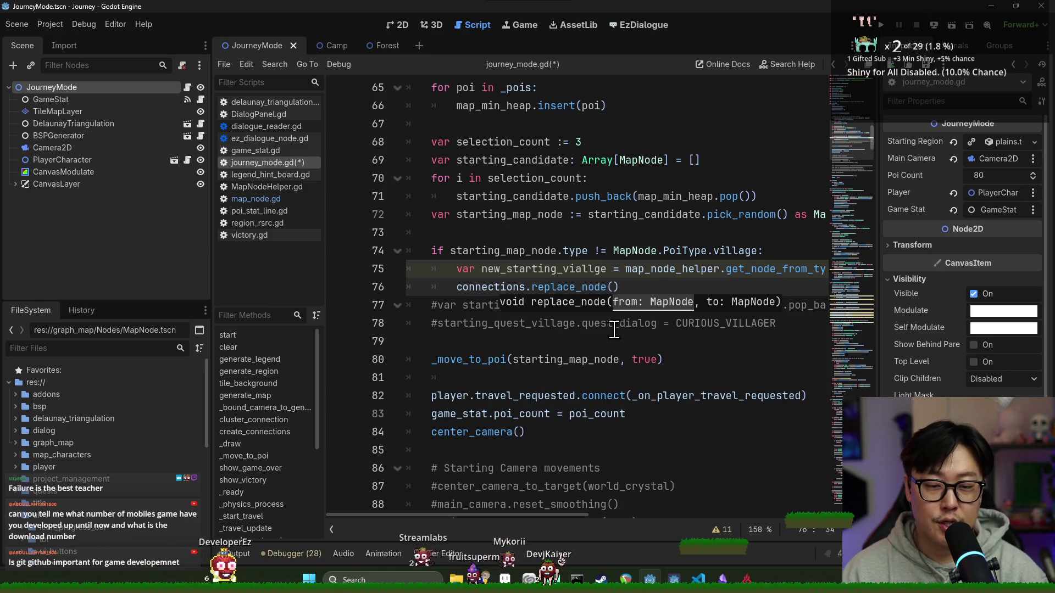
{"action": "key", "text": "Return"}
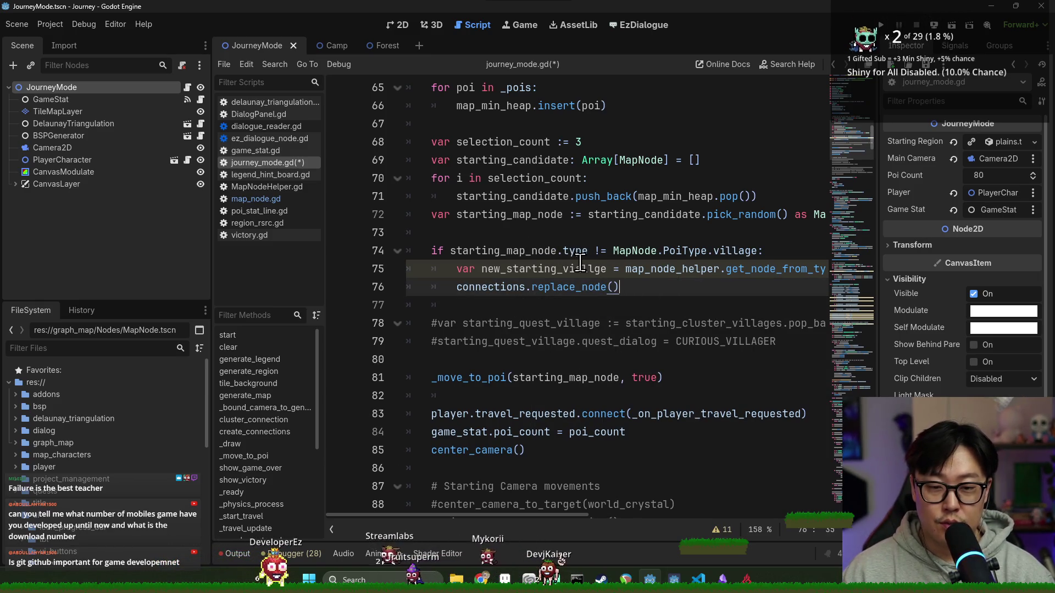
Correct the name to new_starting_village, pass starting_map_node and new_starting_village to replace_node, and save.
{"action": "double_click", "coordinate": [487, 214]}
{"action": "key", "text": "ctrl+c"}
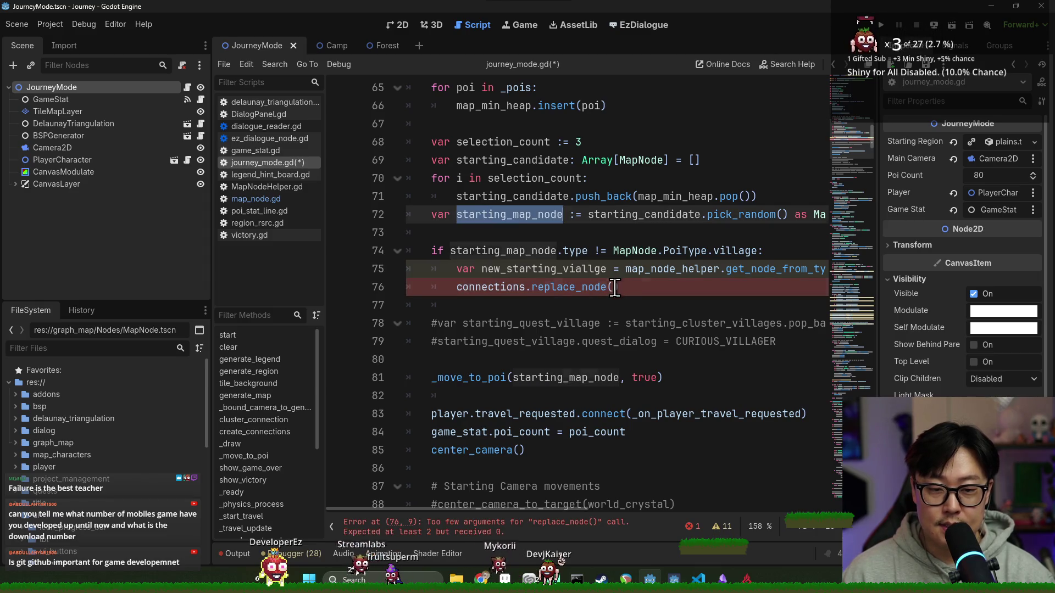
{"action": "left_click", "coordinate": [611, 286]}
{"action": "key", "text": "ctrl+v"}
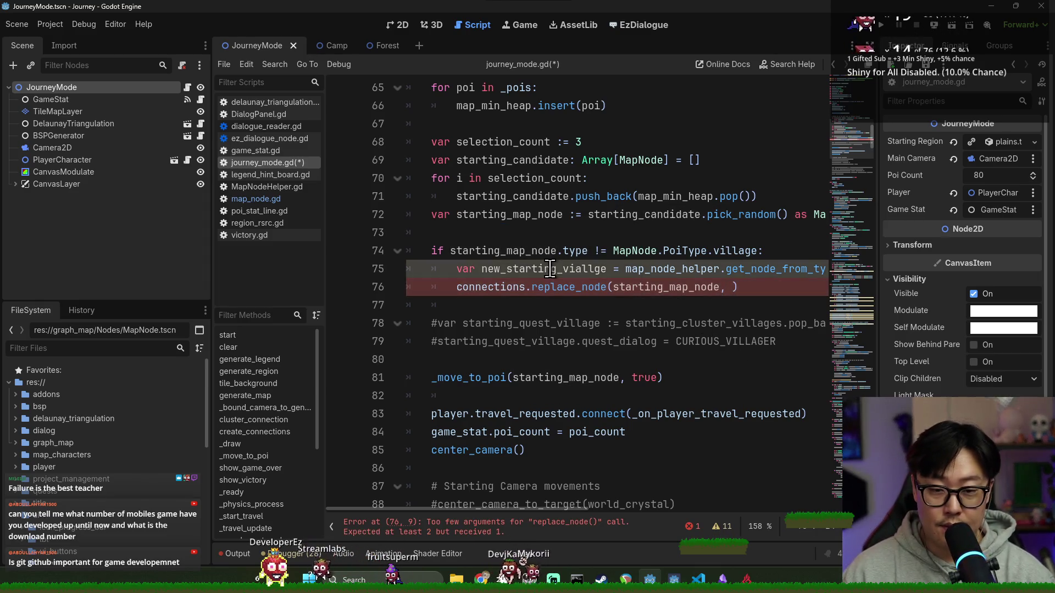
{"action": "double_click", "coordinate": [574, 269]}
{"action": "left_click", "coordinate": [581, 268]}
{"action": "key", "text": "BackSpace"}
{"action": "key", "text": "Right"}
{"action": "key", "text": "Right"}
{"action": "type", "text": "a"}
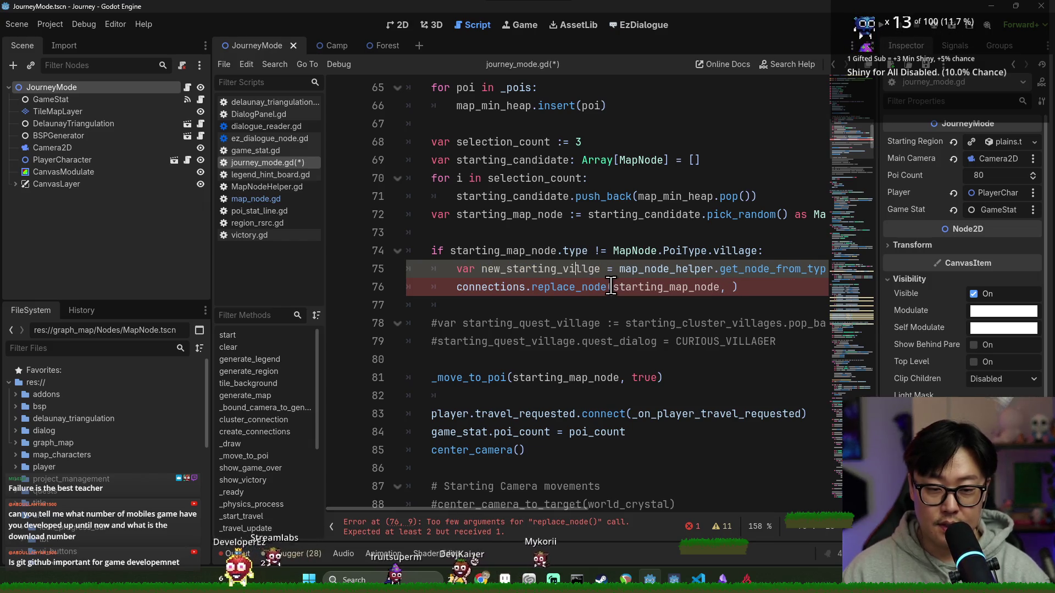
{"action": "double_click", "coordinate": [561, 269]}
{"action": "key", "text": "ctrl+c"}
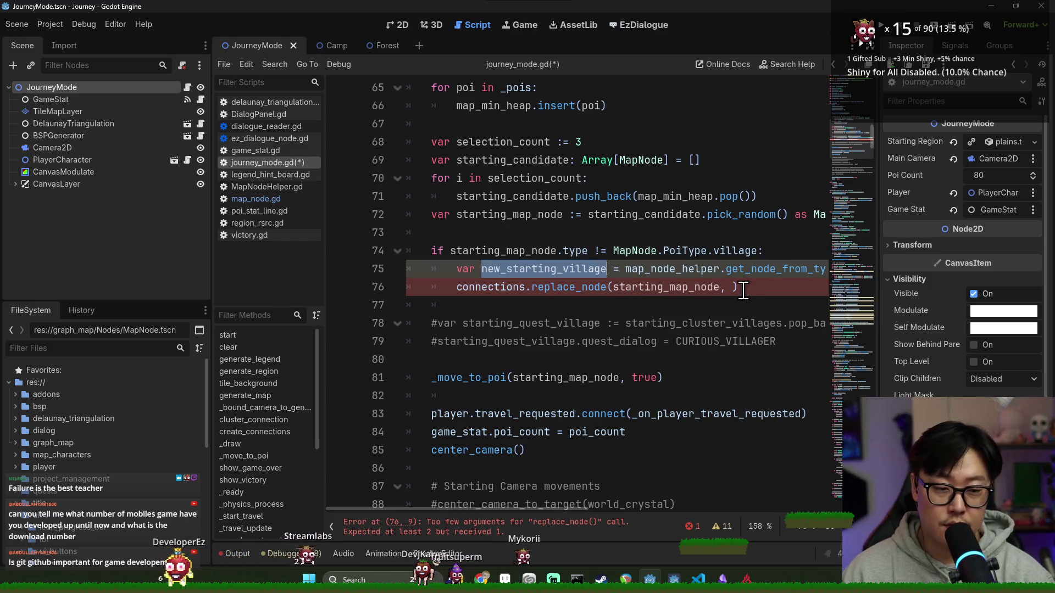
{"action": "left_click", "coordinate": [732, 287]}
{"action": "key", "text": "ctrl+v"}
{"action": "key", "text": "ctrl+s"}
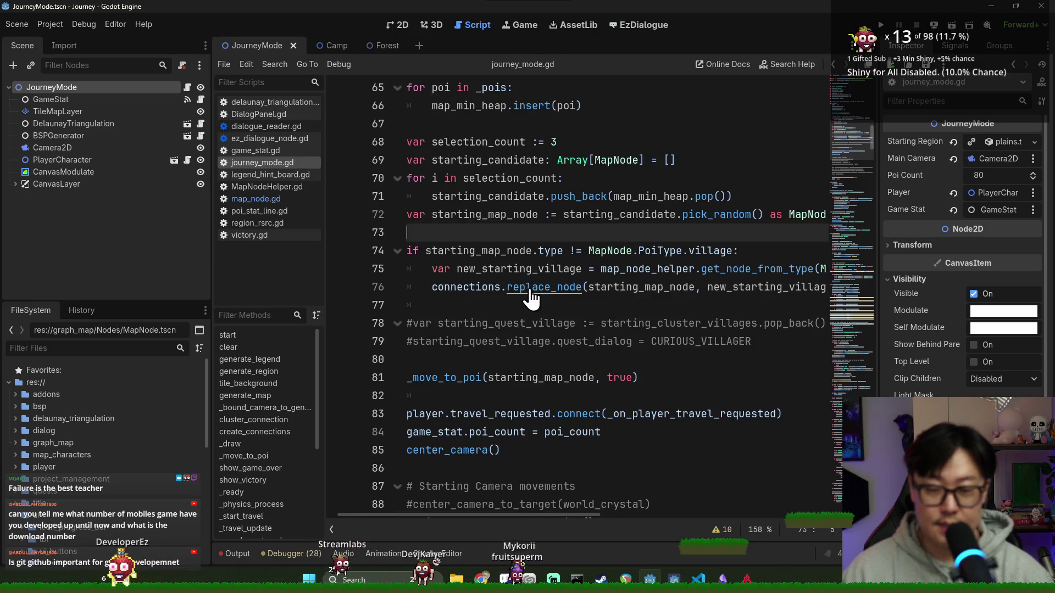
Inspect the replace_node definition and its from/to parameters in connection_handler.gd, then return.
{"action": "left_click", "coordinate": [529, 286], "text": "ctrl"}
{"action": "left_click_drag", "start_coordinate": [527, 92], "coordinate": [601, 88]}
{"action": "double_click", "coordinate": [619, 87]}
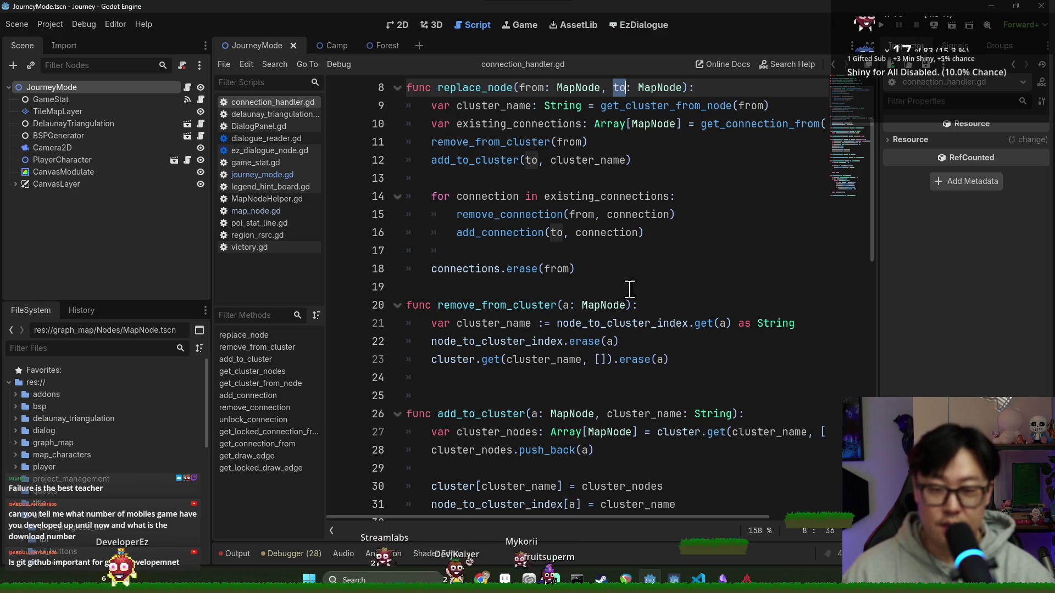
{"action": "left_click", "coordinate": [631, 251]}
{"action": "key", "text": "alt+Left"}
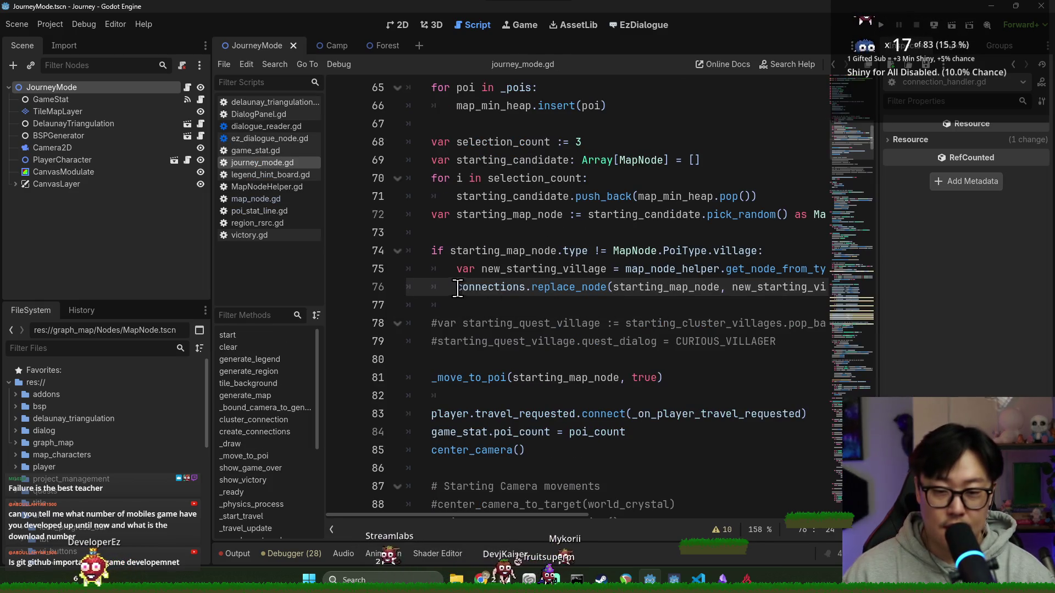
Add new_starting_village.position = starting_map_node.position above the replace_node call and save.
{"action": "key", "text": "Home"}
{"action": "key", "text": "Return"}
{"action": "double_click", "coordinate": [769, 305]}
{"action": "key", "text": "ctrl+c"}
{"action": "left_click", "coordinate": [568, 282]}
{"action": "key", "text": "ctrl+v"}
{"action": "type", "text": ".position ="}
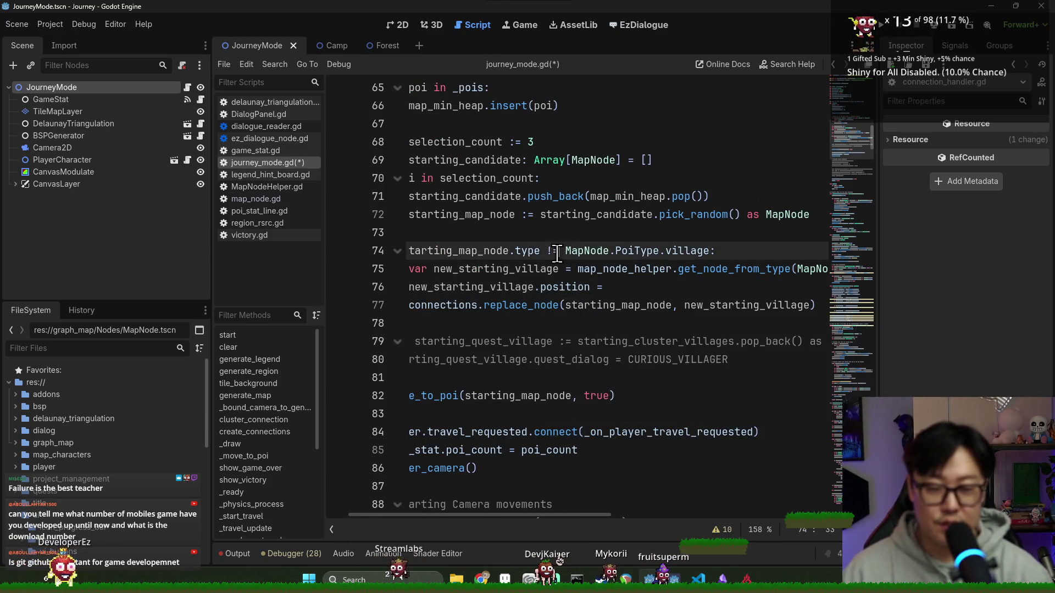
{"action": "type", "text": " starting_map_node./"}
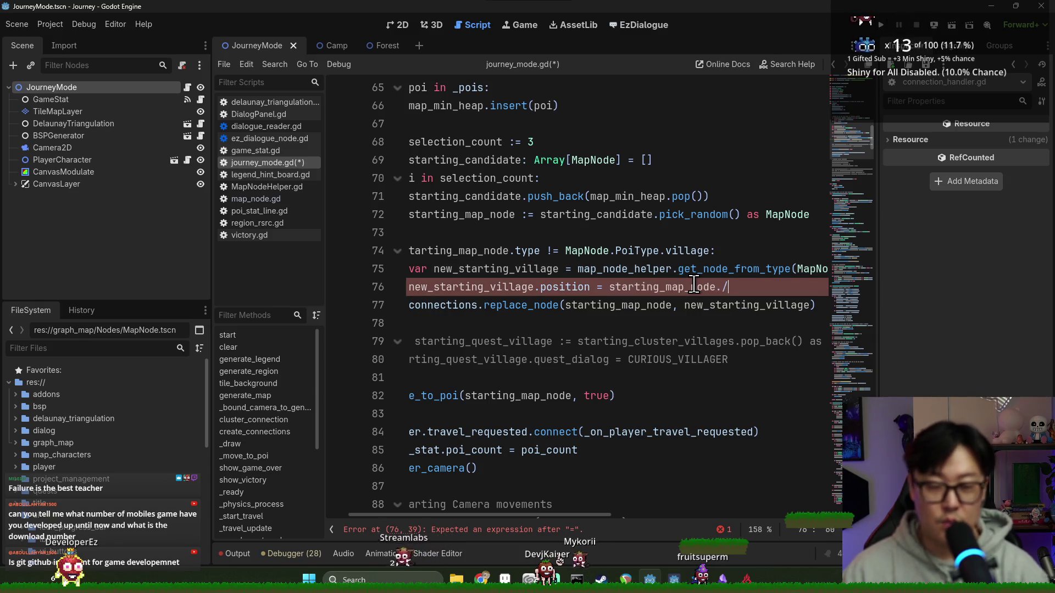
{"action": "key", "text": "BackSpace"}
{"action": "type", "text": "posi"}
{"action": "key", "text": "Return"}
{"action": "key", "text": "ctrl+s"}
Add _pois.push_back(new_starting_village) after the position line and save.
{"action": "left_click", "coordinate": [492, 269]}
{"action": "double_click", "coordinate": [479, 286]}
{"action": "key", "text": "End"}
{"action": "key", "text": "Return"}
{"action": "key", "text": "ctrl+s"}
{"action": "left_click_drag", "start_coordinate": [526, 514], "coordinate": [503, 514]}
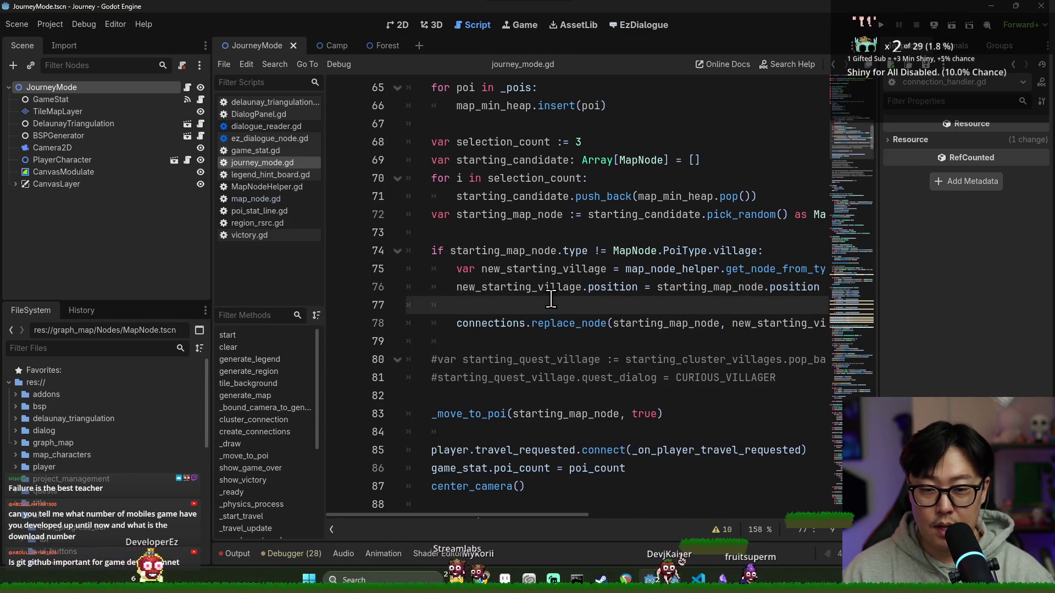
{"action": "type", "text": "_poi"}
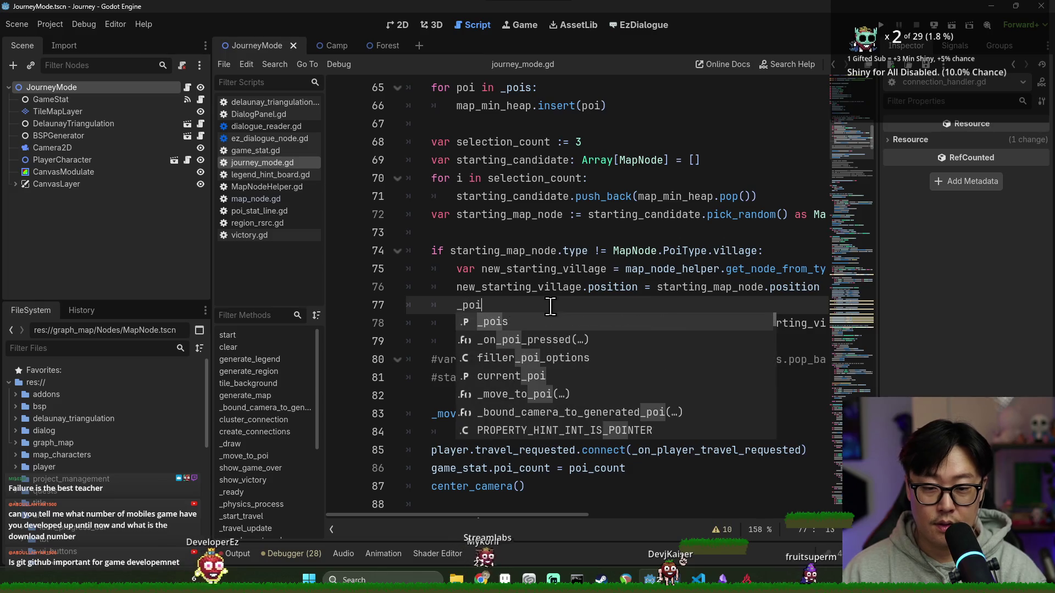
{"action": "type", "text": "s.push_back"}
{"action": "key", "text": "Return"}
{"action": "type", "text": "new_starting_village)"}
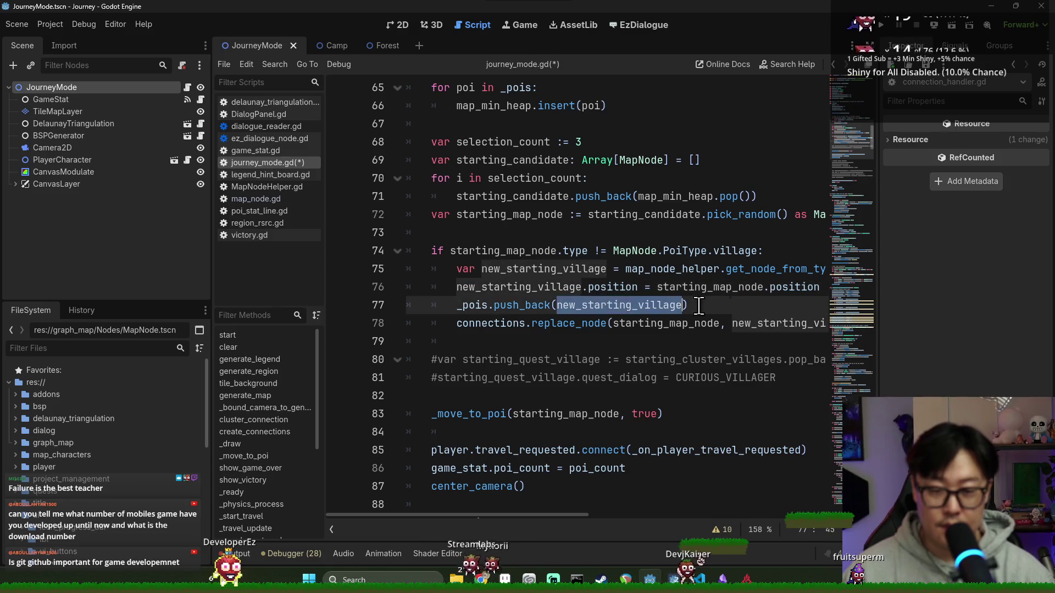
{"action": "key", "text": "ctrl+s"}
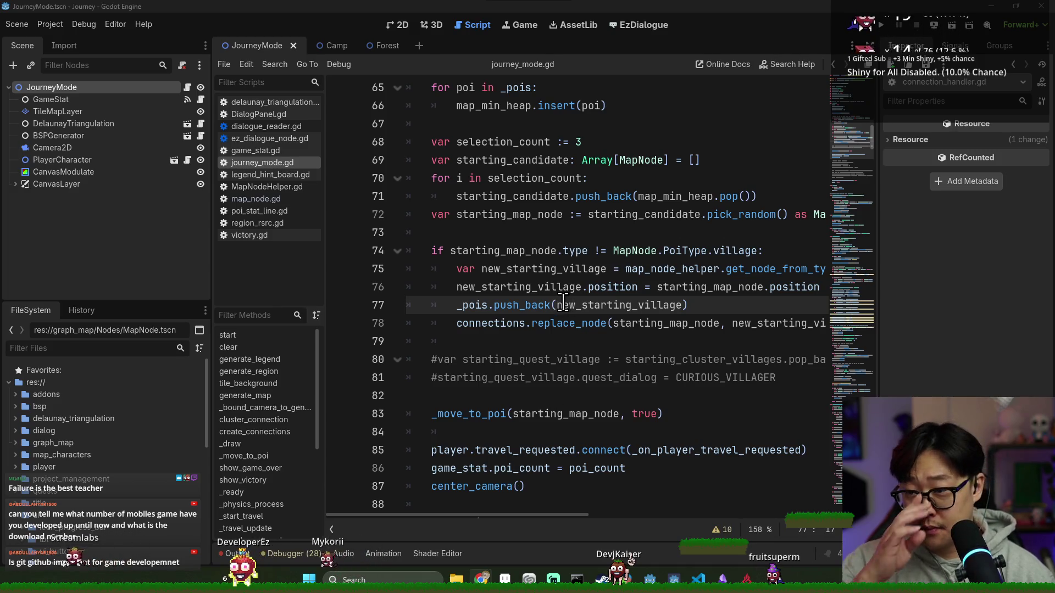
Save journey_mode.gd from the empty line after the replace_node call.
{"action": "mouse_move", "coordinate": [563, 305]}
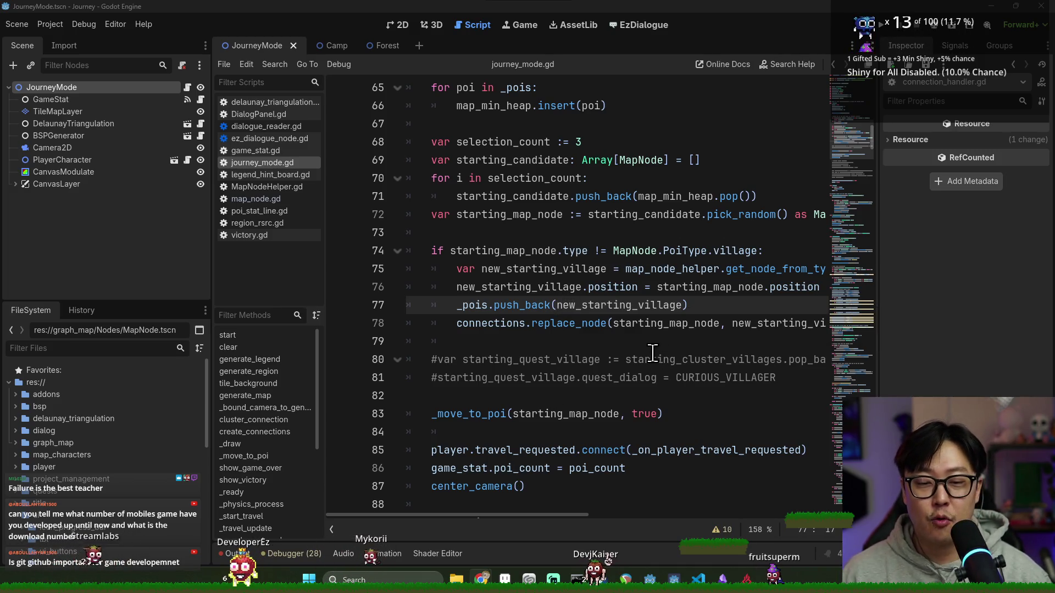
{"action": "left_click", "coordinate": [592, 325]}
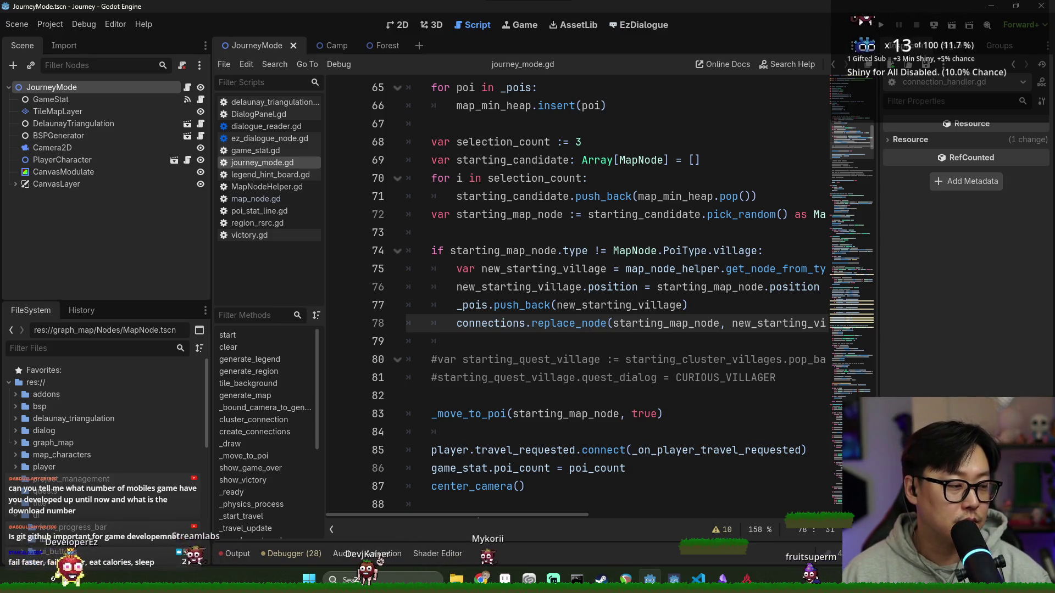
{"action": "left_click", "coordinate": [542, 345]}
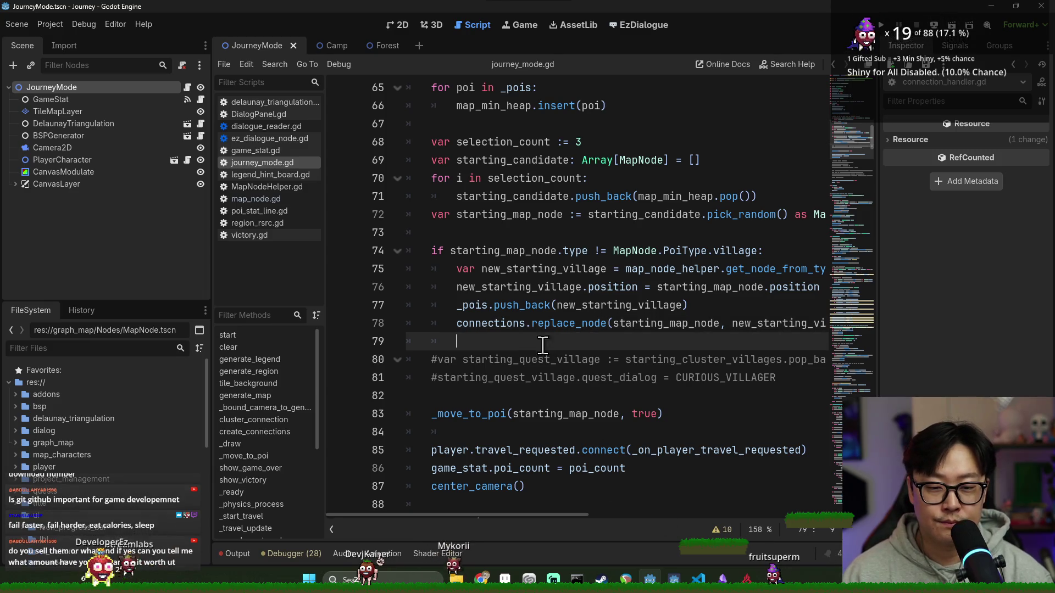
{"action": "key", "text": "ctrl+s"}
{"action": "scroll", "coordinate": [616, 393], "scroll_direction": "down", "scroll_amount": 2}
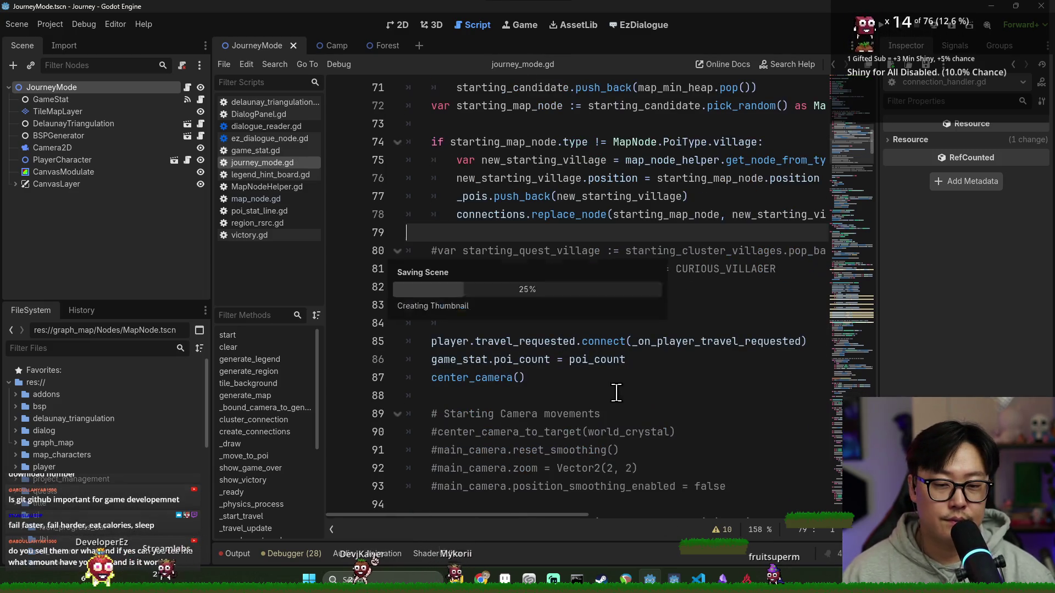
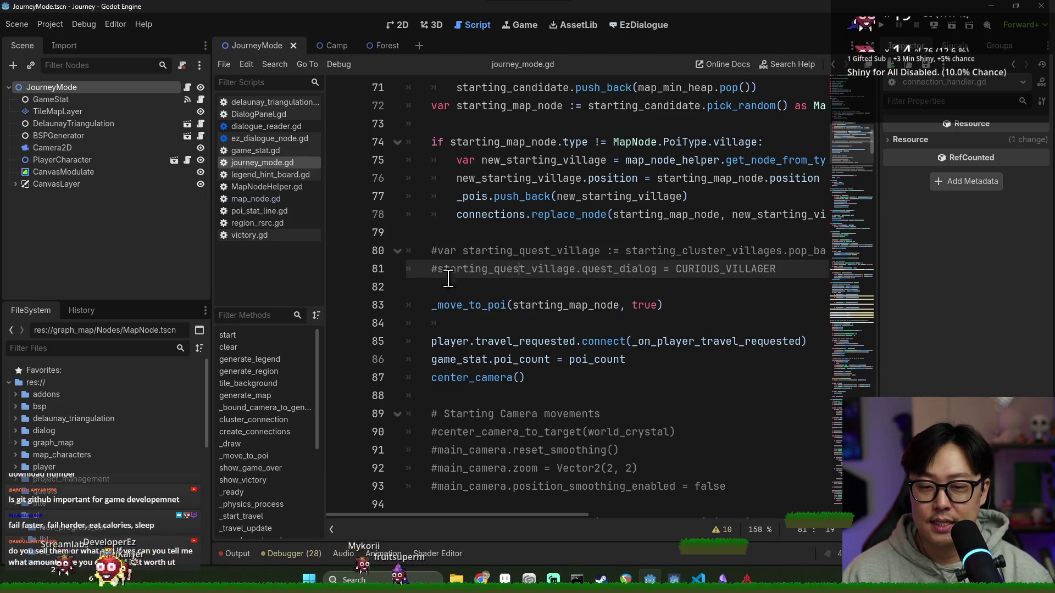
Save journey_mode.gd and settle the caret on empty line 79, without adding an extra blank line.
{"action": "left_click", "coordinate": [500, 291]}
{"action": "left_click", "coordinate": [549, 220]}
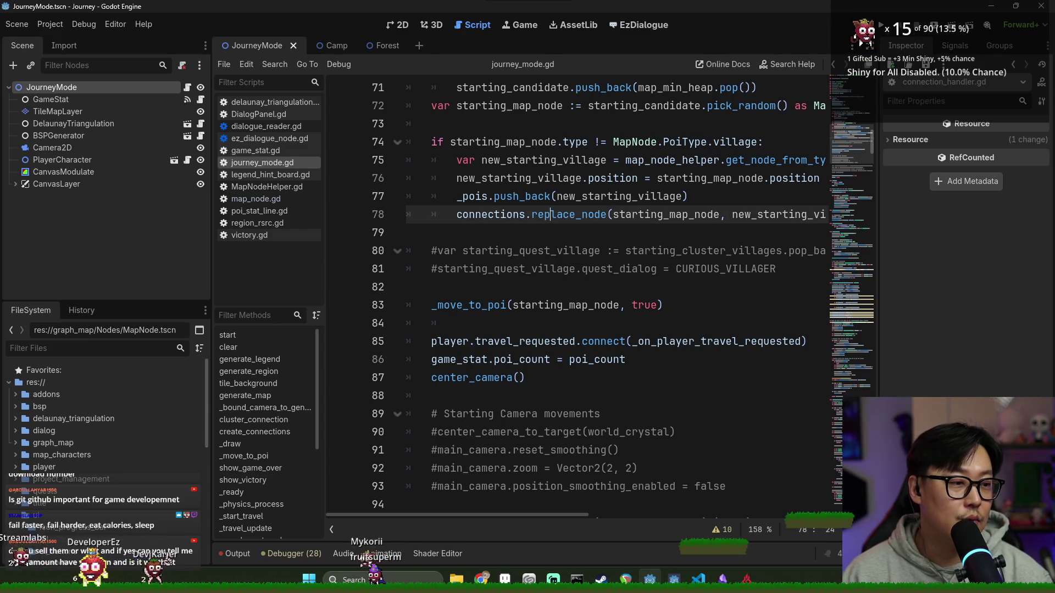
{"action": "left_click", "coordinate": [533, 233]}
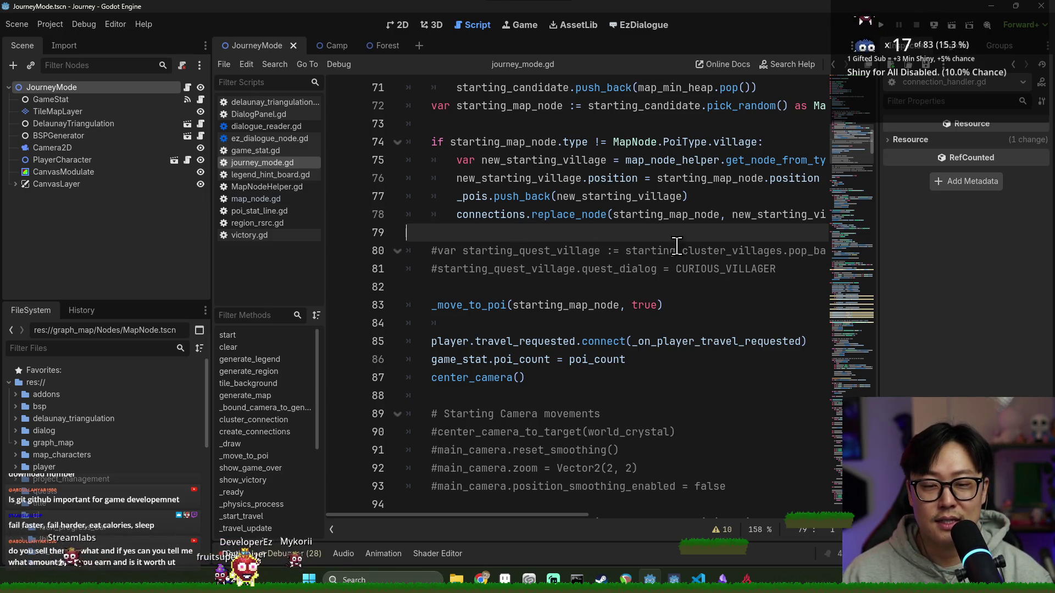
{"action": "scroll", "coordinate": [580, 245], "scroll_direction": "up", "scroll_amount": 1}
{"action": "key", "text": "ctrl+s"}
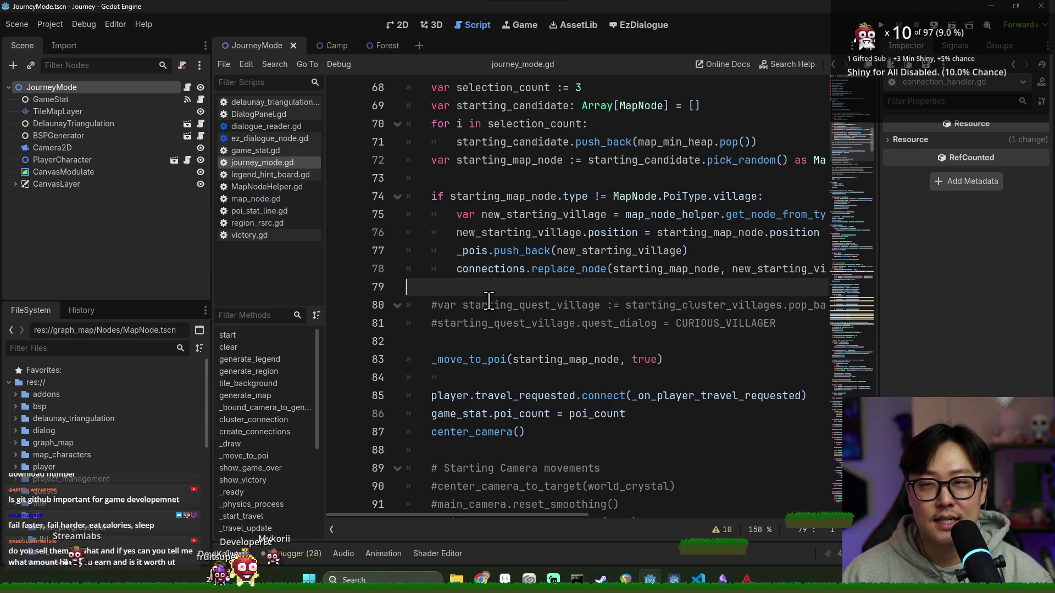
{"action": "key", "text": "Return"}
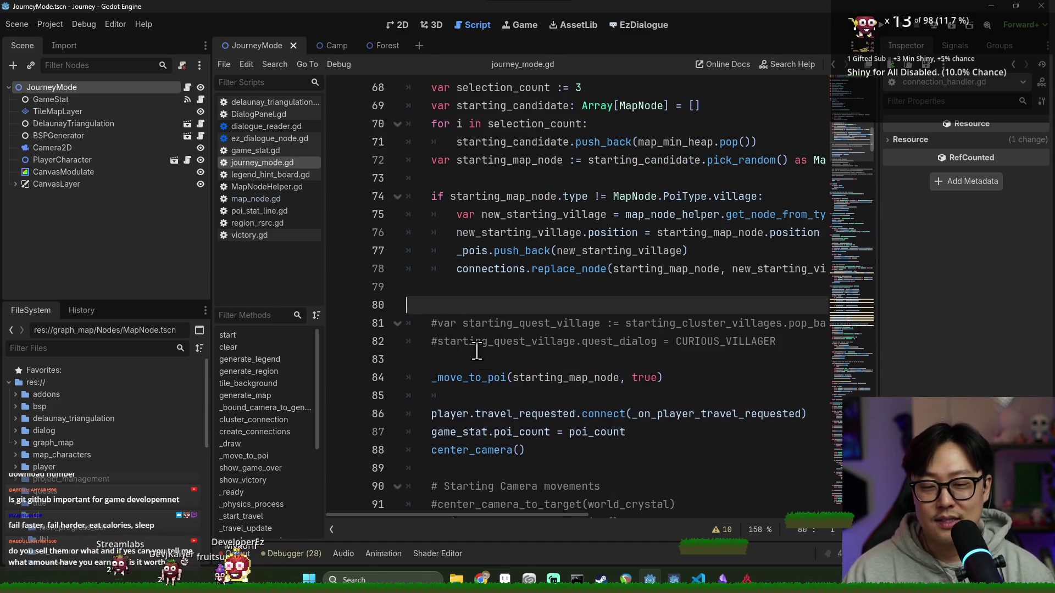
{"action": "key", "text": "ctrl+z"}
{"action": "key", "text": "ctrl+s"}
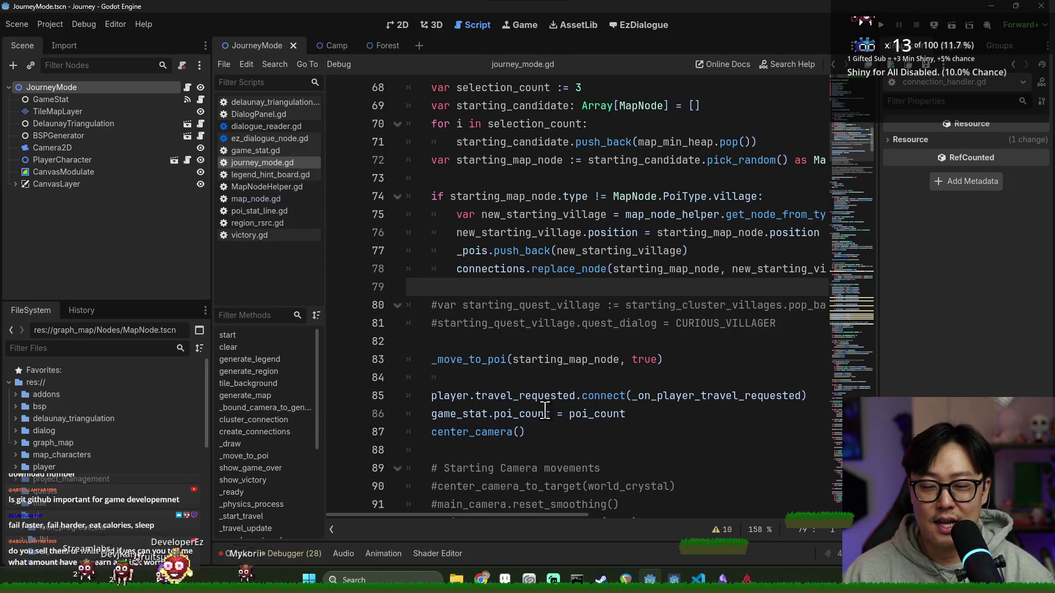
{"action": "left_click", "coordinate": [507, 359]}
{"action": "left_click", "coordinate": [611, 283]}
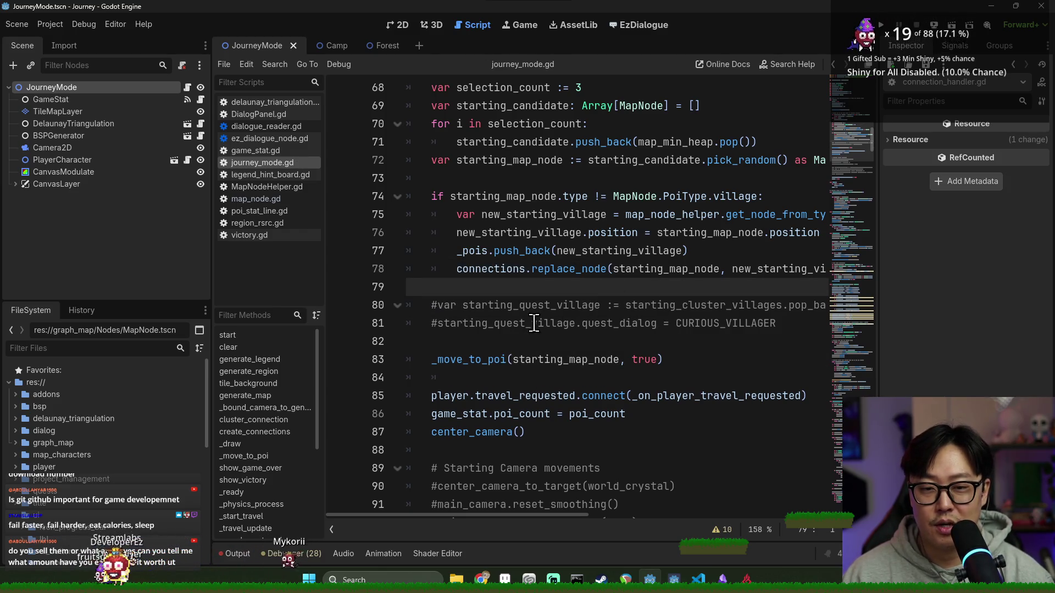
{"action": "scroll", "coordinate": [539, 323], "scroll_direction": "down", "scroll_amount": 1}
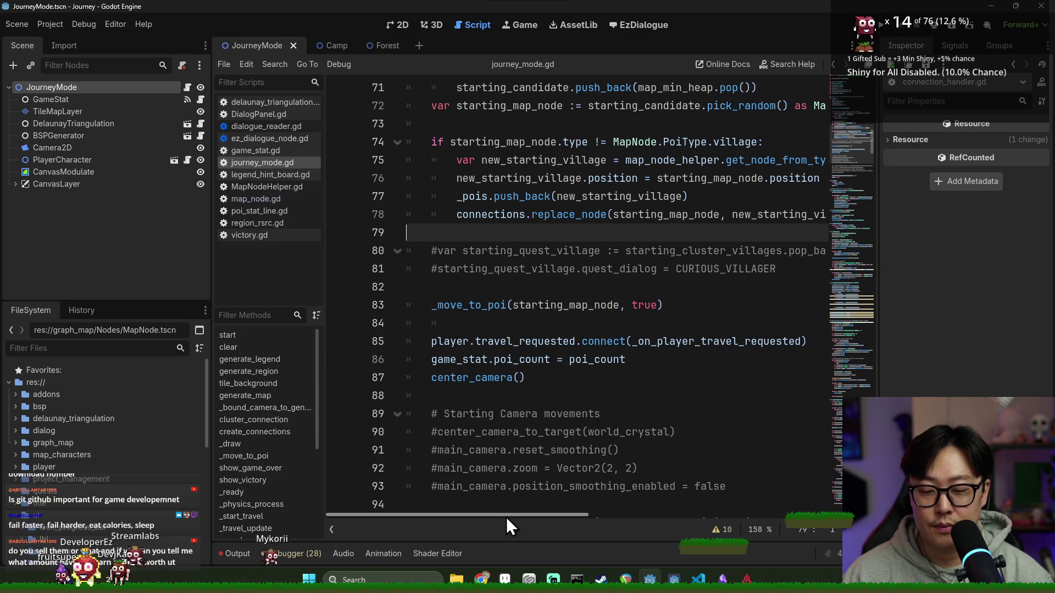
Clear the old parse errors from the output log and collapse the bottom panel.
{"action": "left_click", "coordinate": [242, 554]}
{"action": "left_click", "coordinate": [862, 427]}
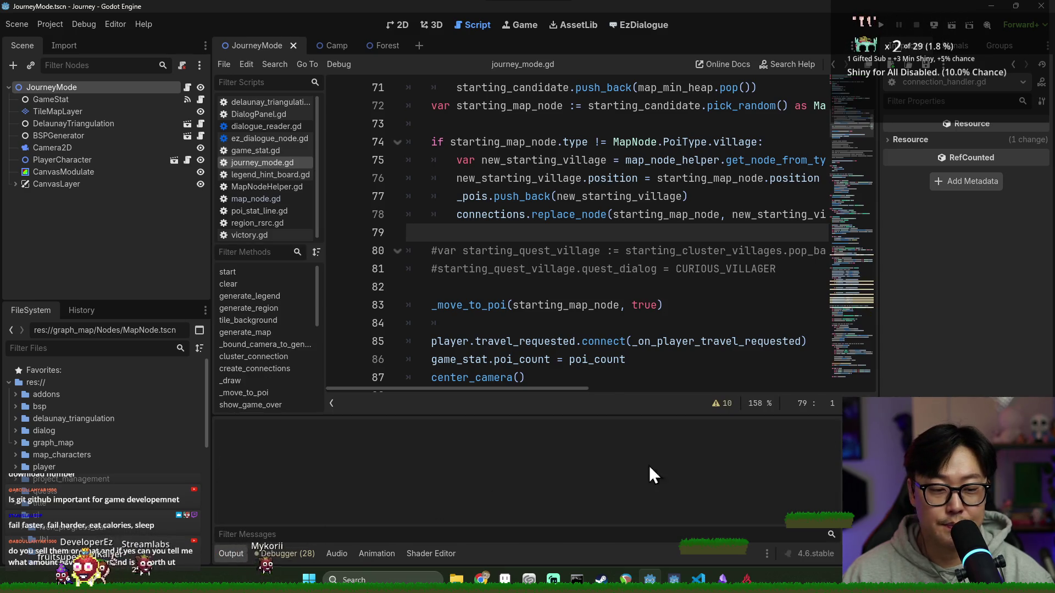
{"action": "left_click", "coordinate": [285, 553]}
{"action": "left_click", "coordinate": [278, 554]}
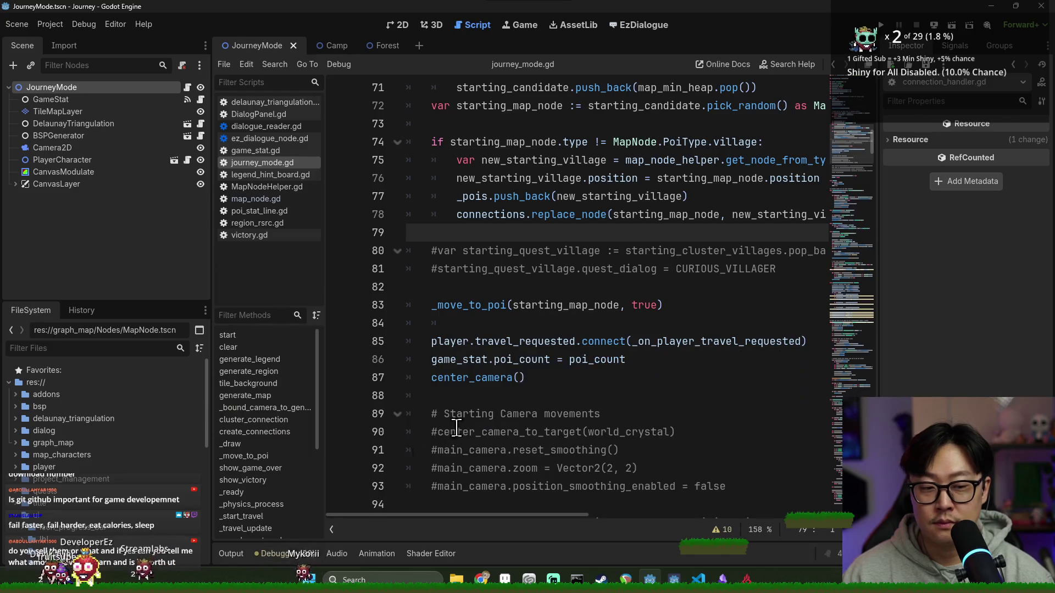
Review the starting_map_node and new_starting_village references on lines 72–77.
{"action": "double_click", "coordinate": [502, 142]}
{"action": "scroll", "coordinate": [510, 314], "scroll_direction": "up", "scroll_amount": 2}
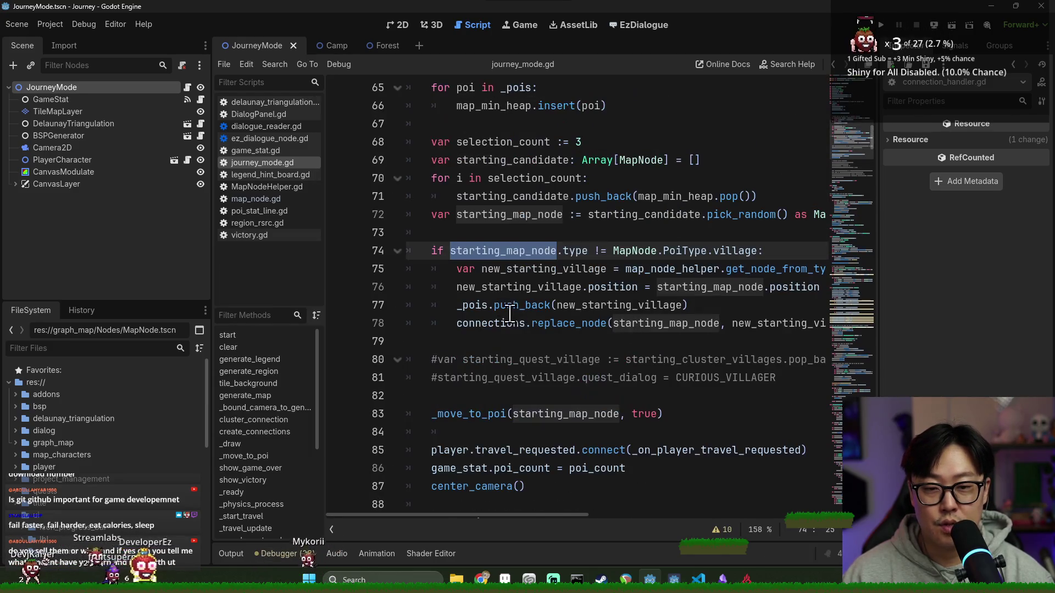
{"action": "double_click", "coordinate": [496, 215]}
{"action": "triple_click", "coordinate": [459, 250]}
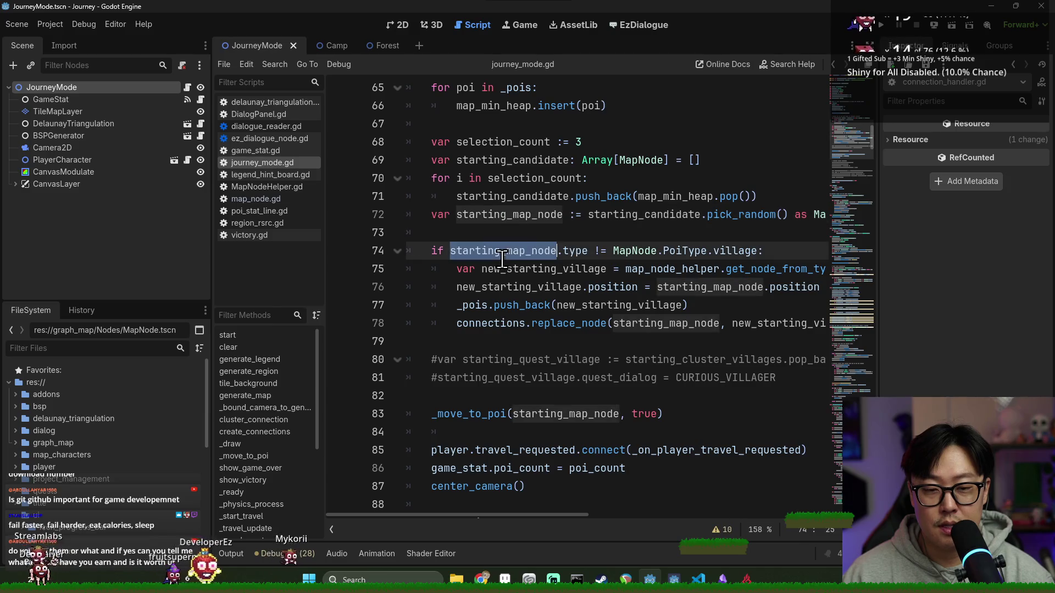
{"action": "left_click", "coordinate": [496, 337]}
{"action": "double_click", "coordinate": [494, 286]}
{"action": "double_click", "coordinate": [475, 305]}
{"action": "left_click", "coordinate": [594, 305]}
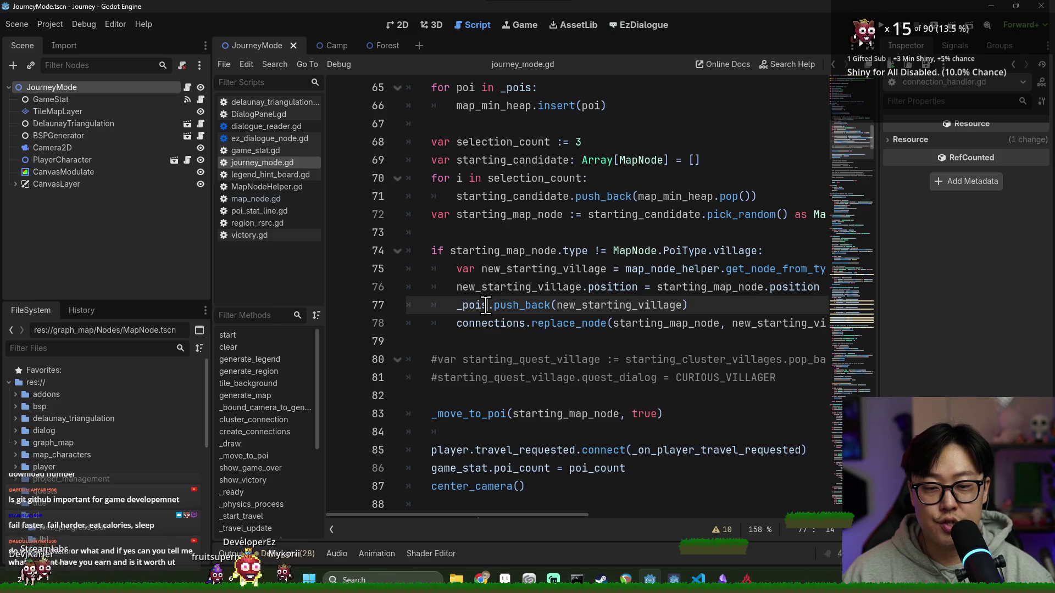
{"action": "triple_click", "coordinate": [465, 306]}
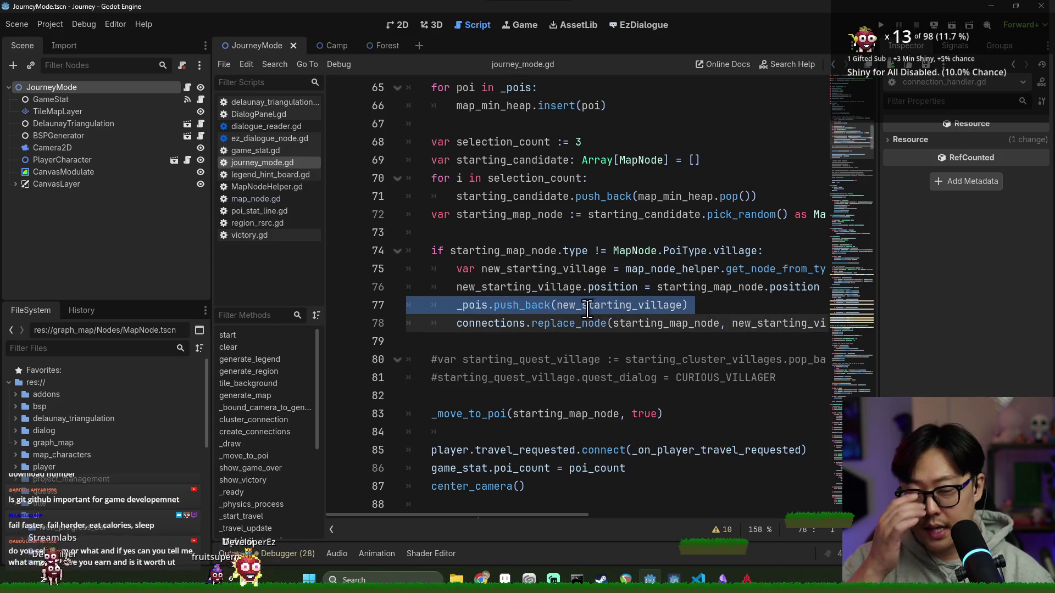
{"action": "left_click", "coordinate": [725, 307]}
Add add_child(new_starting_village) on a new line below _pois.push_back.
{"action": "key", "text": "Return"}
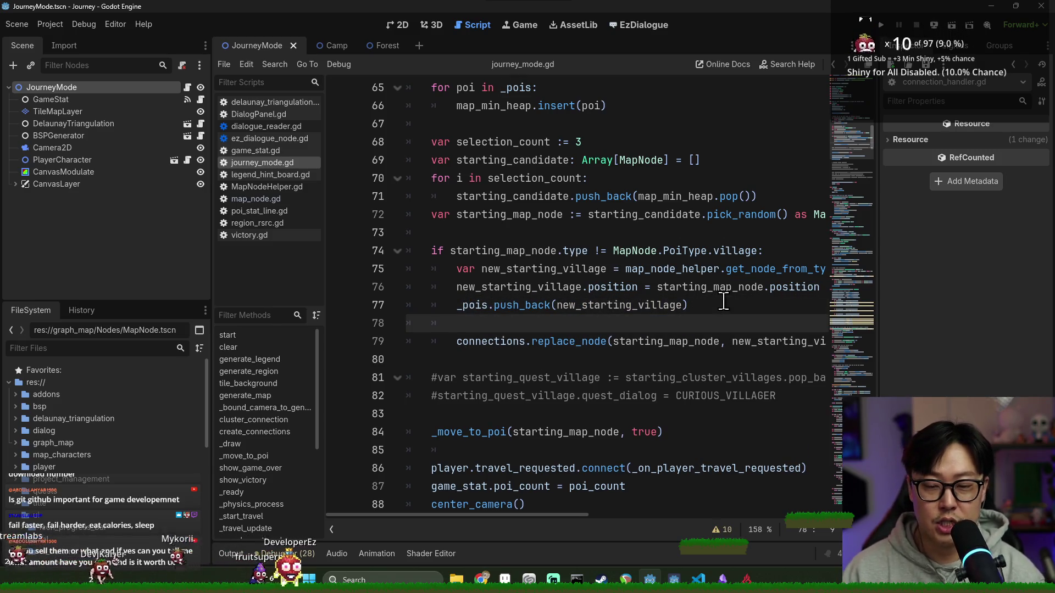
{"action": "type", "text": "add_"}
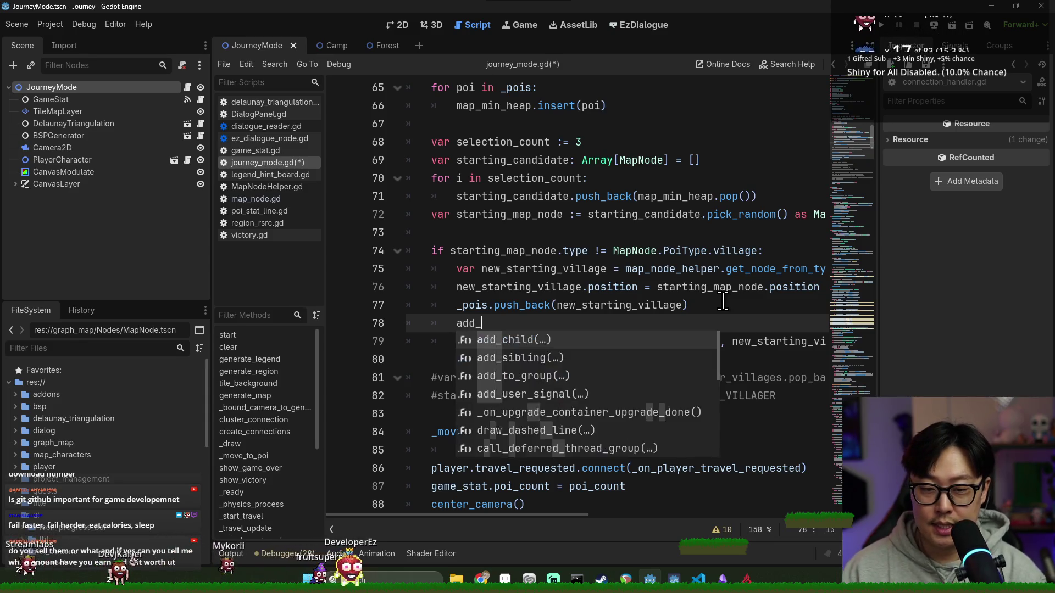
{"action": "type", "text": "child("}
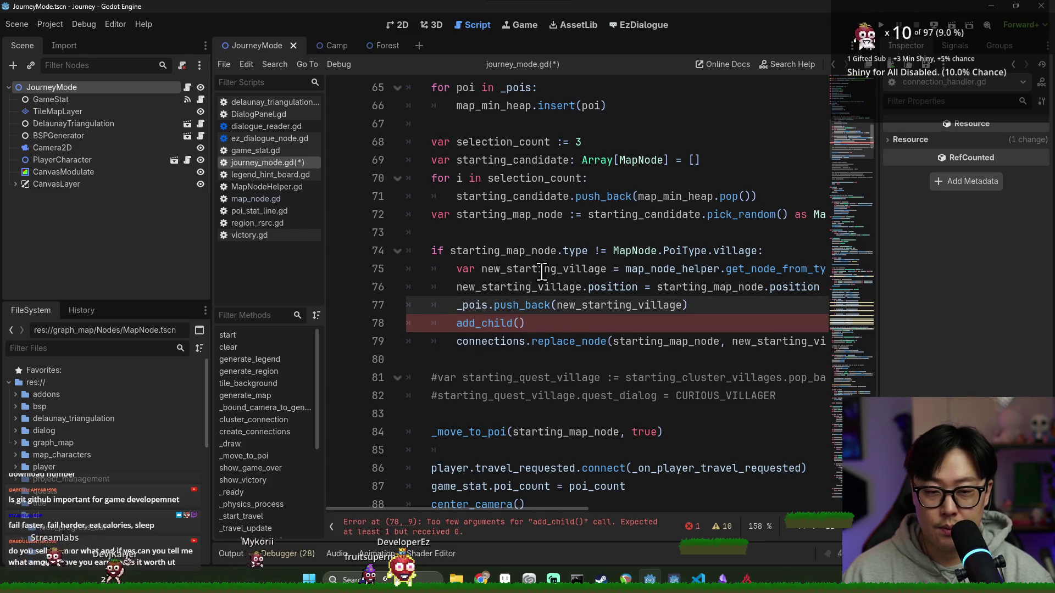
{"action": "double_click", "coordinate": [522, 269]}
{"action": "key", "text": "ctrl+c"}
{"action": "left_click", "coordinate": [518, 324]}
{"action": "key", "text": "ctrl+v"}
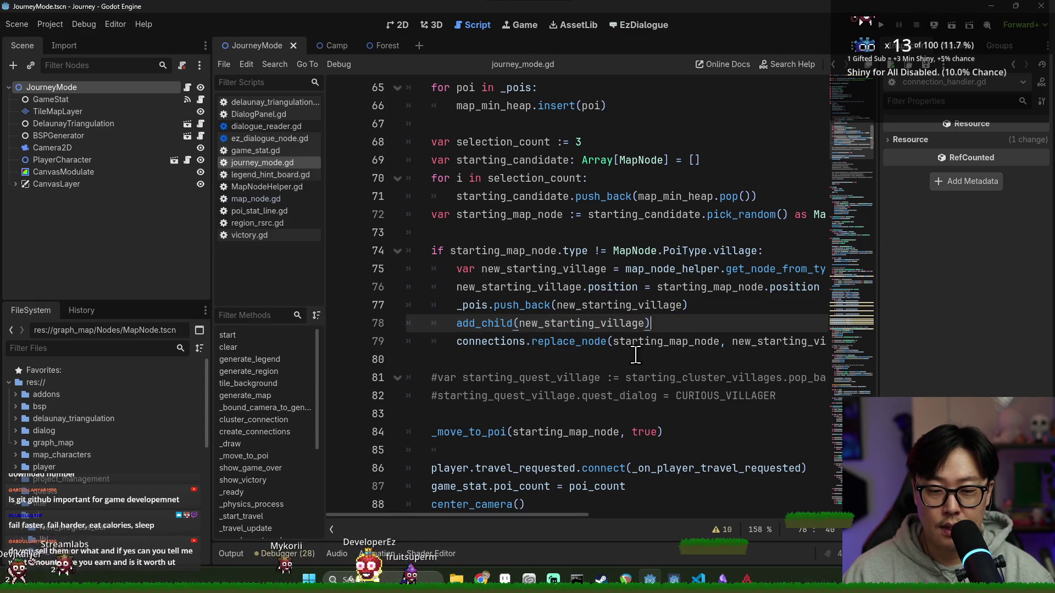
Add remove_child(starting_map_node) on the following line.
{"action": "left_click", "coordinate": [516, 363]}
{"action": "type", "text": "move_child("}
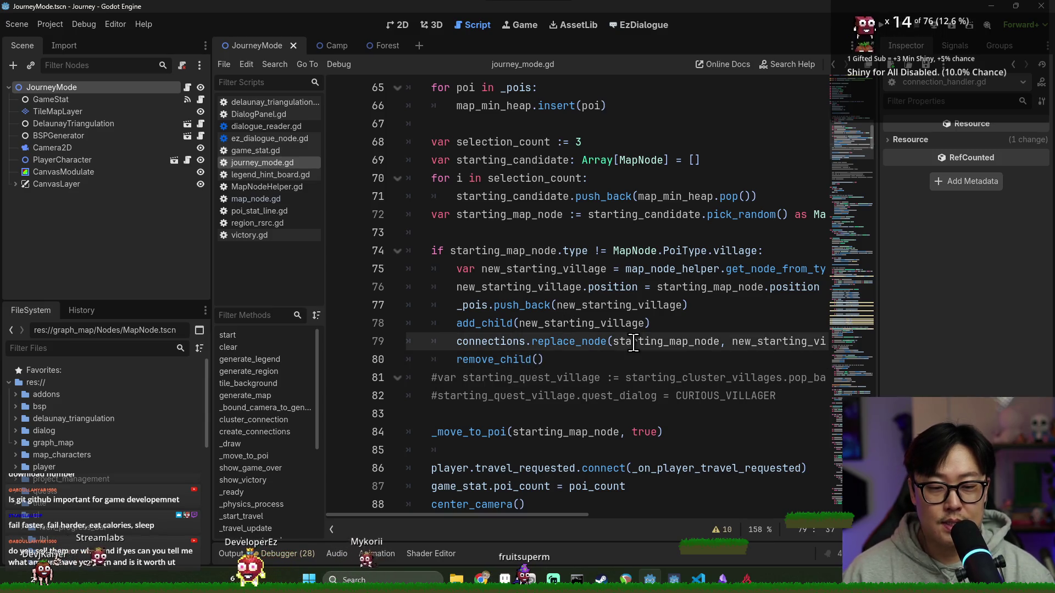
{"action": "double_click", "coordinate": [637, 342]}
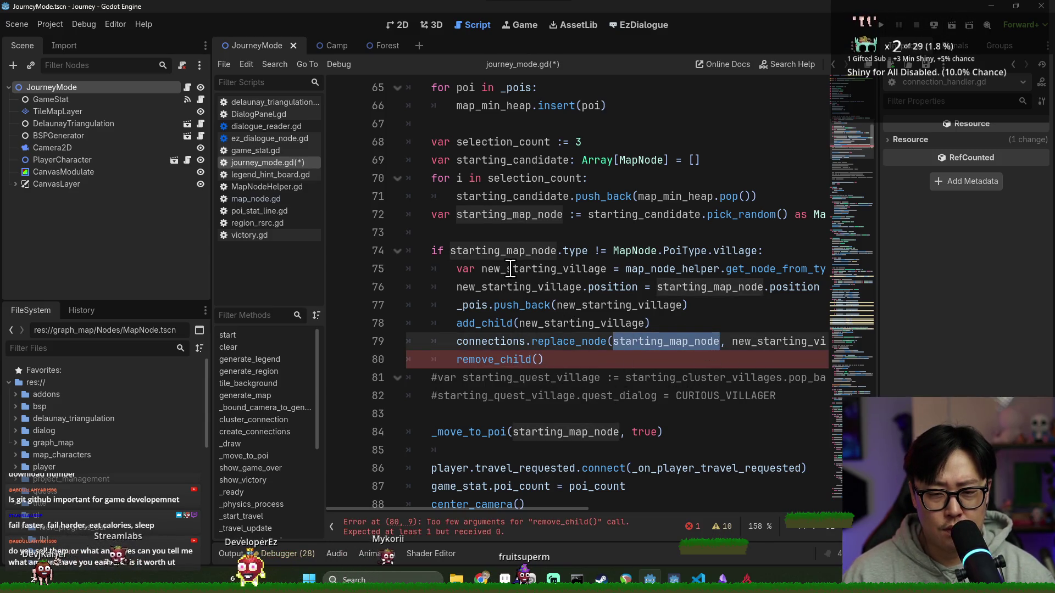
{"action": "double_click", "coordinate": [477, 214]}
{"action": "key", "text": "ctrl+c"}
{"action": "left_click", "coordinate": [687, 360]}
{"action": "key", "text": "BackSpace"}
{"action": "key", "text": "ctrl+v"}
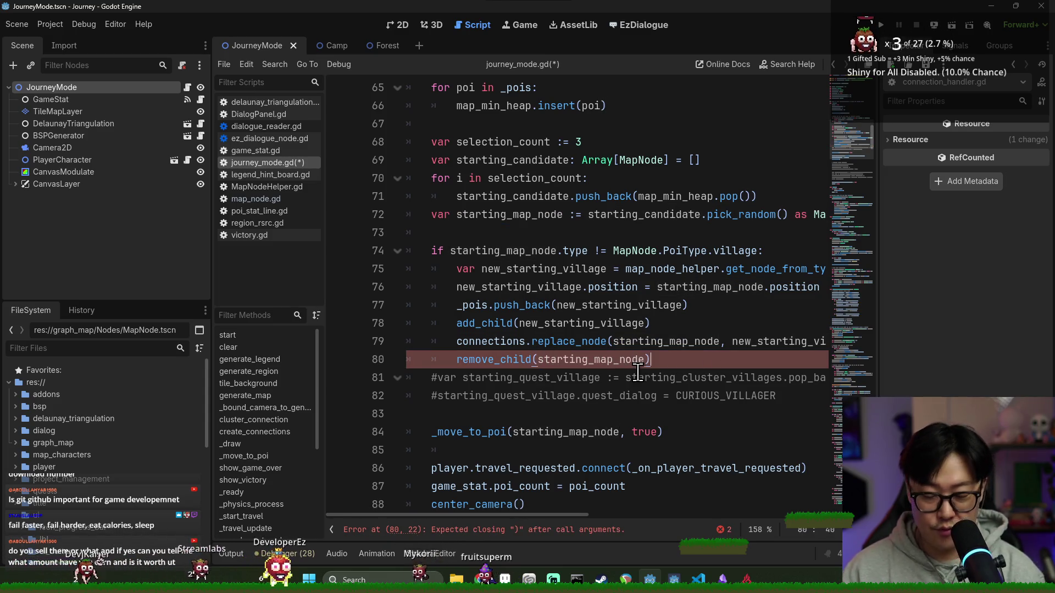
{"action": "type", "text": ")"}
{"action": "key", "text": "Return"}
Add starting_map_node.queue_free() using autocomplete.
{"action": "key", "text": "ctrl+v"}
{"action": "type", "text": ".que"}
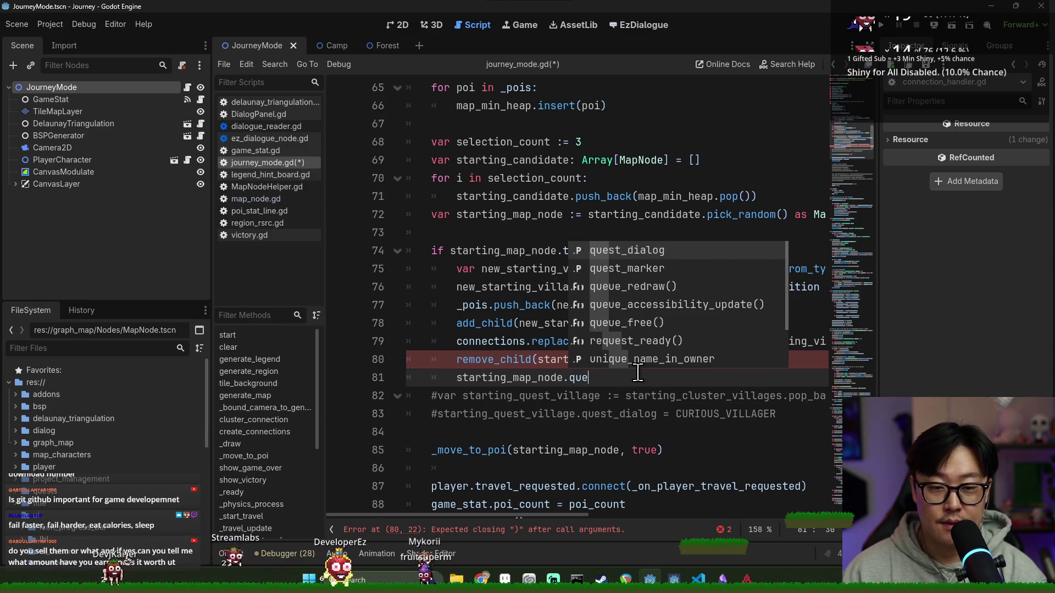
{"action": "key", "text": "Down"}
{"action": "key", "text": "Down"}
{"action": "key", "text": "Down"}
{"action": "key", "text": "Return"}
Start a _pois.erase( call above queue_free and look up Array erase in the docs.
{"action": "left_click", "coordinate": [682, 364]}
{"action": "scroll", "coordinate": [681, 365], "scroll_direction": "down", "scroll_amount": 1}
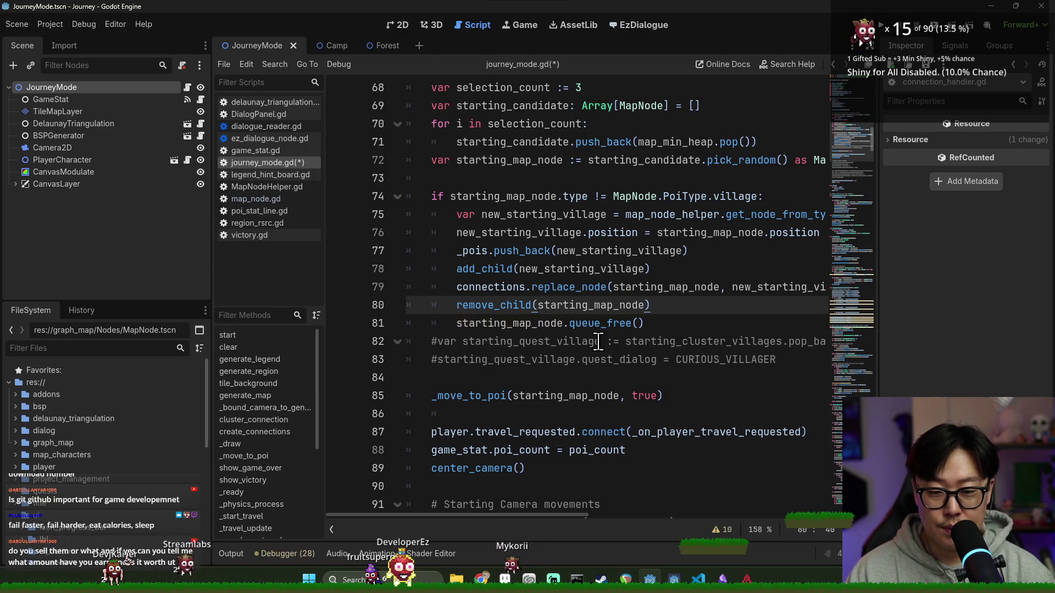
{"action": "key", "text": "Return"}
{"action": "type", "text": "_"}
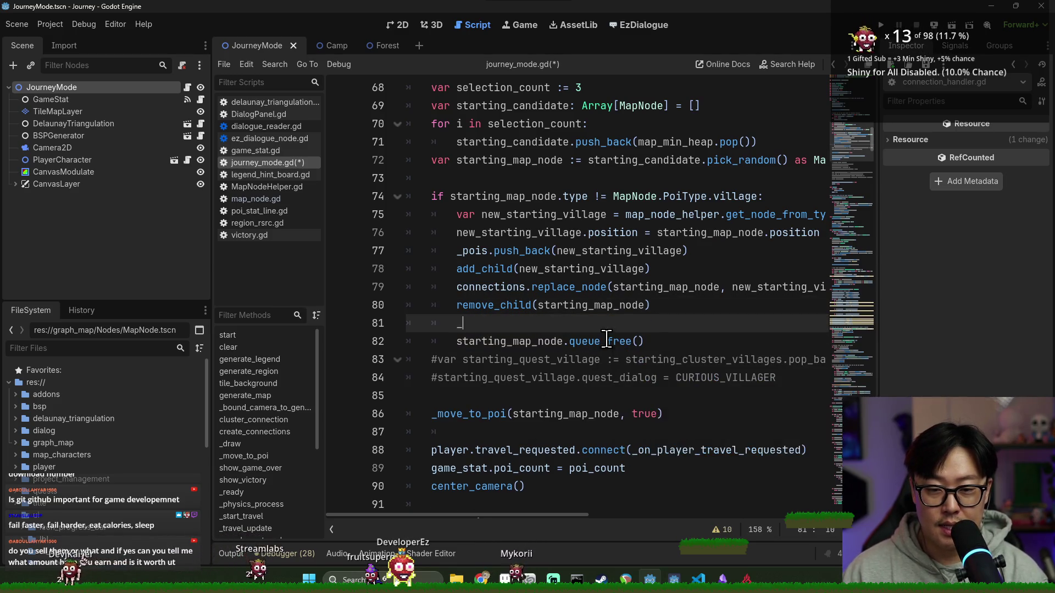
{"action": "type", "text": "pois.erase("}
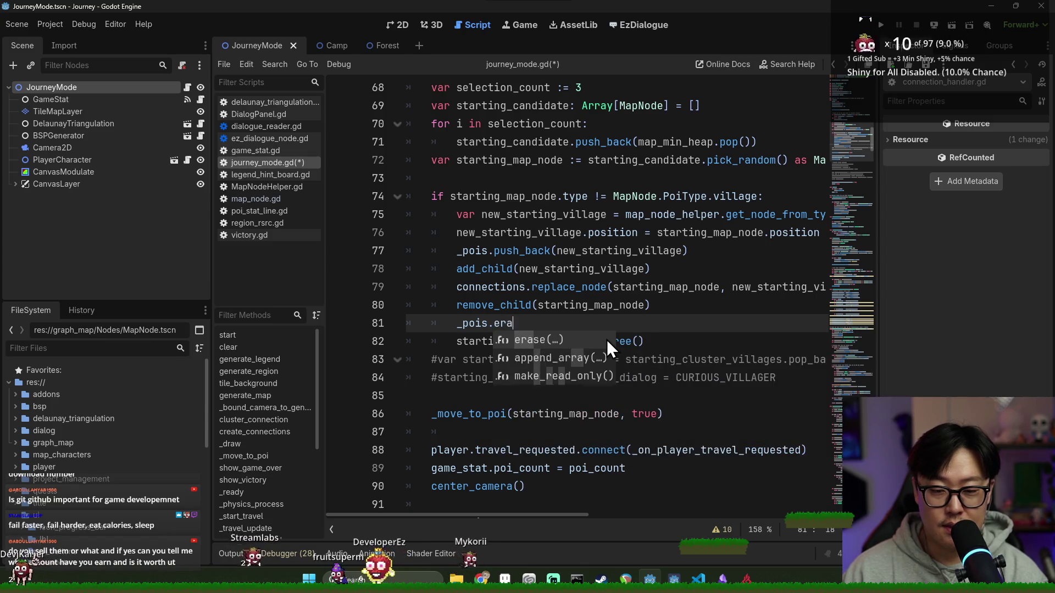
{"action": "key", "text": "Escape"}
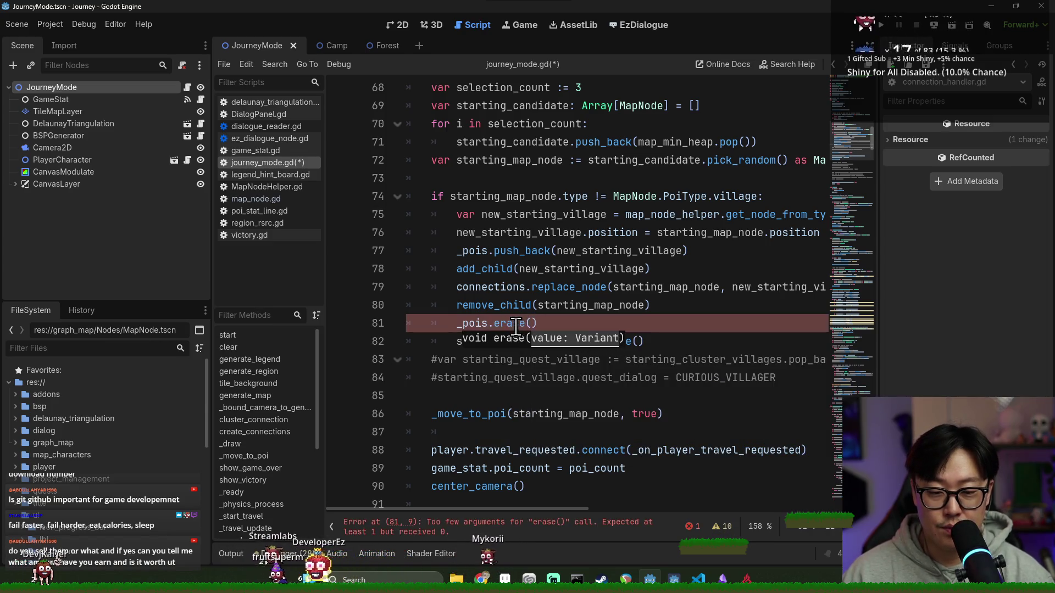
{"action": "left_click", "coordinate": [506, 324], "text": "ctrl"}
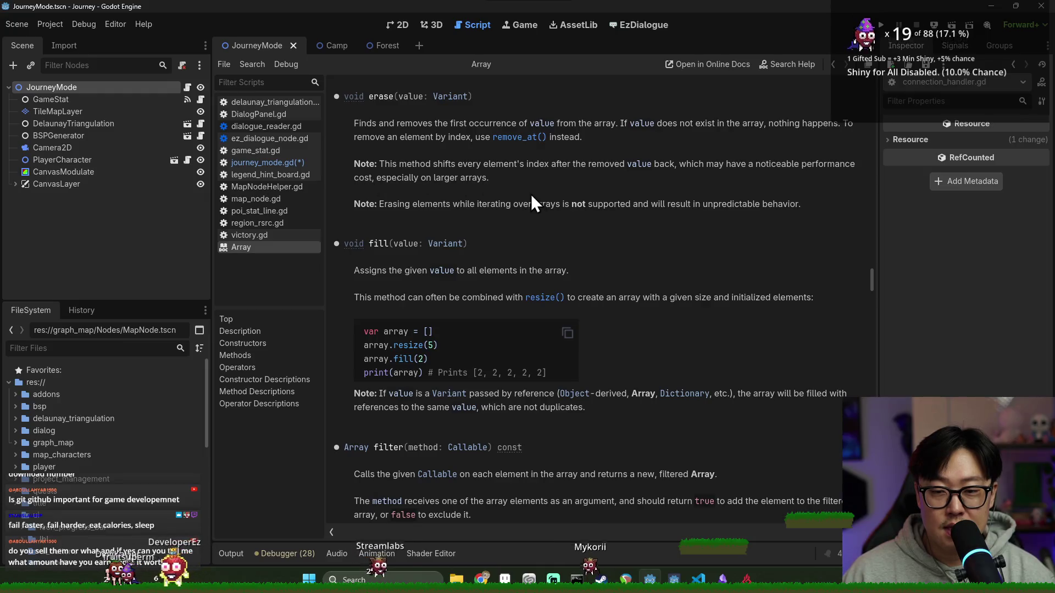
Pass starting_map_node to the _pois.erase call and save the script.
{"action": "key", "text": "ctrl+w"}
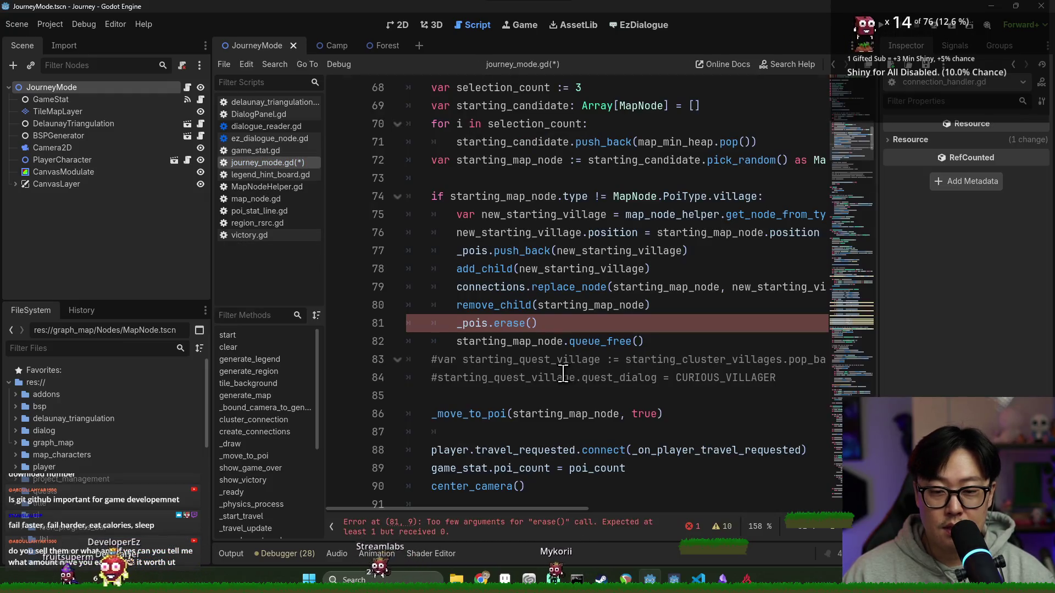
{"action": "double_click", "coordinate": [584, 302]}
{"action": "key", "text": "ctrl+c"}
{"action": "left_click", "coordinate": [532, 323]}
{"action": "key", "text": "ctrl+v"}
{"action": "key", "text": "ctrl+s"}
Add an empty line after queue_free and review the replace_node and remove_child lines.
{"action": "left_click", "coordinate": [644, 341]}
{"action": "key", "text": "Return"}
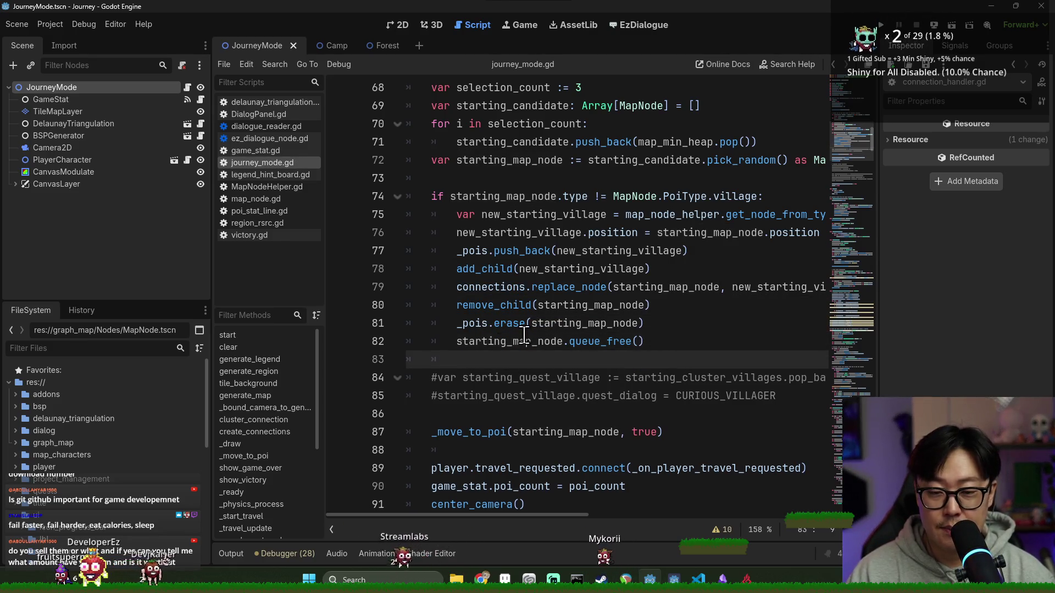
{"action": "mouse_move", "coordinate": [479, 312]}
{"action": "left_mouse_down"}
{"action": "mouse_move", "coordinate": [530, 308]}
{"action": "mouse_move", "coordinate": [537, 341]}
{"action": "left_mouse_up"}
{"action": "left_click", "coordinate": [537, 342]}
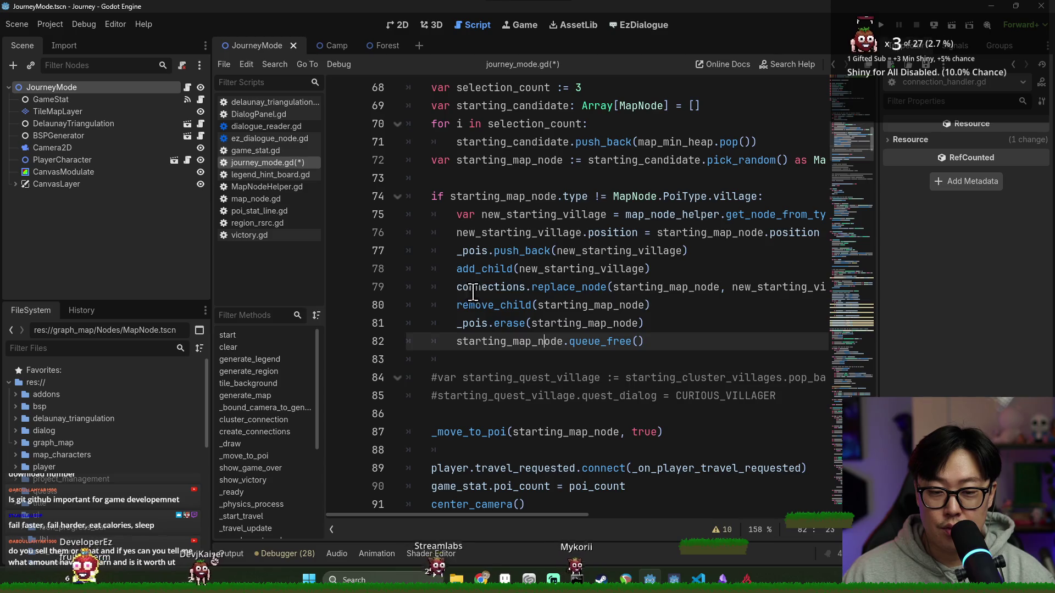
{"action": "left_click_drag", "start_coordinate": [476, 286], "coordinate": [539, 305]}
{"action": "left_click_drag", "start_coordinate": [457, 305], "coordinate": [643, 341]}
{"action": "mouse_move", "coordinate": [471, 232]}
{"action": "left_mouse_down"}
{"action": "mouse_move", "coordinate": [649, 269]}
{"action": "mouse_move", "coordinate": [560, 287]}
{"action": "left_mouse_up"}
{"action": "left_click", "coordinate": [494, 305]}
{"action": "left_click", "coordinate": [520, 341]}
{"action": "key", "text": "Down"}
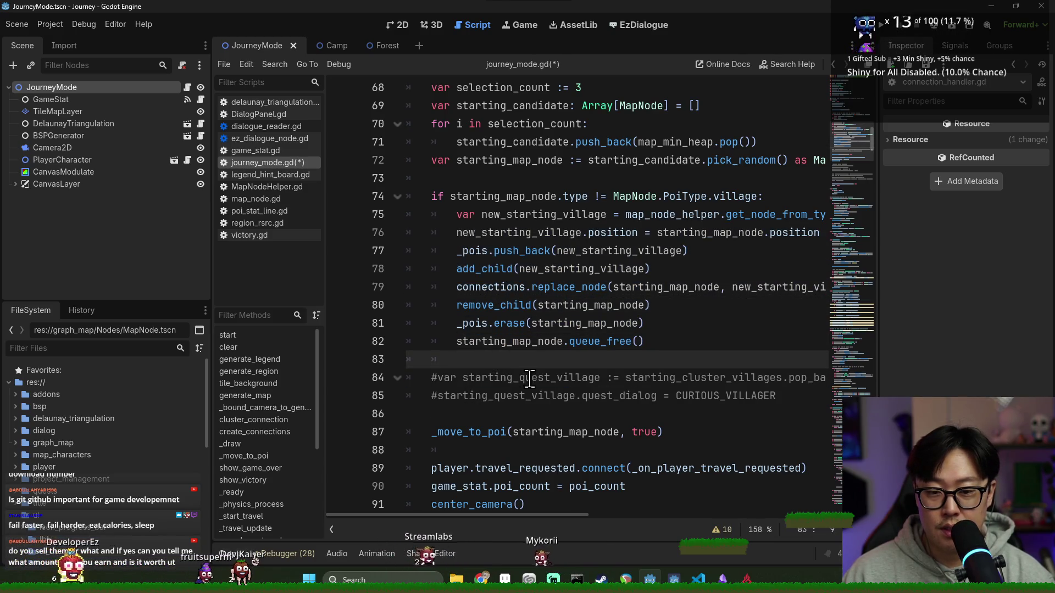
{"action": "scroll", "coordinate": [560, 350], "scroll_direction": "down", "scroll_amount": 2}
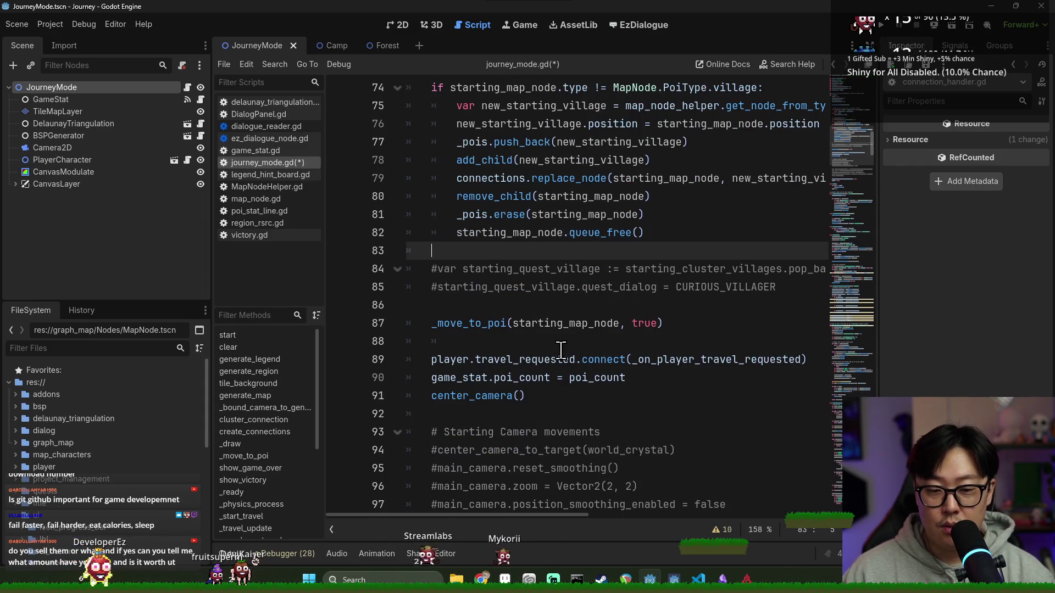
Delete the two commented-out starting_quest_village lines and the leftover blank line, then save.
{"action": "double_click", "coordinate": [477, 287]}
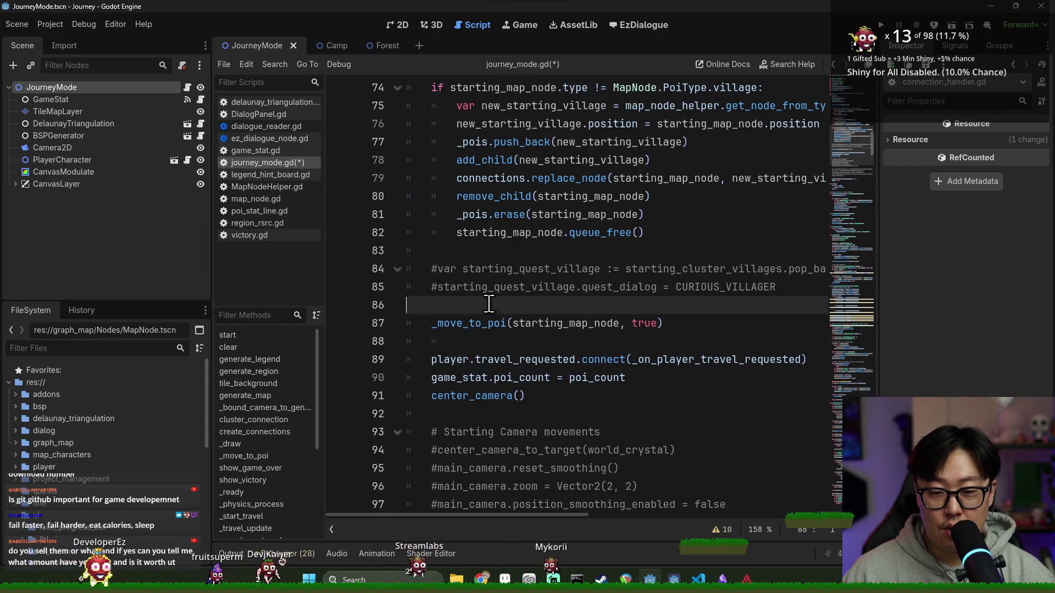
{"action": "double_click", "coordinate": [540, 323]}
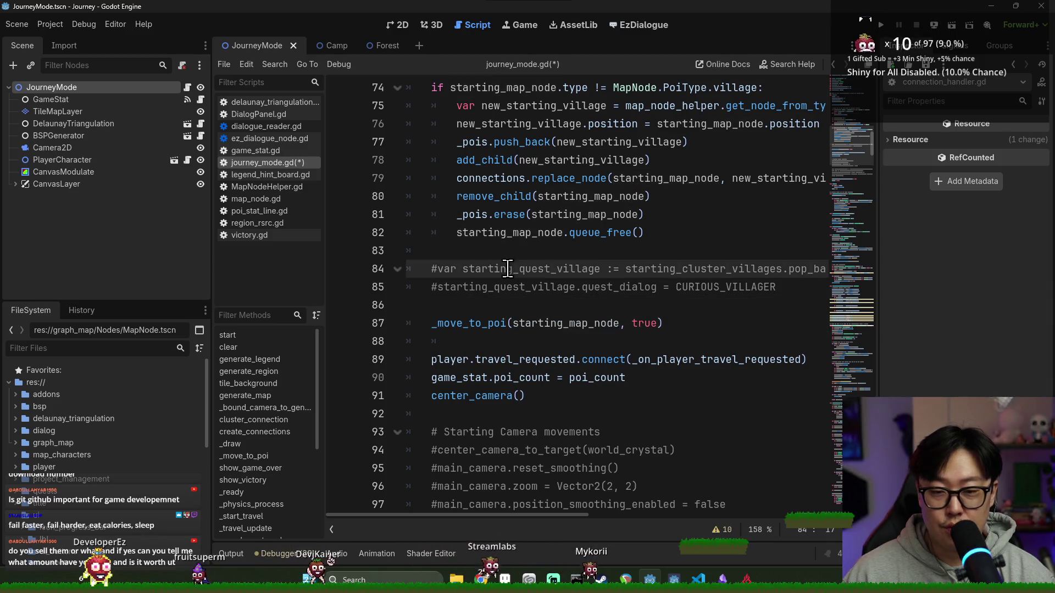
{"action": "left_click", "coordinate": [516, 299]}
{"action": "left_click_drag", "start_coordinate": [517, 300], "coordinate": [504, 249]}
{"action": "key", "text": "BackSpace"}
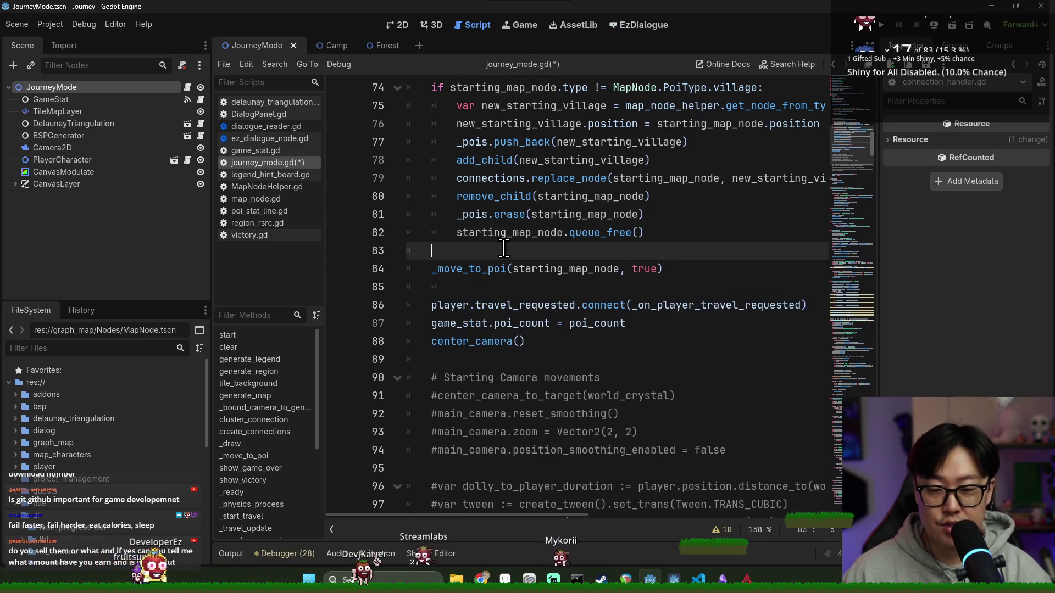
{"action": "key", "text": "BackSpace"}
{"action": "key", "text": "ctrl+s"}
{"action": "key", "text": "Down"}
{"action": "key", "text": "Down"}
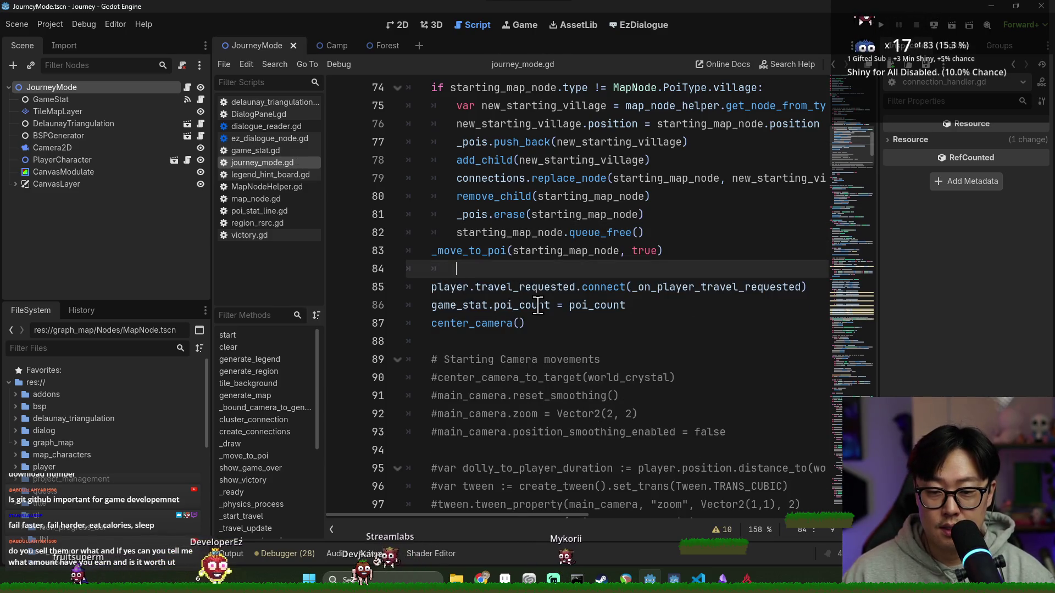
{"action": "key", "text": "ctrl+s"}
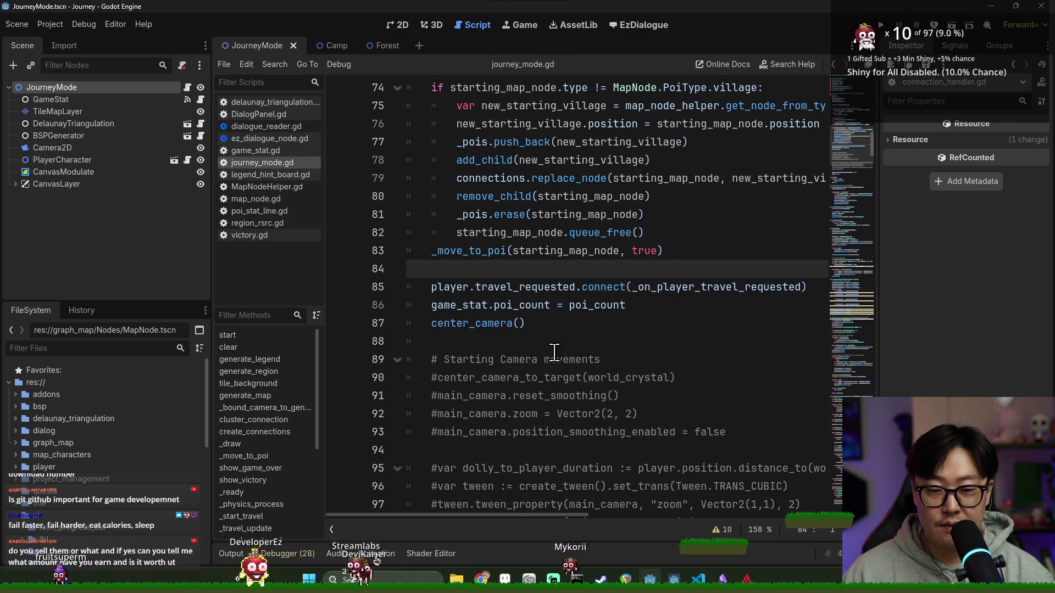
{"action": "scroll", "coordinate": [555, 352], "scroll_direction": "down", "scroll_amount": 3}
{"action": "scroll", "coordinate": [556, 345], "scroll_direction": "up", "scroll_amount": 5}
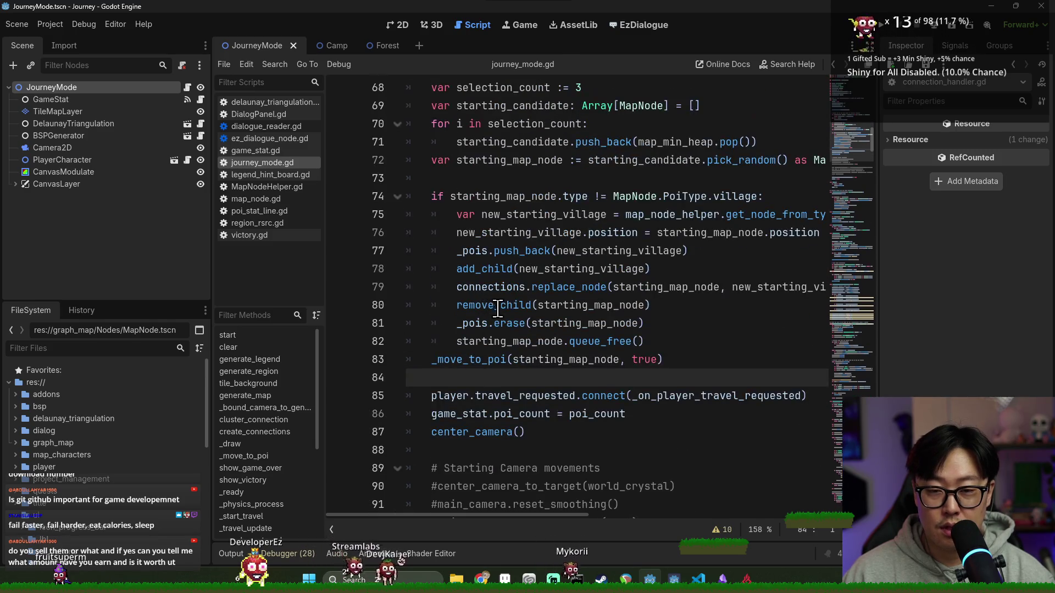
Add a blank line after the queue_free call and save journey_mode.gd.
{"action": "left_click", "coordinate": [666, 341]}
{"action": "key", "text": "Return"}
{"action": "key", "text": "ctrl+s"}
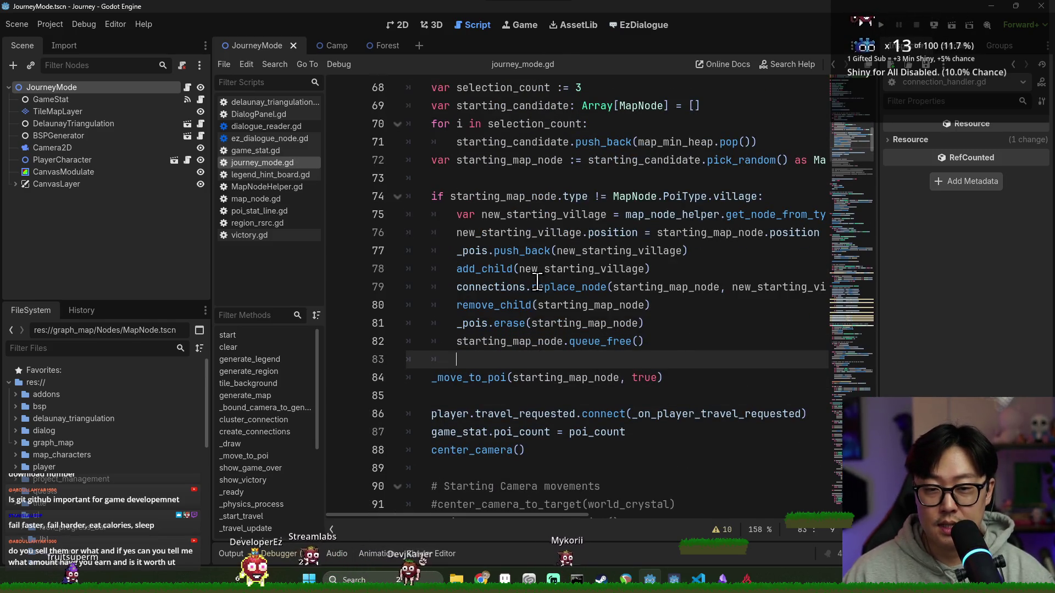
Start line 78 as new_starting_village.pressed.connect(_on_poi_pressed using autocomplete.
{"action": "double_click", "coordinate": [491, 232]}
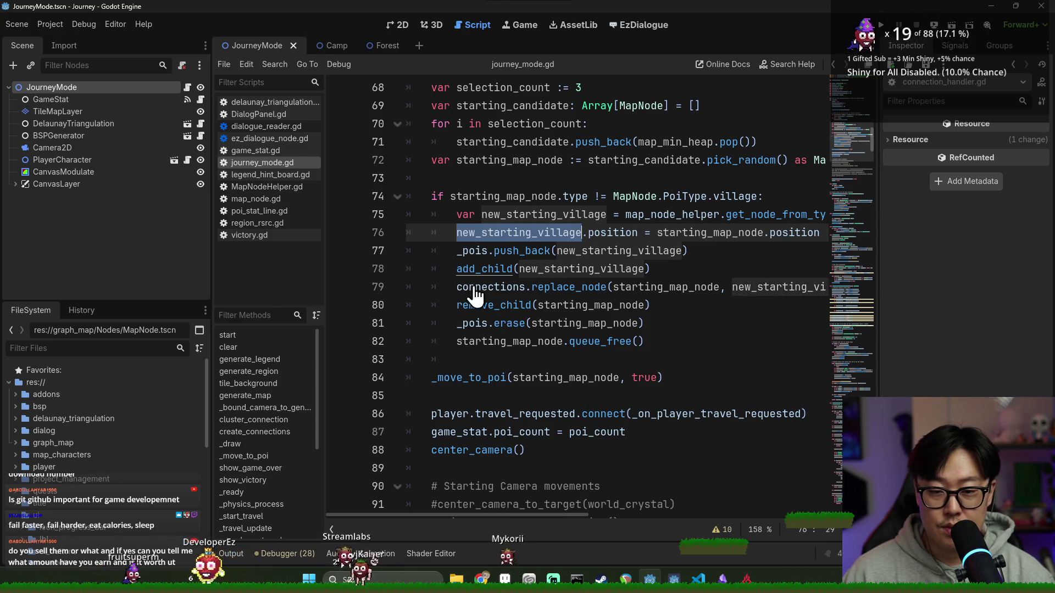
{"action": "key", "text": "ctrl+c"}
{"action": "key", "text": "Return"}
{"action": "left_click", "coordinate": [742, 252]}
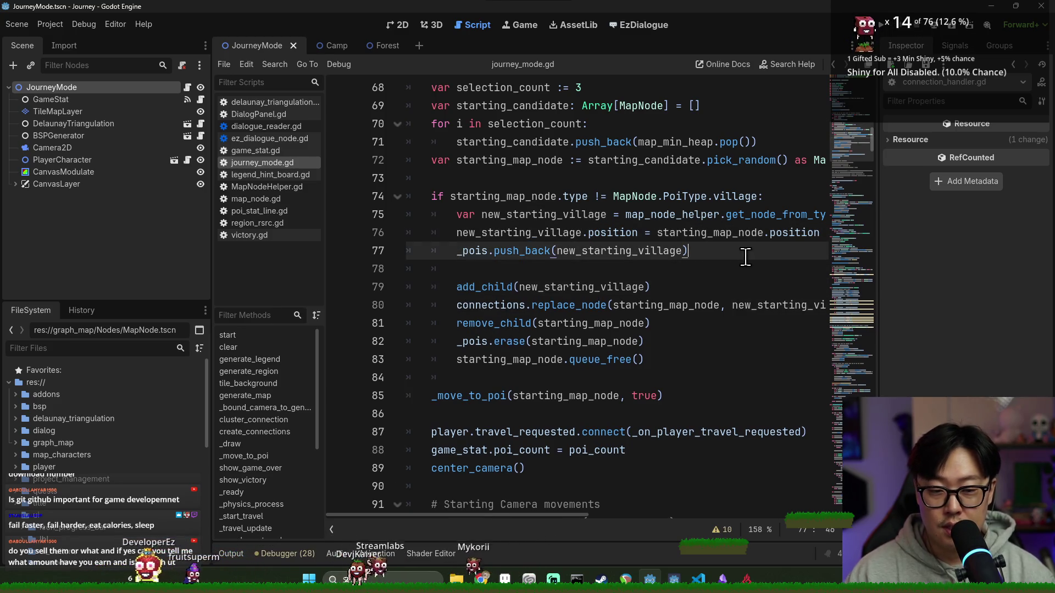
{"action": "key", "text": "Return"}
{"action": "key", "text": "ctrl+v"}
{"action": "type", "text": ".pressed.c"}
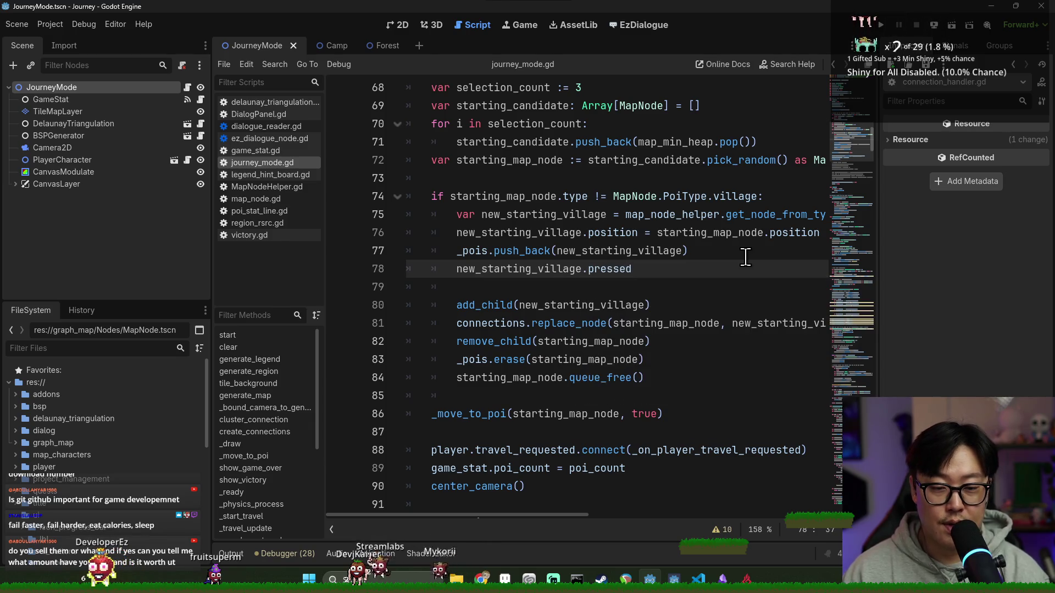
{"action": "key", "text": "Return"}
{"action": "type", "text": "_)"}
{"action": "type", "text": "on"}
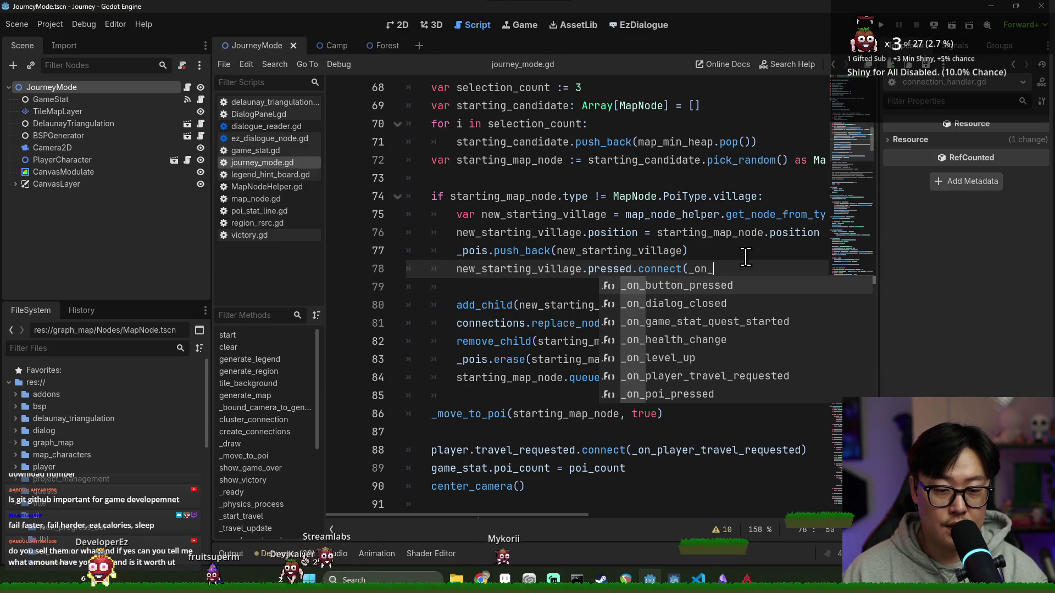
{"action": "type", "text": "po"}
{"action": "key", "text": "Return"}
Bind new_starting_village to _on_poi_pressed, close the parenthesis, and save.
{"action": "type", "text": ".bind(p"}
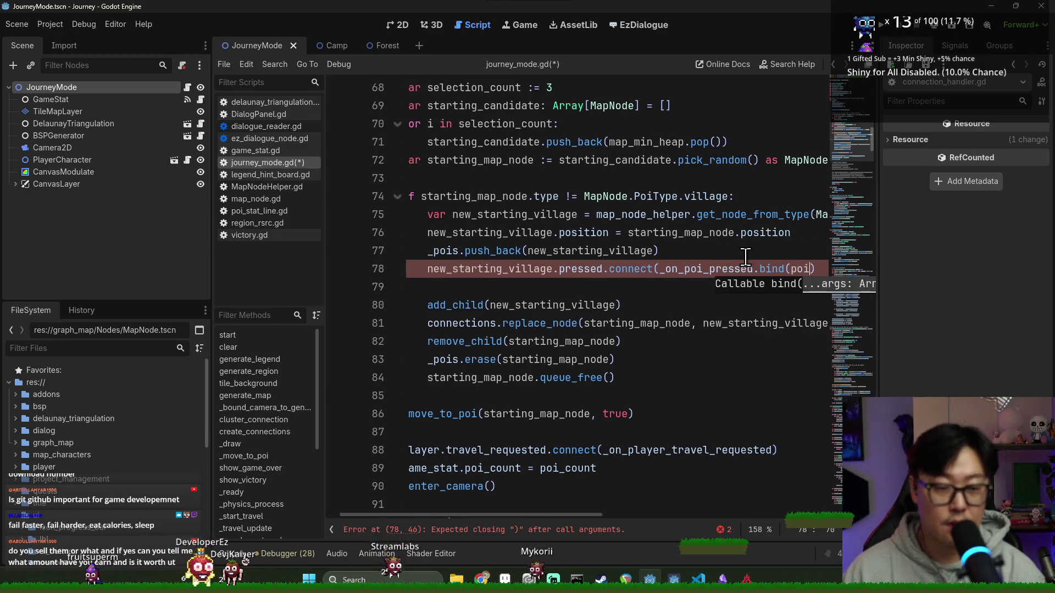
{"action": "type", "text": "new"}
{"action": "double_click", "coordinate": [508, 215]}
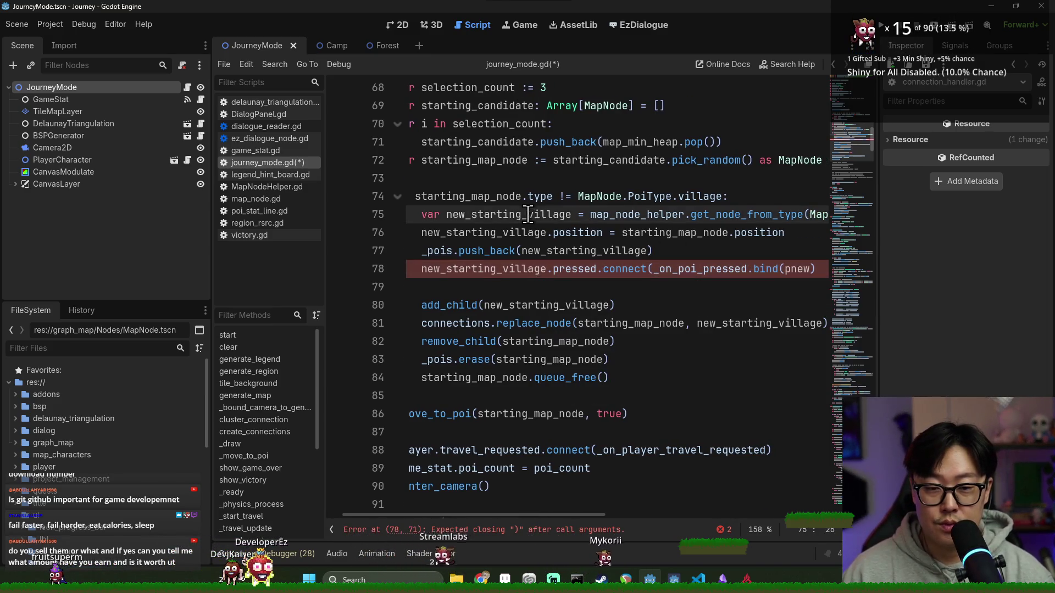
{"action": "key", "text": "ctrl+c"}
{"action": "double_click", "coordinate": [798, 269]}
{"action": "key", "text": "ctrl+v"}
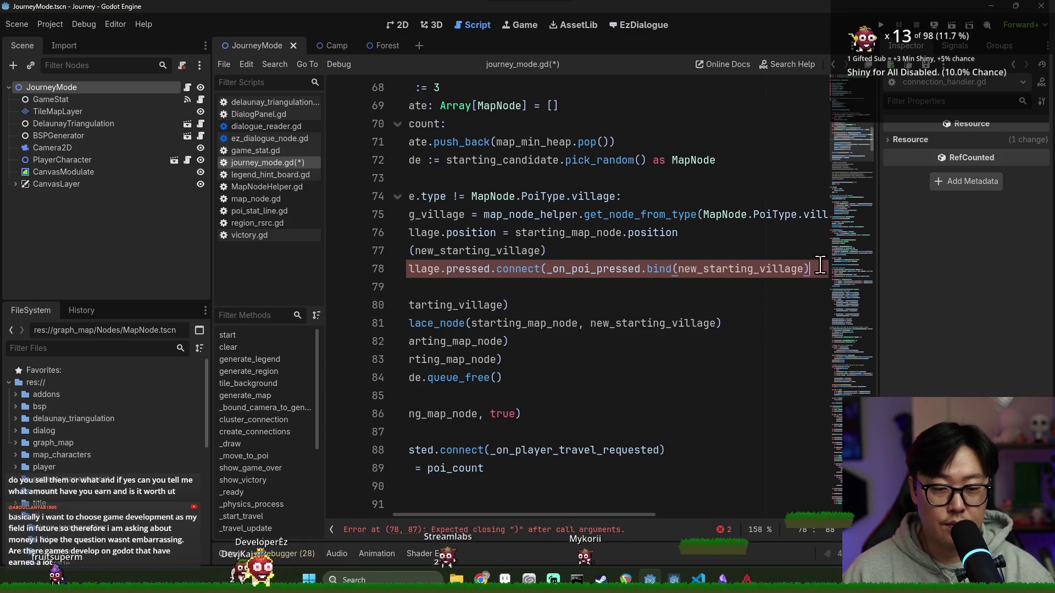
{"action": "type", "text": ")"}
{"action": "key", "text": "ctrl+s"}
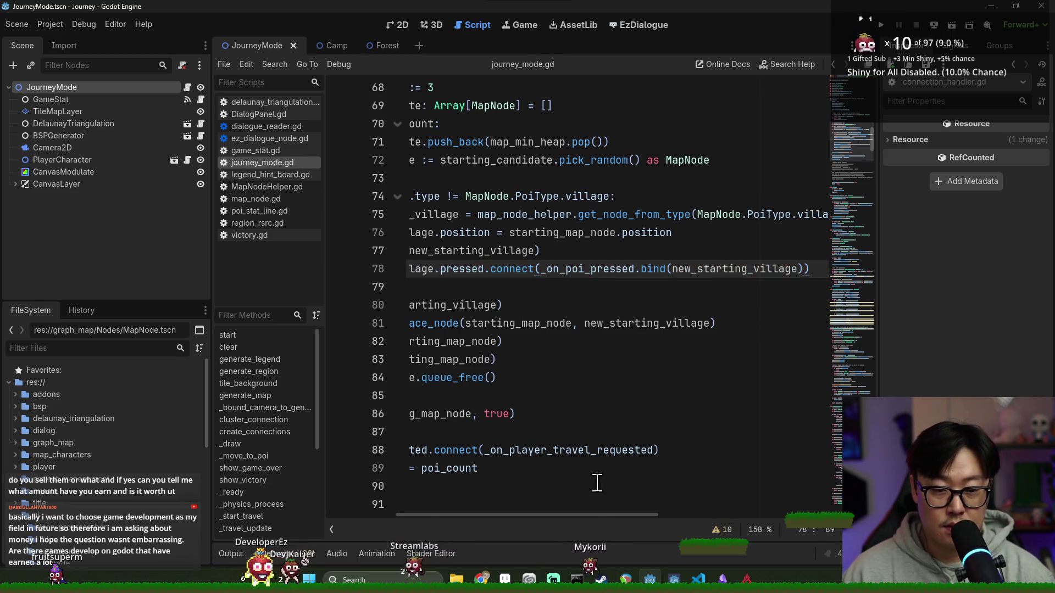
Check where new_starting_village and starting_map_node are used, then switch to the browser.
{"action": "left_click_drag", "start_coordinate": [601, 515], "coordinate": [533, 516]}
{"action": "double_click", "coordinate": [495, 269]}
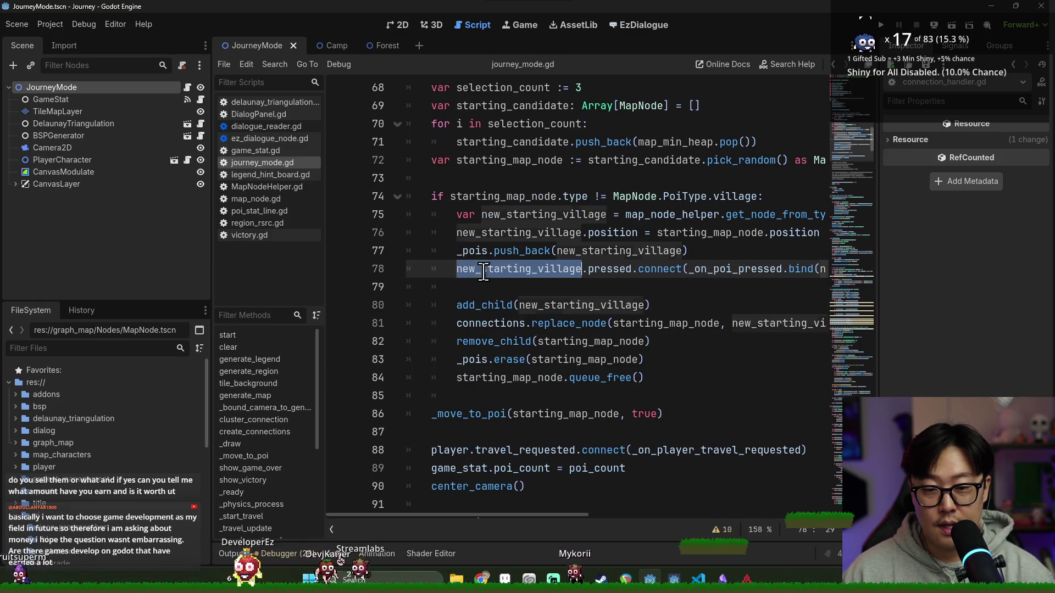
{"action": "double_click", "coordinate": [506, 377]}
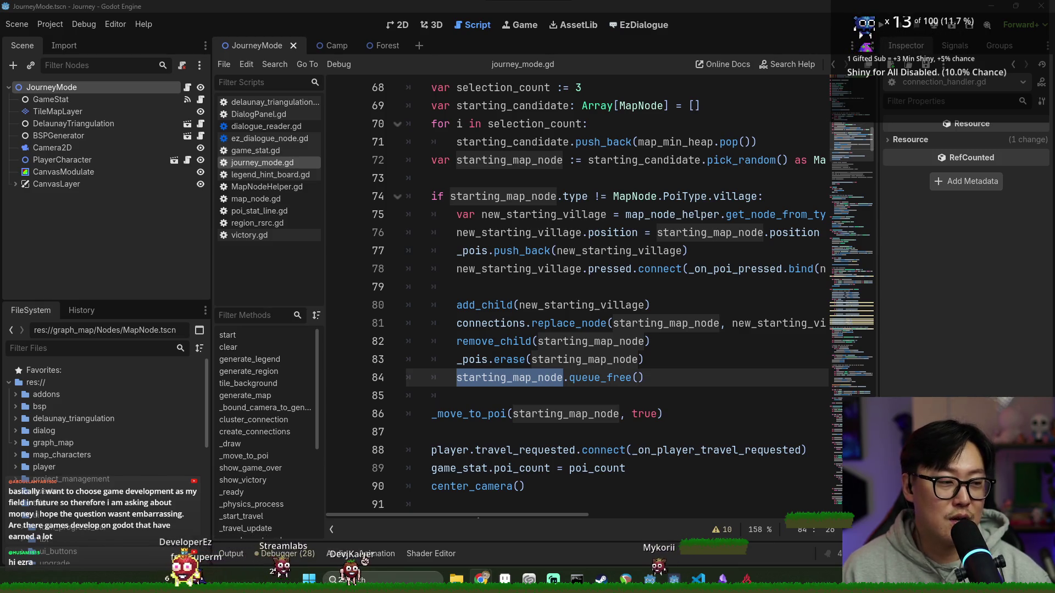
{"action": "key", "text": "alt+Tab"}
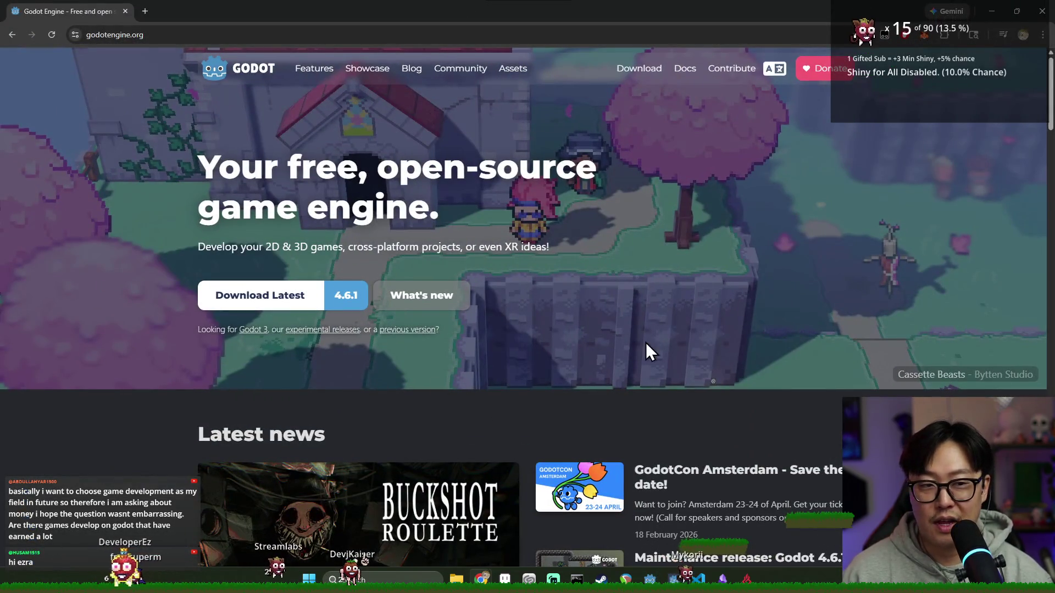
Open the Godot Showcase page on godotengine.org and skim its top games.
{"action": "scroll", "coordinate": [672, 301], "scroll_direction": "down", "scroll_amount": 5}
{"action": "scroll", "coordinate": [605, 250], "scroll_direction": "up", "scroll_amount": 5}
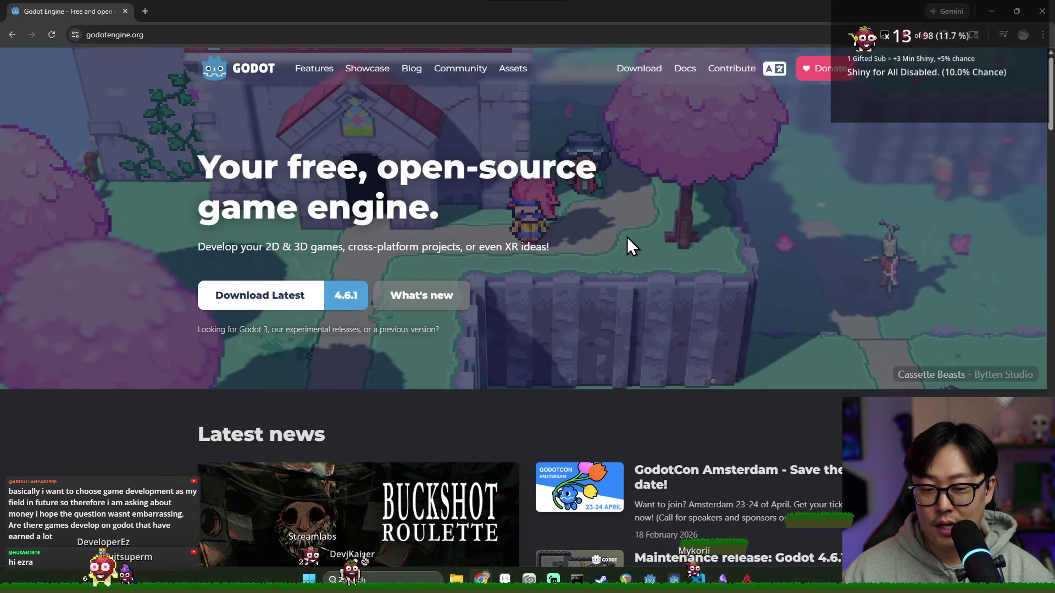
{"action": "left_click", "coordinate": [368, 69]}
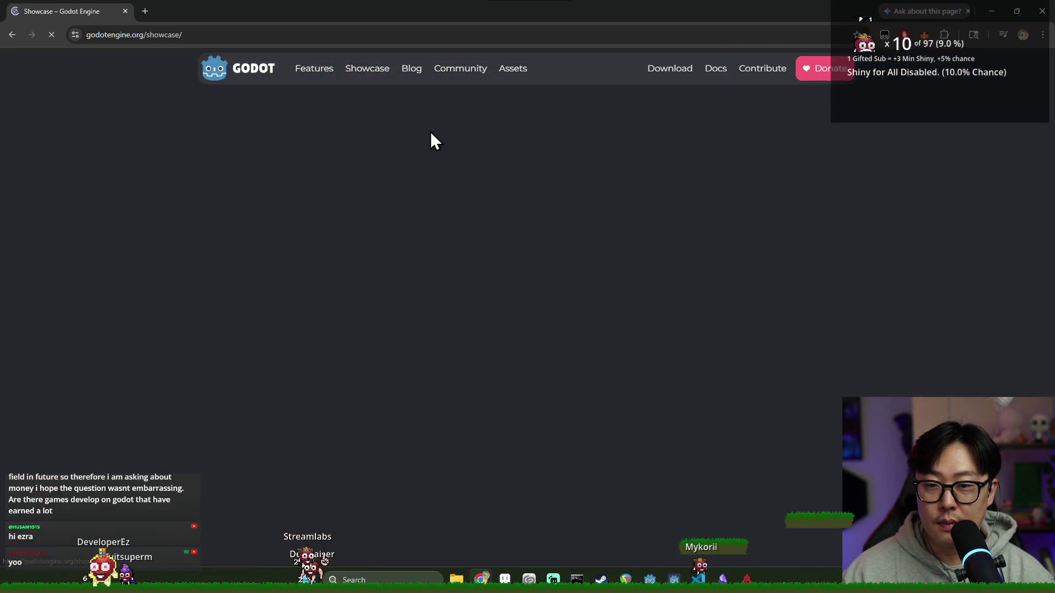
{"action": "scroll", "coordinate": [330, 209], "scroll_direction": "down", "scroll_amount": 10}
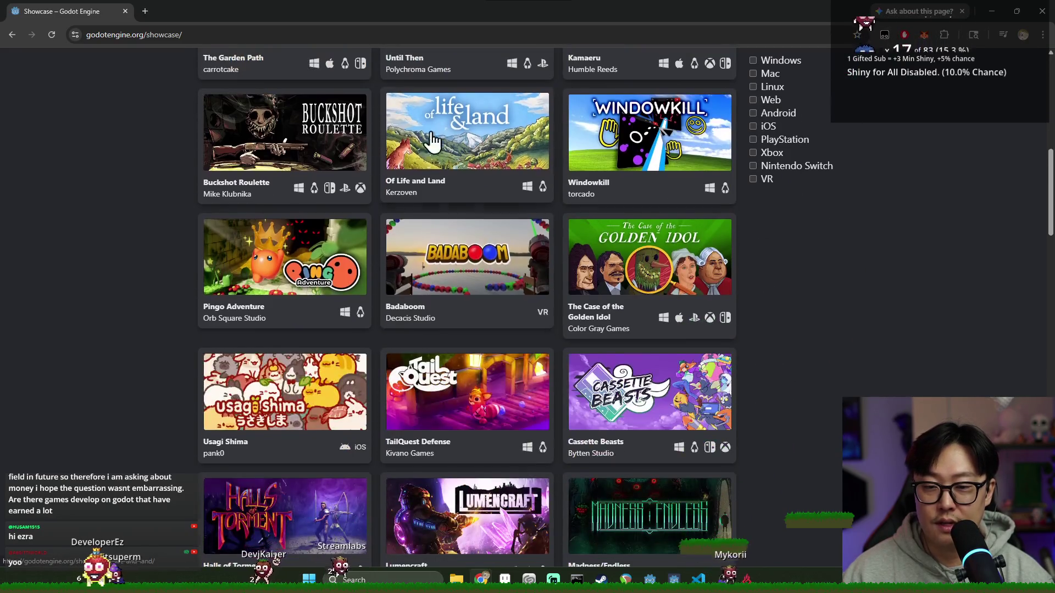
{"action": "scroll", "coordinate": [546, 325], "scroll_direction": "down", "scroll_amount": 6}
{"action": "scroll", "coordinate": [550, 326], "scroll_direction": "down", "scroll_amount": 7}
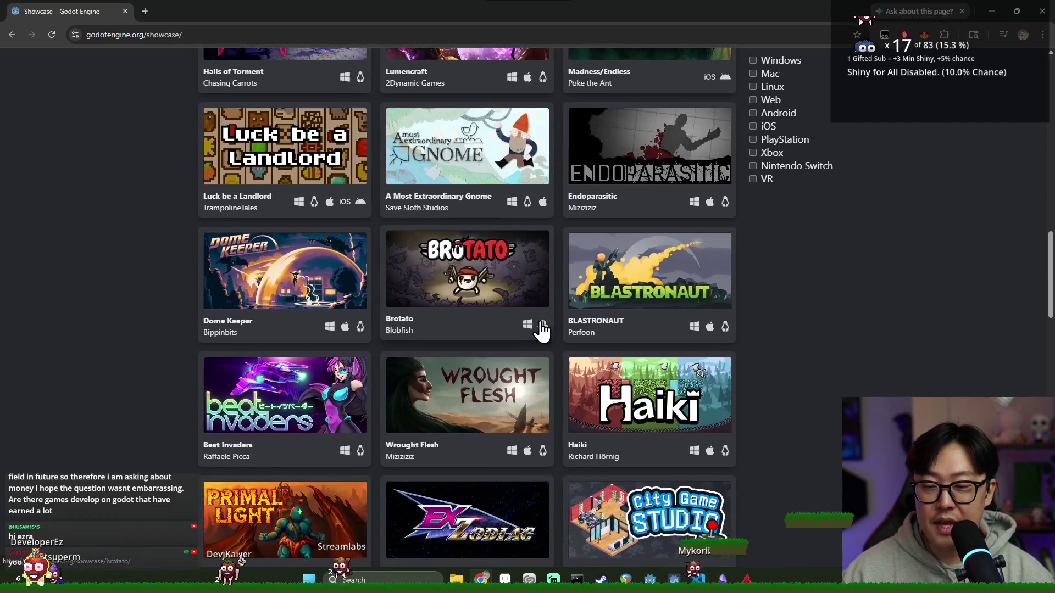
{"action": "scroll", "coordinate": [812, 367], "scroll_direction": "up", "scroll_amount": 4}
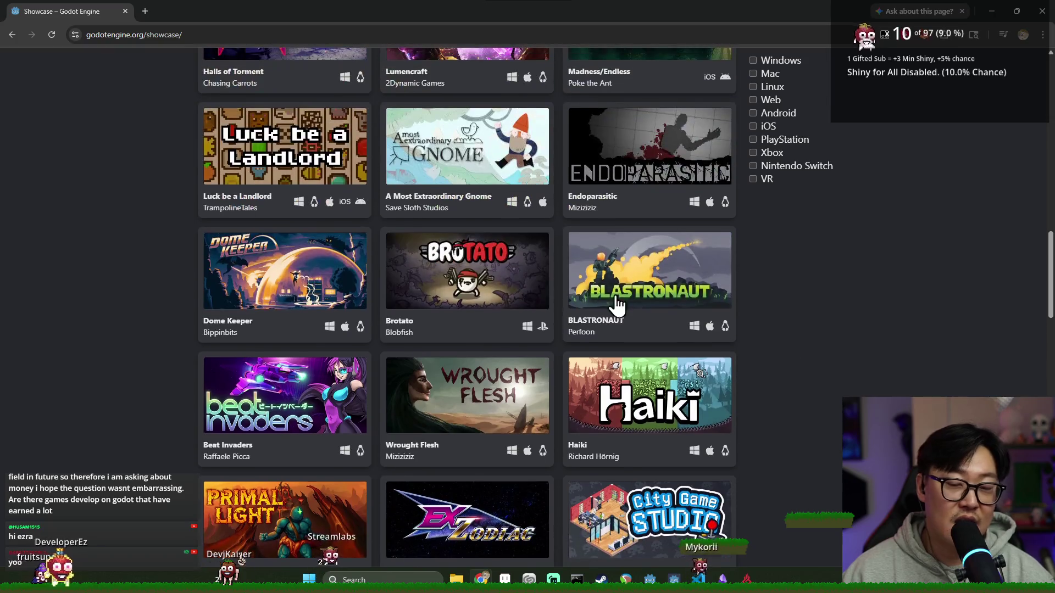
{"action": "scroll", "coordinate": [498, 433], "scroll_direction": "up", "scroll_amount": 3}
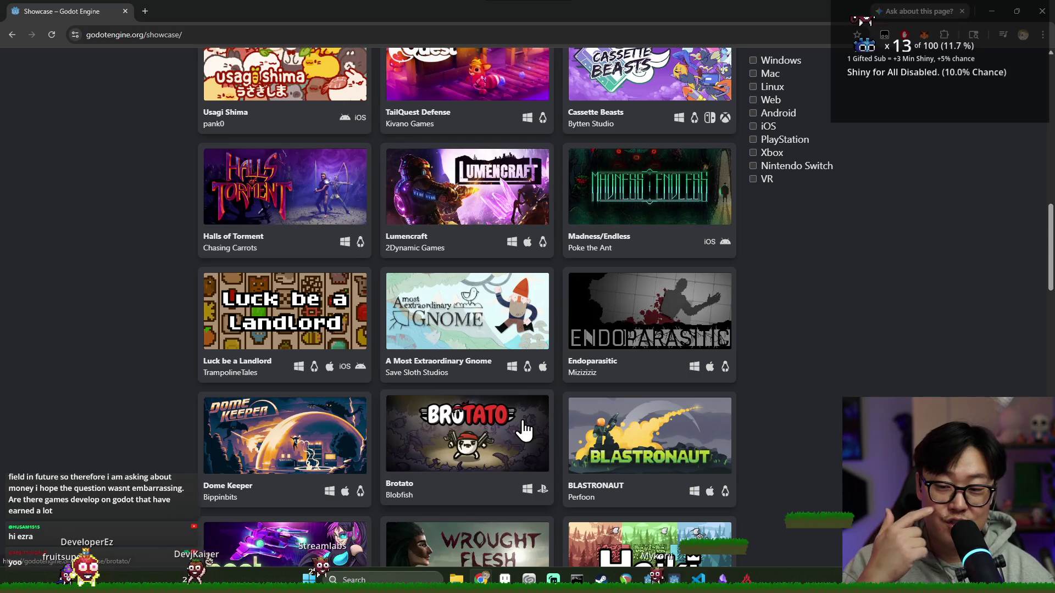
Scroll the showcase down through Coming soon to the footer, then return to the Godot editor.
{"action": "scroll", "coordinate": [769, 307], "scroll_direction": "down", "scroll_amount": 3}
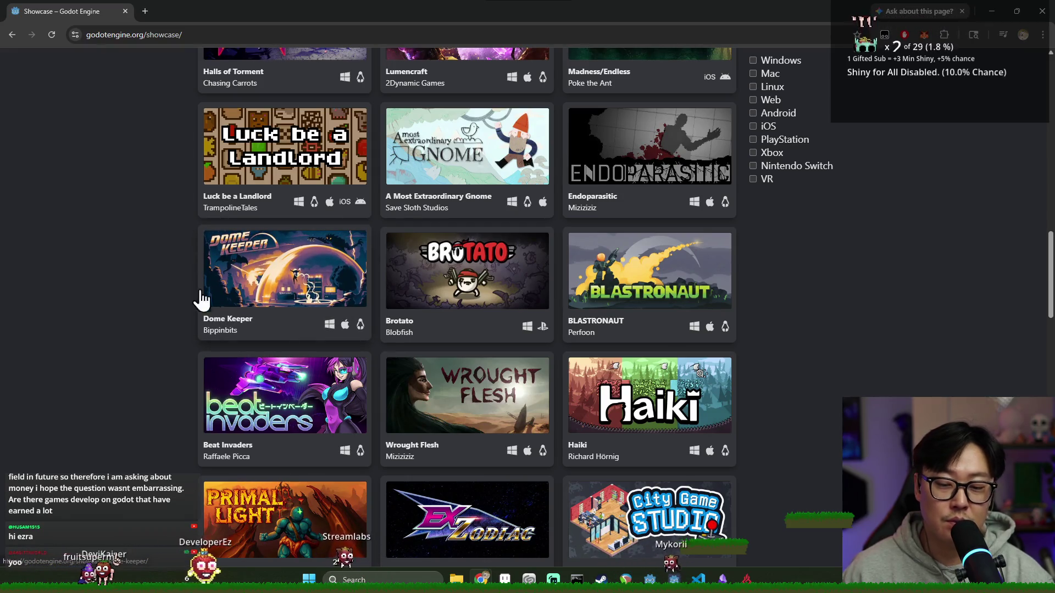
{"action": "scroll", "coordinate": [157, 235], "scroll_direction": "down", "scroll_amount": 7}
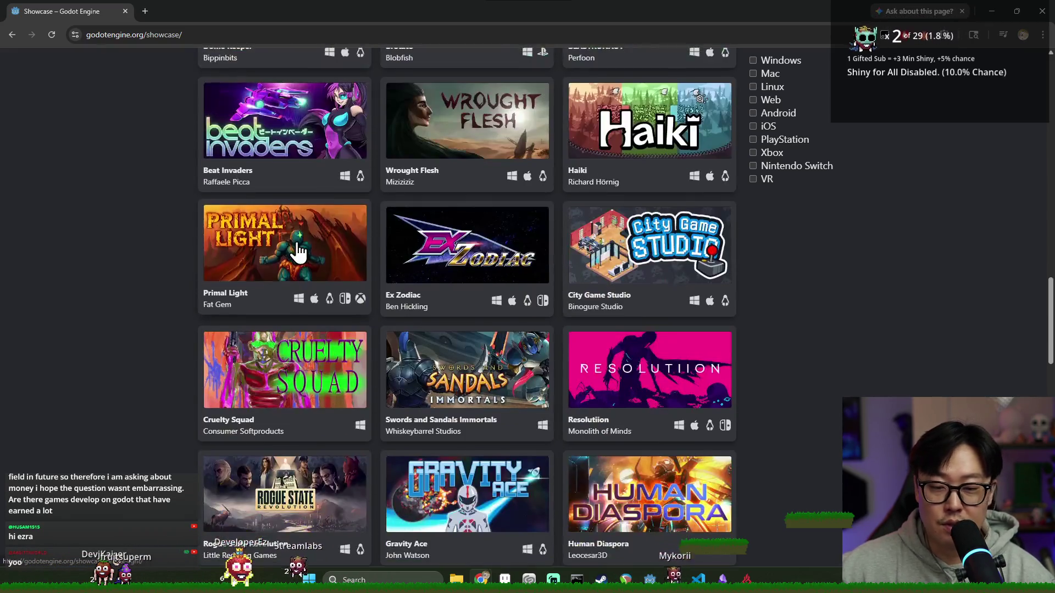
{"action": "scroll", "coordinate": [385, 275], "scroll_direction": "down", "scroll_amount": 5}
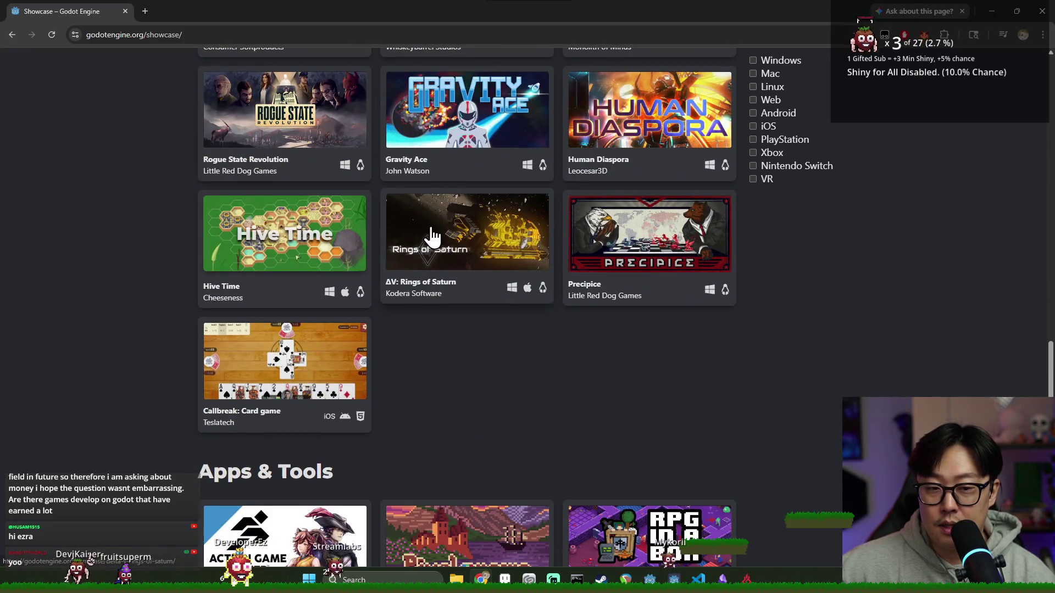
{"action": "scroll", "coordinate": [451, 240], "scroll_direction": "down", "scroll_amount": 5}
{"action": "scroll", "coordinate": [470, 229], "scroll_direction": "down", "scroll_amount": 5}
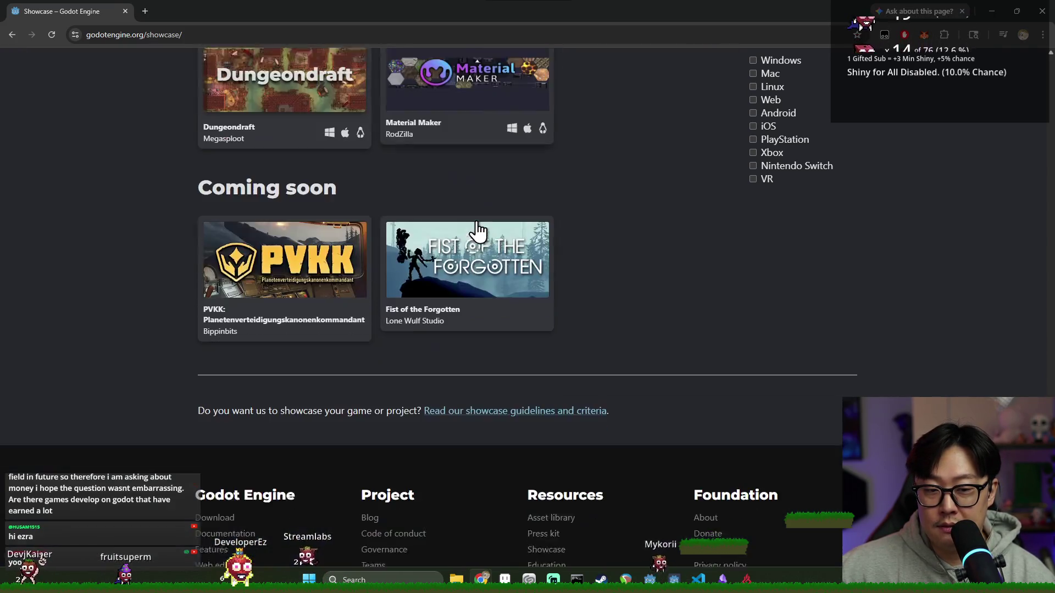
{"action": "scroll", "coordinate": [526, 248], "scroll_direction": "up", "scroll_amount": 5}
{"action": "scroll", "coordinate": [488, 414], "scroll_direction": "up", "scroll_amount": 20}
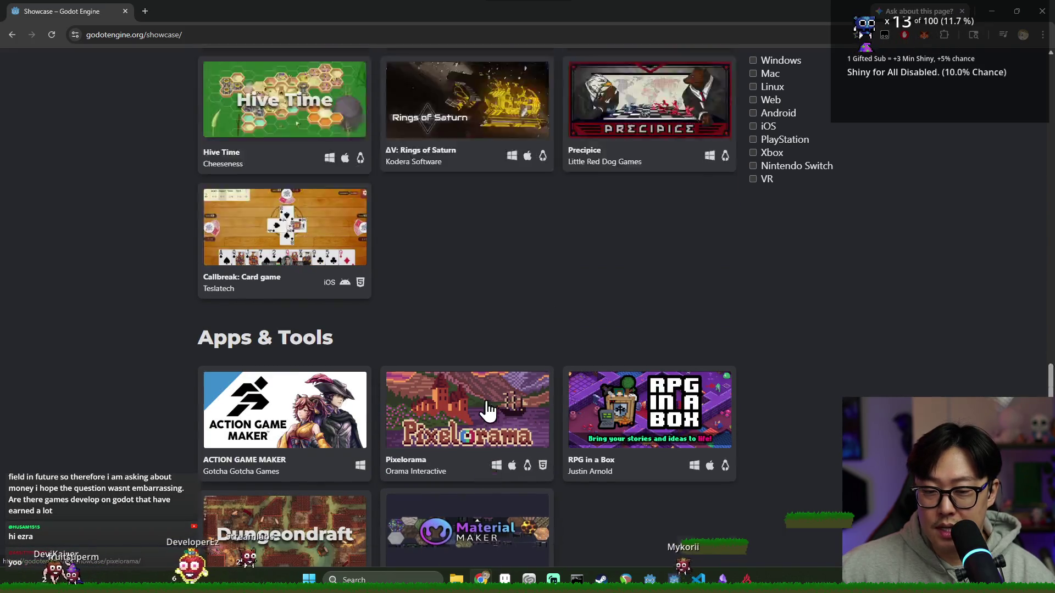
{"action": "scroll", "coordinate": [581, 387], "scroll_direction": "up", "scroll_amount": 10}
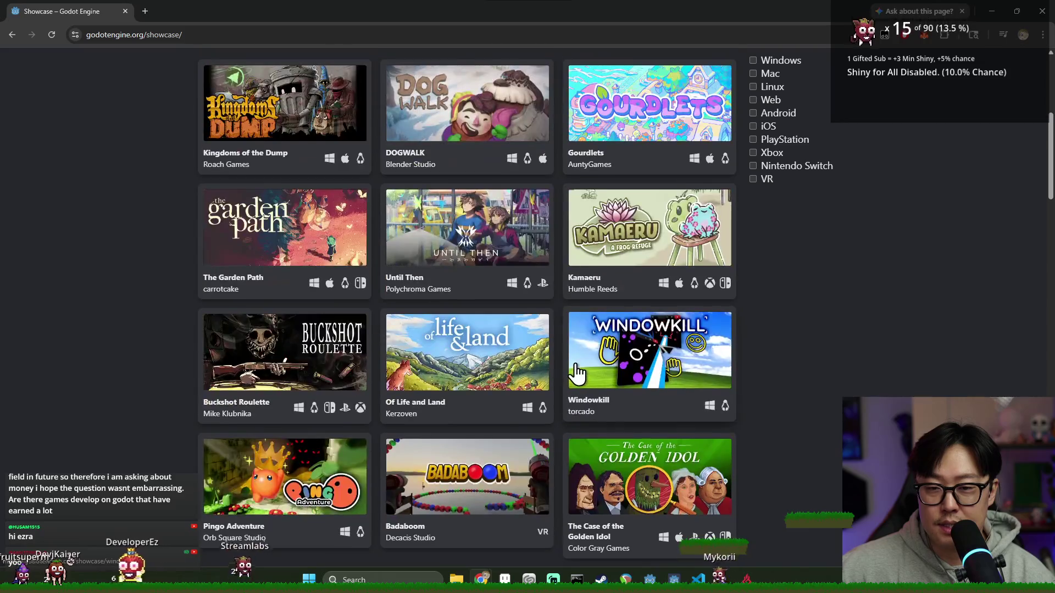
{"action": "scroll", "coordinate": [632, 430], "scroll_direction": "up", "scroll_amount": 4}
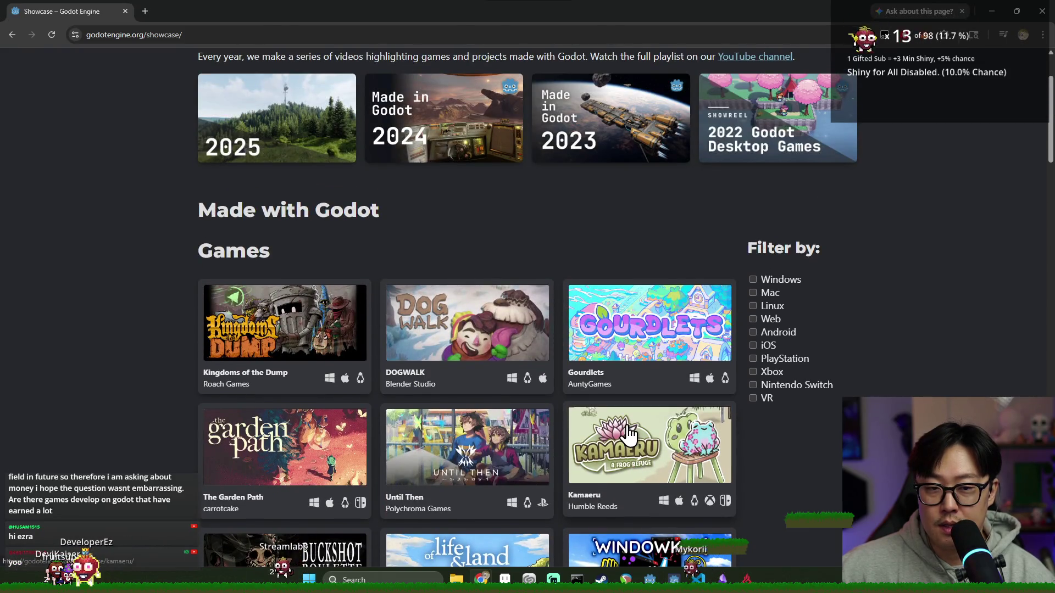
{"action": "scroll", "coordinate": [640, 380], "scroll_direction": "down", "scroll_amount": 4}
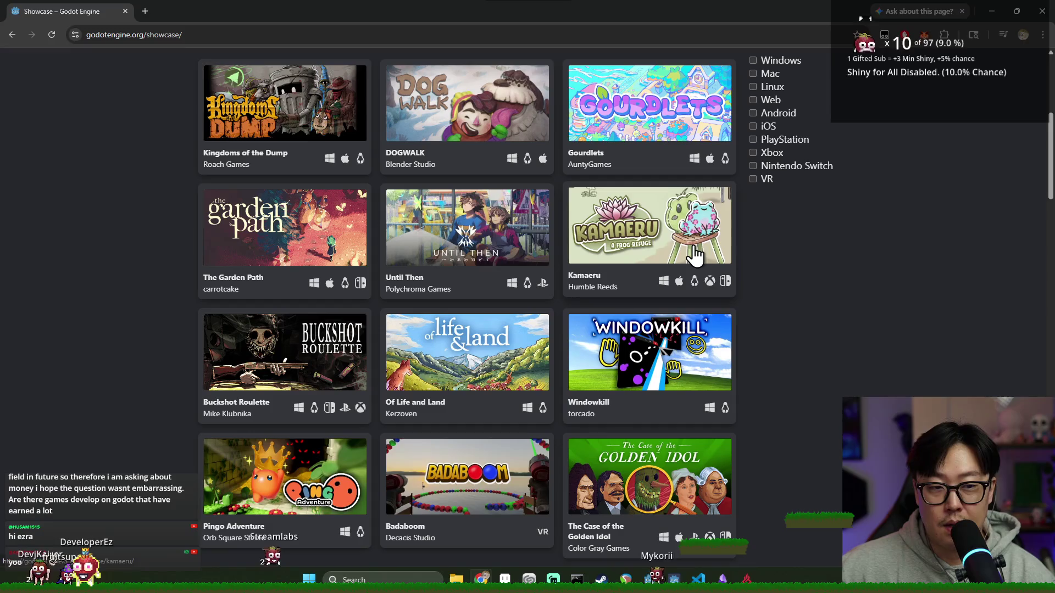
{"action": "scroll", "coordinate": [516, 282], "scroll_direction": "down", "scroll_amount": 5}
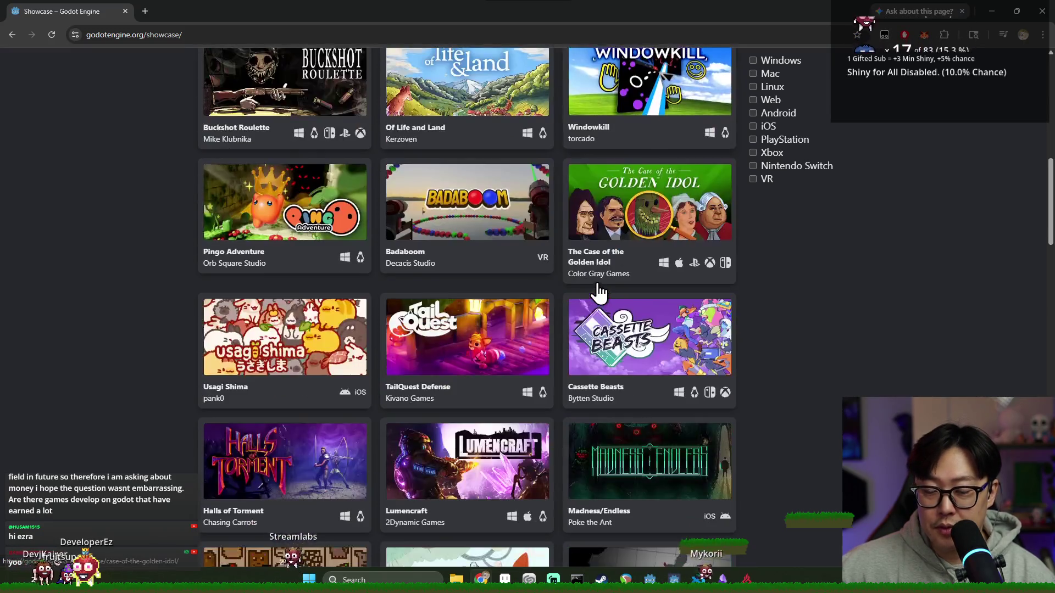
{"action": "scroll", "coordinate": [596, 287], "scroll_direction": "down", "scroll_amount": 7}
{"action": "scroll", "coordinate": [689, 264], "scroll_direction": "up", "scroll_amount": 6}
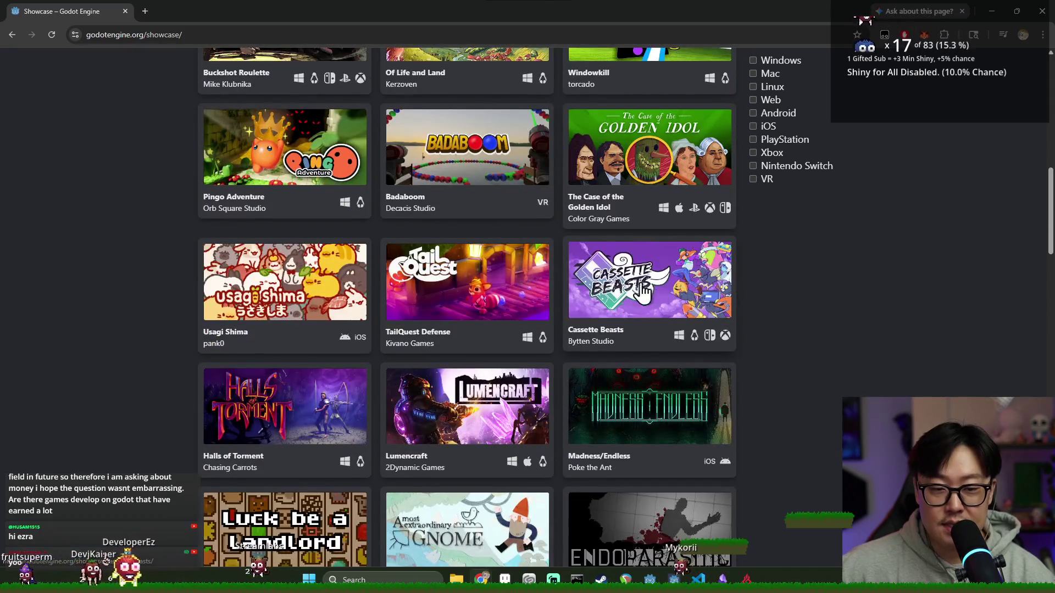
{"action": "scroll", "coordinate": [697, 284], "scroll_direction": "down", "scroll_amount": 5}
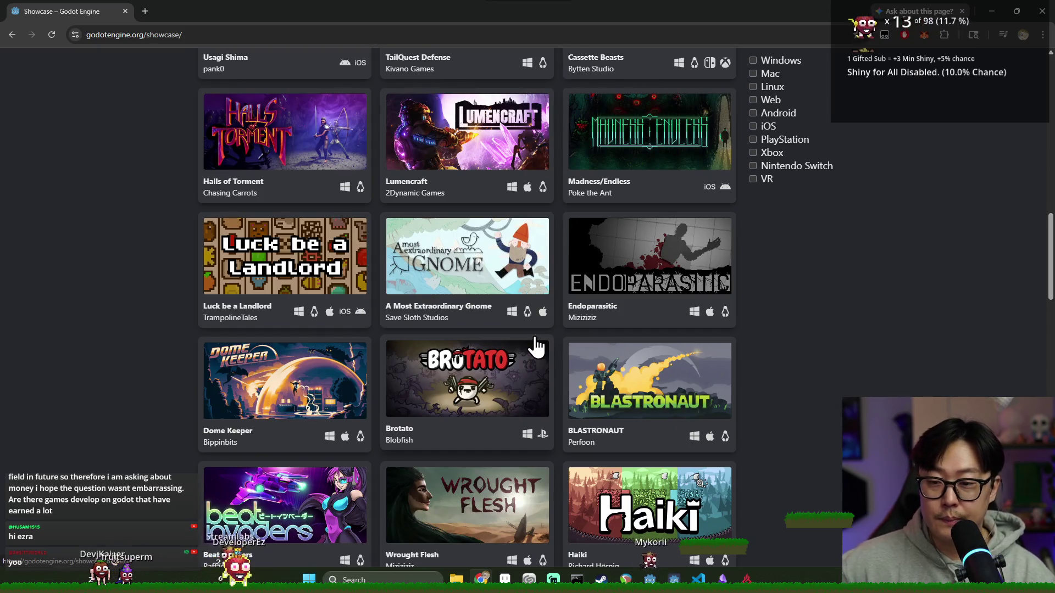
{"action": "scroll", "coordinate": [740, 314], "scroll_direction": "down", "scroll_amount": 5}
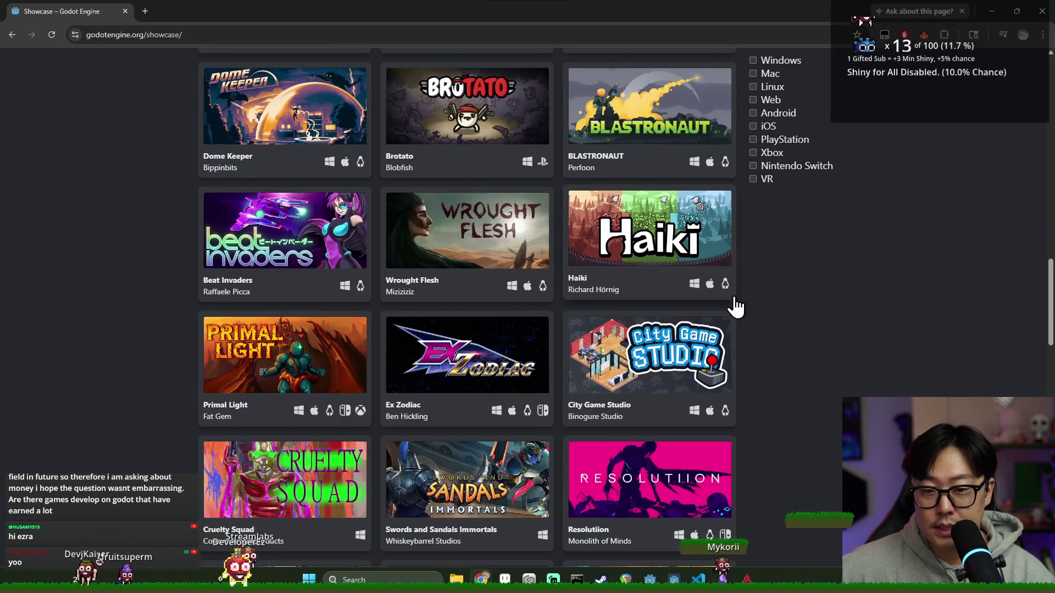
{"action": "scroll", "coordinate": [736, 308], "scroll_direction": "down", "scroll_amount": 3}
{"action": "scroll", "coordinate": [521, 361], "scroll_direction": "down", "scroll_amount": 3}
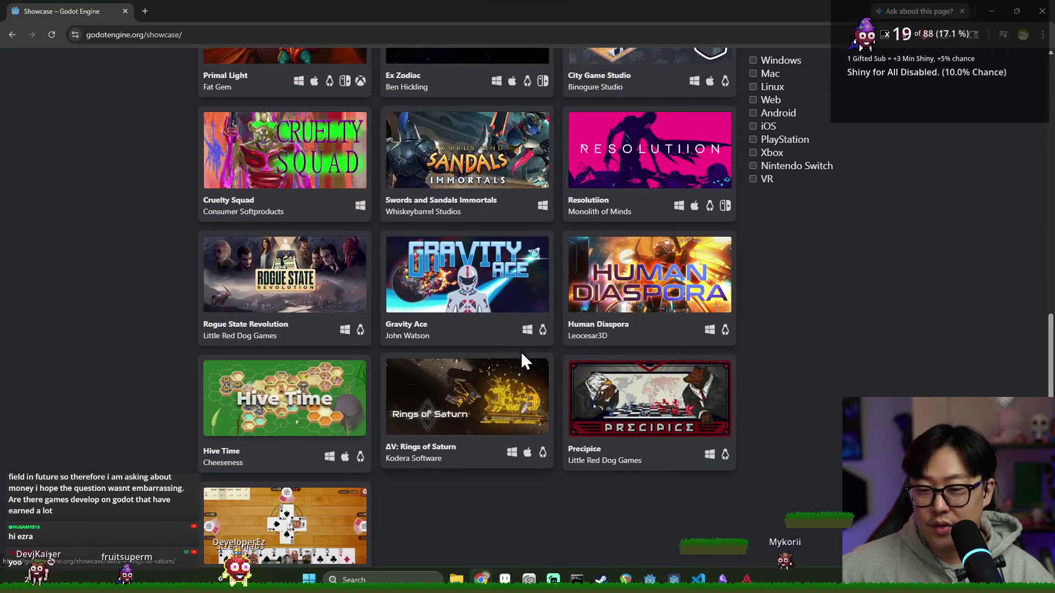
{"action": "scroll", "coordinate": [584, 329], "scroll_direction": "down", "scroll_amount": 2}
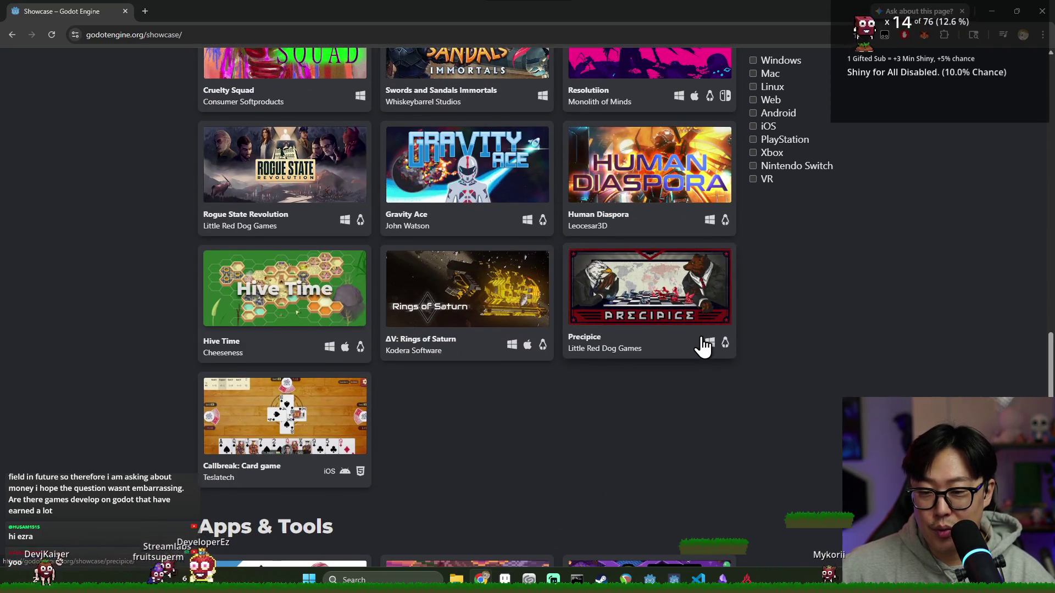
{"action": "scroll", "coordinate": [703, 313], "scroll_direction": "down", "scroll_amount": 5}
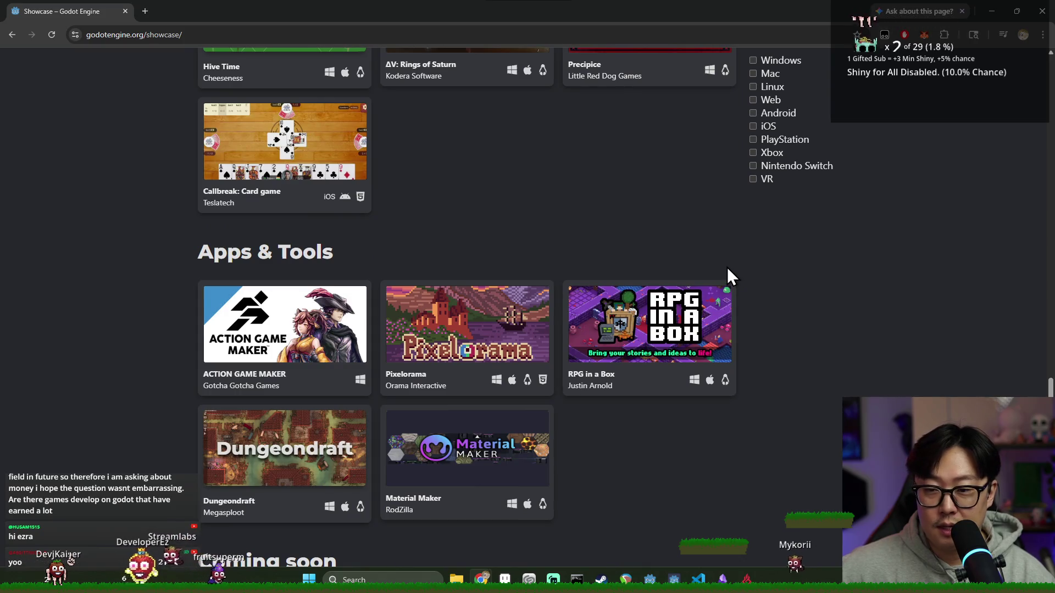
{"action": "scroll", "coordinate": [801, 371], "scroll_direction": "down", "scroll_amount": 5}
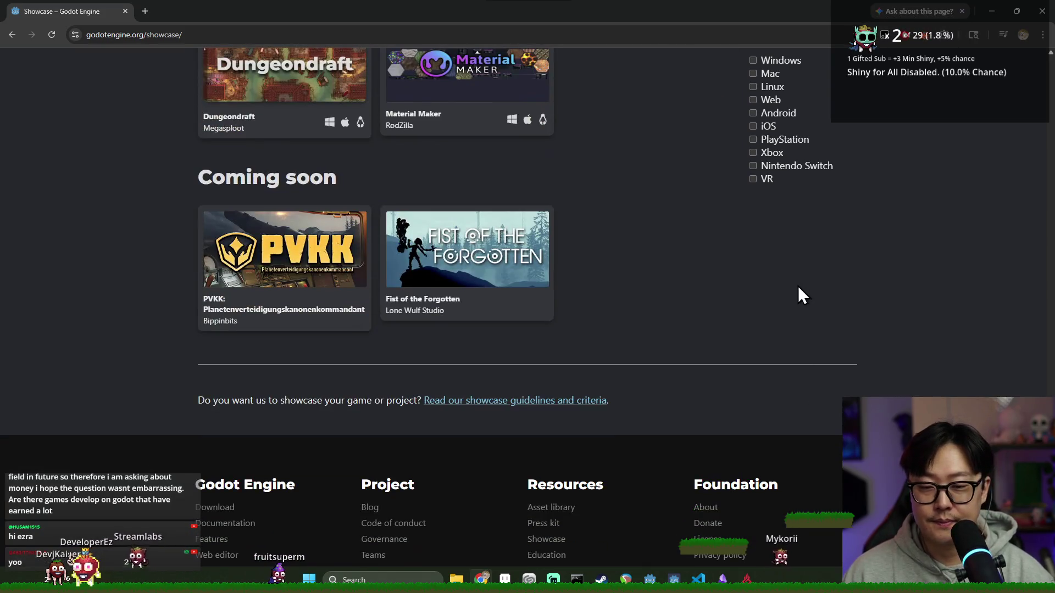
{"action": "key", "text": "alt+Tab"}
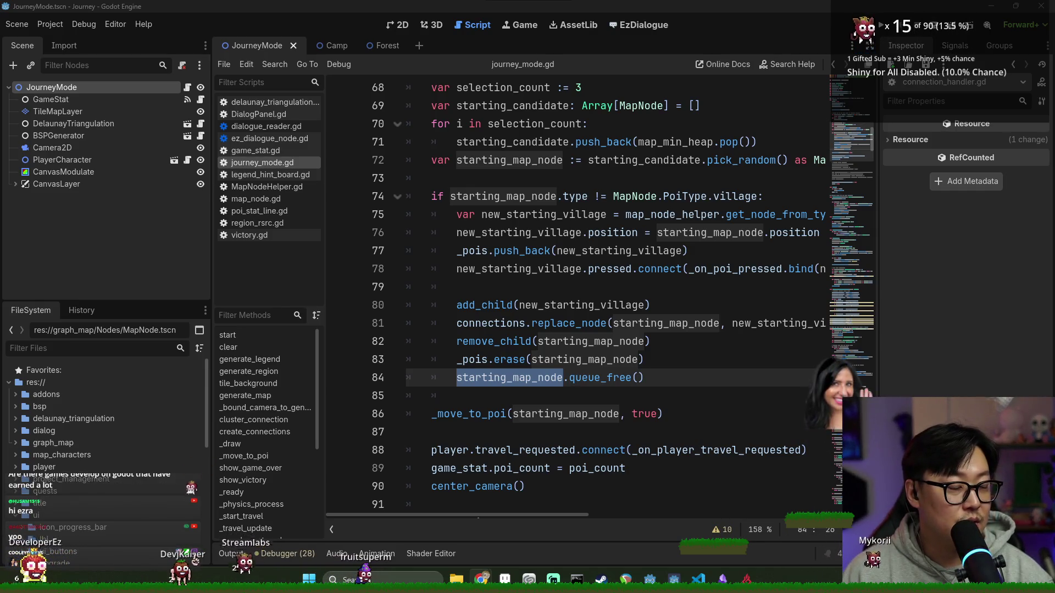
Save after checking lines 78, 87 and 91 of journey_mode.gd, then launch the game.
{"action": "left_click", "coordinate": [475, 268]}
{"action": "key", "text": "ctrl+s"}
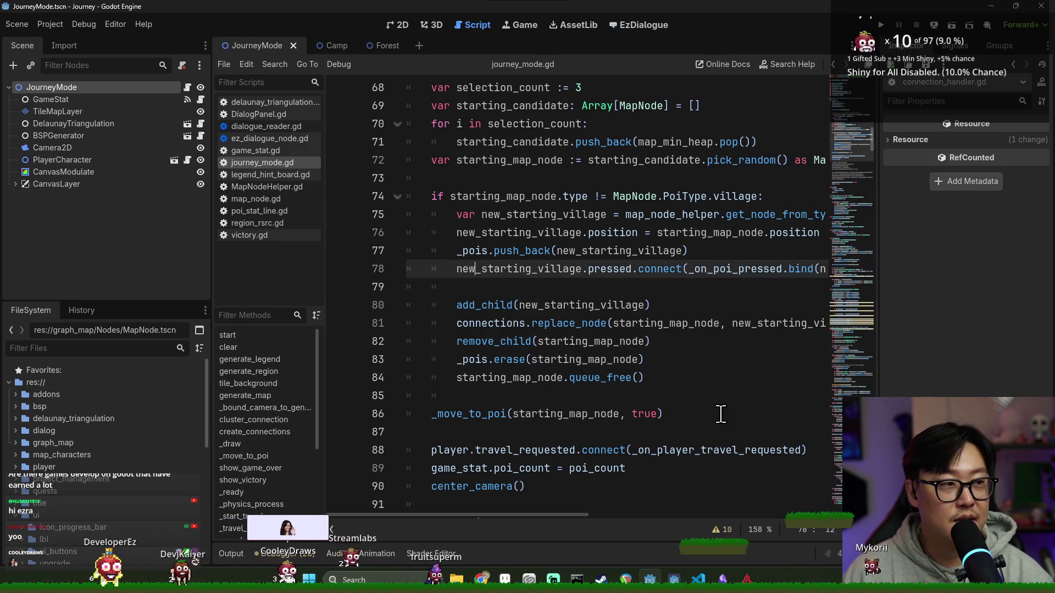
{"action": "scroll", "coordinate": [687, 340], "scroll_direction": "down", "scroll_amount": 3}
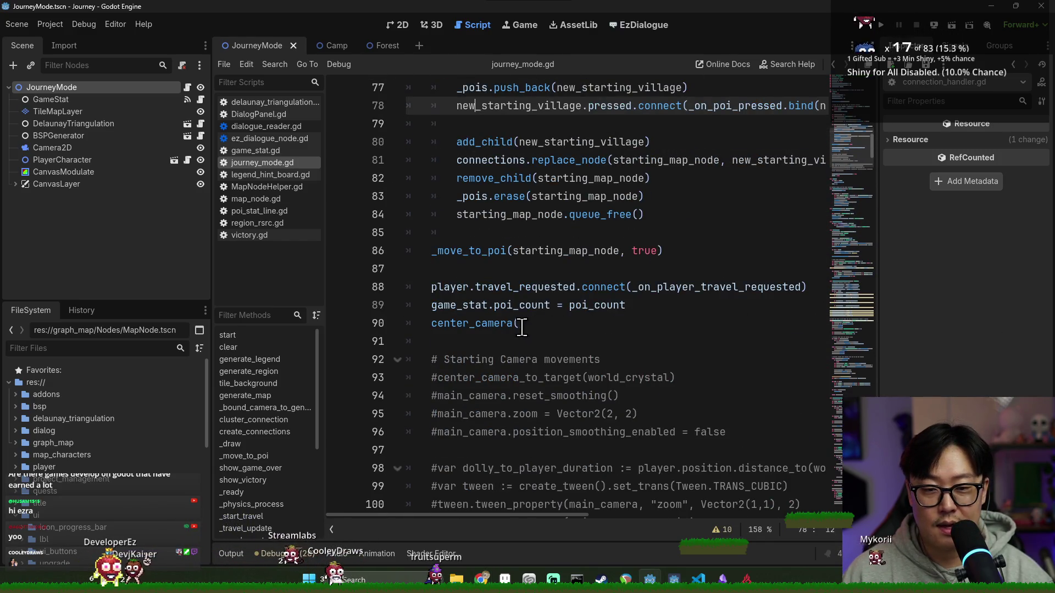
{"action": "scroll", "coordinate": [523, 326], "scroll_direction": "down", "scroll_amount": 2}
{"action": "left_click", "coordinate": [517, 229]}
{"action": "scroll", "coordinate": [554, 320], "scroll_direction": "up", "scroll_amount": 2}
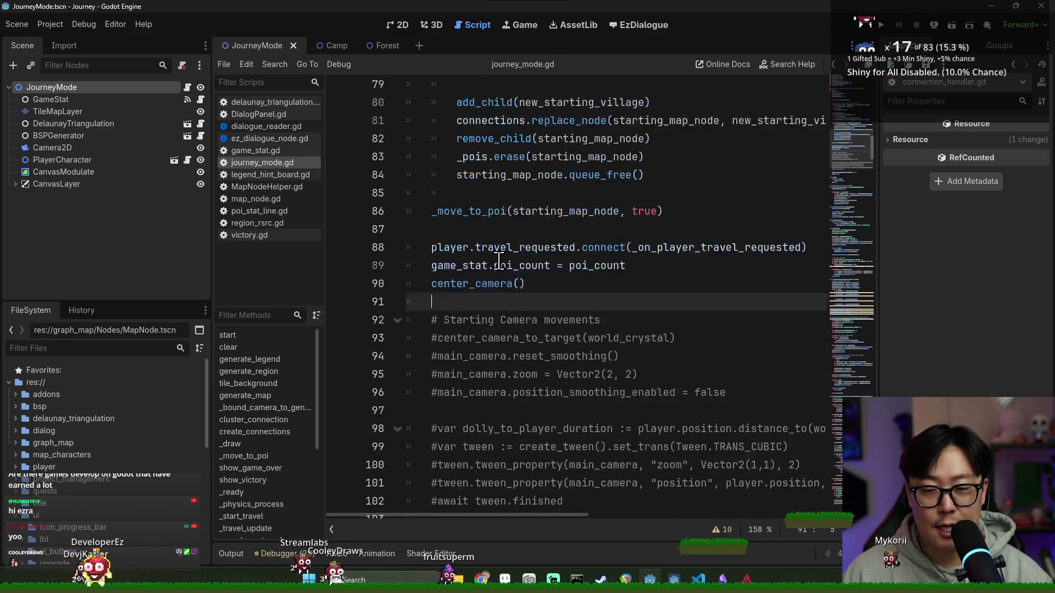
{"action": "left_click", "coordinate": [605, 268]}
{"action": "key", "text": "ctrl+s"}
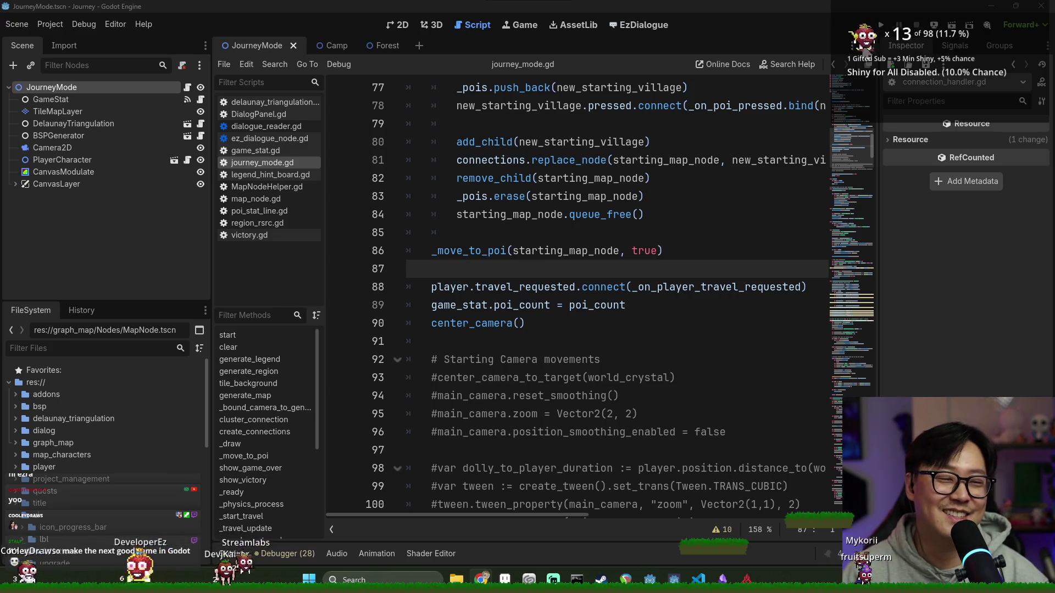
{"action": "left_click", "coordinate": [880, 26]}
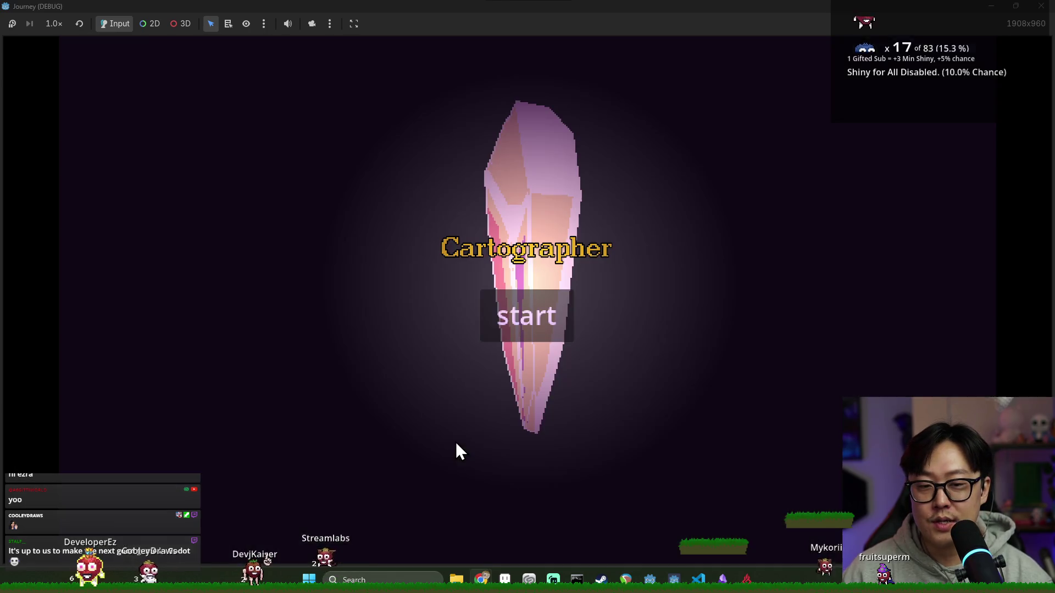
Start a new run, pan the generated map, hide the hint panels, then stop the game with F8.
{"action": "left_click", "coordinate": [539, 334]}
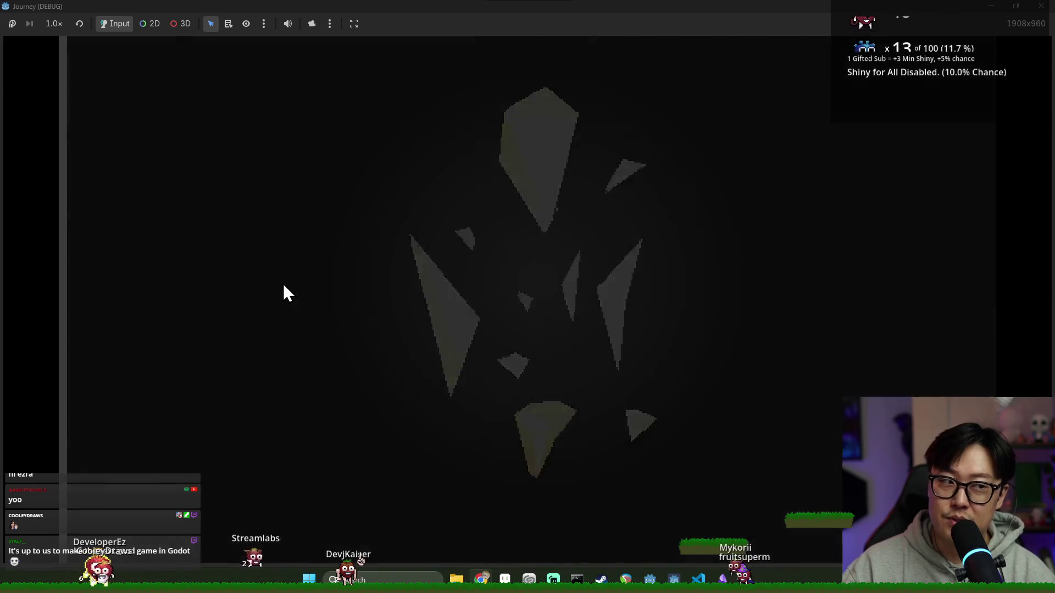
{"action": "key", "text": "s"}
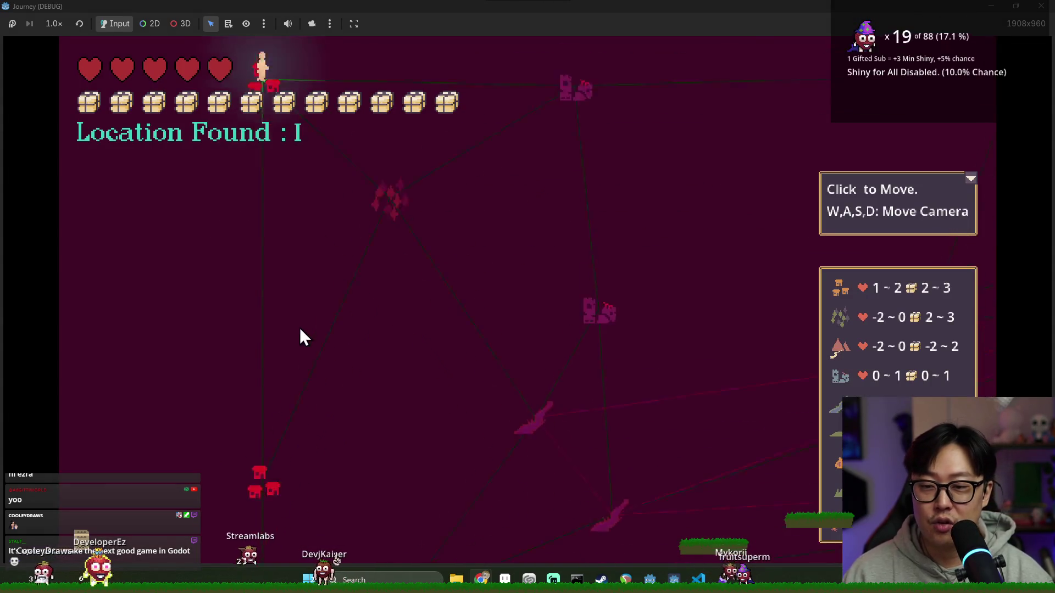
{"action": "key", "text": "w"}
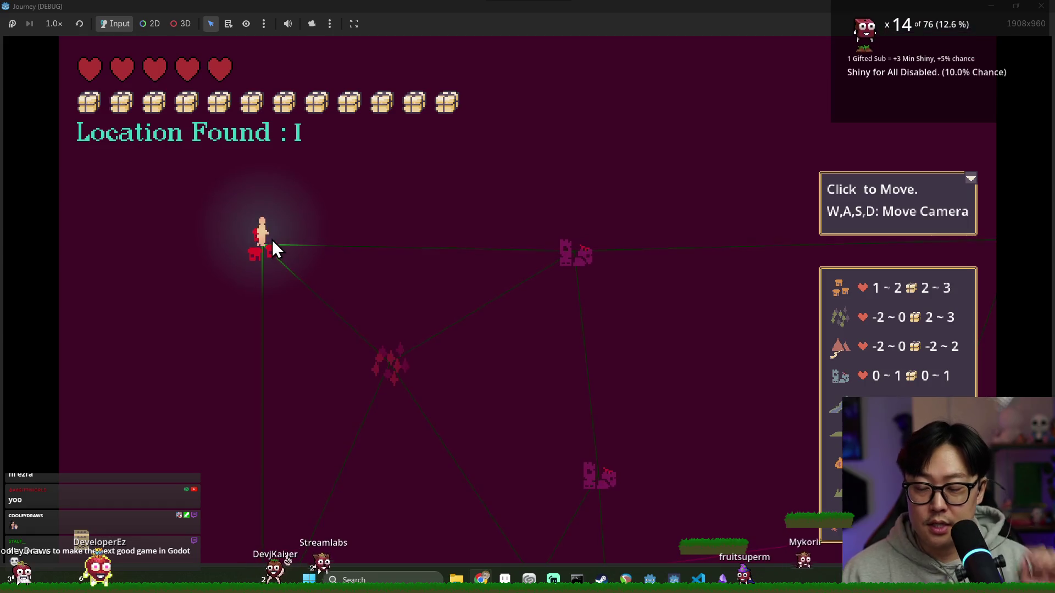
{"action": "left_click", "coordinate": [958, 179]}
{"action": "key", "text": "F8"}
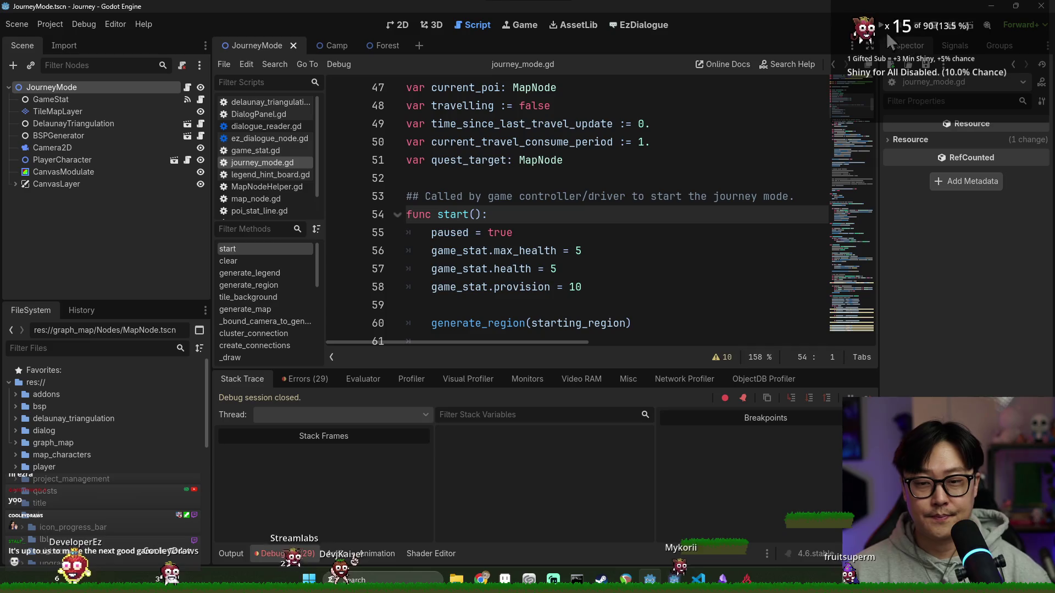
Collapse the debugger panel and hide the script list to widen the journey_mode.gd code view.
{"action": "scroll", "coordinate": [571, 235], "scroll_direction": "down", "scroll_amount": 15}
{"action": "scroll", "coordinate": [571, 235], "scroll_direction": "down", "scroll_amount": 1}
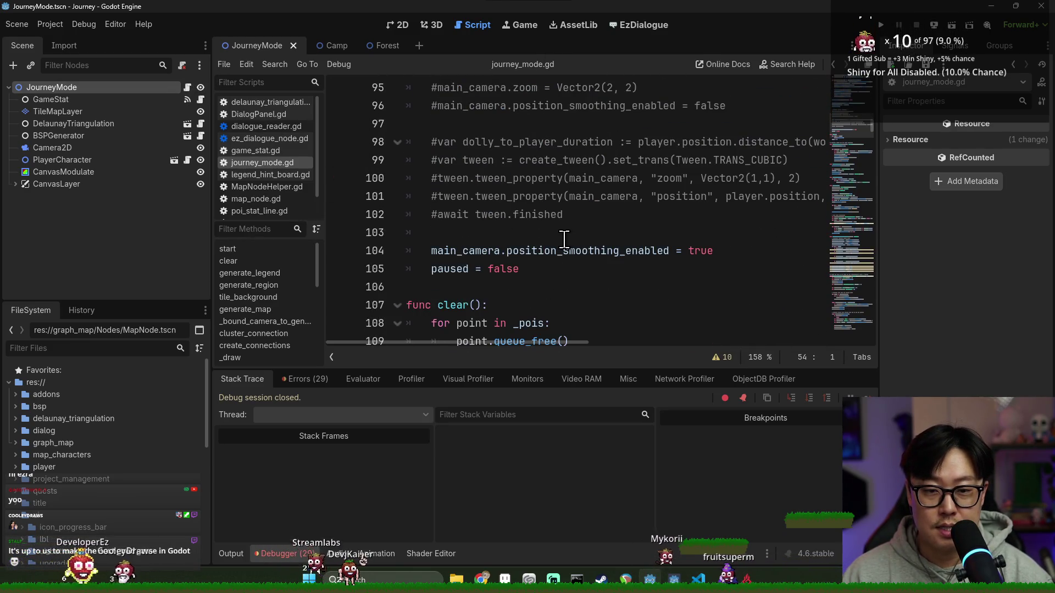
{"action": "scroll", "coordinate": [549, 247], "scroll_direction": "up", "scroll_amount": 4}
{"action": "scroll", "coordinate": [552, 281], "scroll_direction": "down", "scroll_amount": 4}
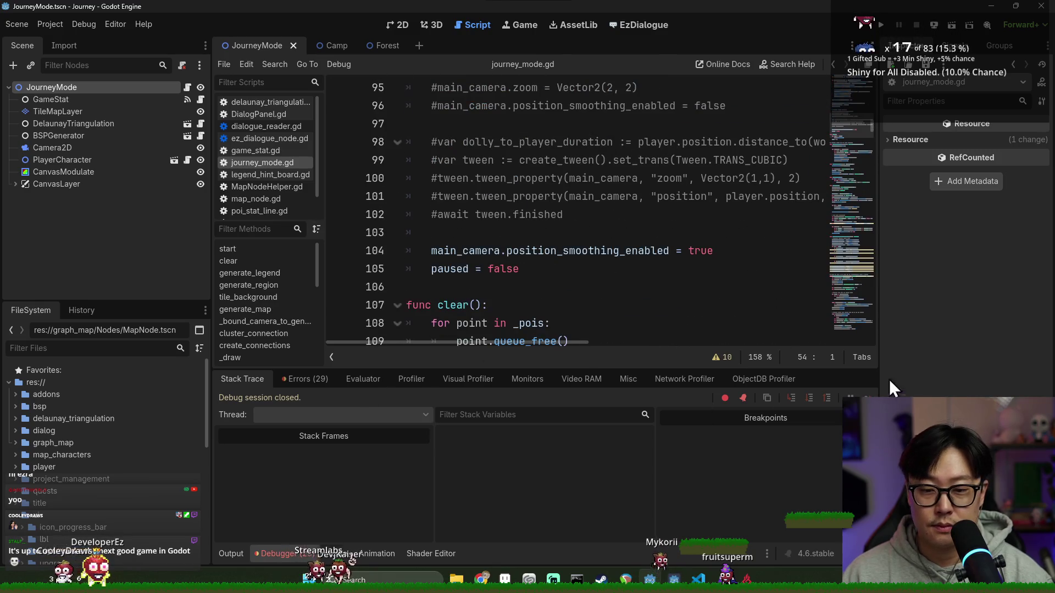
{"action": "left_click", "coordinate": [280, 554]}
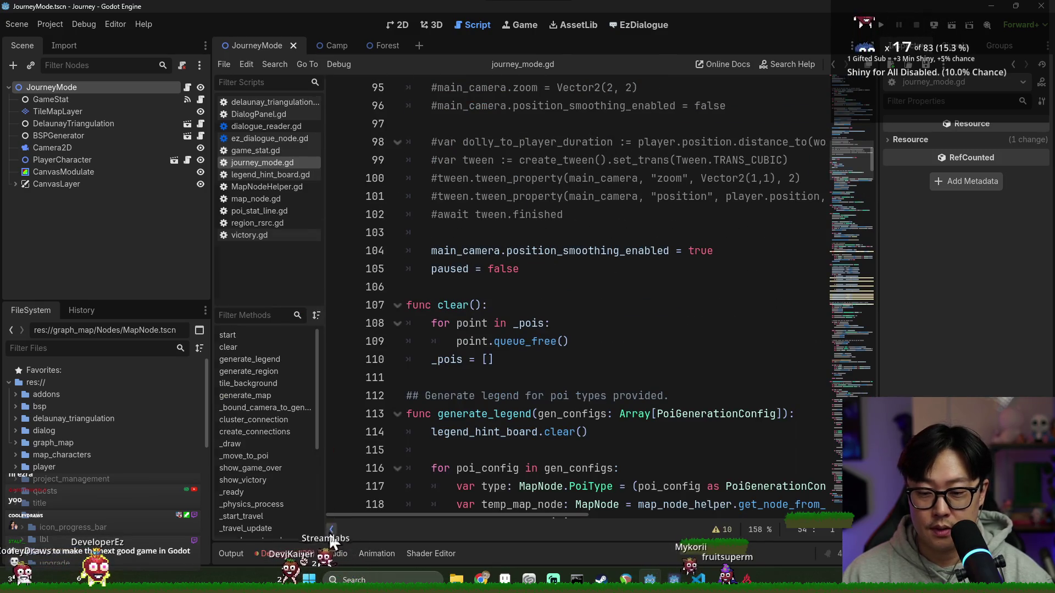
{"action": "left_click", "coordinate": [331, 531]}
{"action": "scroll", "coordinate": [385, 329], "scroll_direction": "down", "scroll_amount": 4}
{"action": "scroll", "coordinate": [419, 357], "scroll_direction": "down", "scroll_amount": 3}
{"action": "scroll", "coordinate": [419, 357], "scroll_direction": "up", "scroll_amount": 10}
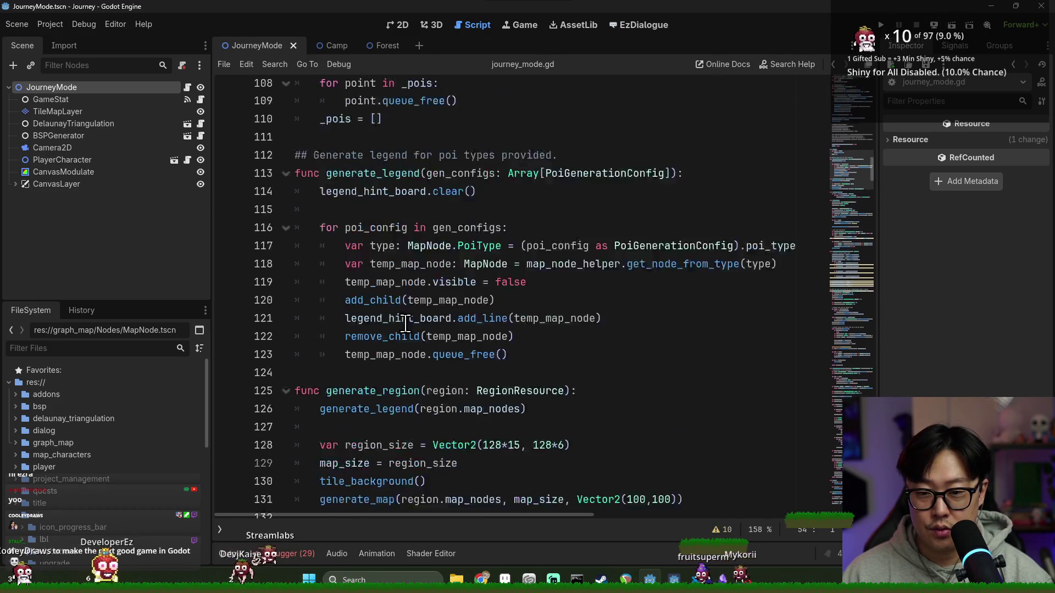
{"action": "scroll", "coordinate": [370, 301], "scroll_direction": "up", "scroll_amount": 2}
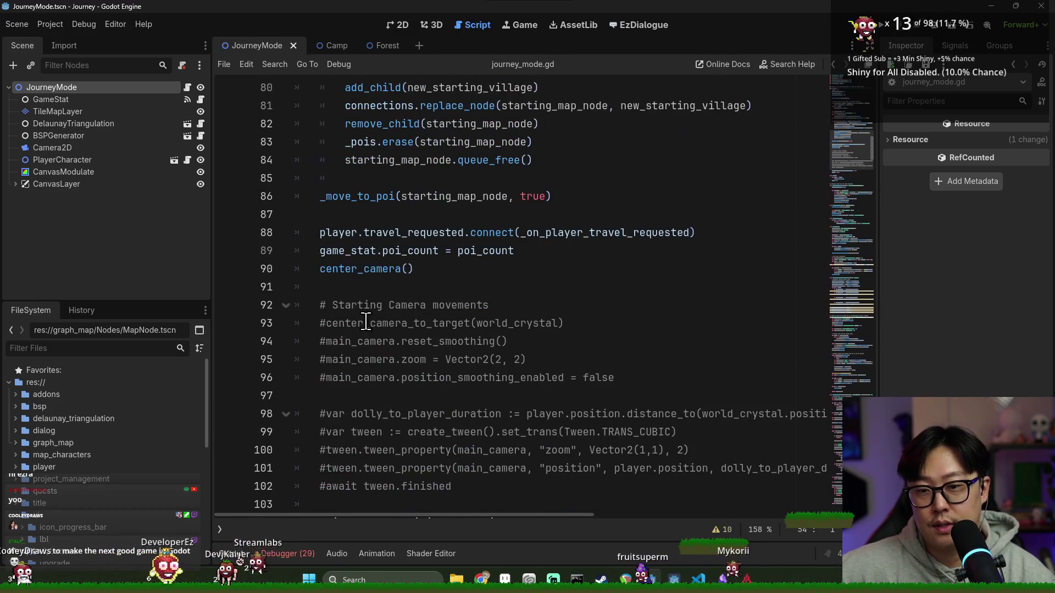
Review the player travel_requested connection and center_camera call on lines 88–90.
{"action": "double_click", "coordinate": [360, 269]}
{"action": "left_click_drag", "start_coordinate": [320, 251], "coordinate": [382, 251]}
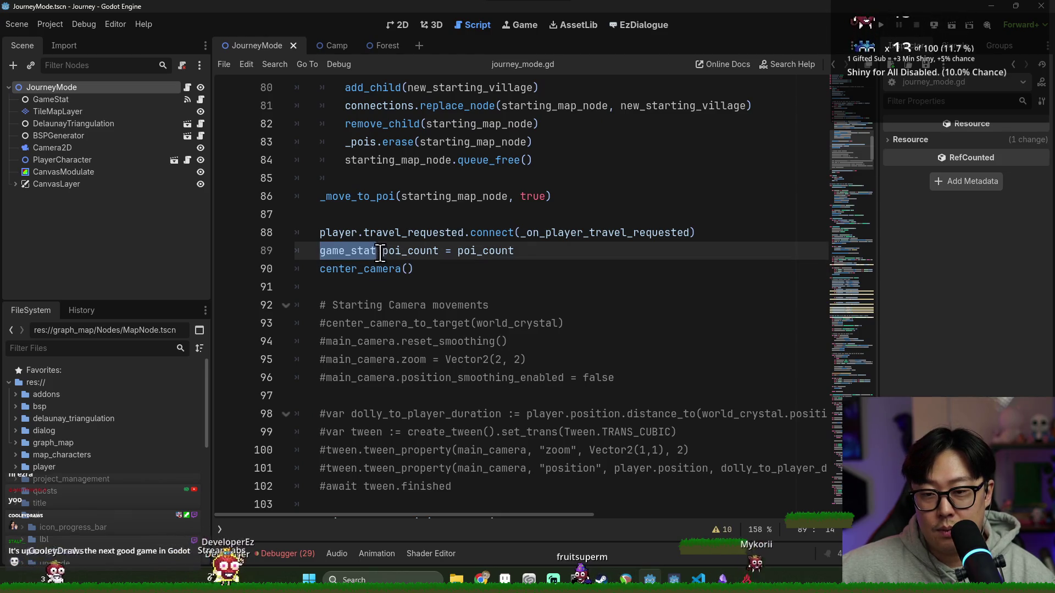
{"action": "double_click", "coordinate": [492, 232]}
{"action": "triple_click", "coordinate": [321, 269]}
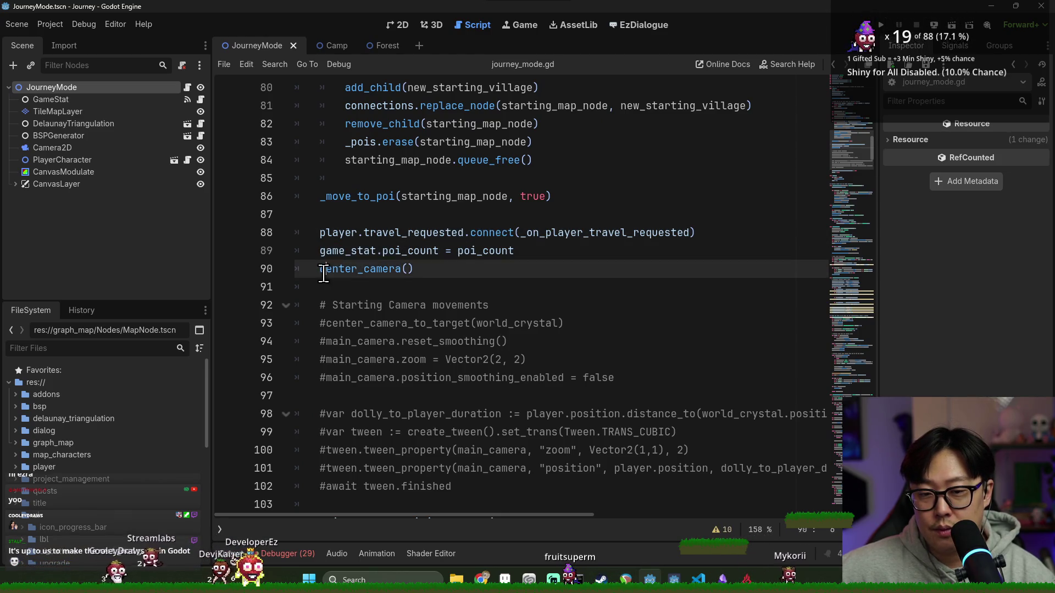
{"action": "double_click", "coordinate": [385, 233]}
{"action": "scroll", "coordinate": [382, 327], "scroll_direction": "up", "scroll_amount": 2}
{"action": "double_click", "coordinate": [338, 341]}
{"action": "double_click", "coordinate": [392, 337]}
{"action": "double_click", "coordinate": [573, 341]}
Examine the _move_to_poi(starting_map_node) call on line 86.
{"action": "double_click", "coordinate": [363, 305]}
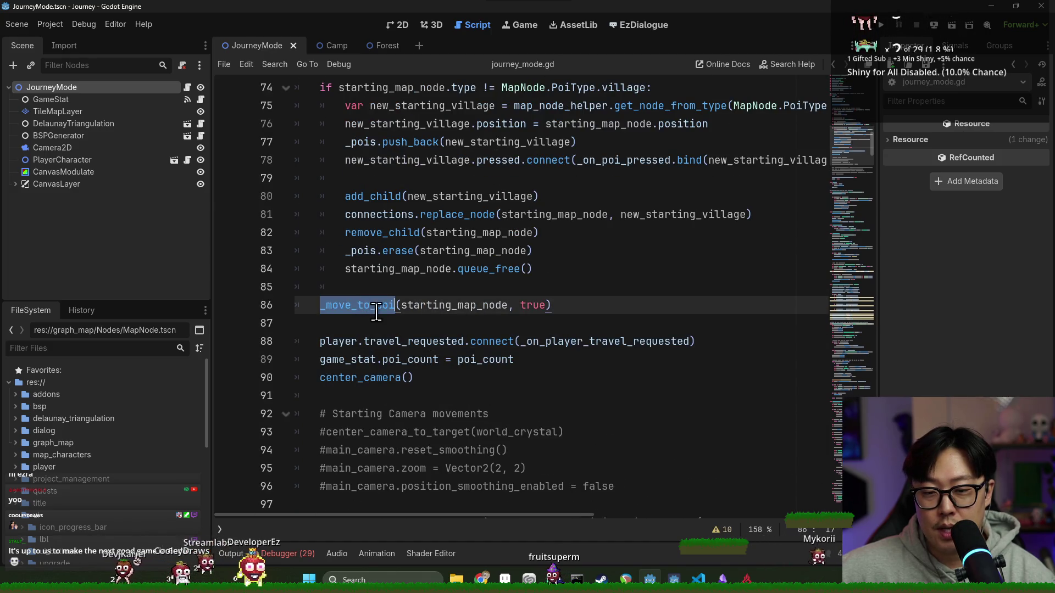
{"action": "left_click", "coordinate": [483, 305]}
{"action": "double_click", "coordinate": [363, 305]}
{"action": "double_click", "coordinate": [440, 305]}
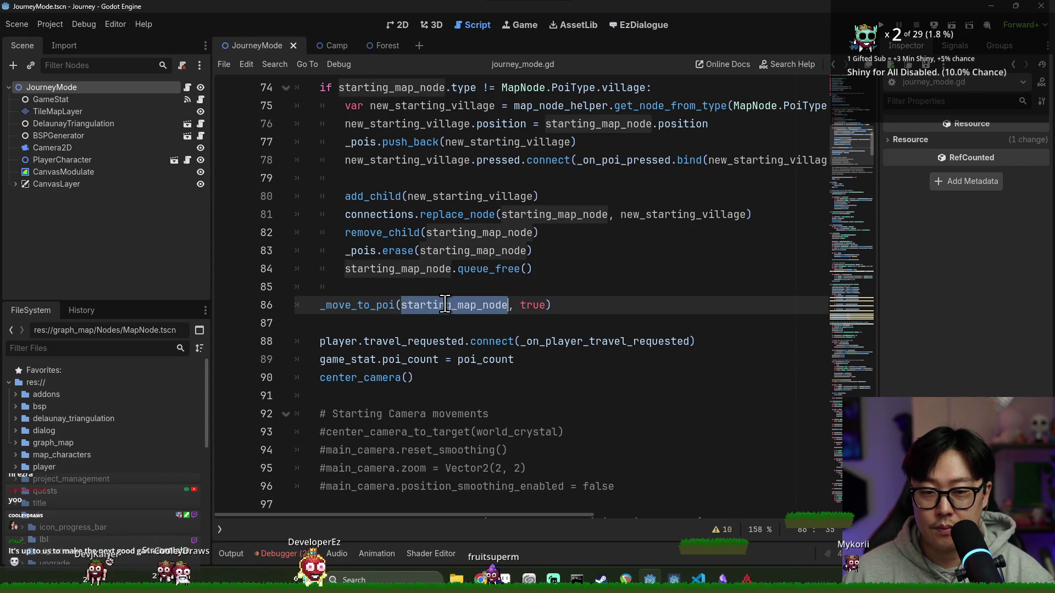
{"action": "scroll", "coordinate": [396, 321], "scroll_direction": "down", "scroll_amount": 3}
{"action": "scroll", "coordinate": [396, 322], "scroll_direction": "down", "scroll_amount": 1}
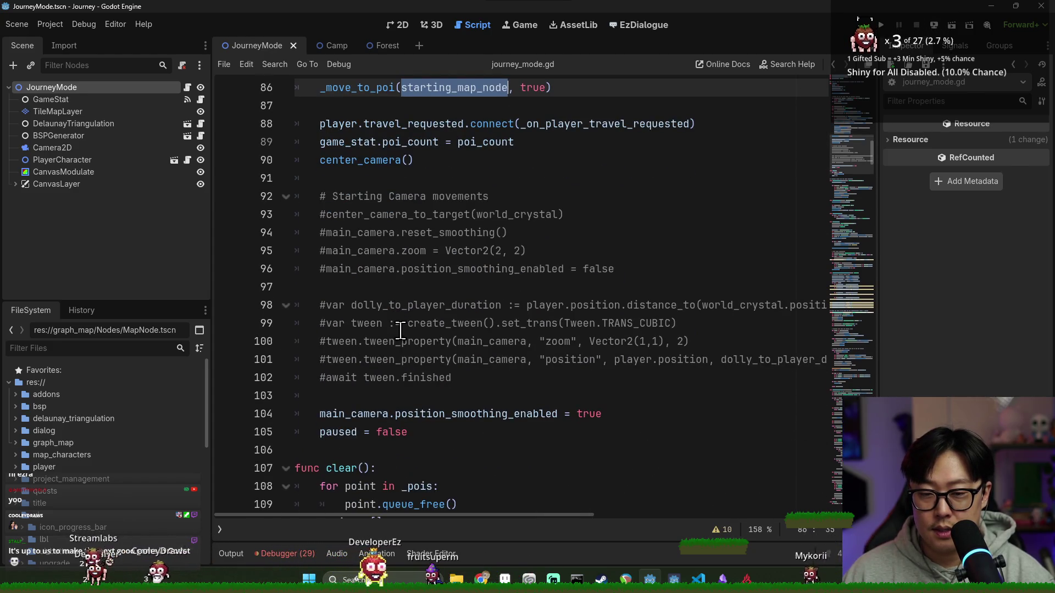
{"action": "scroll", "coordinate": [411, 372], "scroll_direction": "up", "scroll_amount": 3}
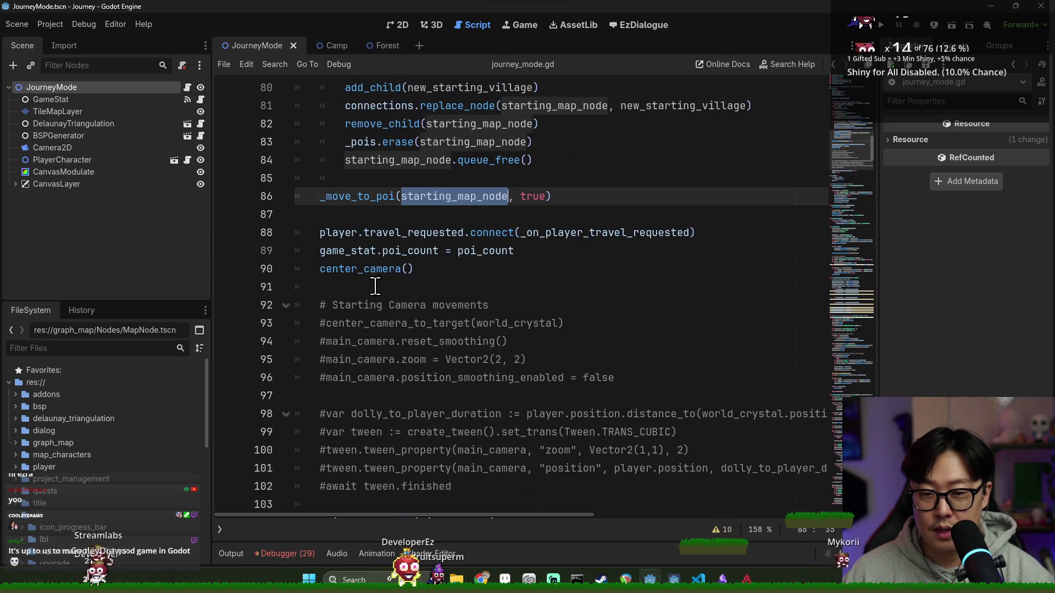
{"action": "left_click", "coordinate": [356, 267]}
Jump to the _move_to_poi definition and inspect its instant parameter and player position line.
{"action": "left_click", "coordinate": [345, 254], "text": "ctrl"}
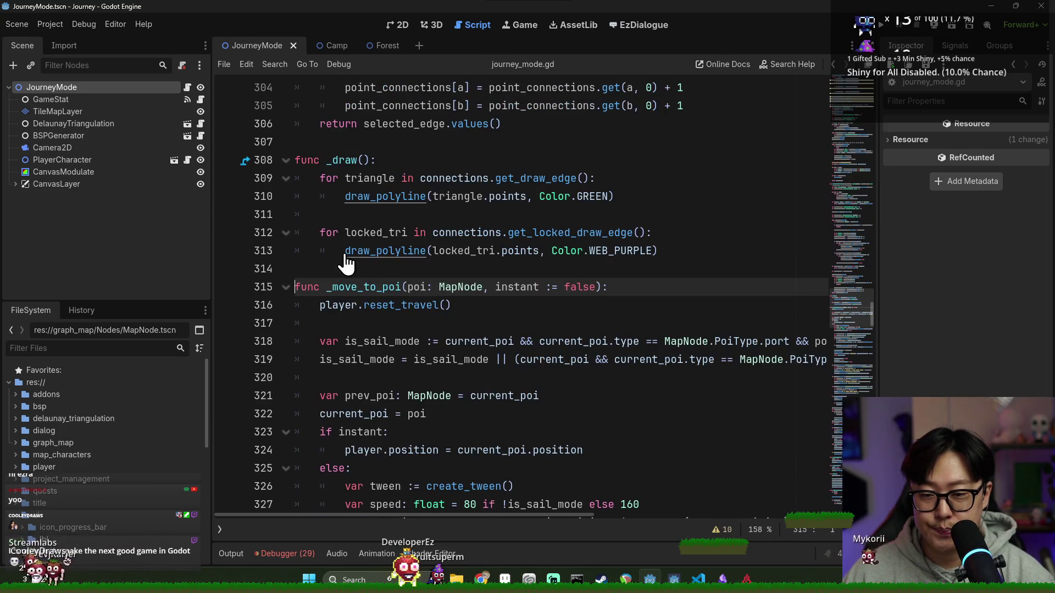
{"action": "double_click", "coordinate": [506, 288]}
{"action": "scroll", "coordinate": [485, 306], "scroll_direction": "down", "scroll_amount": 2}
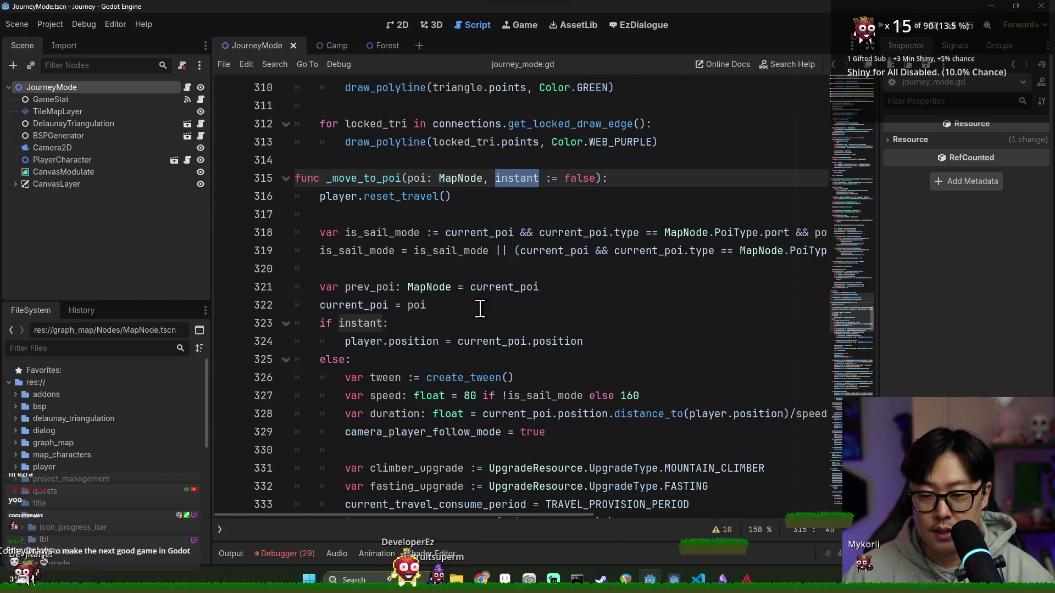
{"action": "double_click", "coordinate": [360, 341]}
{"action": "key", "text": "Right"}
{"action": "key", "text": "ctrl+shift+Right"}
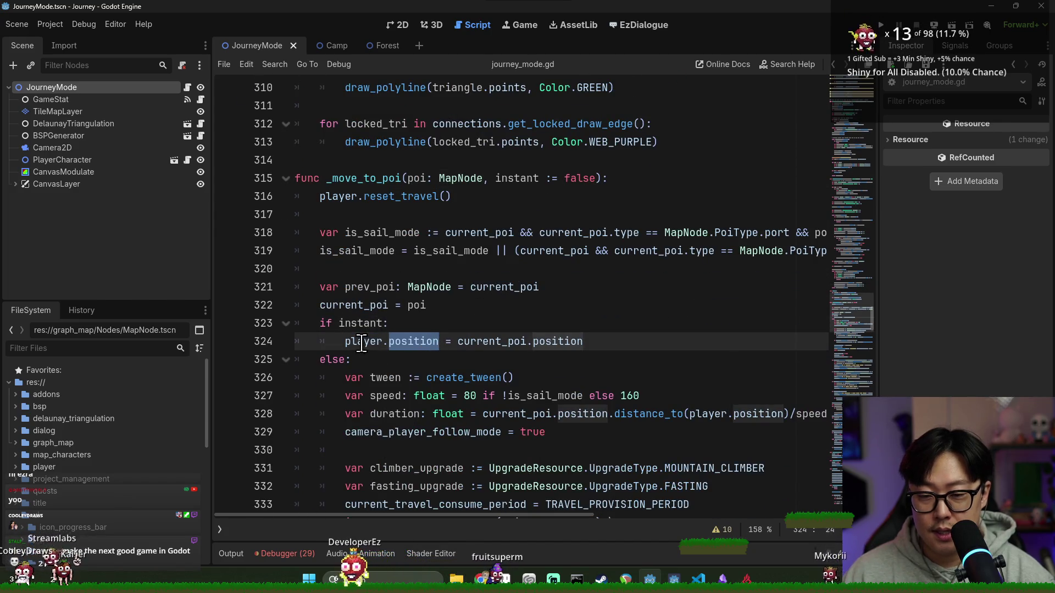
Inspect the line marking the point visited and every use of current_poi in _move_to_poi.
{"action": "scroll", "coordinate": [410, 326], "scroll_direction": "down", "scroll_amount": 2}
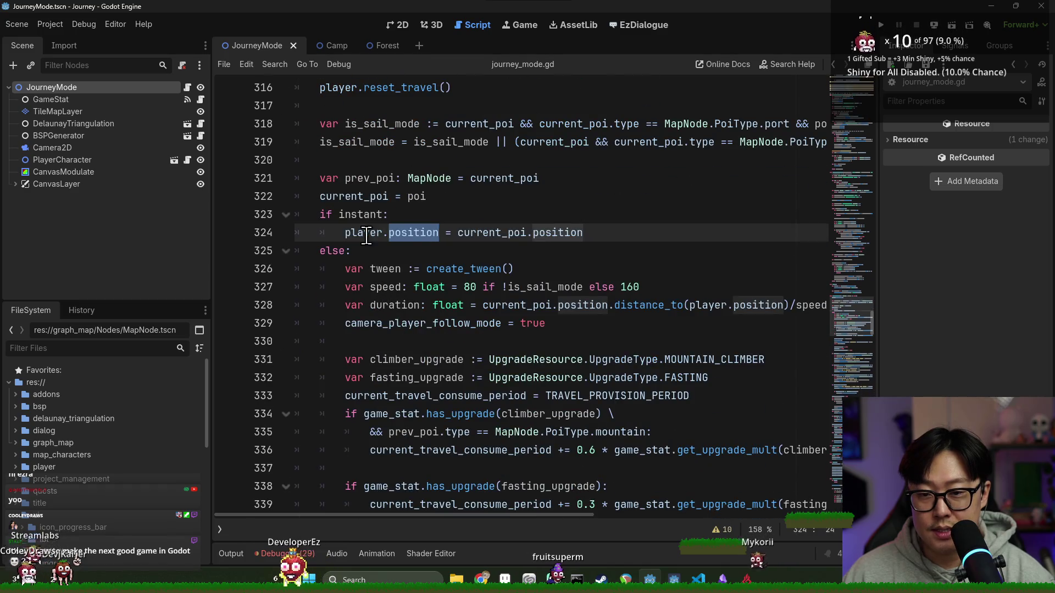
{"action": "scroll", "coordinate": [366, 236], "scroll_direction": "down", "scroll_amount": 2}
{"action": "scroll", "coordinate": [384, 220], "scroll_direction": "down", "scroll_amount": 13}
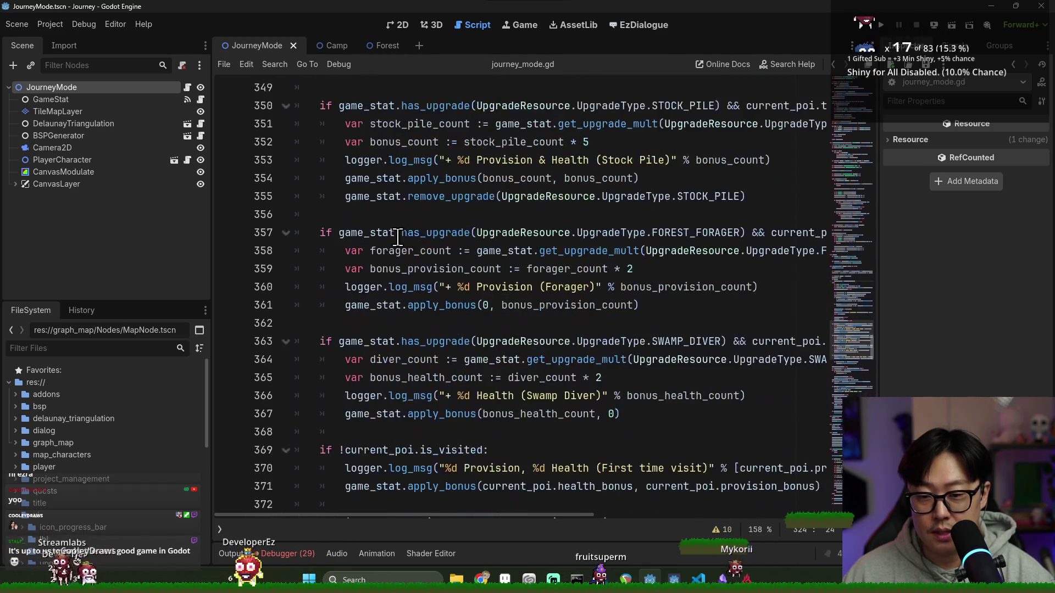
{"action": "scroll", "coordinate": [405, 232], "scroll_direction": "down", "scroll_amount": 3}
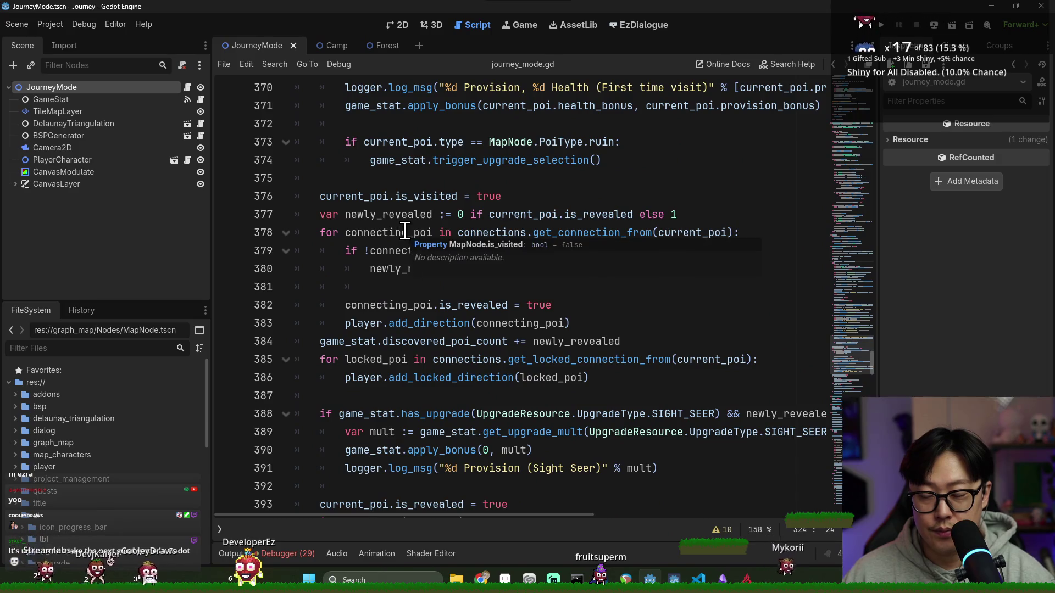
{"action": "triple_click", "coordinate": [406, 196]}
{"action": "scroll", "coordinate": [406, 236], "scroll_direction": "down", "scroll_amount": 6}
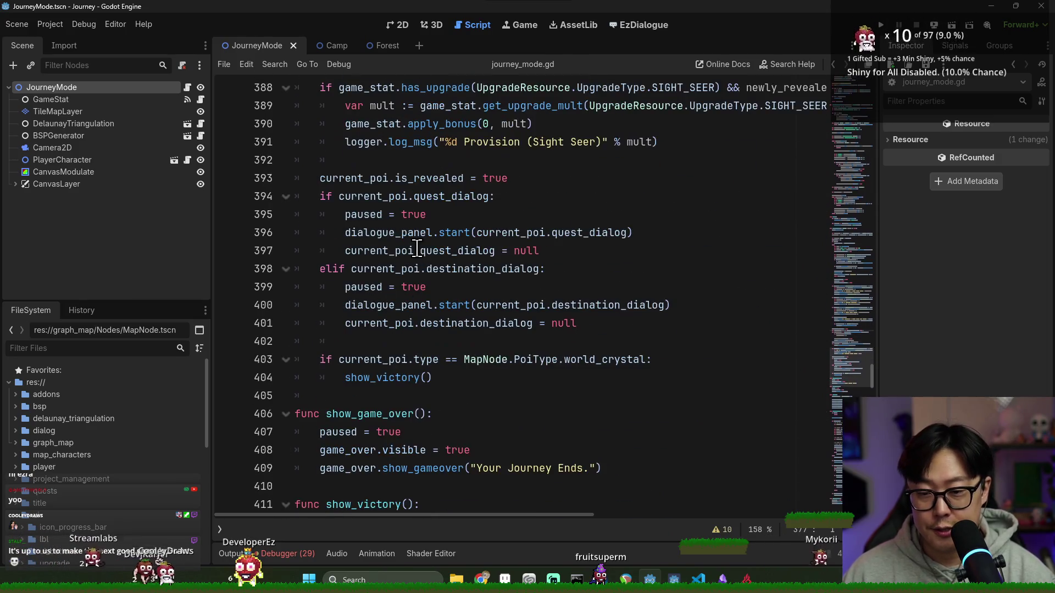
{"action": "double_click", "coordinate": [381, 179]}
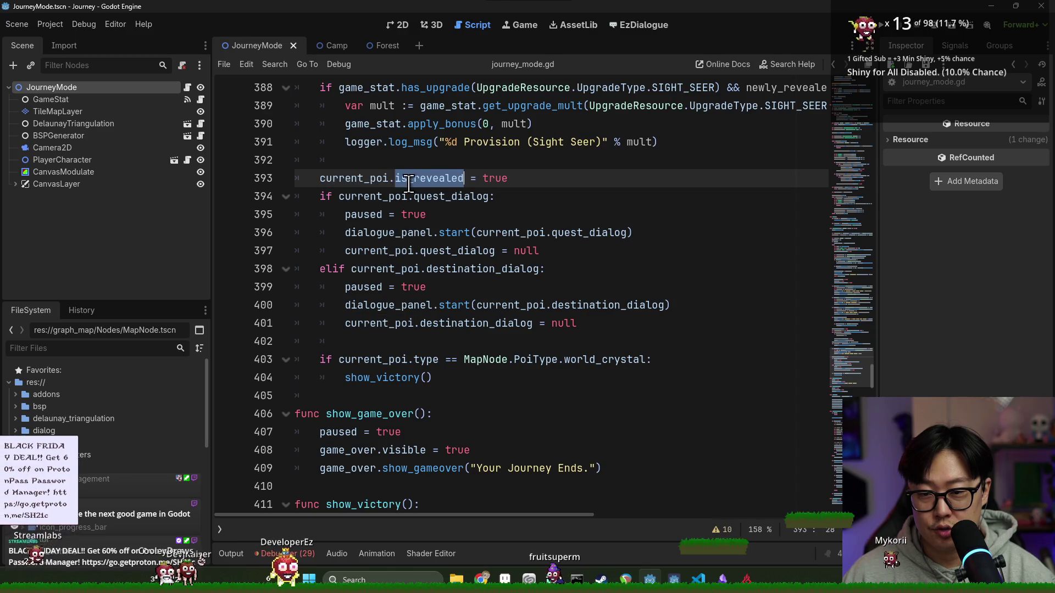
{"action": "scroll", "coordinate": [456, 201], "scroll_direction": "up", "scroll_amount": 20}
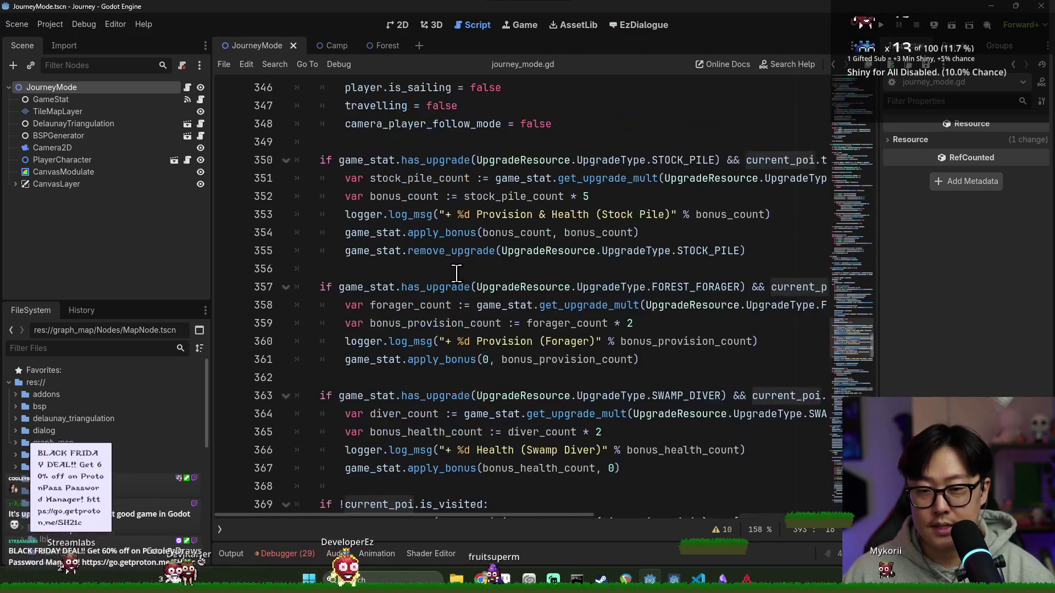
{"action": "scroll", "coordinate": [418, 269], "scroll_direction": "up", "scroll_amount": 2}
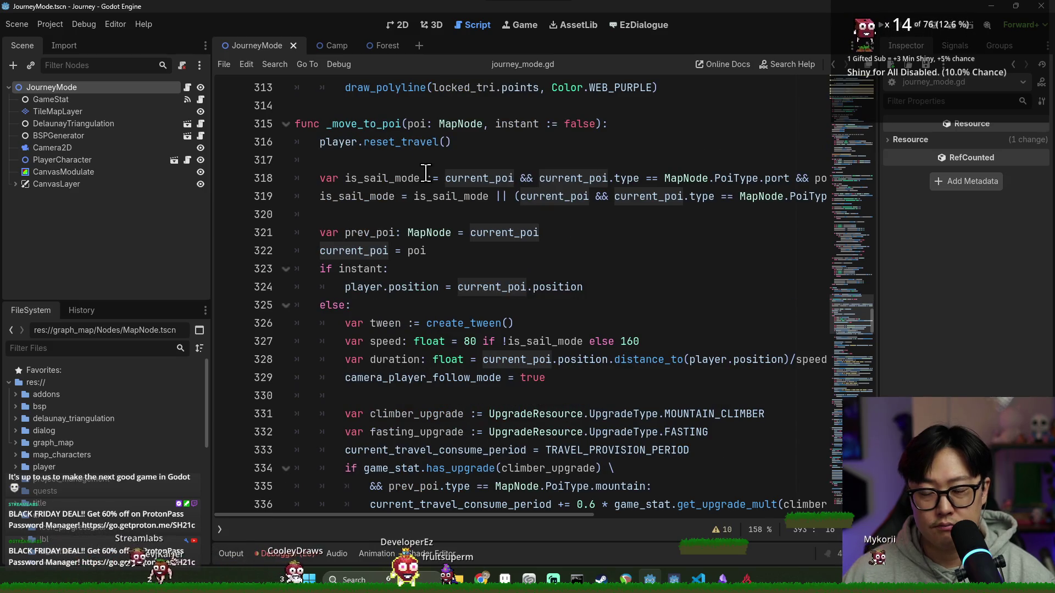
Fold the if instant: and else: blocks in _move_to_poi.
{"action": "left_click", "coordinate": [354, 269]}
{"action": "left_click", "coordinate": [348, 252]}
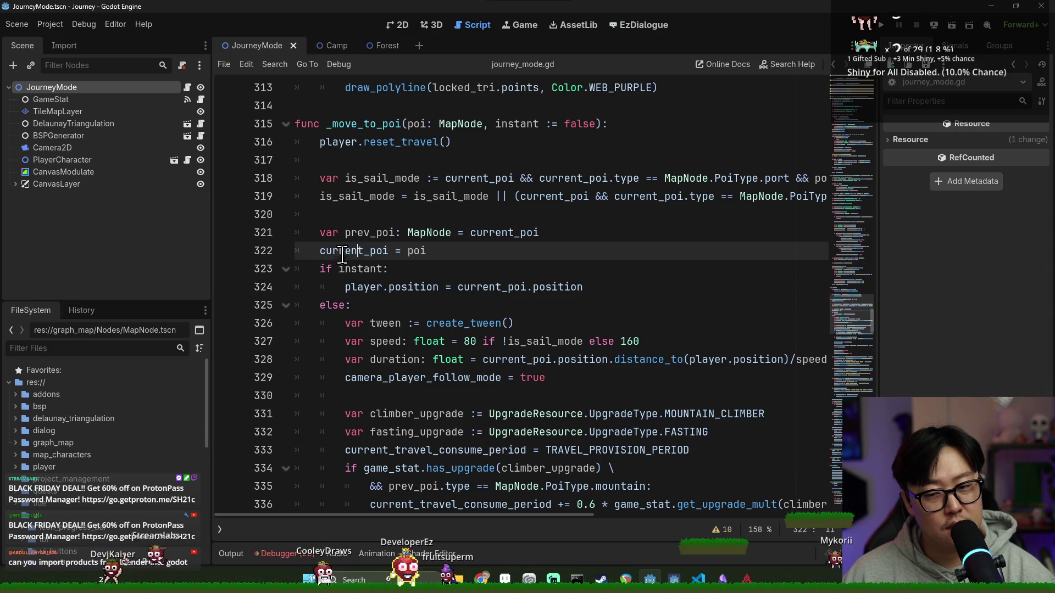
{"action": "left_click", "coordinate": [285, 269]}
{"action": "left_click", "coordinate": [285, 287]}
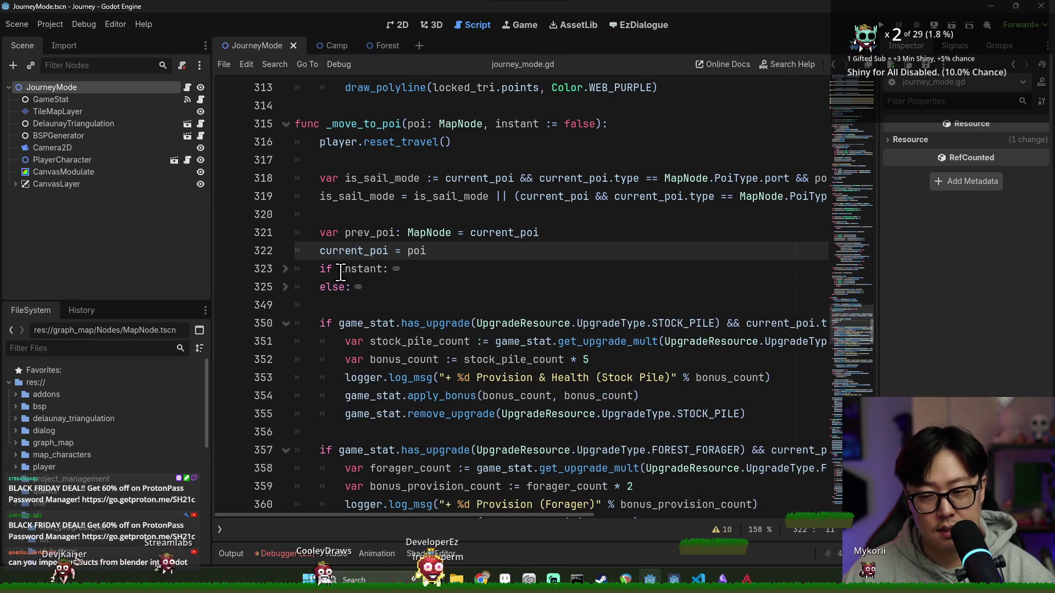
{"action": "double_click", "coordinate": [354, 251]}
{"action": "scroll", "coordinate": [373, 281], "scroll_direction": "down", "scroll_amount": 8}
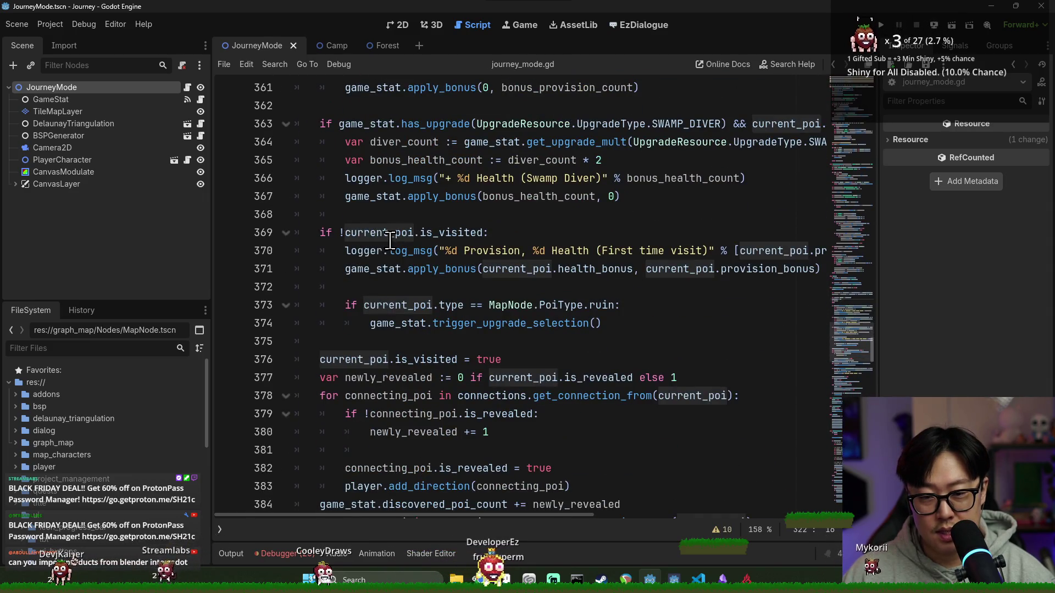
Review the current_poi and is_visited code on lines 369–376.
{"action": "double_click", "coordinate": [379, 232]}
{"action": "left_click", "coordinate": [351, 232]}
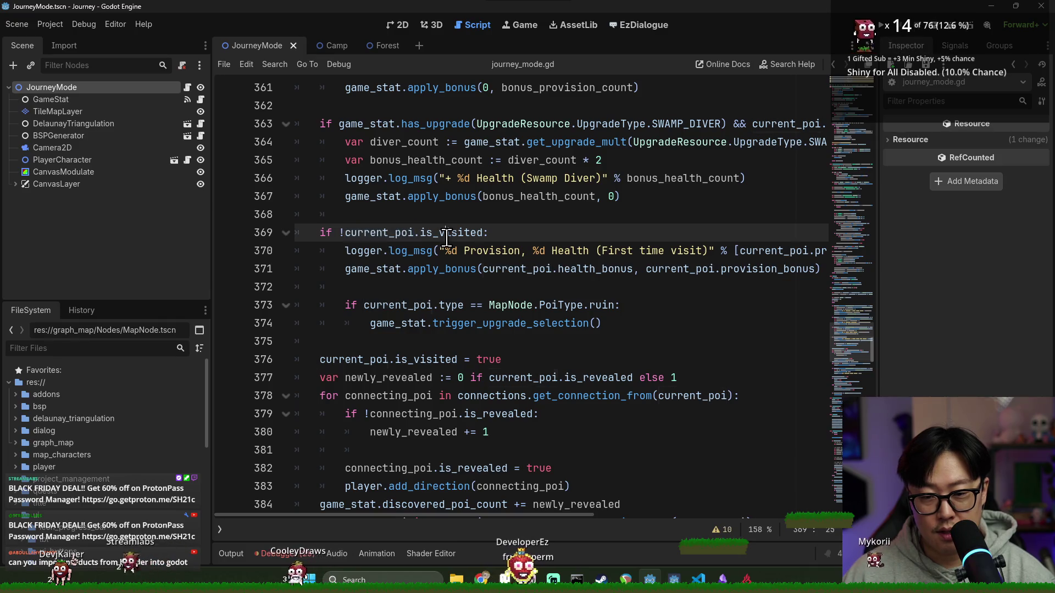
{"action": "left_click", "coordinate": [426, 310]}
{"action": "double_click", "coordinate": [459, 359]}
{"action": "scroll", "coordinate": [460, 367], "scroll_direction": "down", "scroll_amount": 1}
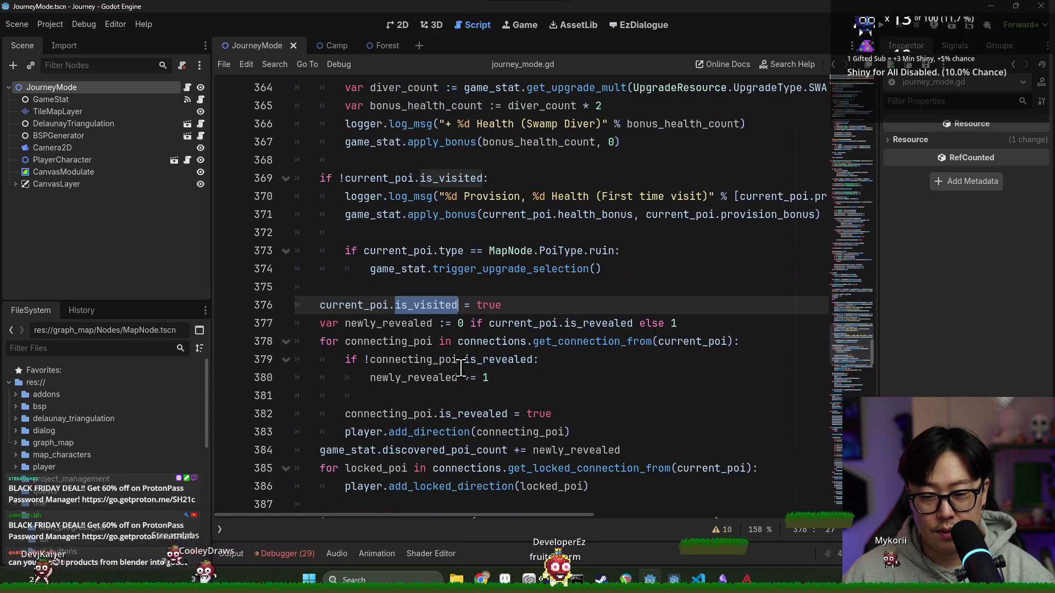
{"action": "scroll", "coordinate": [467, 312], "scroll_direction": "down", "scroll_amount": 3}
Set a breakpoint on line 393 where is_revealed is set, and launch a debug run.
{"action": "double_click", "coordinate": [357, 141]}
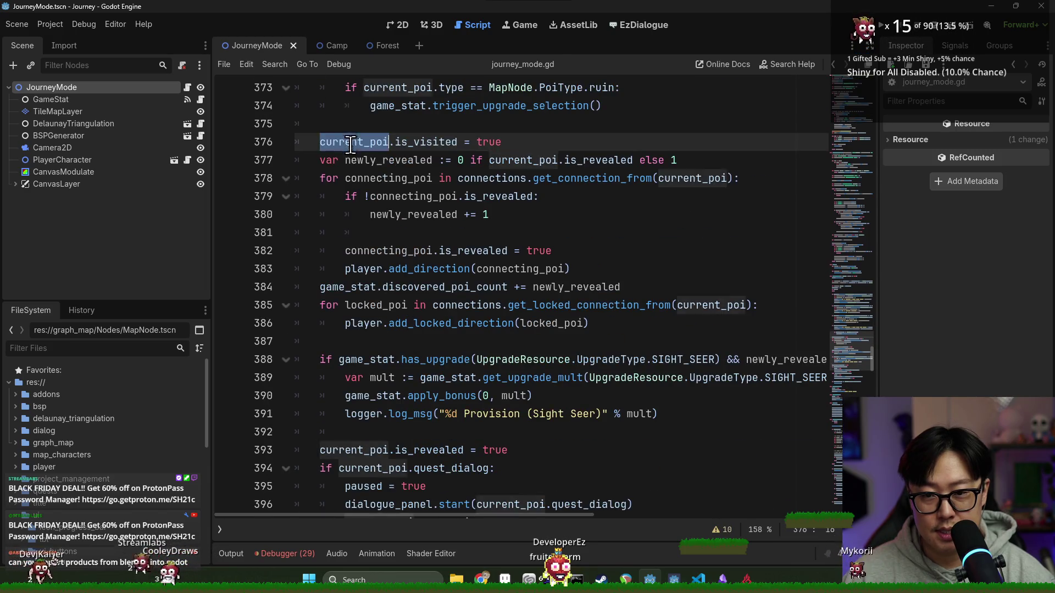
{"action": "scroll", "coordinate": [378, 196], "scroll_direction": "down", "scroll_amount": 4}
{"action": "double_click", "coordinate": [426, 232]}
{"action": "left_click", "coordinate": [226, 233]}
{"action": "left_click", "coordinate": [881, 24]}
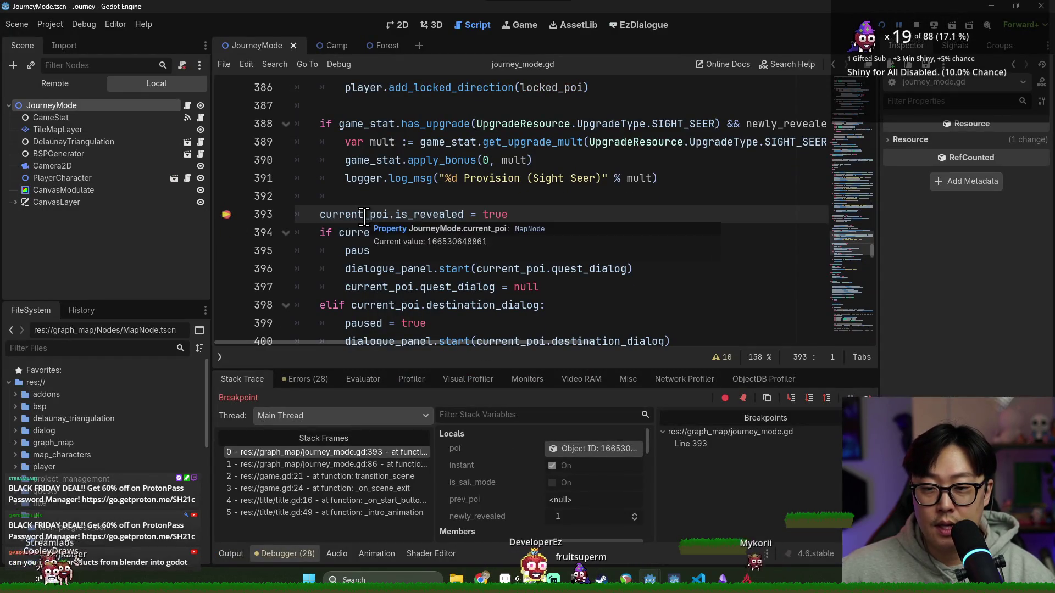
Resume past the breakpoint, travel to a map node to hit the line-505 error, inspect frames, and stop.
{"action": "key", "text": "F12"}
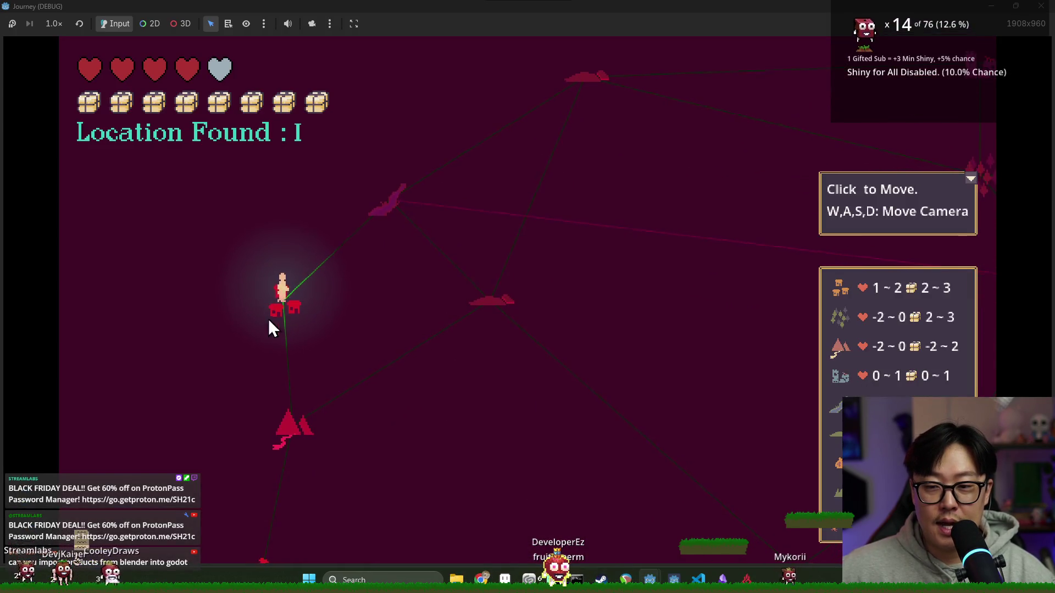
{"action": "left_click", "coordinate": [263, 312]}
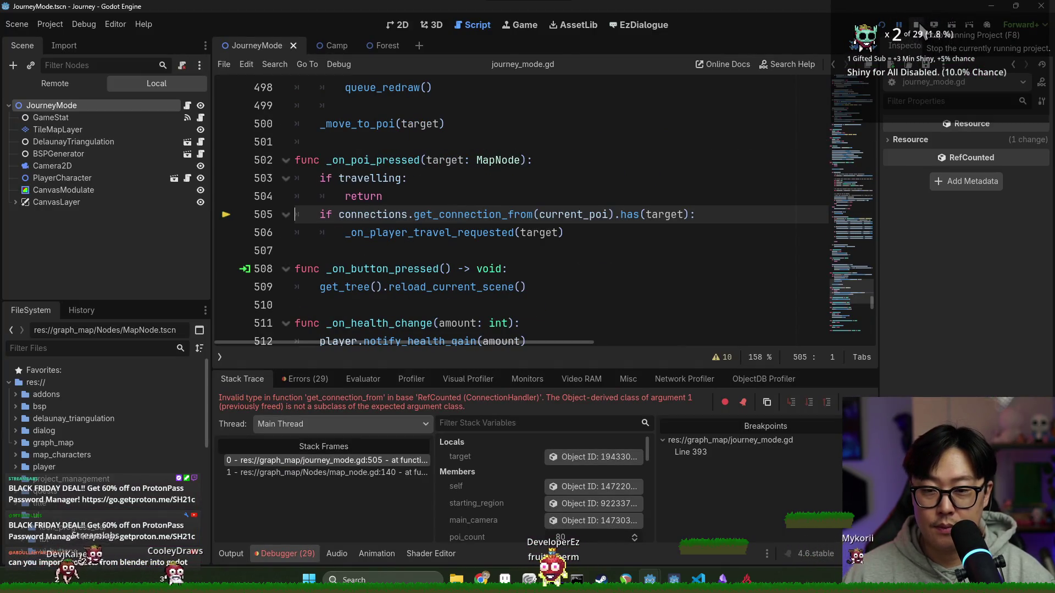
{"action": "mouse_move", "coordinate": [357, 207]}
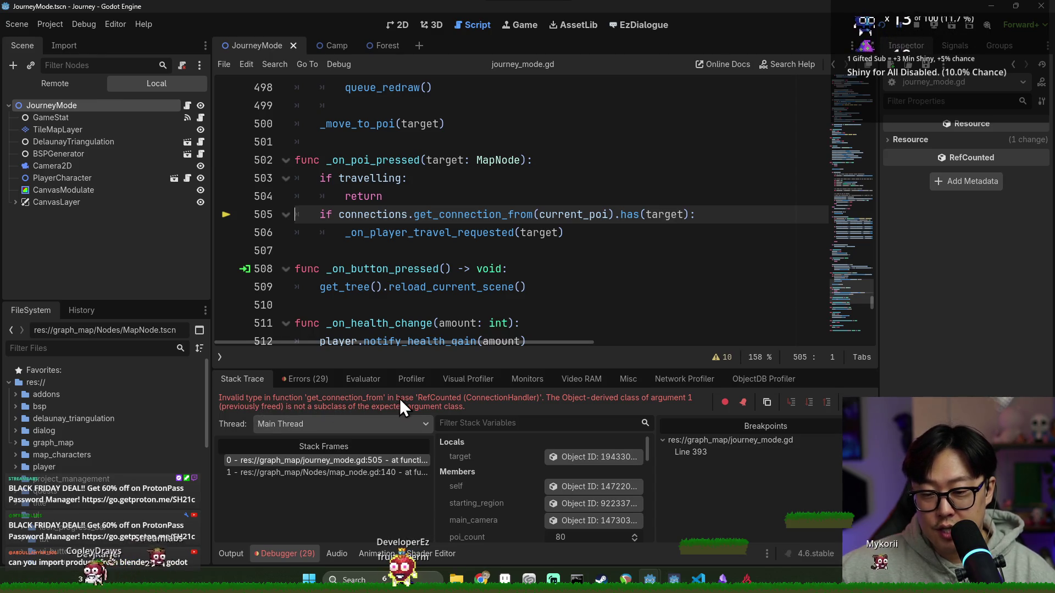
{"action": "left_click", "coordinate": [337, 473]}
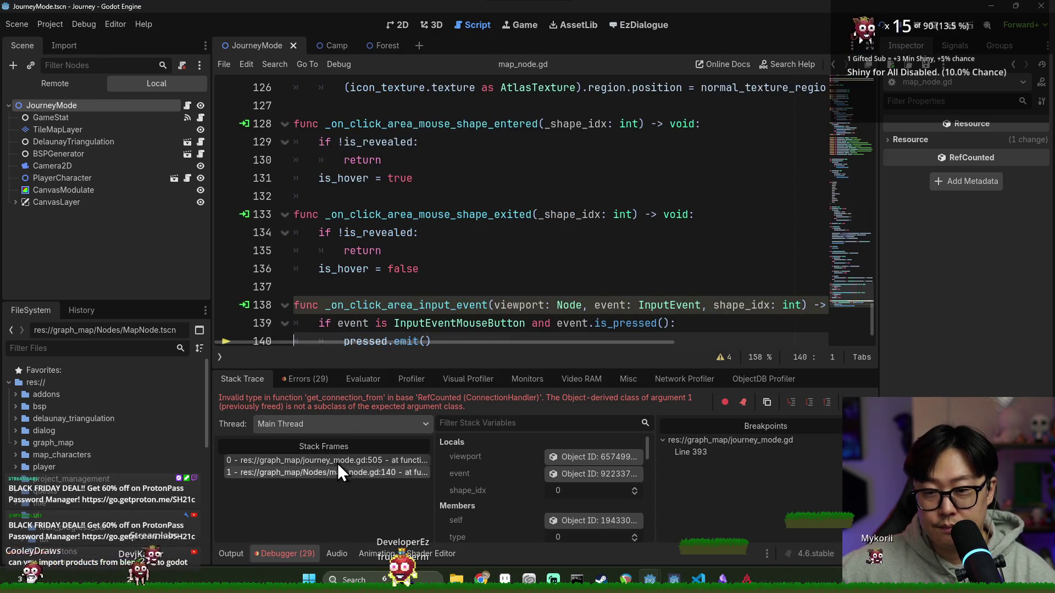
{"action": "scroll", "coordinate": [442, 291], "scroll_direction": "down", "scroll_amount": 2}
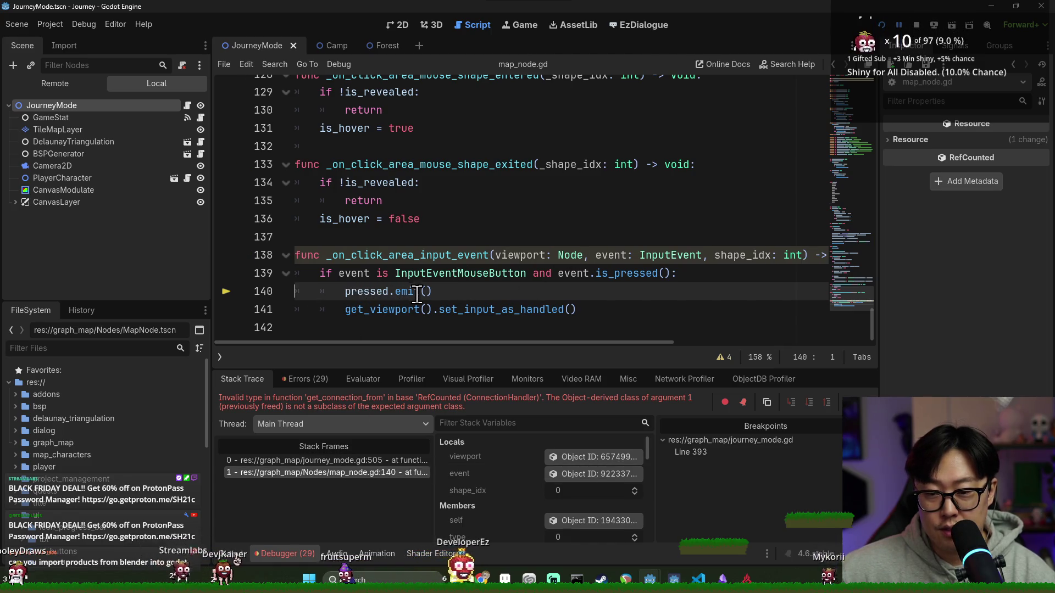
{"action": "left_click", "coordinate": [348, 459]}
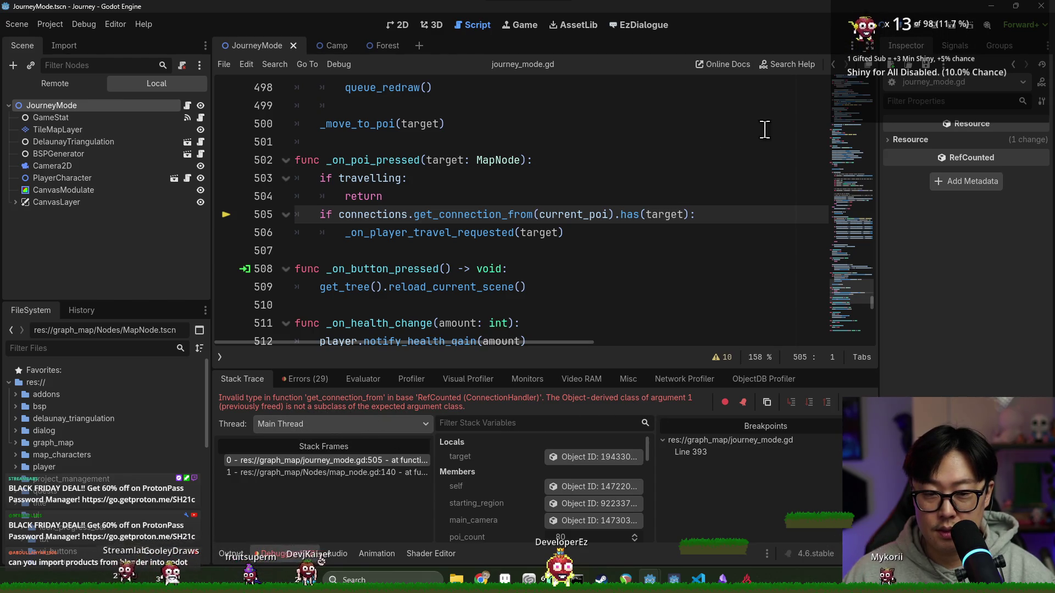
{"action": "left_click", "coordinate": [916, 22]}
{"action": "left_click", "coordinate": [511, 196]}
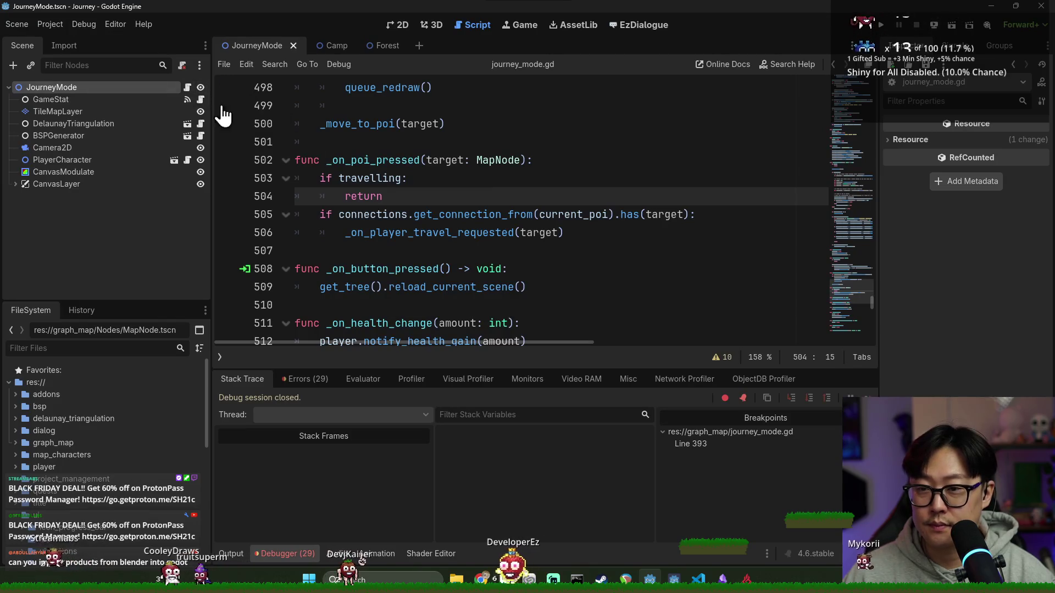
Save, search for 'current', and examine the current_poi and target references on line 505.
{"action": "key", "text": "ctrl+s"}
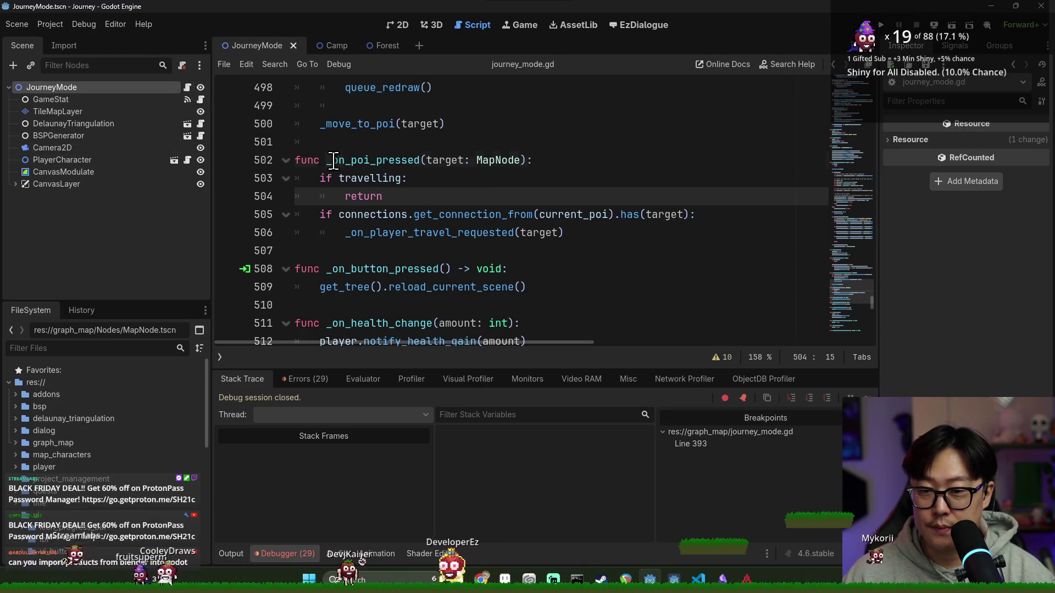
{"action": "double_click", "coordinate": [333, 160]}
{"action": "left_click", "coordinate": [407, 215]}
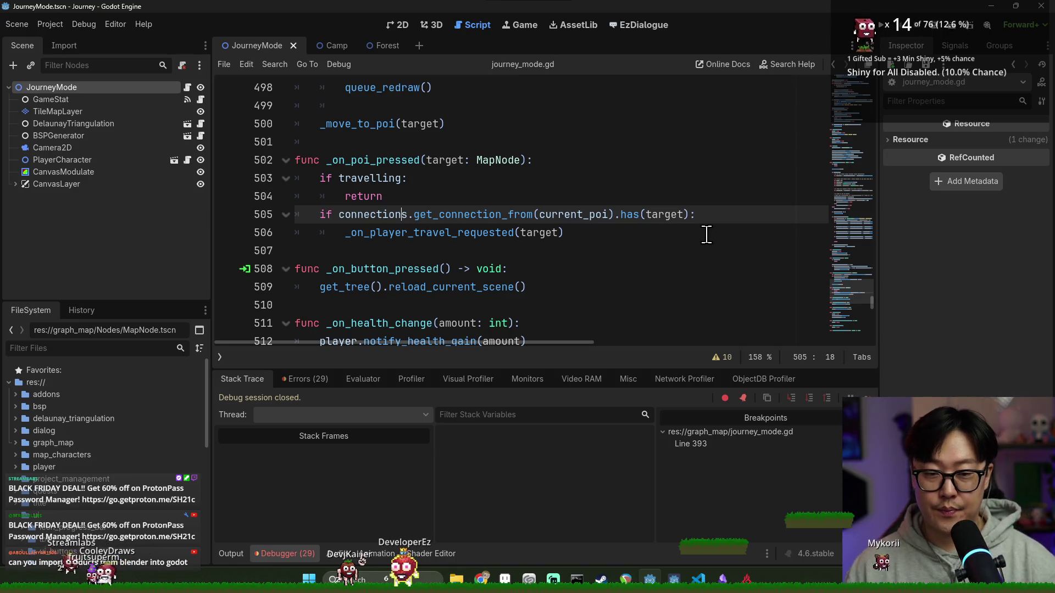
{"action": "key", "text": "ctrl+f"}
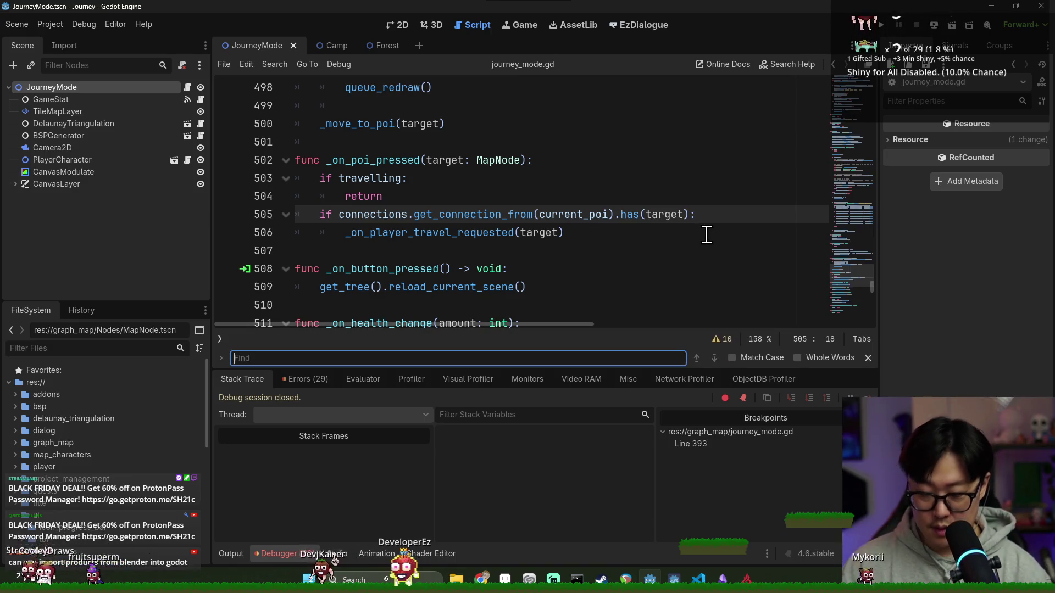
{"action": "type", "text": "current"}
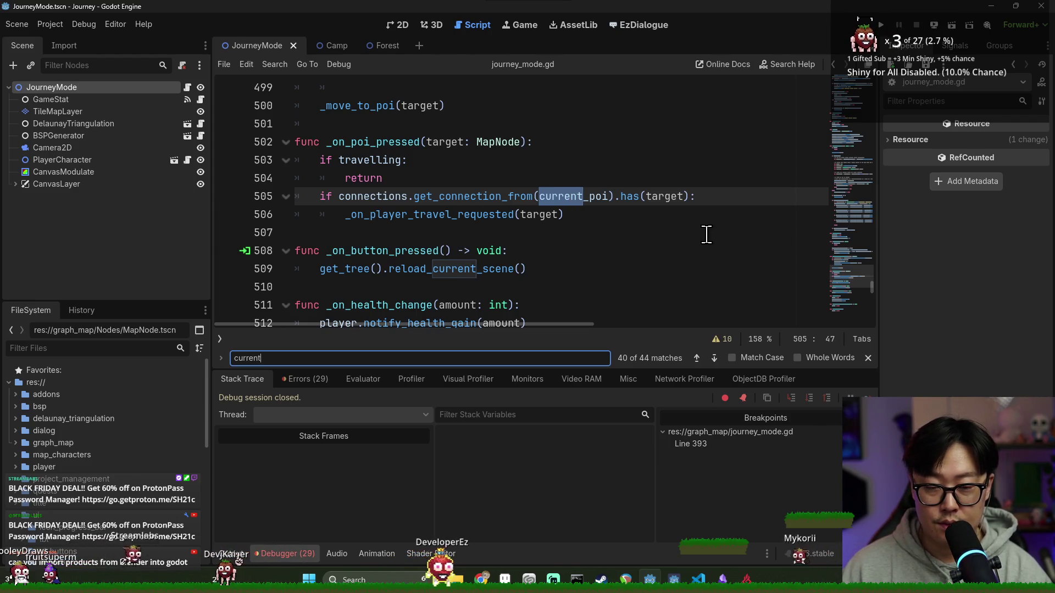
{"action": "key", "text": "Escape"}
{"action": "double_click", "coordinate": [664, 196]}
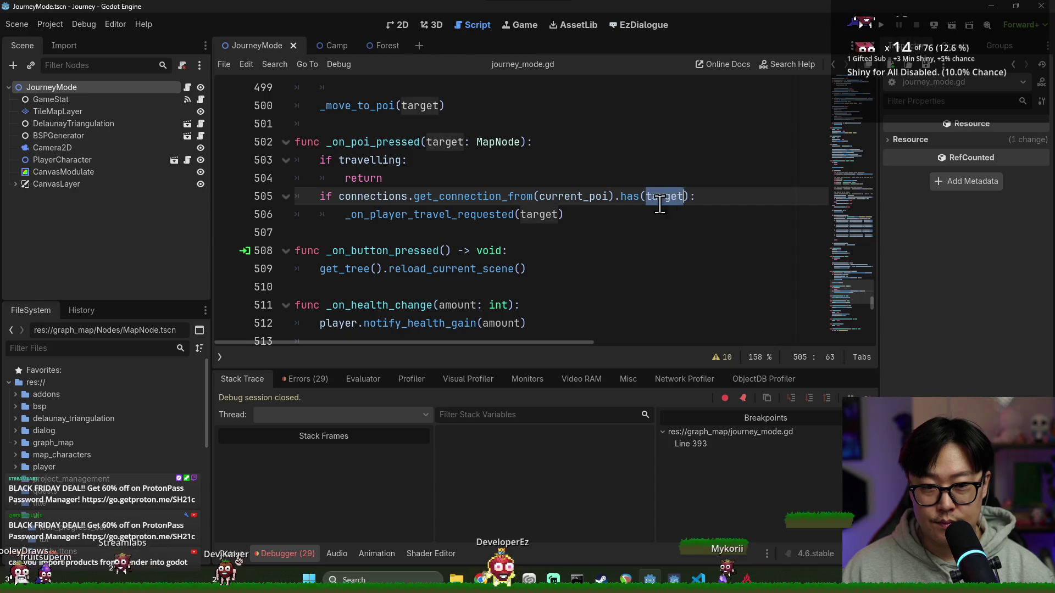
{"action": "double_click", "coordinate": [574, 196]}
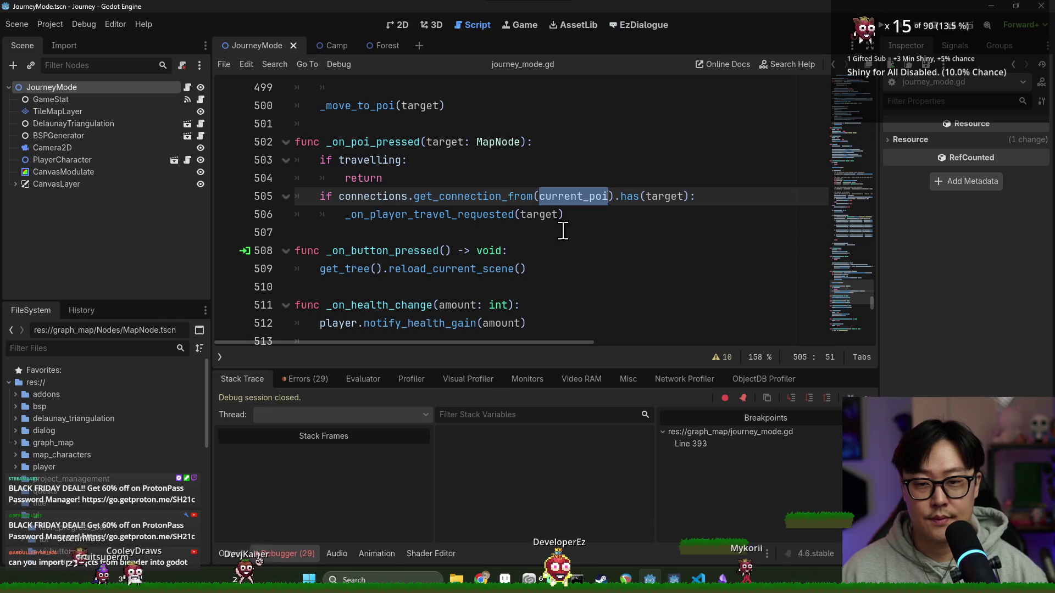
Scroll up and search the script for 'starting' to find the starting-node code.
{"action": "scroll", "coordinate": [606, 238], "scroll_direction": "up", "scroll_amount": 15}
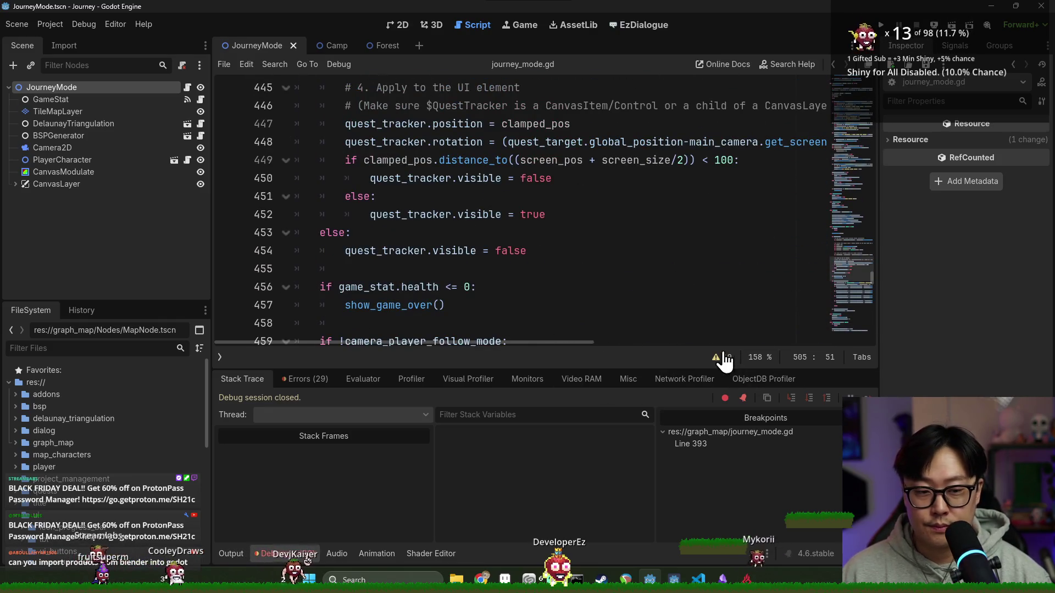
{"action": "left_click_drag", "start_coordinate": [654, 369], "coordinate": [654, 406]}
{"action": "scroll", "coordinate": [406, 269], "scroll_direction": "up", "scroll_amount": 2}
{"action": "scroll", "coordinate": [407, 269], "scroll_direction": "up", "scroll_amount": 12}
{"action": "left_click", "coordinate": [506, 239]}
{"action": "key", "text": "ctrl+f"}
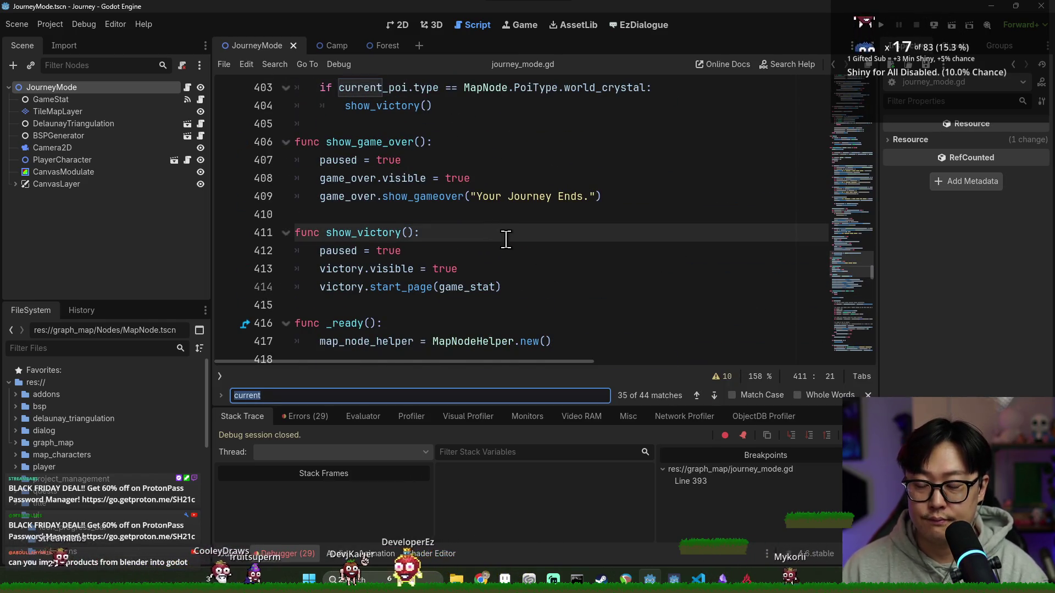
{"action": "type", "text": "starting"}
{"action": "key", "text": "BackSpace"}
{"action": "key", "text": "BackSpace"}
{"action": "key", "text": "BackSpace"}
Complete the search to 'starting_candidate' and review its assignment to starting_map_node on lines 71–72.
{"action": "type", "text": "candidate"}
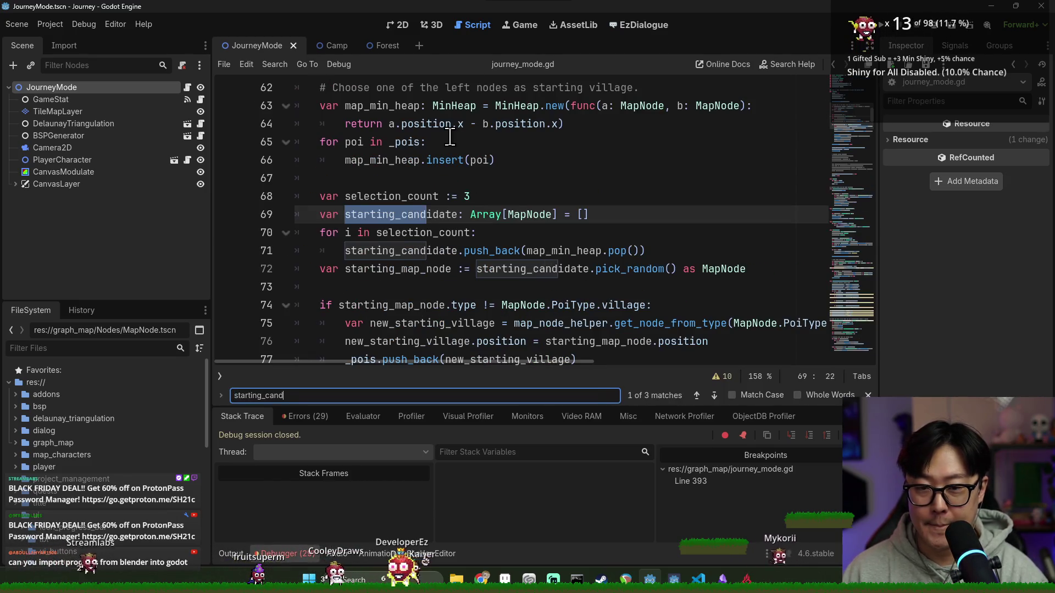
{"action": "scroll", "coordinate": [418, 209], "scroll_direction": "down", "scroll_amount": 1}
{"action": "double_click", "coordinate": [418, 196]}
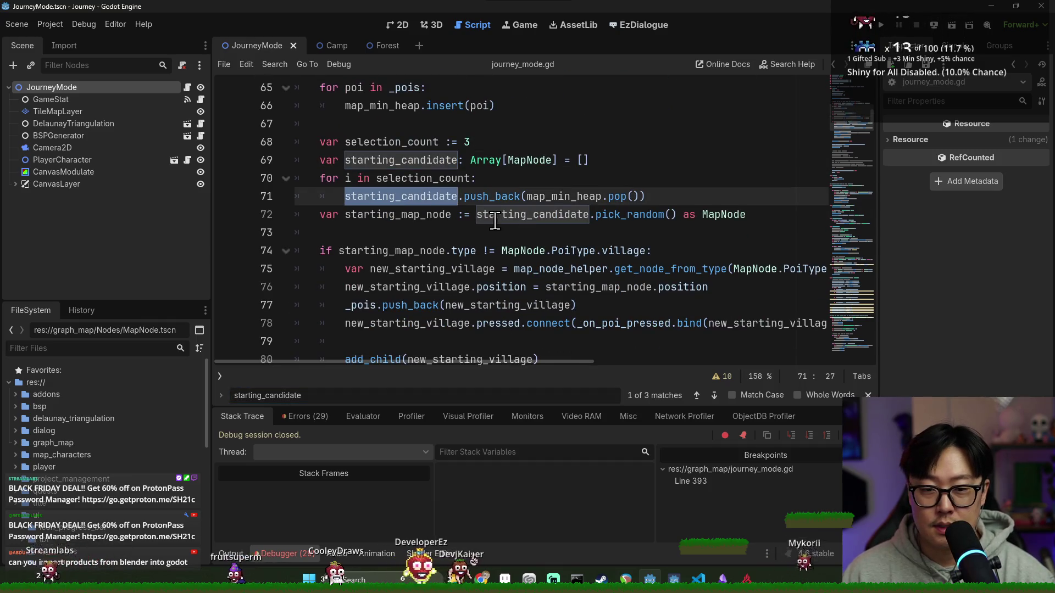
{"action": "left_click", "coordinate": [494, 221]}
{"action": "double_click", "coordinate": [409, 215]}
{"action": "scroll", "coordinate": [417, 175], "scroll_direction": "down", "scroll_amount": 3}
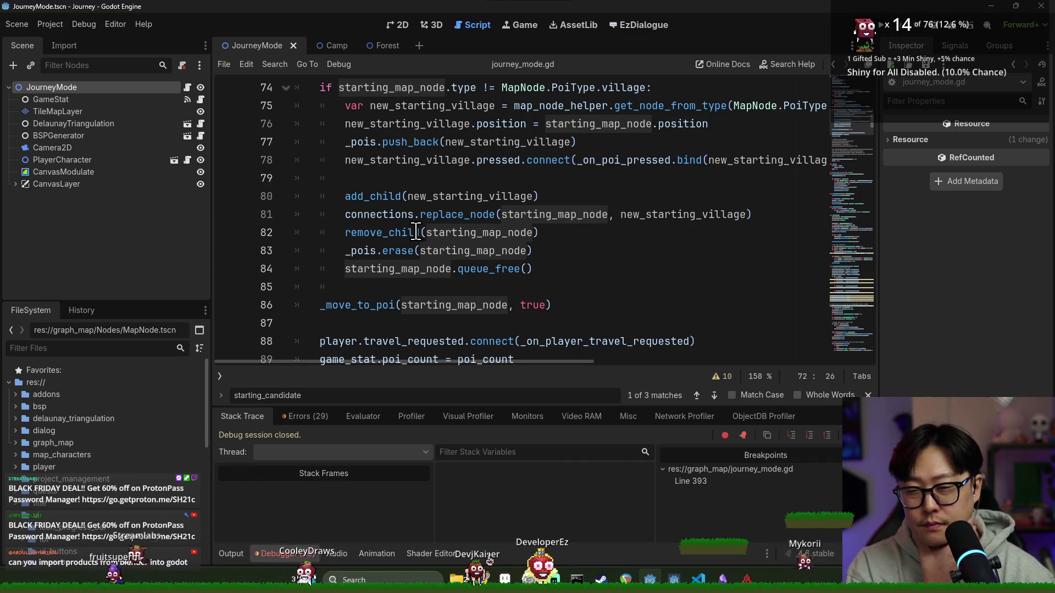
Review how new_starting_village is added, connected to pressed, and swapped in via replace_node.
{"action": "double_click", "coordinate": [393, 197]}
{"action": "double_click", "coordinate": [444, 199]}
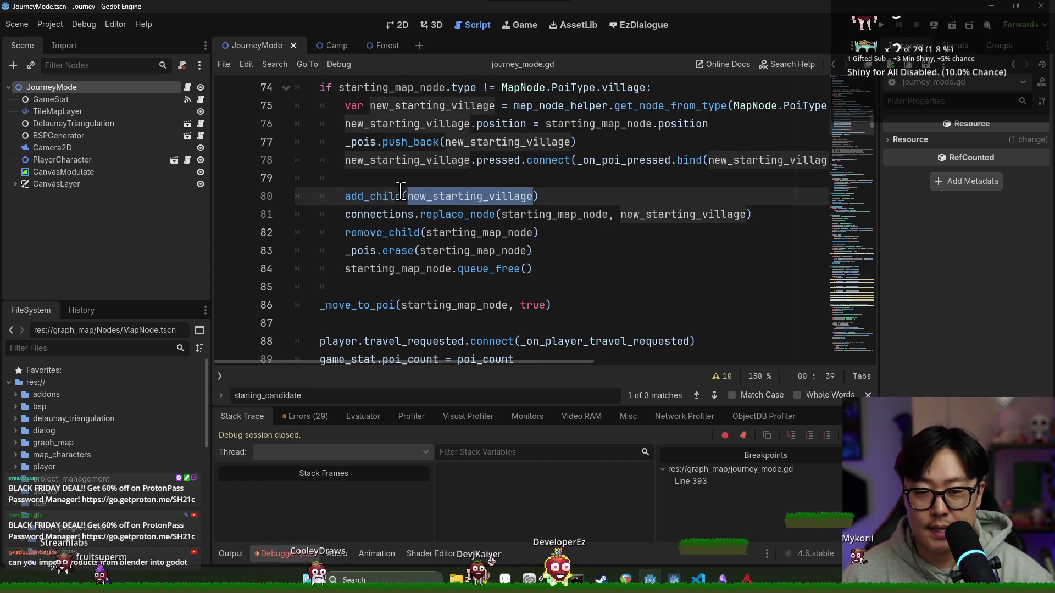
{"action": "double_click", "coordinate": [507, 161]}
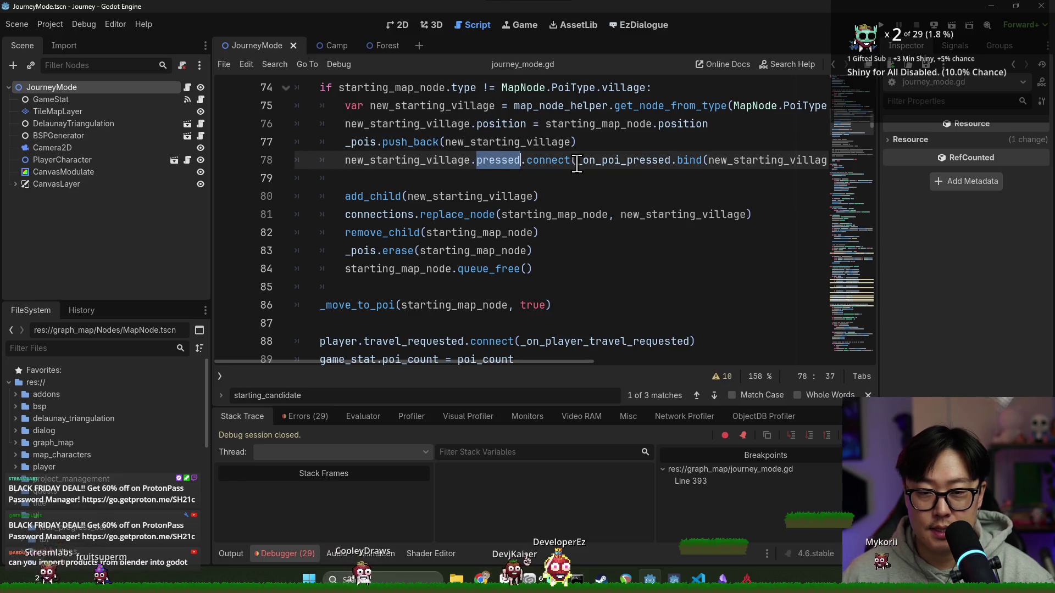
{"action": "double_click", "coordinate": [449, 216]}
{"action": "double_click", "coordinate": [540, 216]}
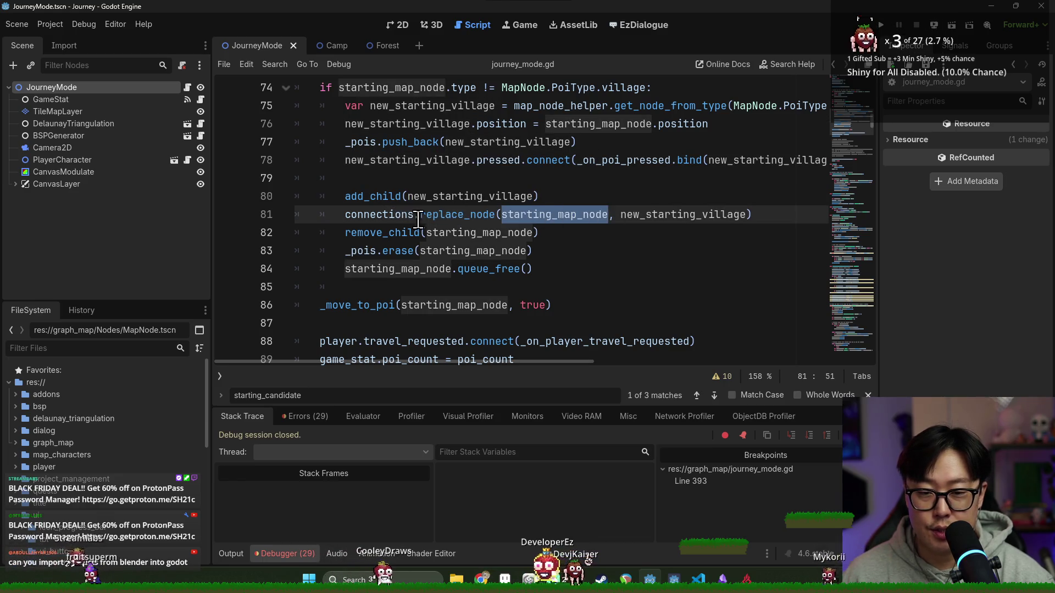
{"action": "double_click", "coordinate": [466, 215]}
Check the starting_map_node references in the _move_to_poi call and on line 84.
{"action": "scroll", "coordinate": [422, 298], "scroll_direction": "down", "scroll_amount": 2}
{"action": "double_click", "coordinate": [420, 198]}
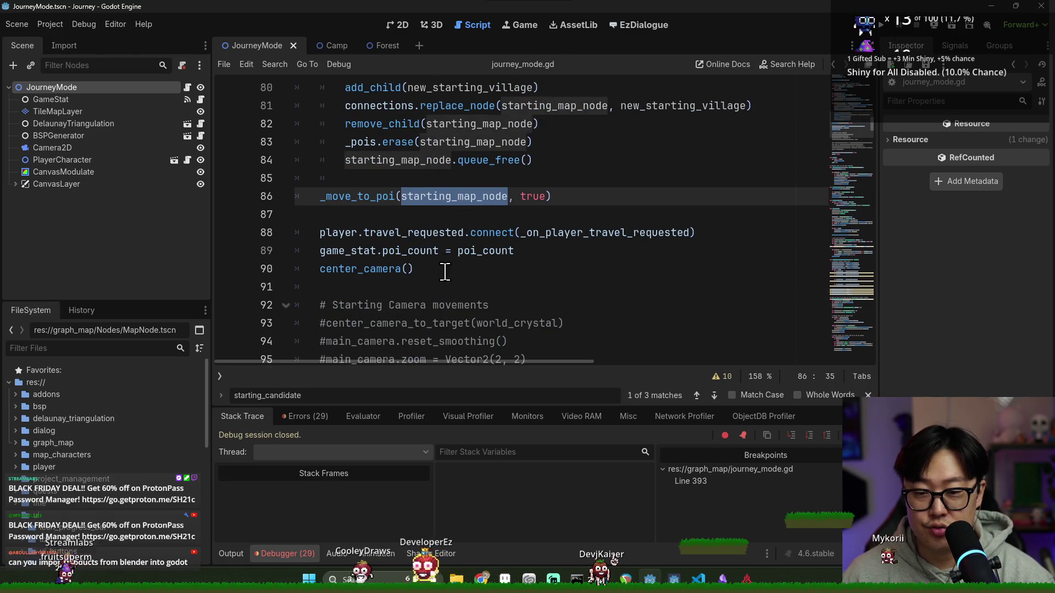
{"action": "scroll", "coordinate": [466, 248], "scroll_direction": "down", "scroll_amount": 3}
{"action": "scroll", "coordinate": [466, 249], "scroll_direction": "up", "scroll_amount": 2}
{"action": "scroll", "coordinate": [510, 166], "scroll_direction": "up", "scroll_amount": 1}
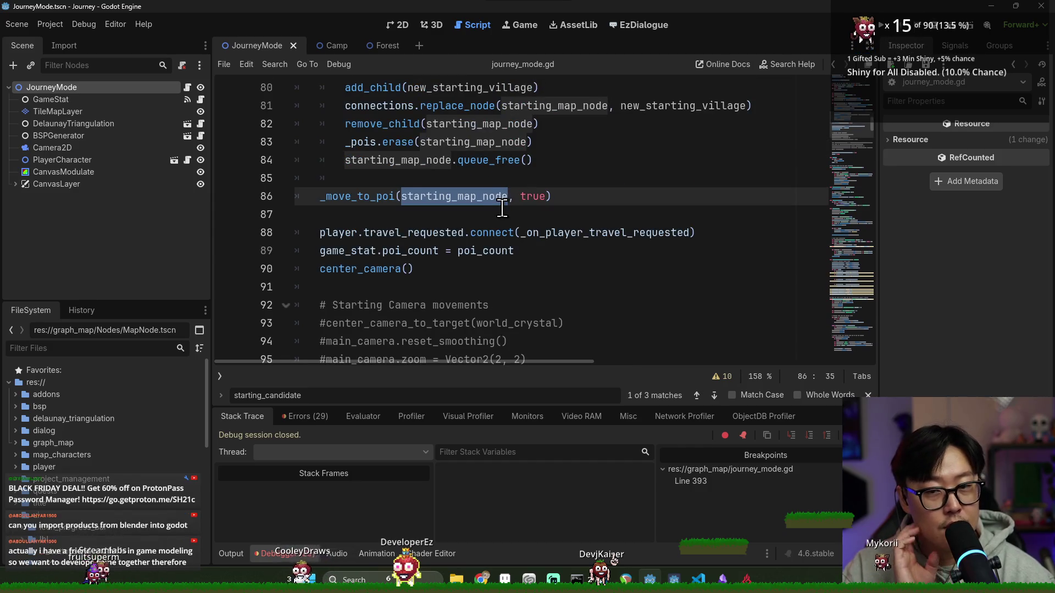
{"action": "double_click", "coordinate": [417, 161]}
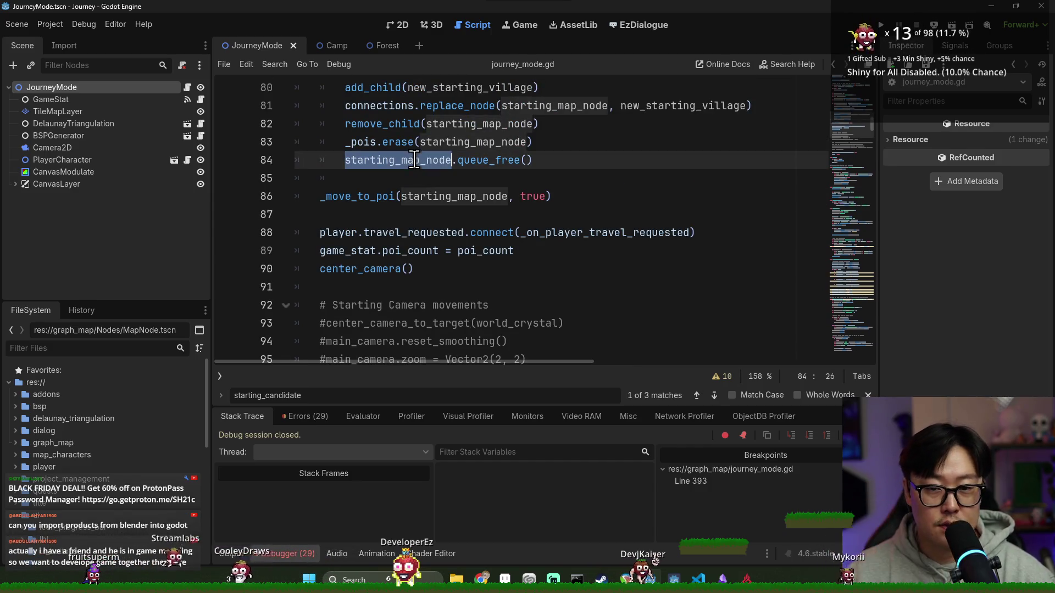
{"action": "scroll", "coordinate": [484, 254], "scroll_direction": "up", "scroll_amount": 3}
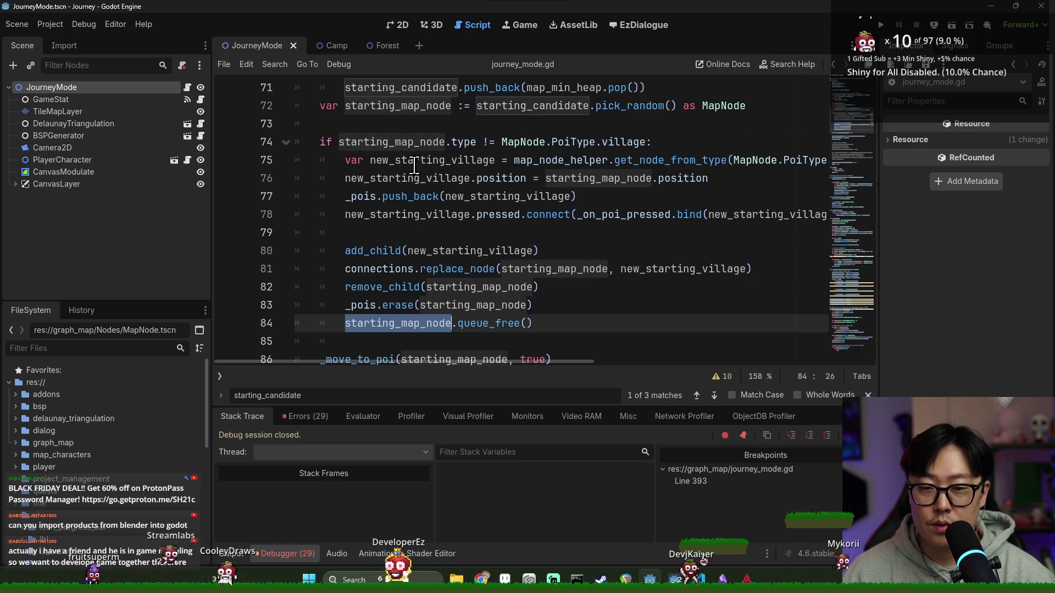
{"action": "scroll", "coordinate": [416, 215], "scroll_direction": "down", "scroll_amount": 2}
Add 'starting_map_node = new_starting_village' after queue_free() on line 86 and save the script.
{"action": "key", "text": "Down"}
{"action": "double_click", "coordinate": [416, 214]}
{"action": "key", "text": "ctrl+c"}
{"action": "key", "text": "Down"}
{"action": "key", "text": "Return"}
{"action": "key", "text": "ctrl+v"}
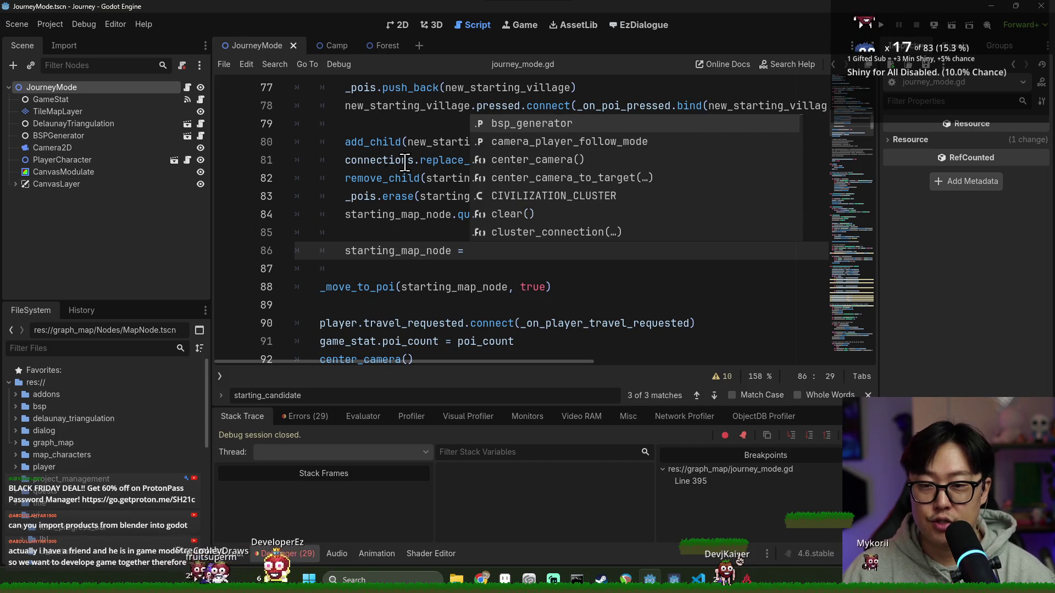
{"action": "scroll", "coordinate": [504, 305], "scroll_direction": "up", "scroll_amount": 1}
{"action": "type", "text": "new_starting_village"}
{"action": "key", "text": "ctrl+s"}
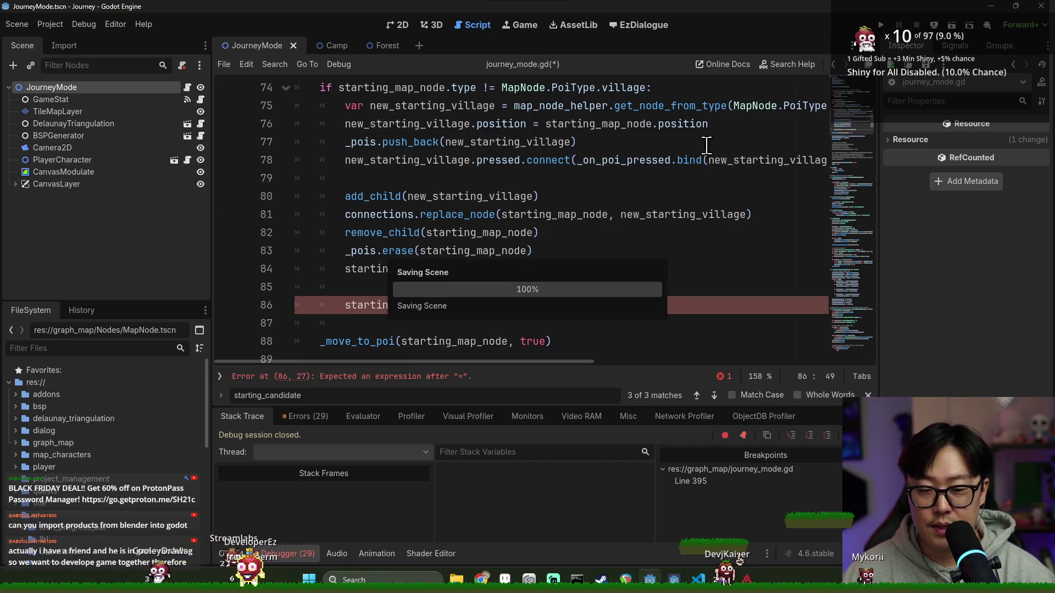
Launch the game, start a run, continue past the breakpoint, and pan around the map.
{"action": "left_click", "coordinate": [879, 25]}
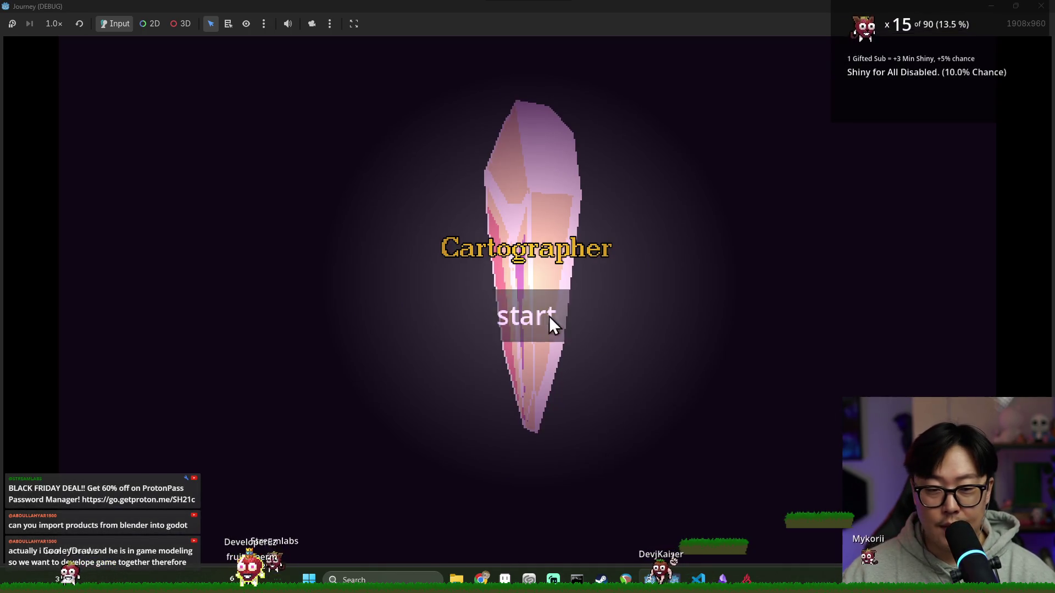
{"action": "left_click", "coordinate": [548, 317]}
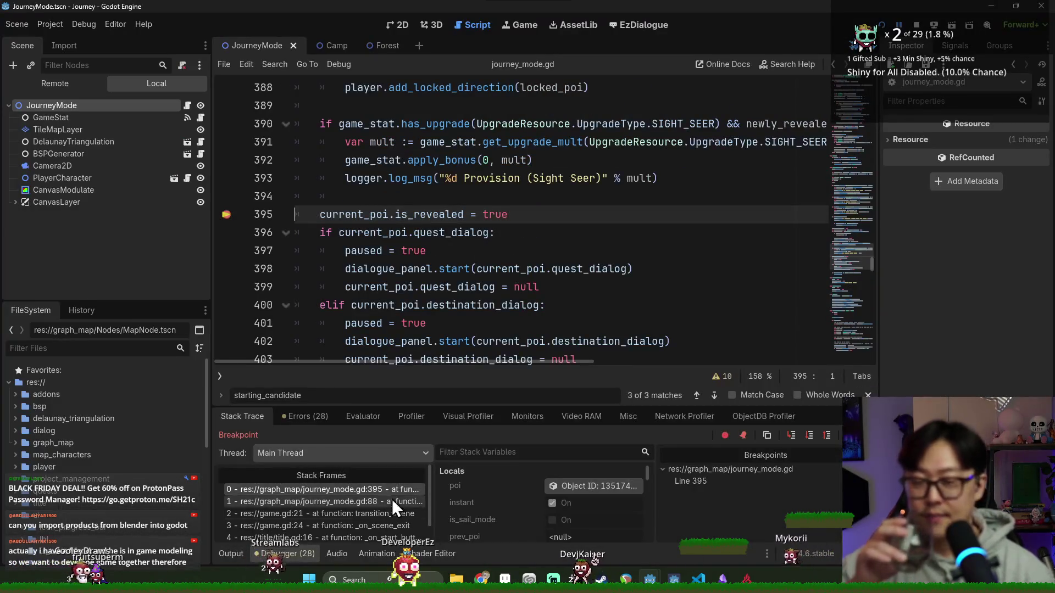
{"action": "key", "text": "F12"}
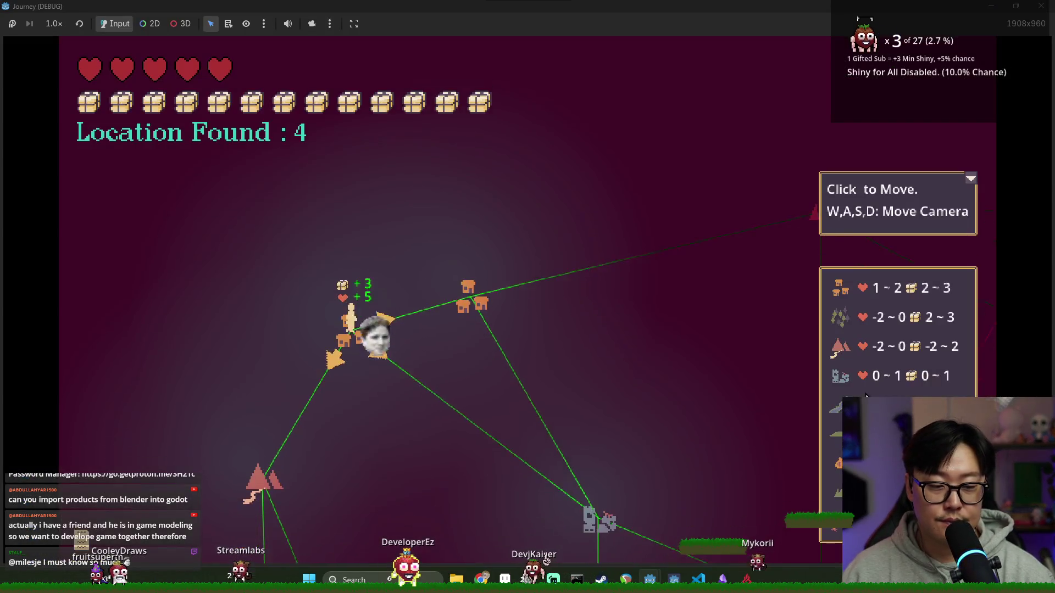
{"action": "key", "text": "s"}
{"action": "key", "text": "d"}
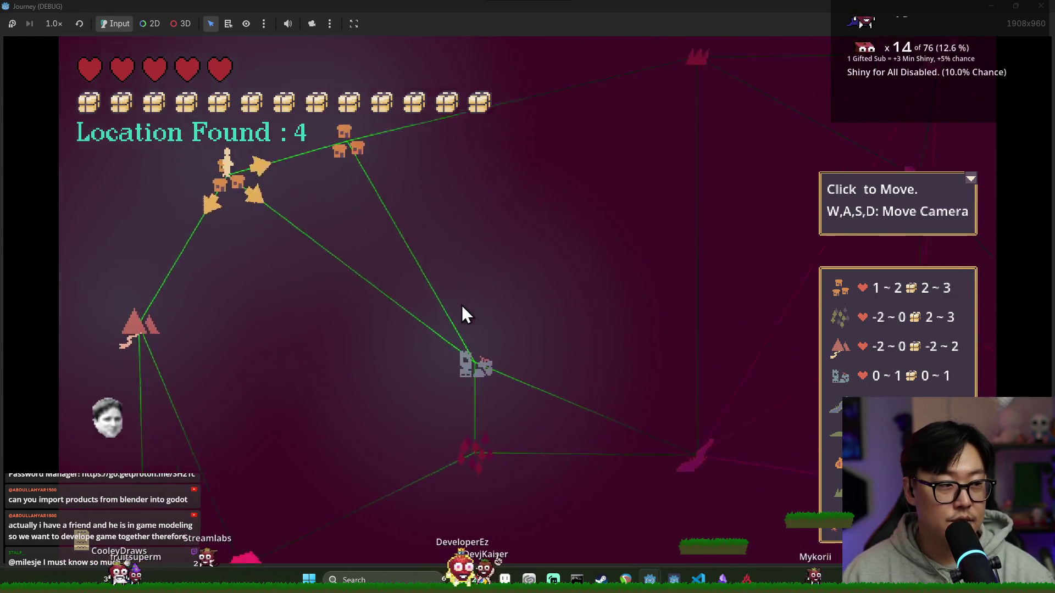
{"action": "key", "text": "a"}
{"action": "key", "text": "s"}
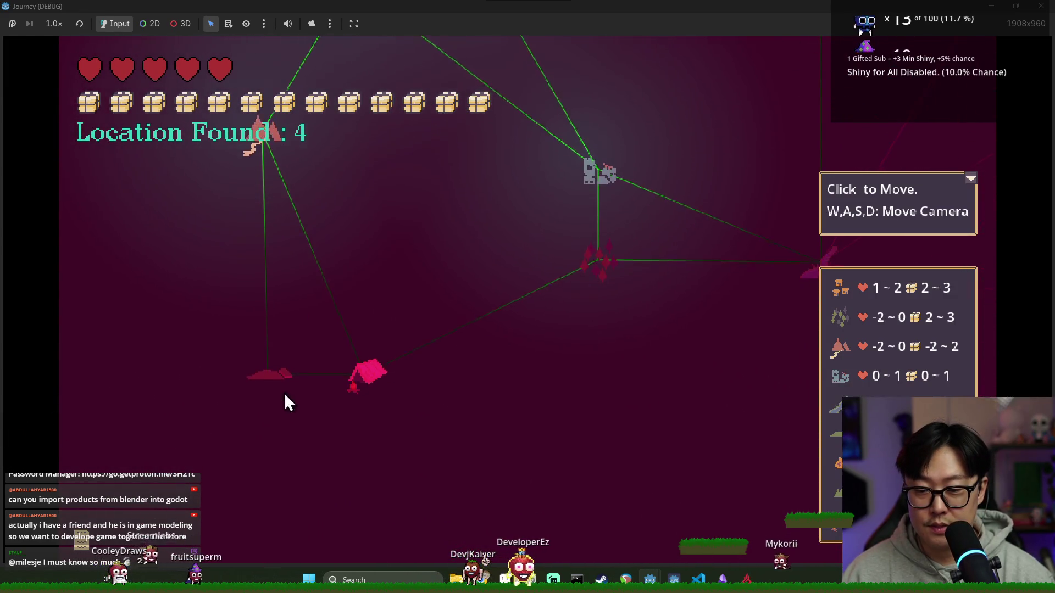
{"action": "key", "text": "w"}
{"action": "key", "text": "d"}
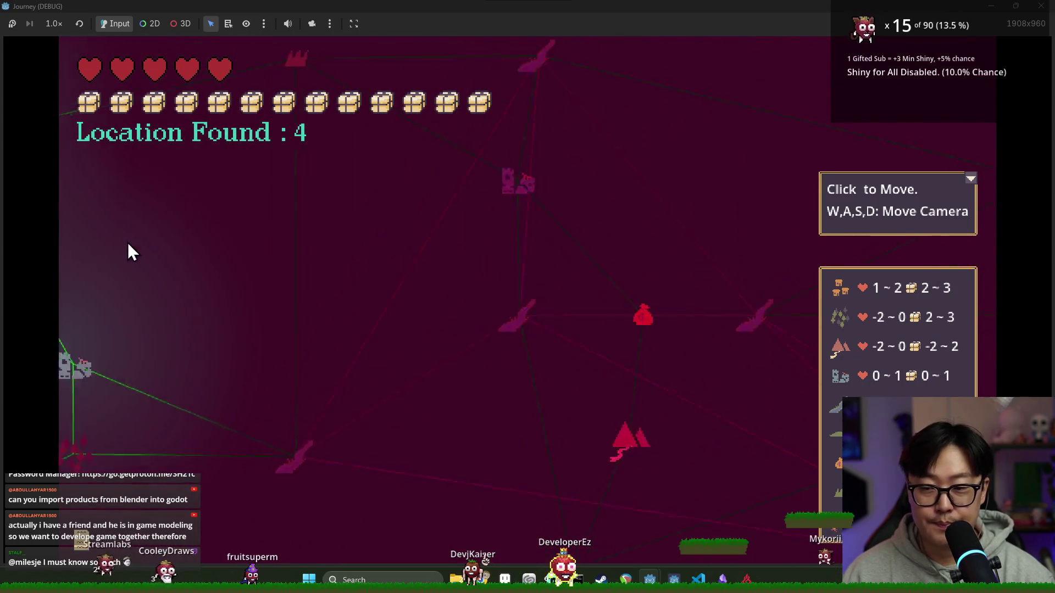
{"action": "key", "text": "d"}
{"action": "key", "text": "a"}
{"action": "key", "text": "w"}
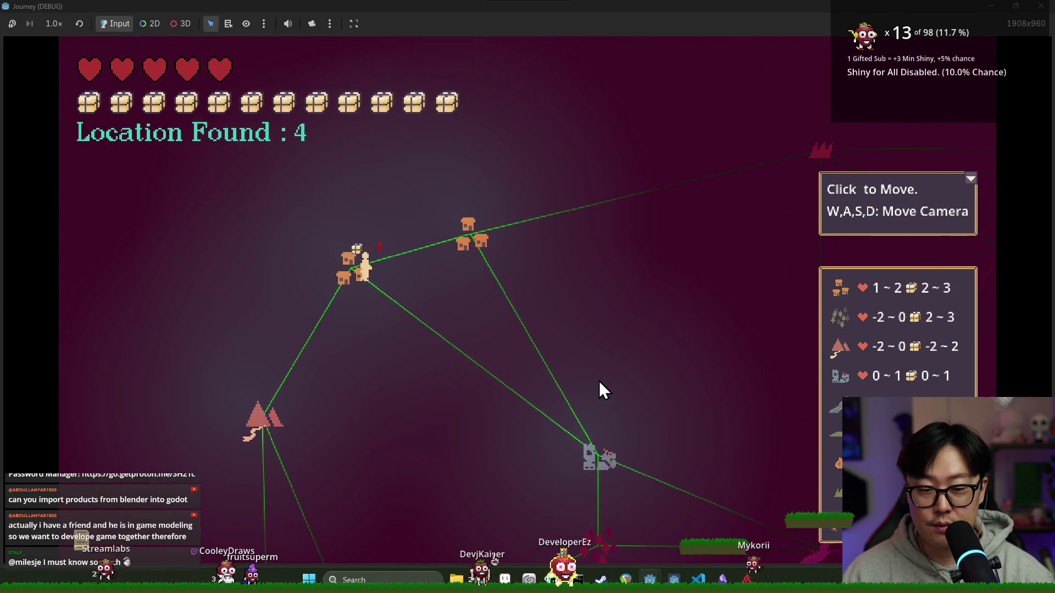
Travel to the grey ruins node, take More Health, then stop and relaunch the game.
{"action": "left_click", "coordinate": [595, 396]}
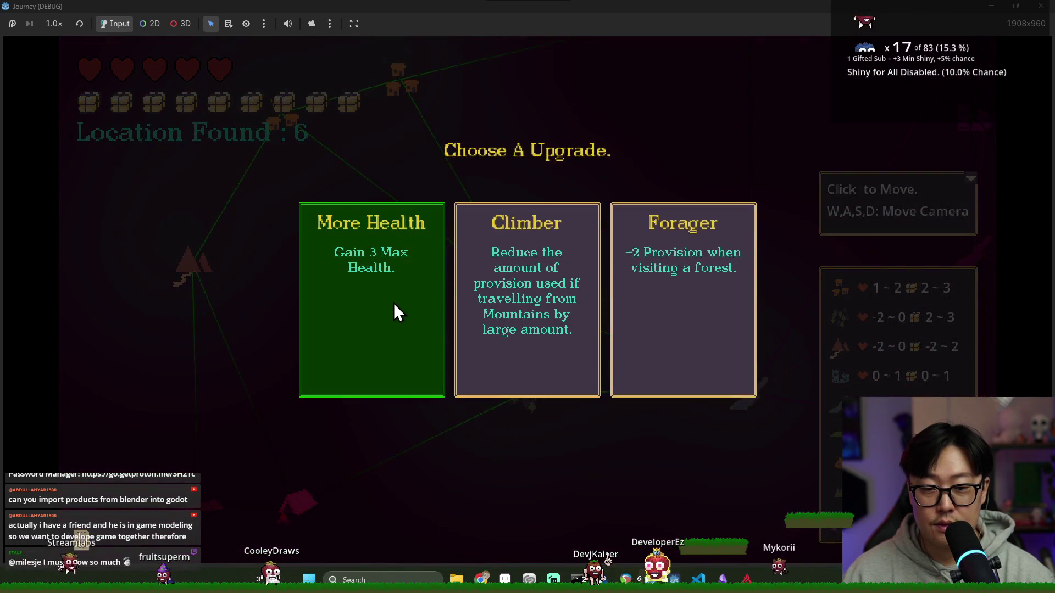
{"action": "left_click", "coordinate": [393, 305]}
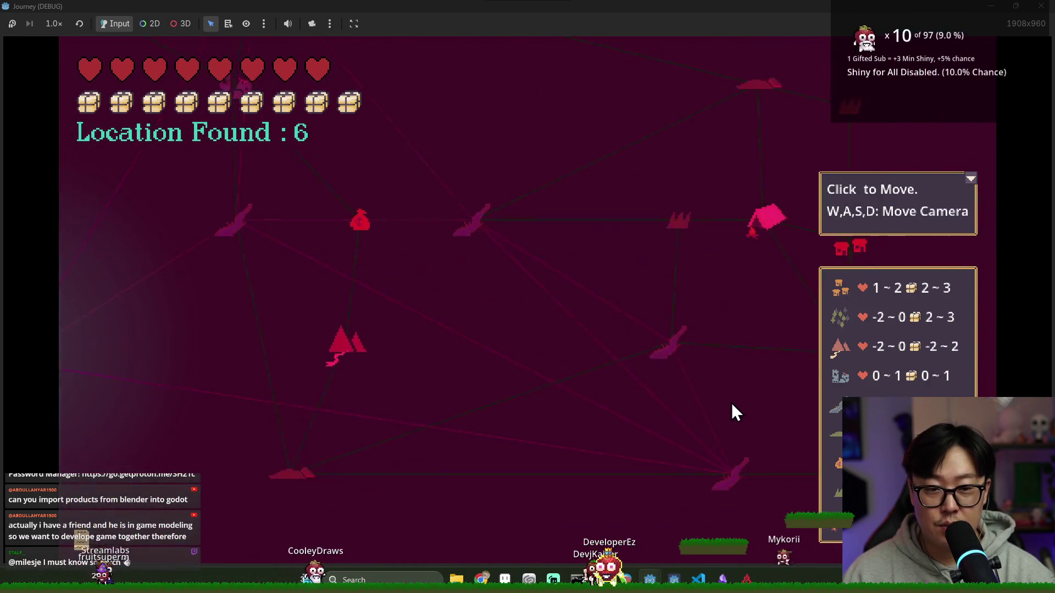
{"action": "left_click", "coordinate": [971, 178]}
{"action": "key", "text": "w"}
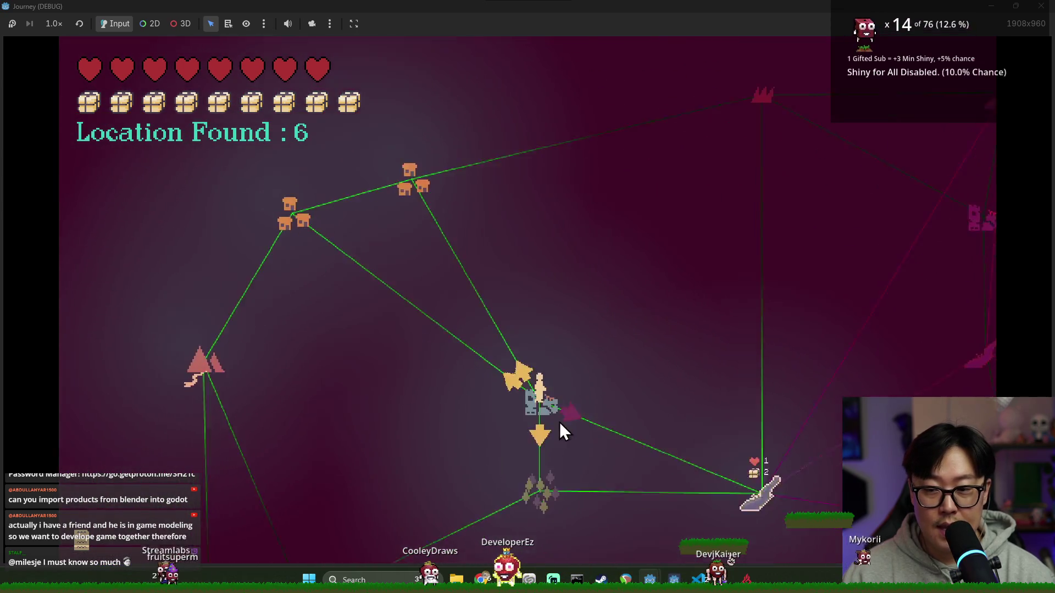
{"action": "key", "text": "alt+Tab"}
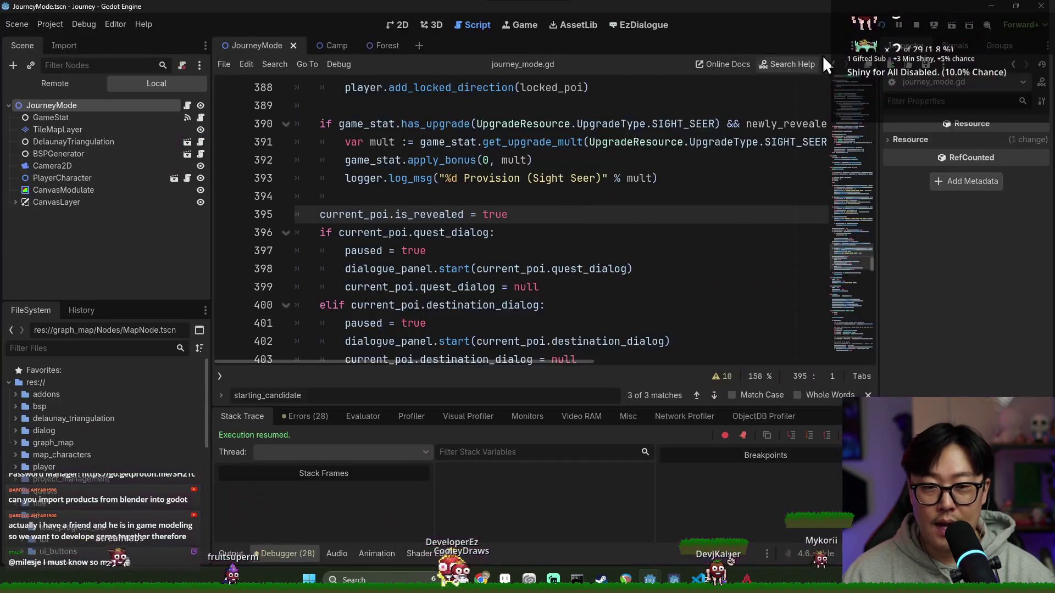
{"action": "left_click", "coordinate": [916, 25]}
{"action": "mouse_move", "coordinate": [504, 579]}
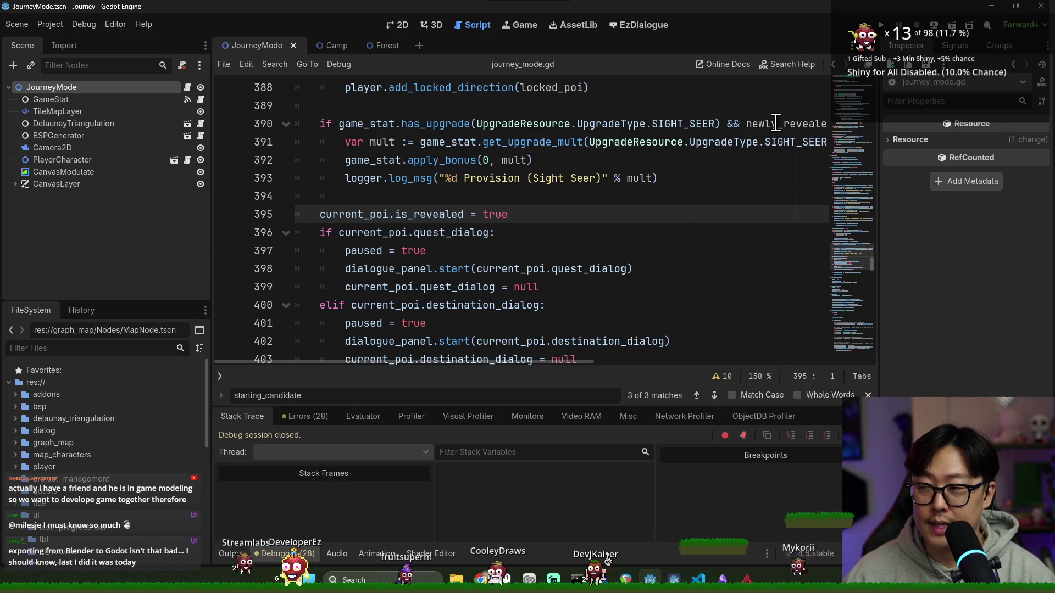
{"action": "left_click", "coordinate": [879, 24]}
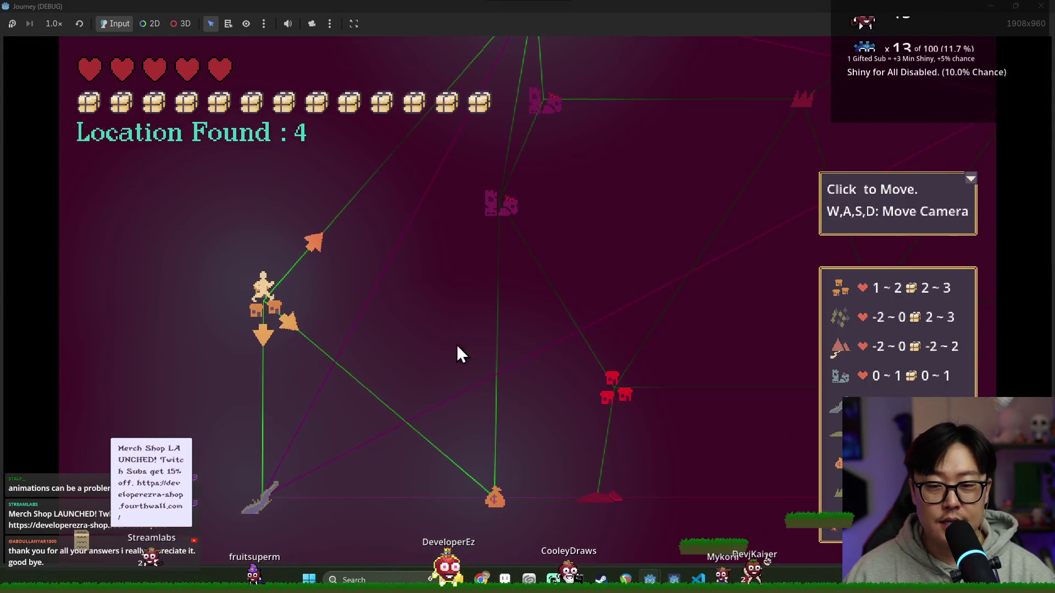
Pan around the journey map with WASD to inspect the surrounding nodes, including the sword node.
{"action": "key", "text": "d"}
{"action": "key", "text": "a"}
{"action": "key", "text": "w"}
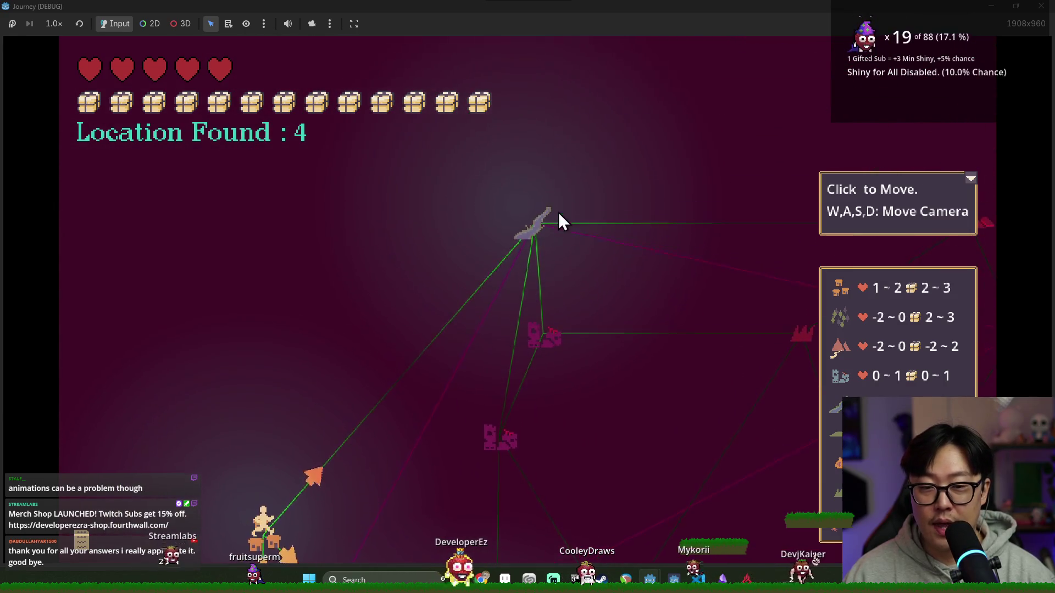
{"action": "key", "text": "s"}
{"action": "key", "text": "d"}
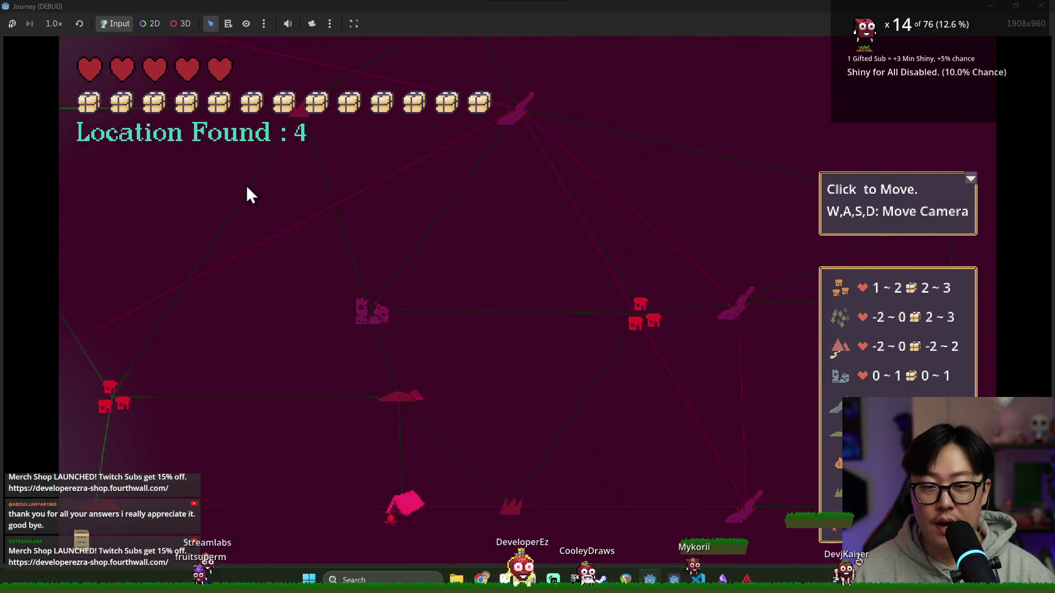
{"action": "key", "text": "a"}
{"action": "key", "text": "w"}
{"action": "key", "text": "s"}
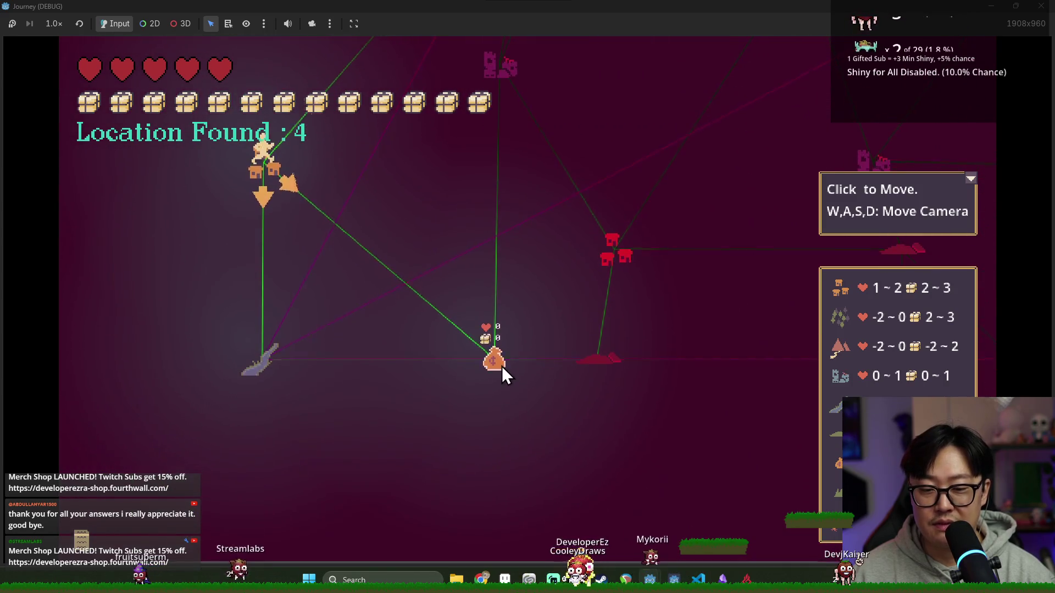
{"action": "key", "text": "w"}
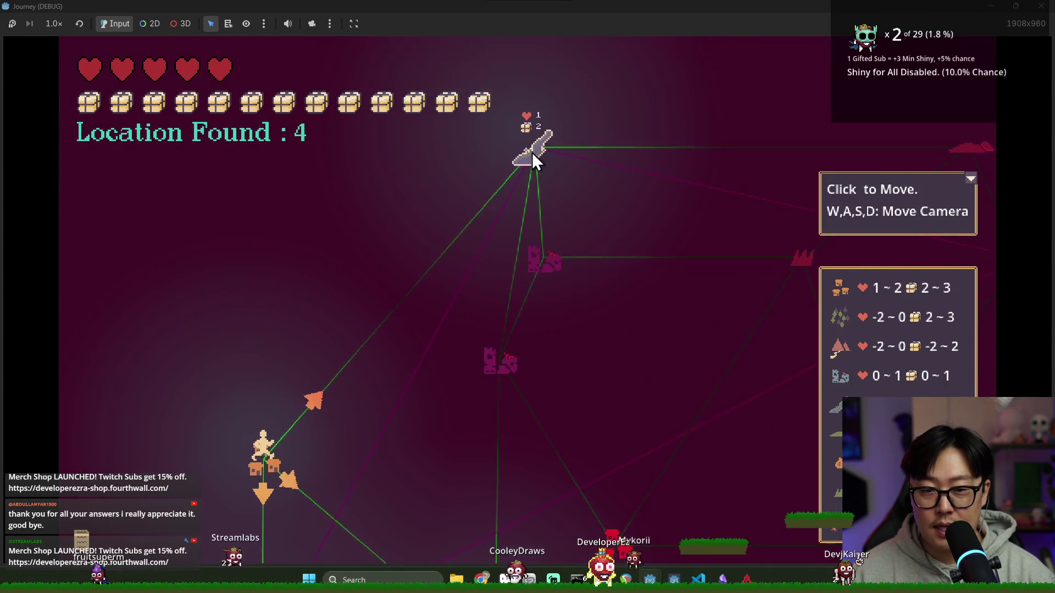
{"action": "key", "text": "s"}
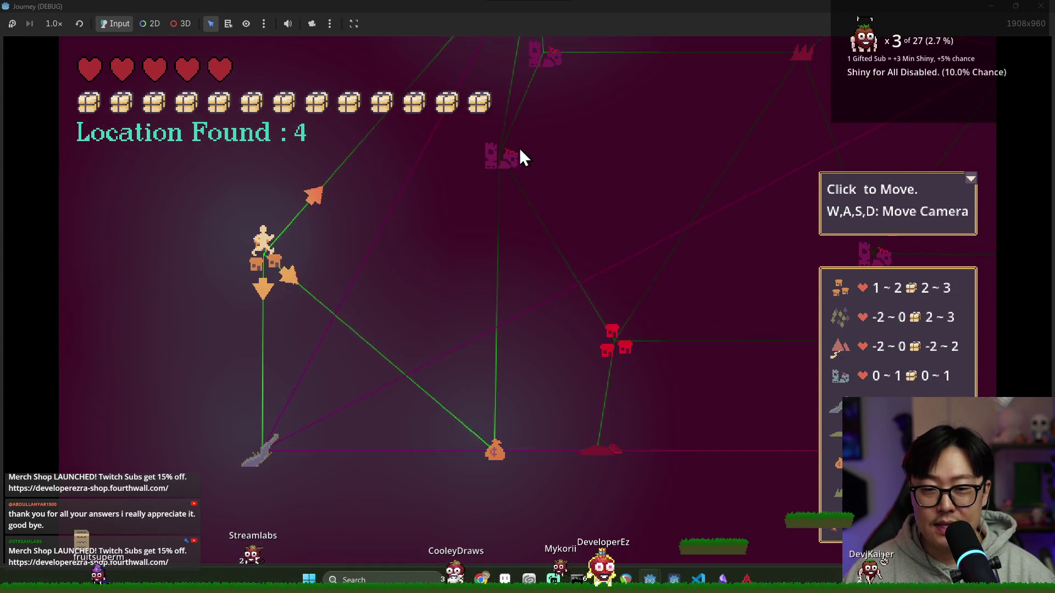
{"action": "key", "text": "w"}
{"action": "key", "text": "d"}
{"action": "key", "text": "s"}
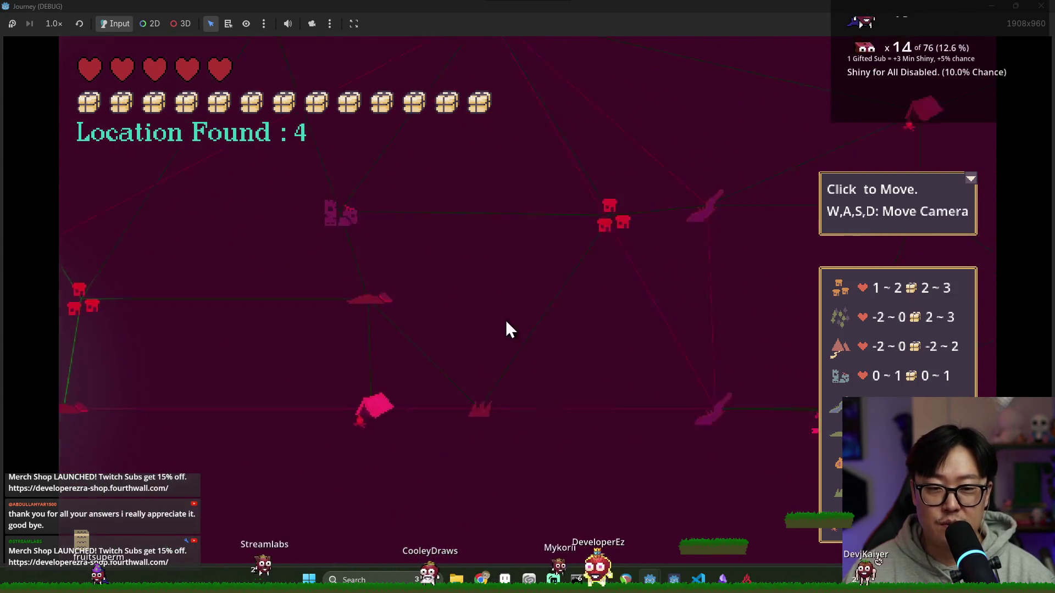
{"action": "key", "text": "d"}
{"action": "key", "text": "w"}
Collapse the help and legend panels, then pan across the map back to the player's nodes.
{"action": "left_click", "coordinate": [970, 179]}
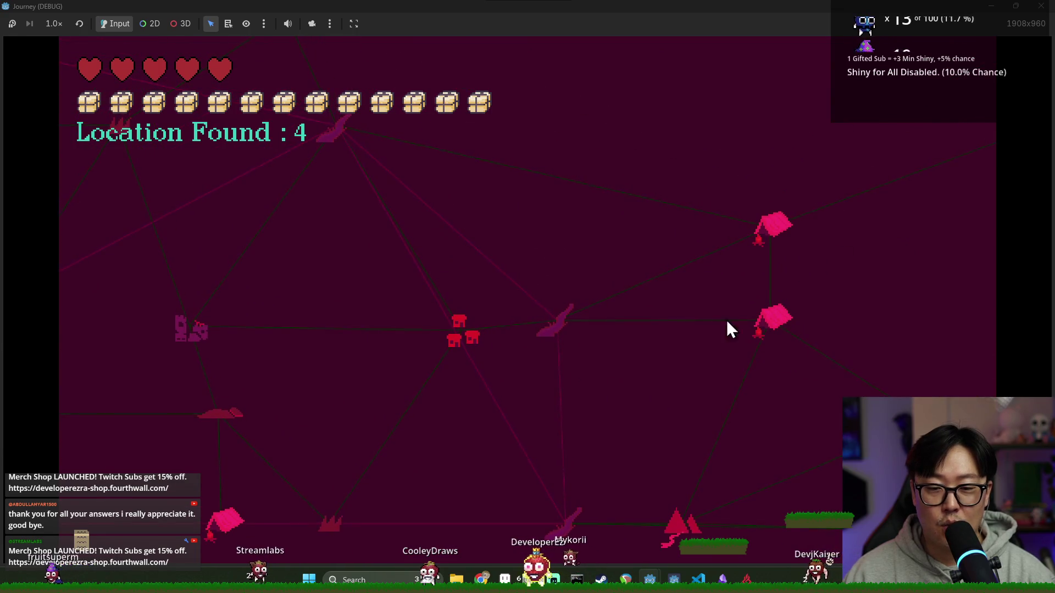
{"action": "key", "text": "d"}
{"action": "key", "text": "s"}
{"action": "key", "text": "w"}
{"action": "key", "text": "a"}
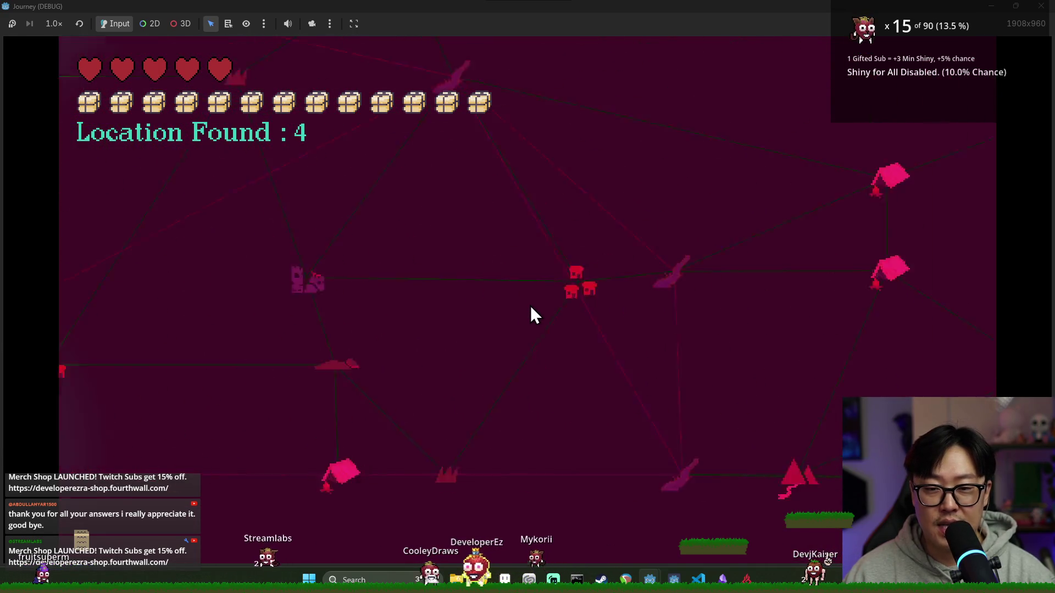
{"action": "key", "text": "w"}
{"action": "key", "text": "a"}
{"action": "key", "text": "w"}
{"action": "key", "text": "s"}
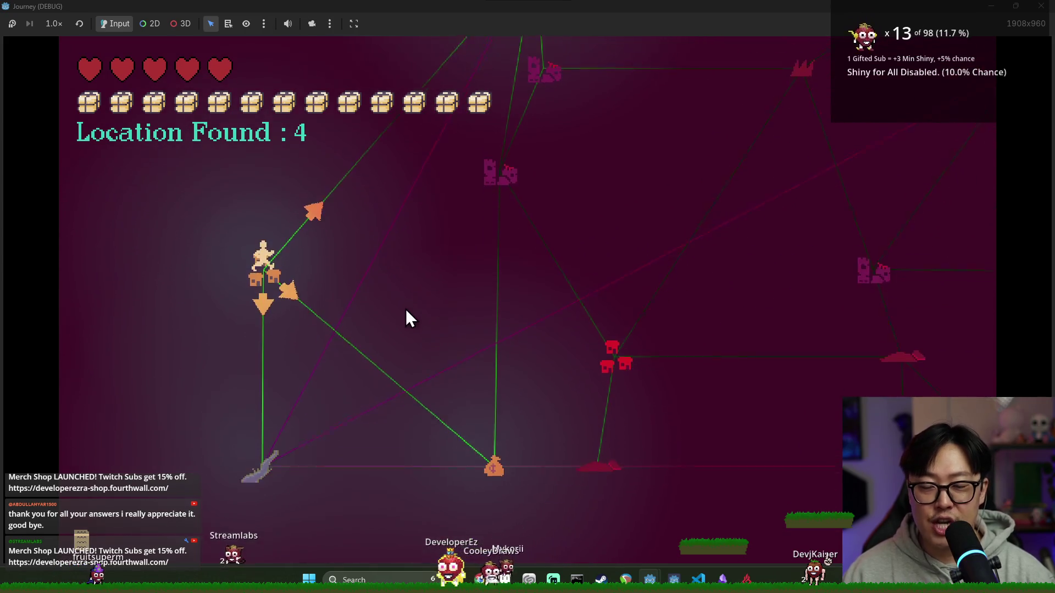
{"action": "key", "text": "w"}
{"action": "key", "text": "s"}
{"action": "key", "text": "w"}
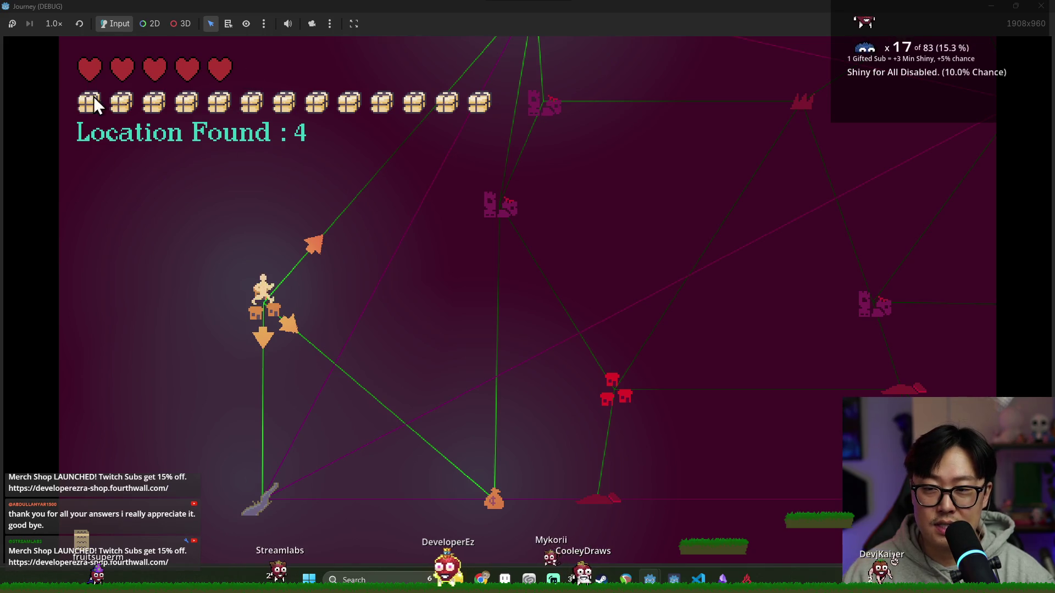
{"action": "key", "text": "d"}
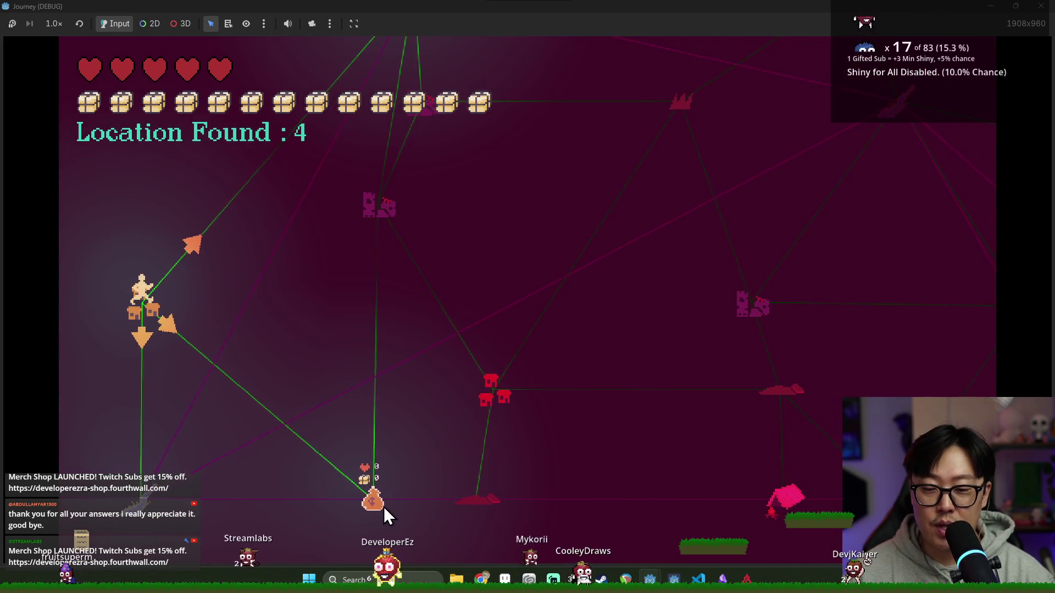
{"action": "key", "text": "w"}
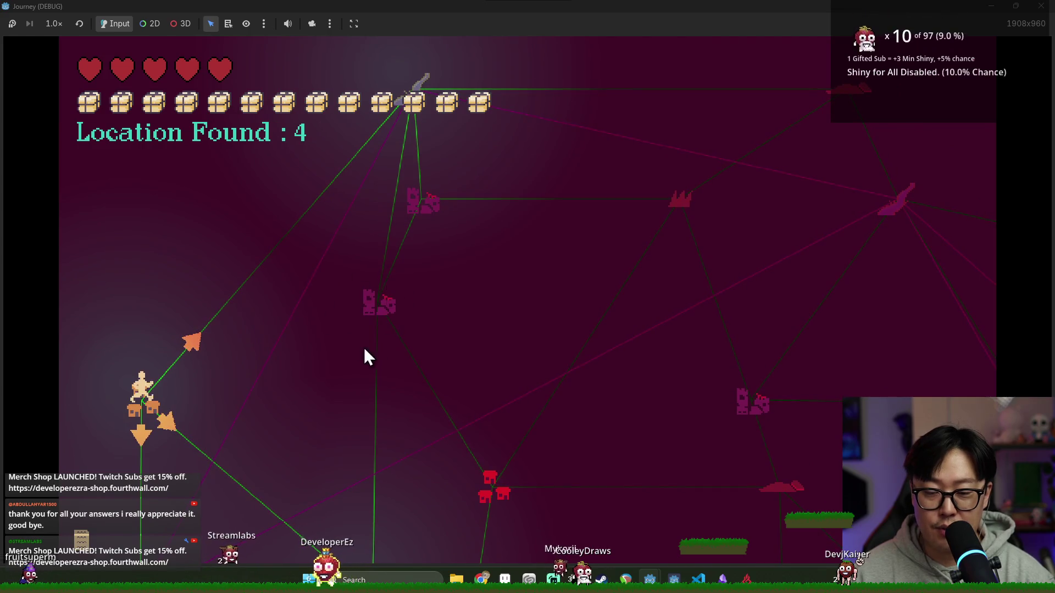
{"action": "key", "text": "s"}
Travel to the money-bag node and the top ruin, then stop the running game.
{"action": "left_click", "coordinate": [375, 466]}
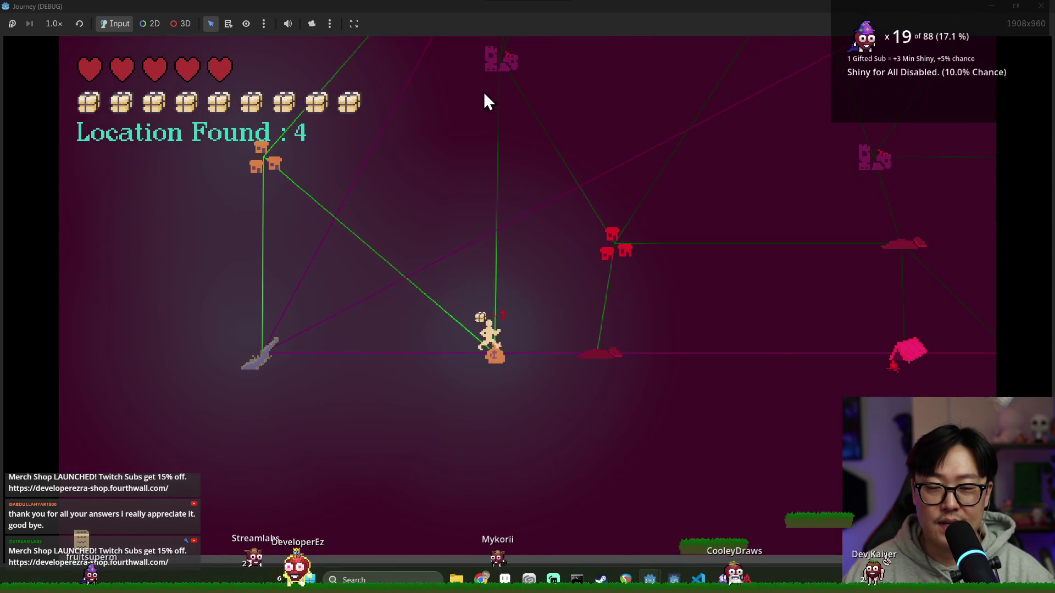
{"action": "left_click", "coordinate": [502, 84]}
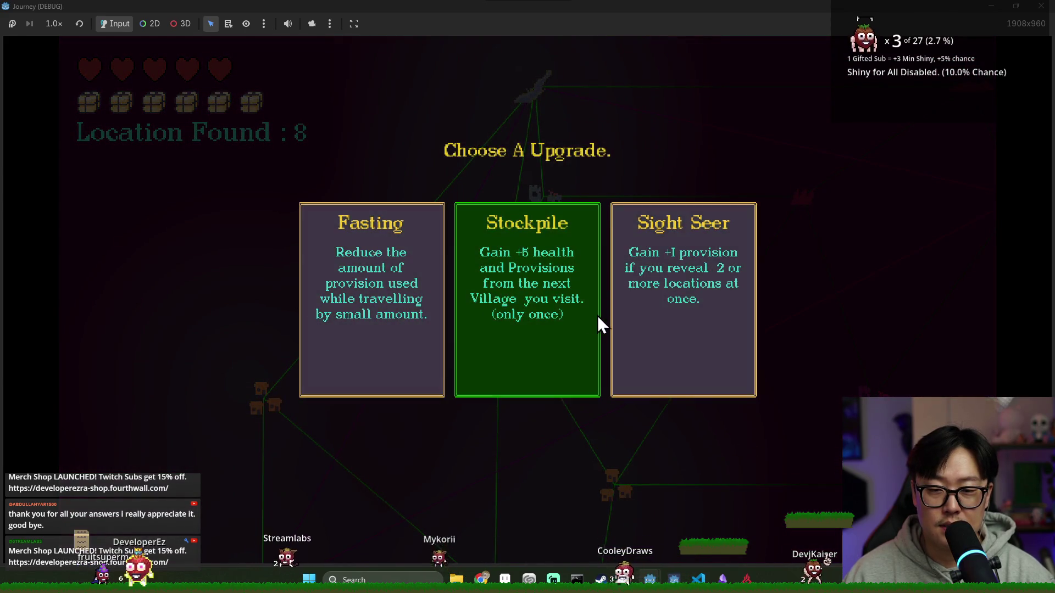
{"action": "left_click", "coordinate": [925, 27]}
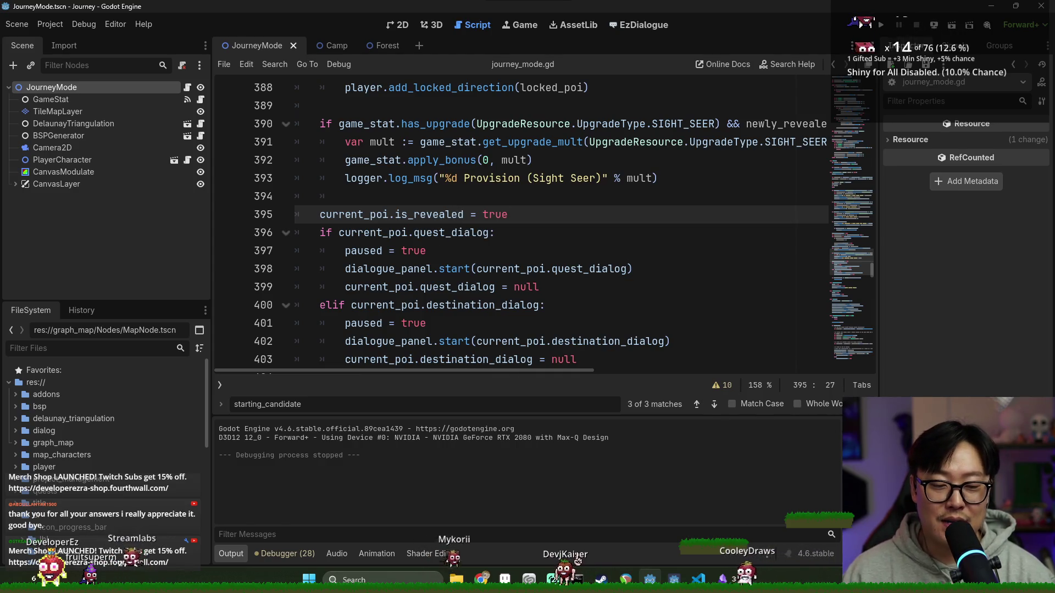
Close the find bar and scroll journey_mode.gd down past line 398.
{"action": "key", "text": "Escape"}
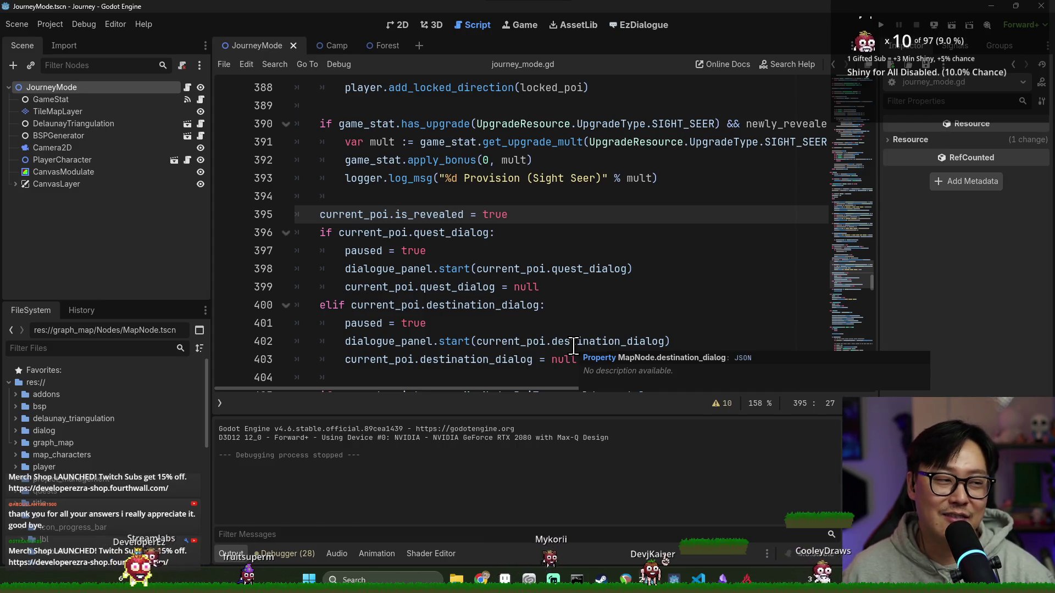
{"action": "left_click", "coordinate": [464, 269]}
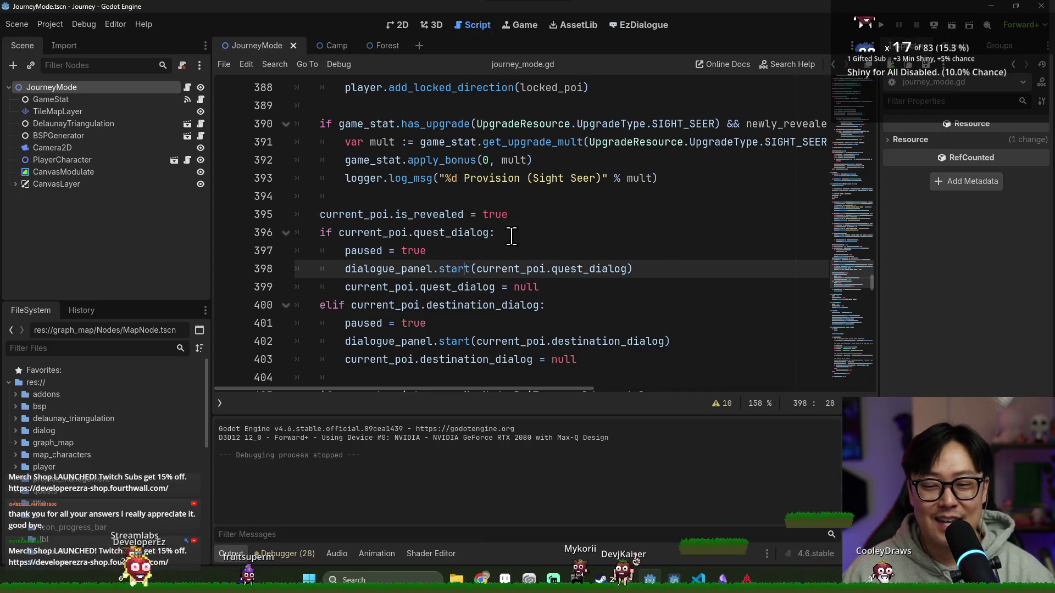
{"action": "scroll", "coordinate": [594, 269], "scroll_direction": "down", "scroll_amount": 3}
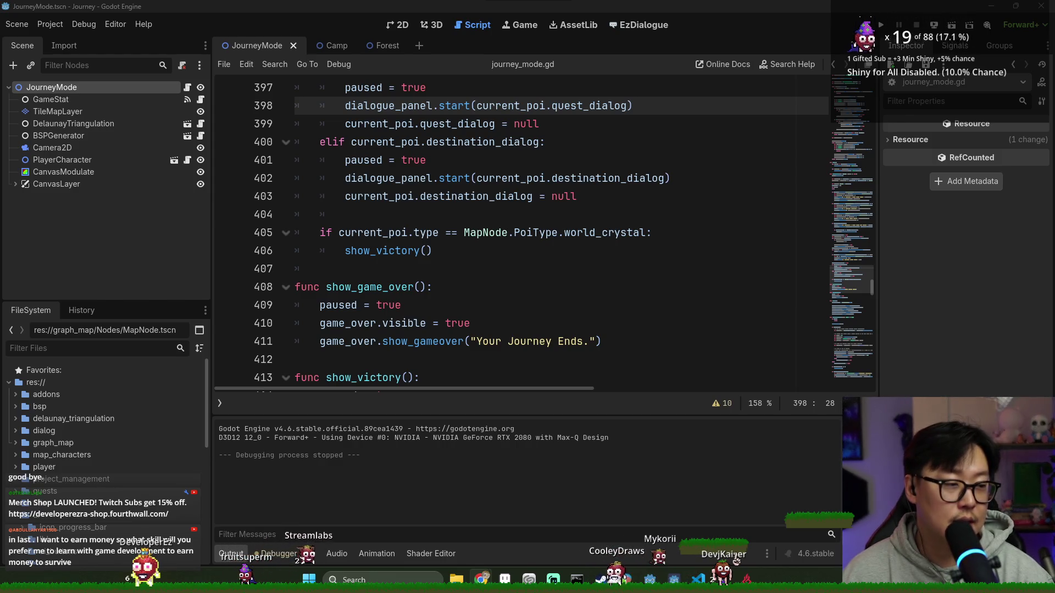
Read the Epic RPG World Complete Collection license on itch.io, then return to Godot at line 409.
{"action": "key", "text": "alt+Tab"}
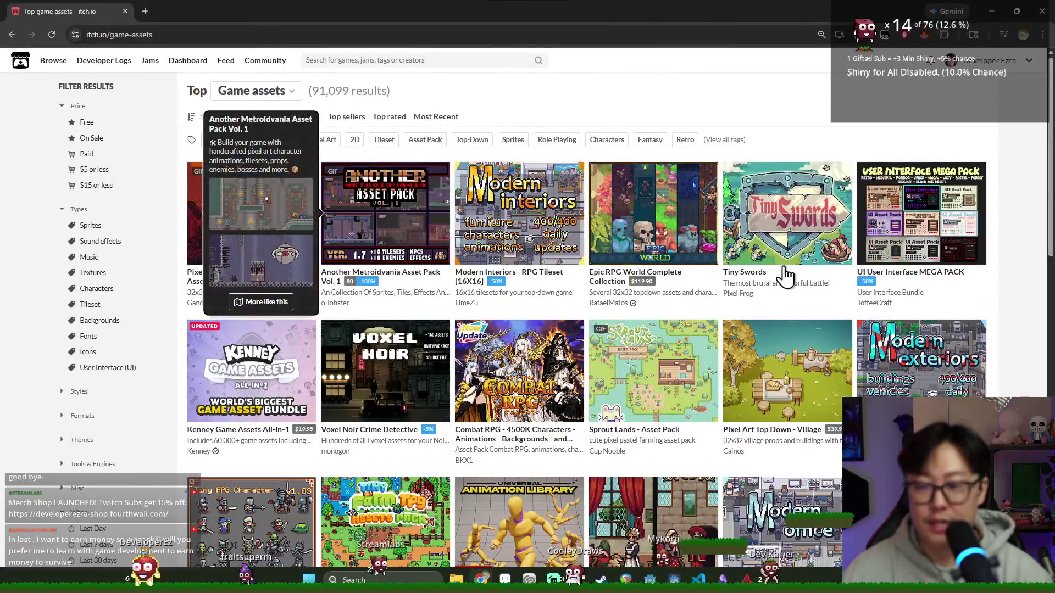
{"action": "mouse_move", "coordinate": [275, 179]}
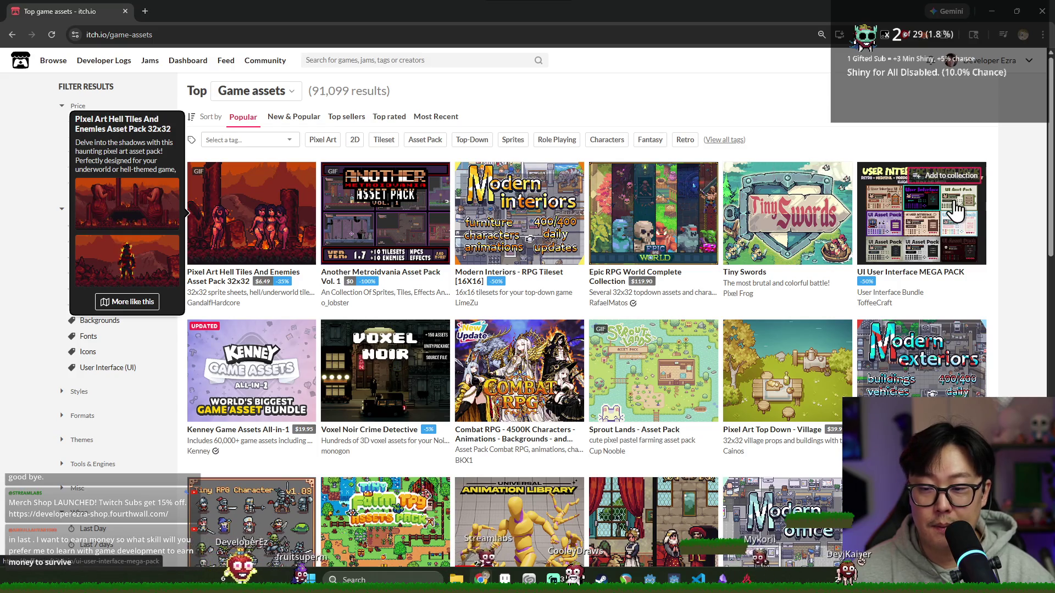
{"action": "left_click", "coordinate": [656, 222]}
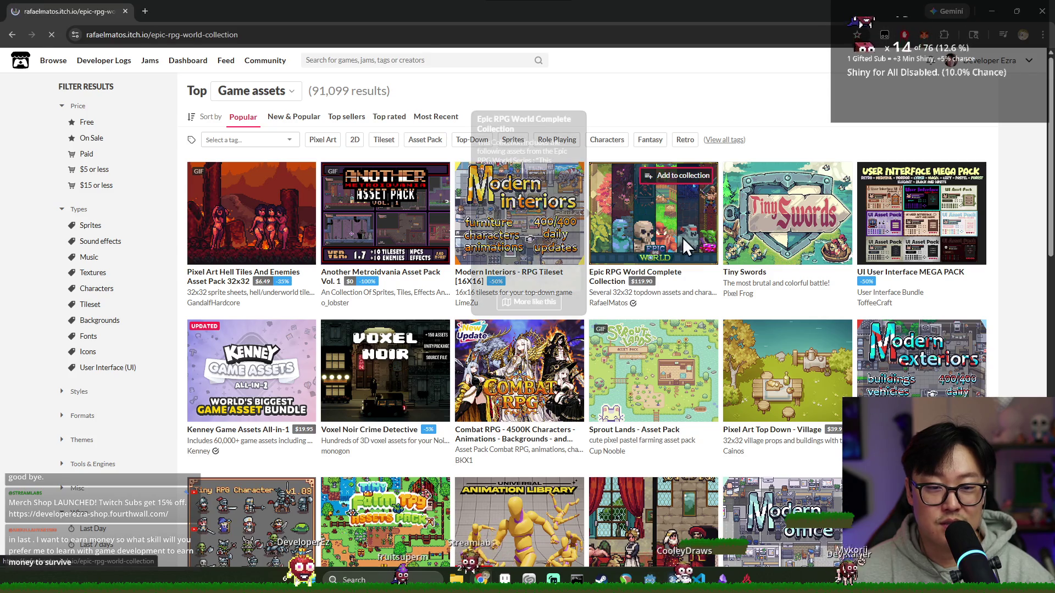
{"action": "scroll", "coordinate": [724, 248], "scroll_direction": "down", "scroll_amount": 20}
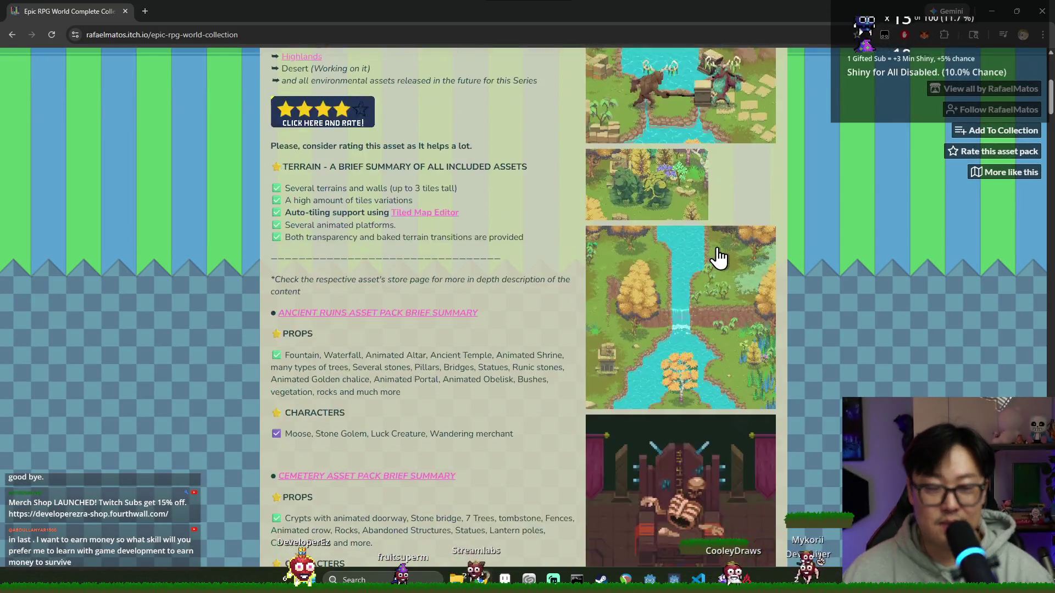
{"action": "scroll", "coordinate": [724, 248], "scroll_direction": "down", "scroll_amount": 4}
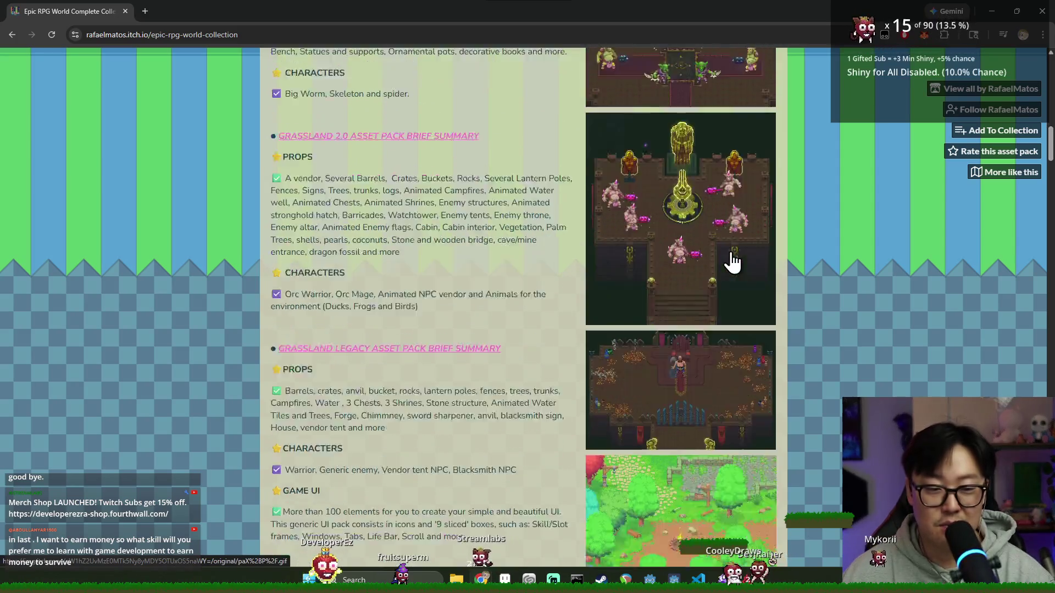
{"action": "scroll", "coordinate": [729, 229], "scroll_direction": "down", "scroll_amount": 20}
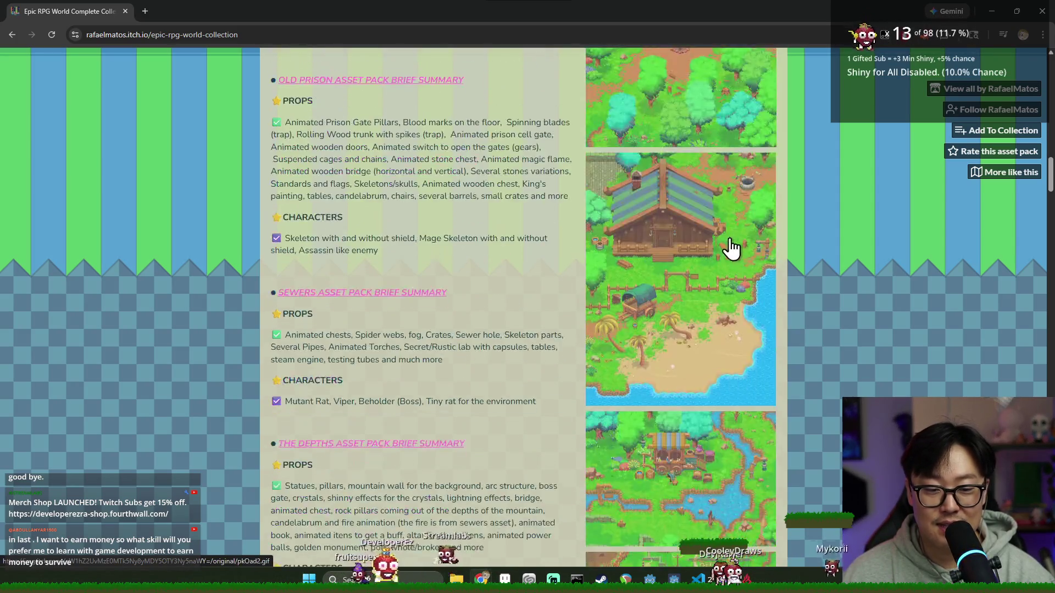
{"action": "scroll", "coordinate": [714, 257], "scroll_direction": "down", "scroll_amount": 10}
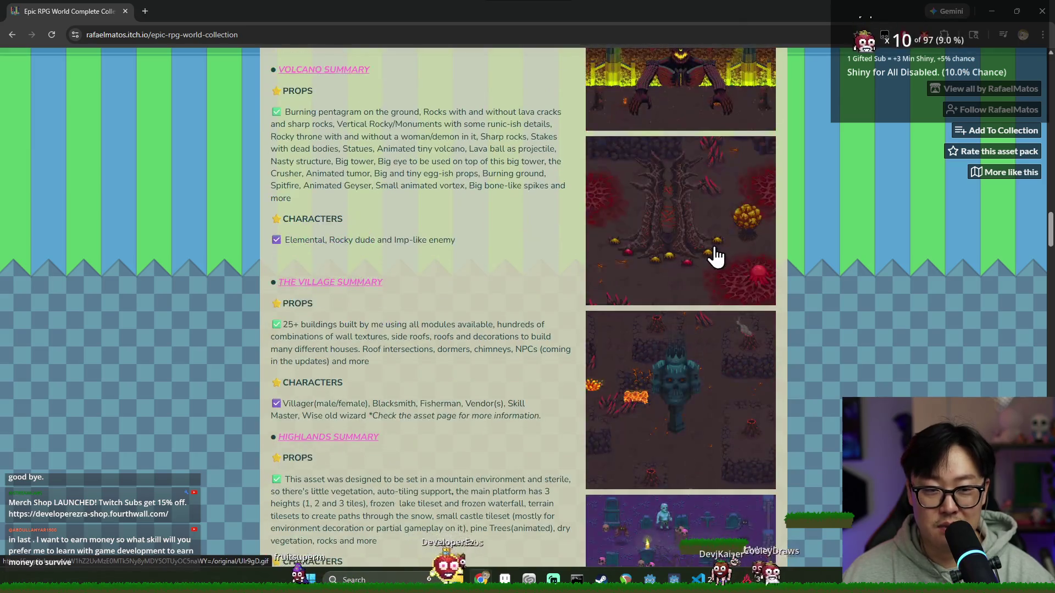
{"action": "scroll", "coordinate": [714, 291], "scroll_direction": "down", "scroll_amount": 15}
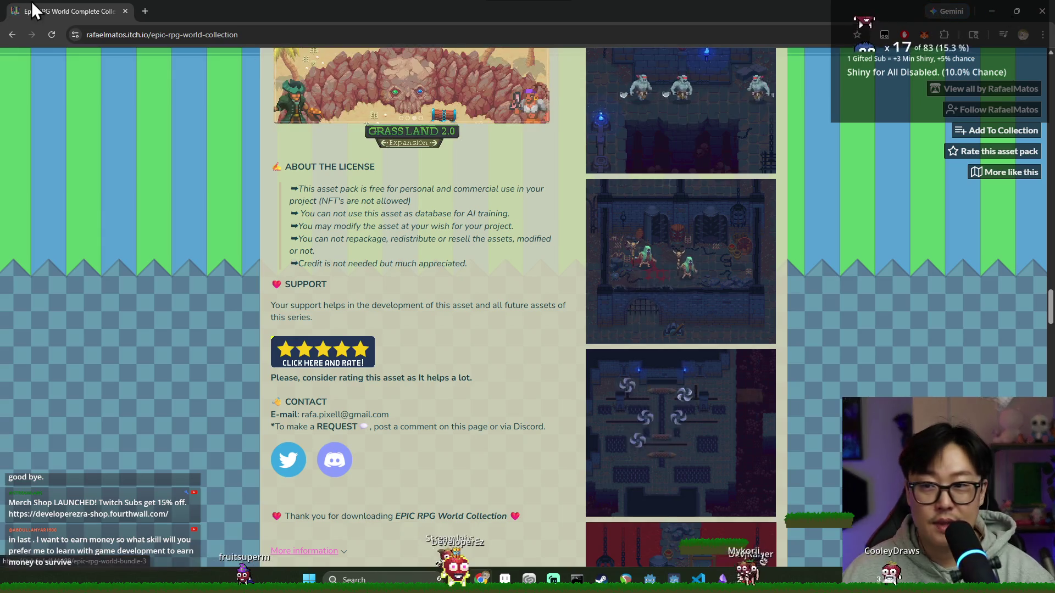
{"action": "key", "text": "alt+Tab"}
{"action": "left_click", "coordinate": [681, 313]}
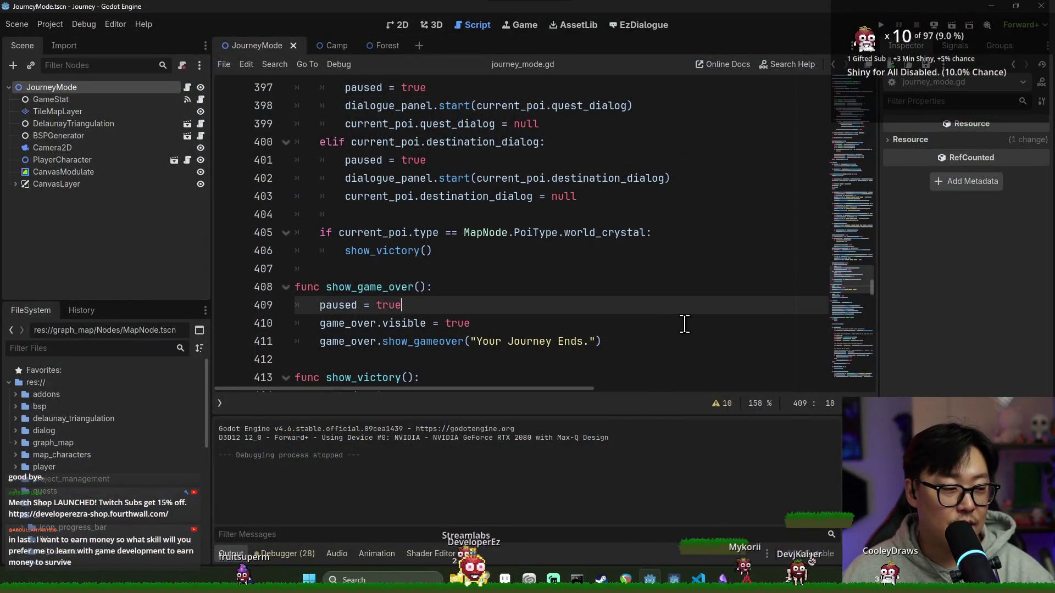
Save the JourneyMode scene and journey_mode.gd with Ctrl+S, then review the game-over code around lines 404-408.
{"action": "key", "text": "alt+Tab"}
{"action": "left_click", "coordinate": [169, 239]}
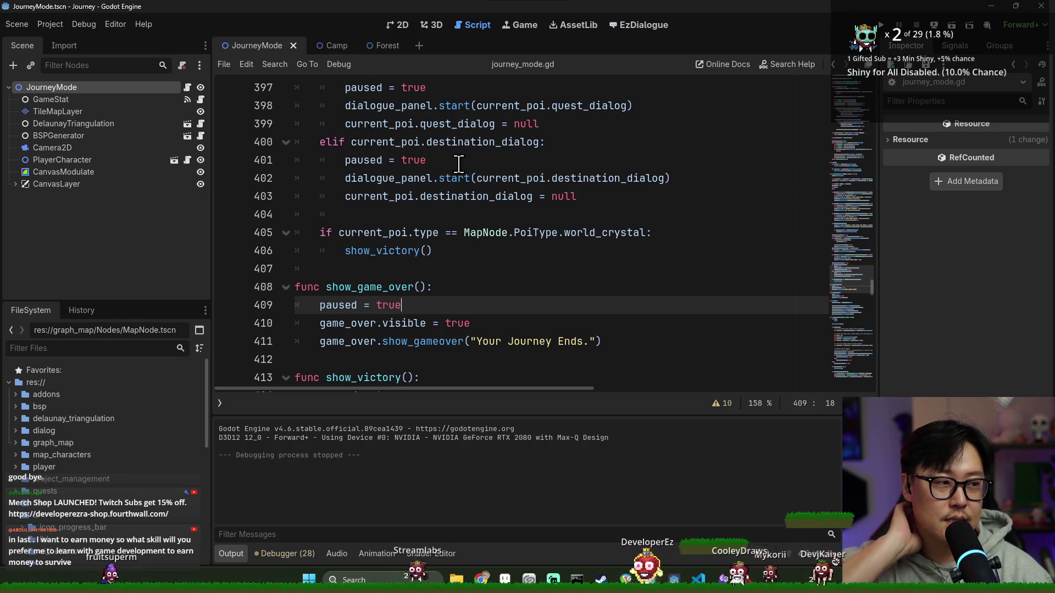
{"action": "left_click", "coordinate": [572, 290]}
{"action": "key", "text": "ctrl+s"}
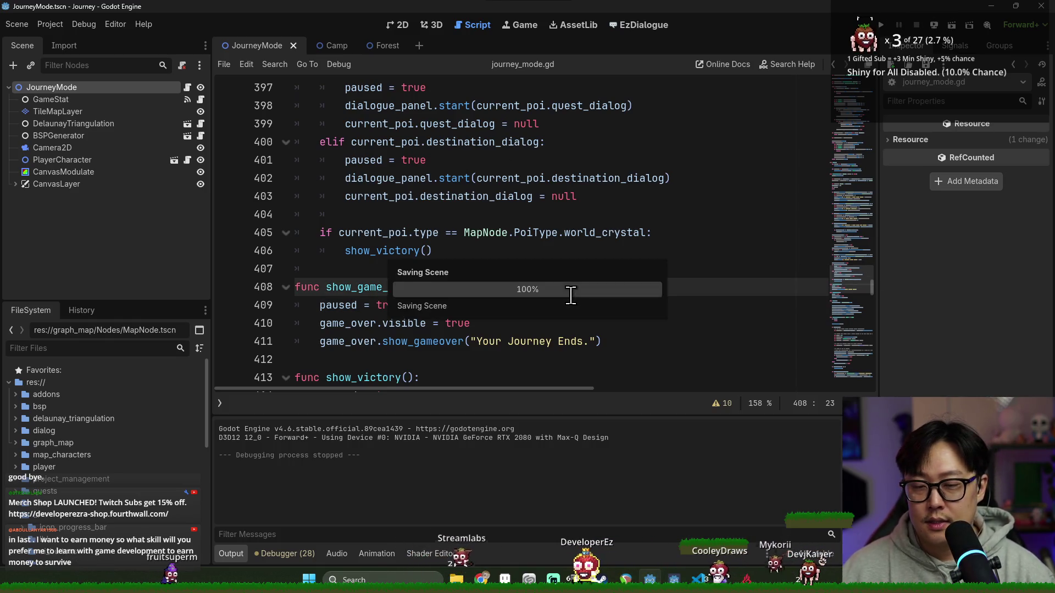
{"action": "left_click", "coordinate": [409, 211]}
{"action": "scroll", "coordinate": [484, 232], "scroll_direction": "up", "scroll_amount": 10}
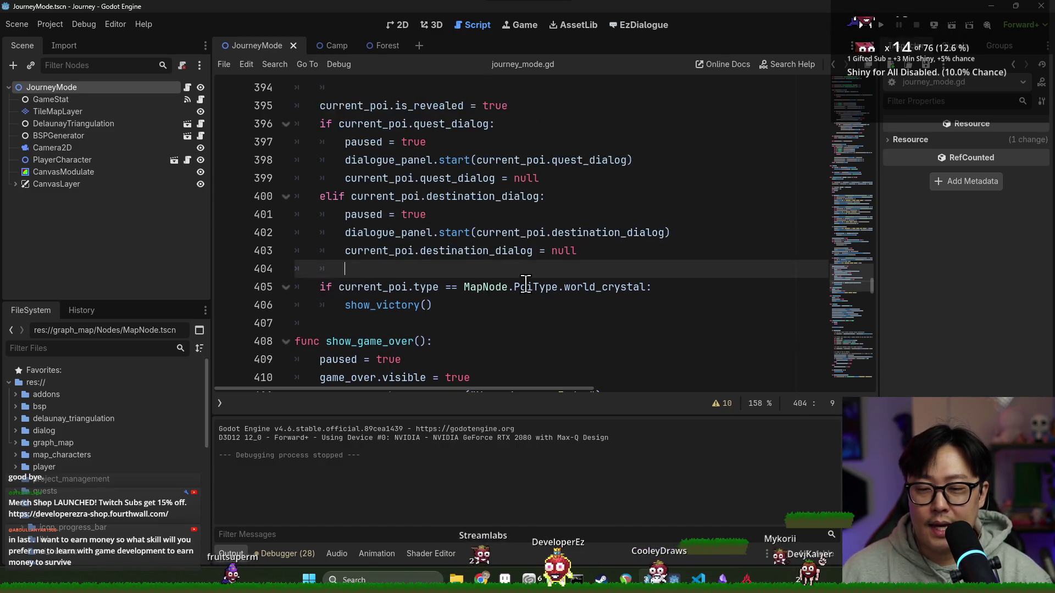
{"action": "scroll", "coordinate": [569, 314], "scroll_direction": "up", "scroll_amount": 20}
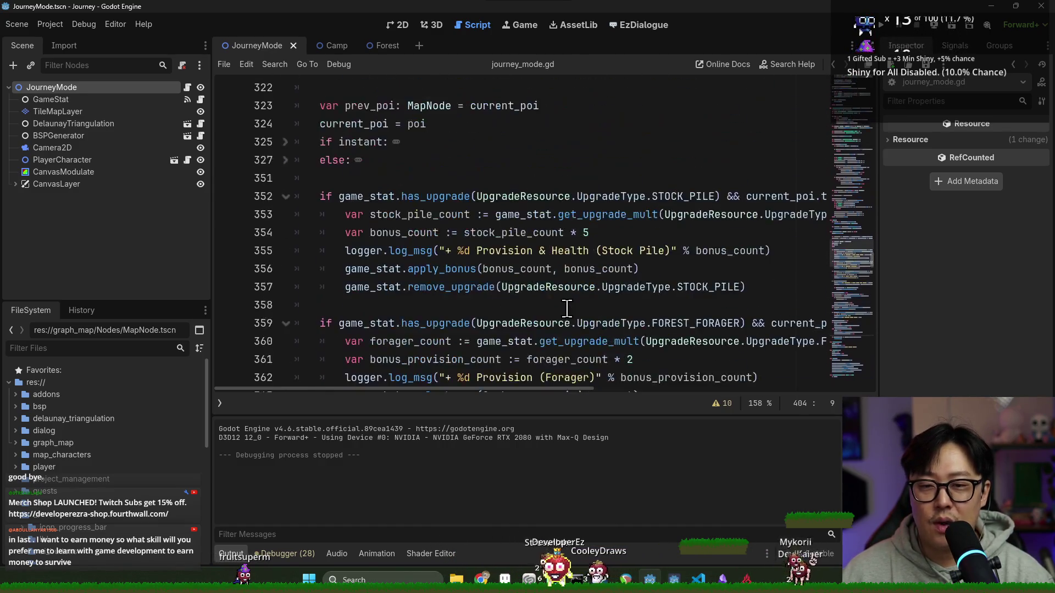
{"action": "scroll", "coordinate": [491, 302], "scroll_direction": "up", "scroll_amount": 10}
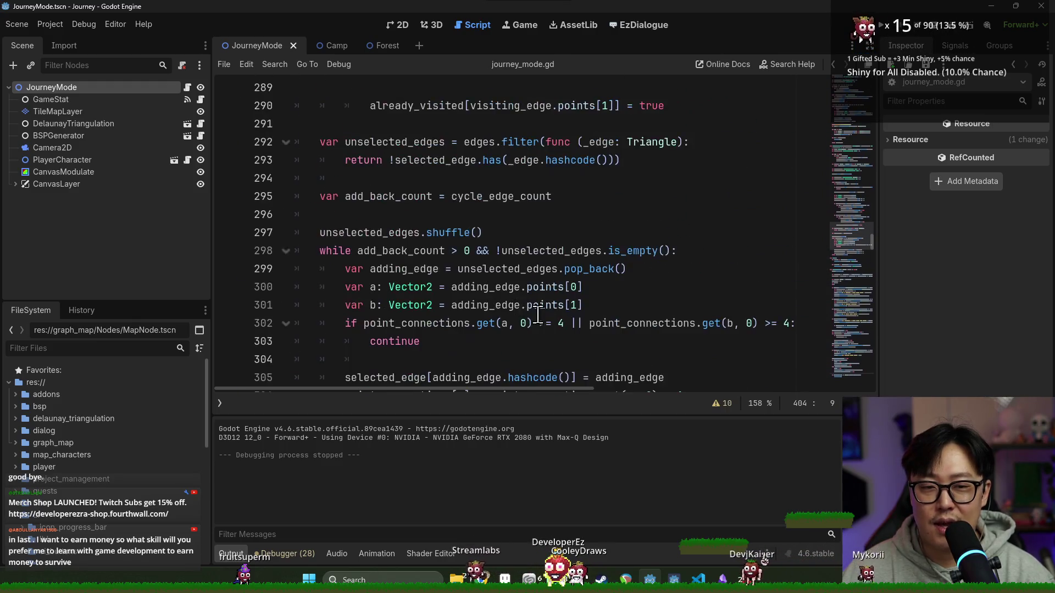
{"action": "scroll", "coordinate": [563, 308], "scroll_direction": "down", "scroll_amount": 10}
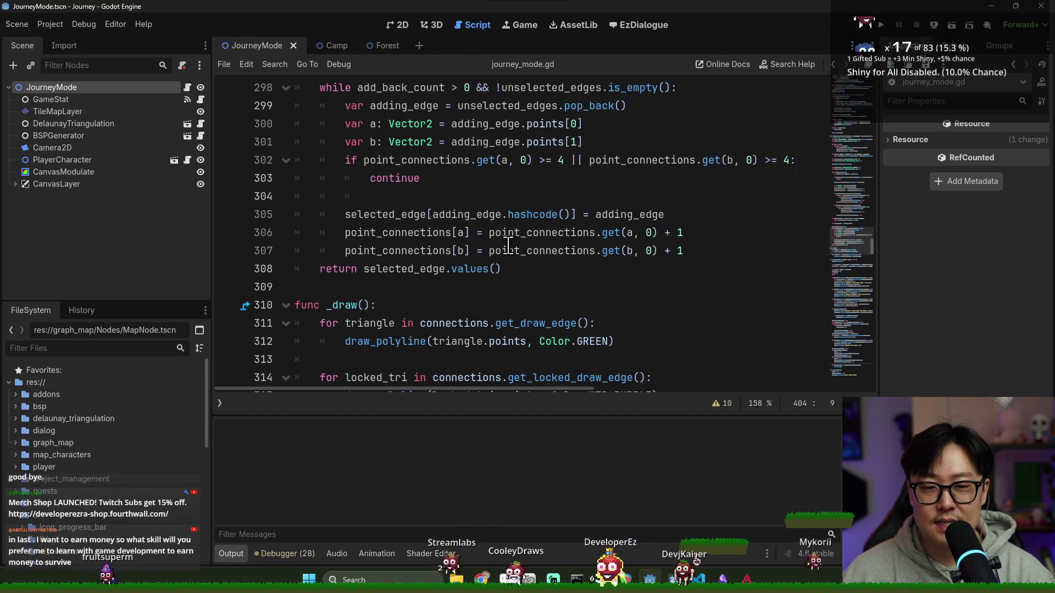
{"action": "scroll", "coordinate": [498, 244], "scroll_direction": "down", "scroll_amount": 8}
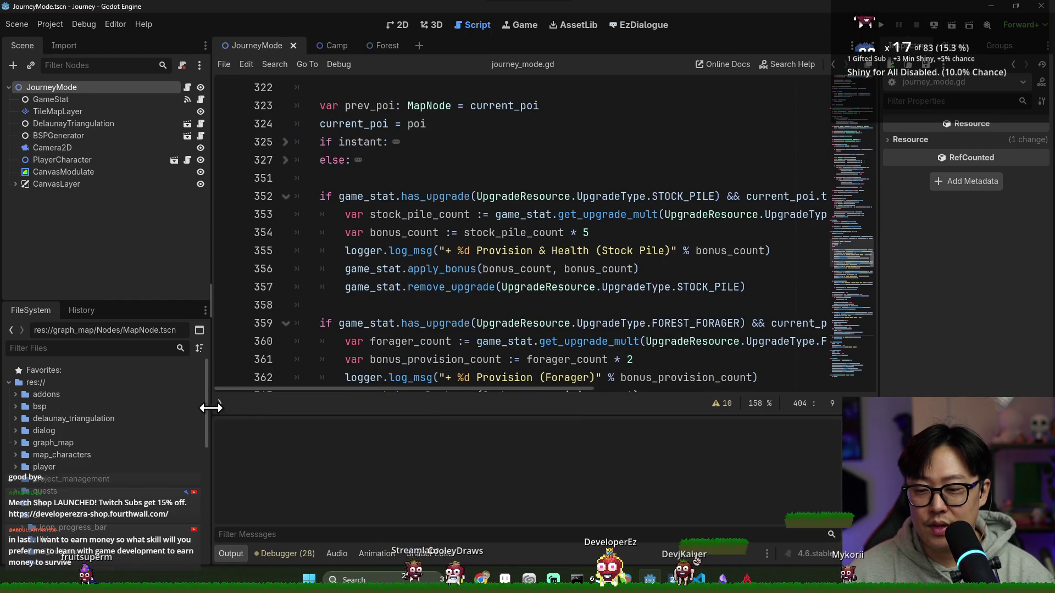
{"action": "left_click", "coordinate": [219, 404]}
Narrow the left dock, widen the script list, and scroll down to _travel_update's camera-follow code.
{"action": "left_click_drag", "start_coordinate": [211, 364], "coordinate": [135, 358]}
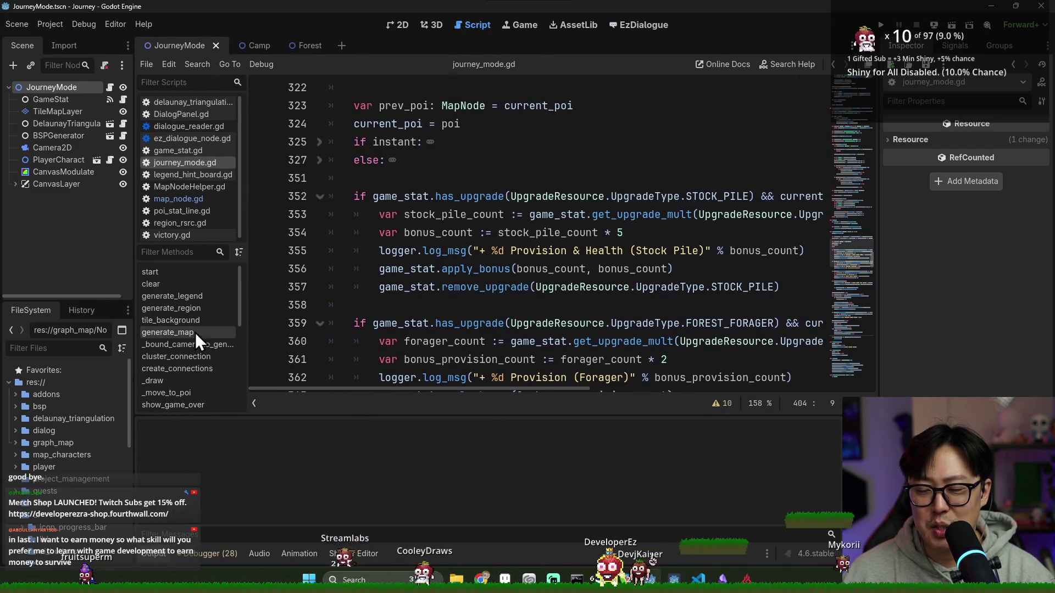
{"action": "left_click_drag", "start_coordinate": [245, 328], "coordinate": [257, 330]}
{"action": "scroll", "coordinate": [549, 248], "scroll_direction": "down", "scroll_amount": 15}
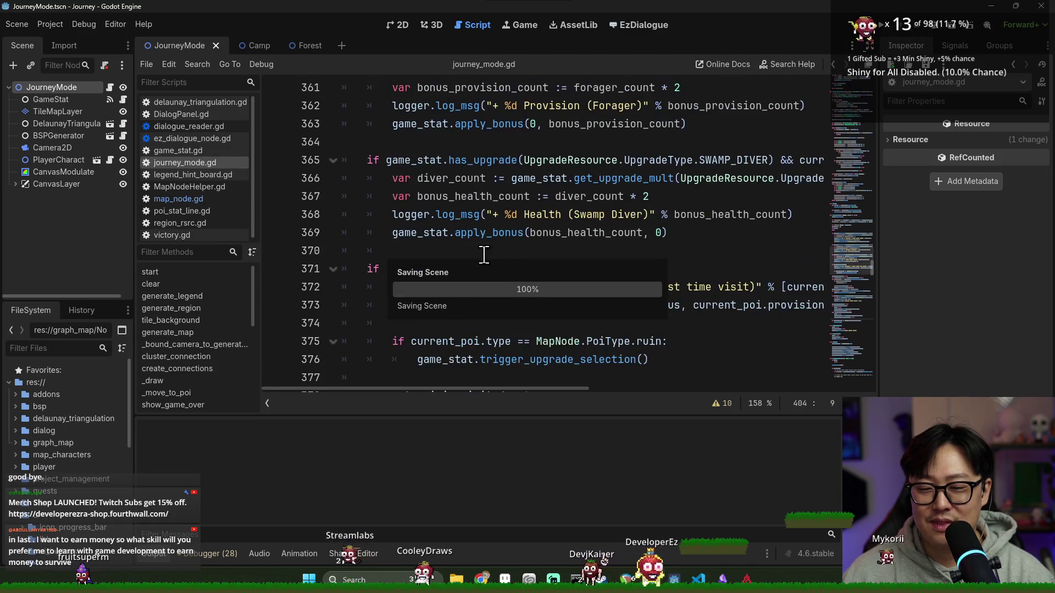
{"action": "scroll", "coordinate": [636, 293], "scroll_direction": "down", "scroll_amount": 20}
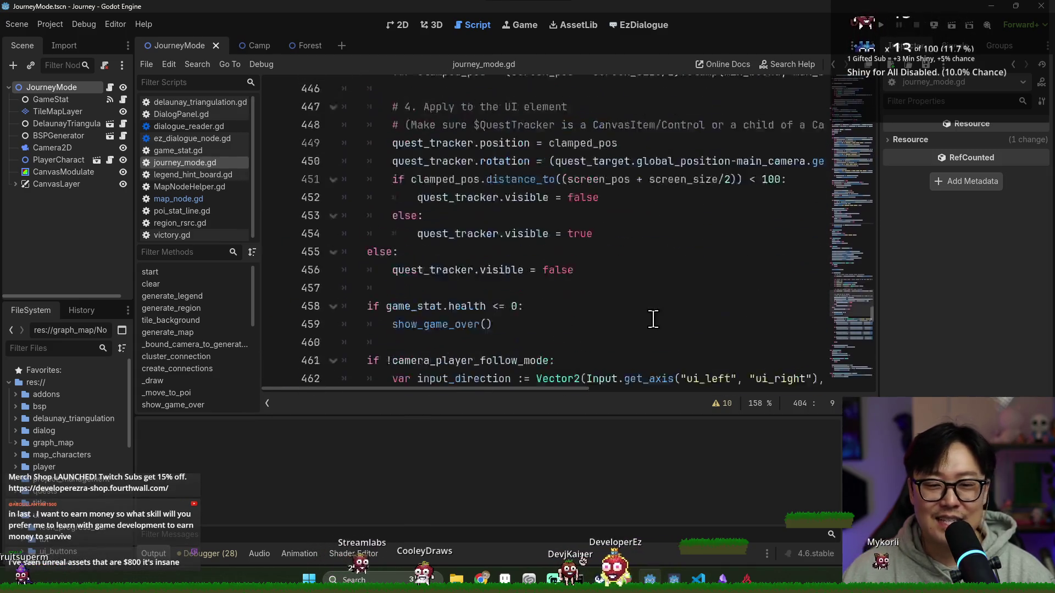
{"action": "scroll", "coordinate": [645, 280], "scroll_direction": "down", "scroll_amount": 2}
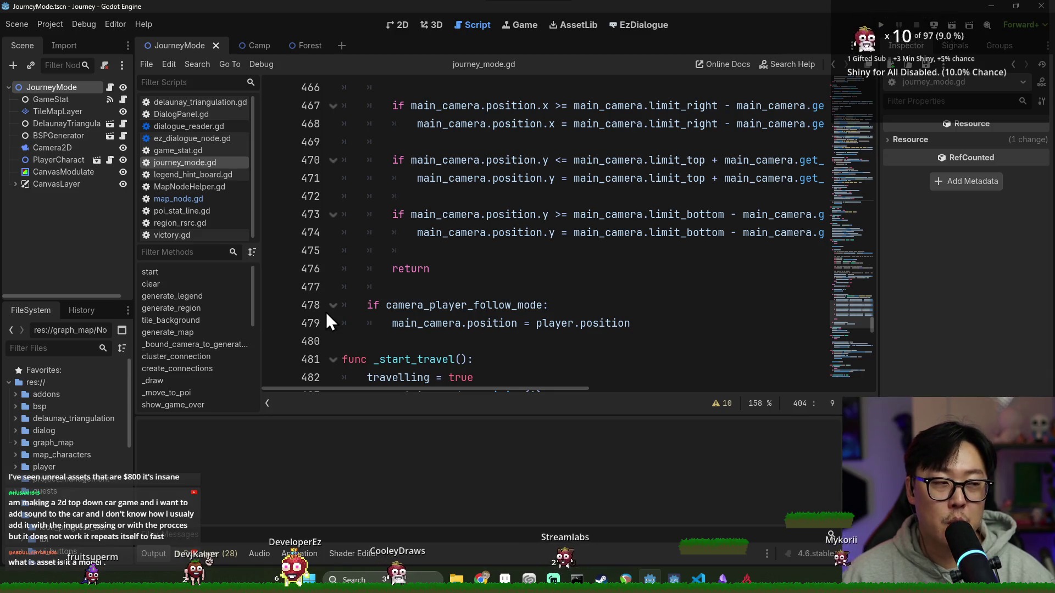
{"action": "mouse_move", "coordinate": [410, 312]}
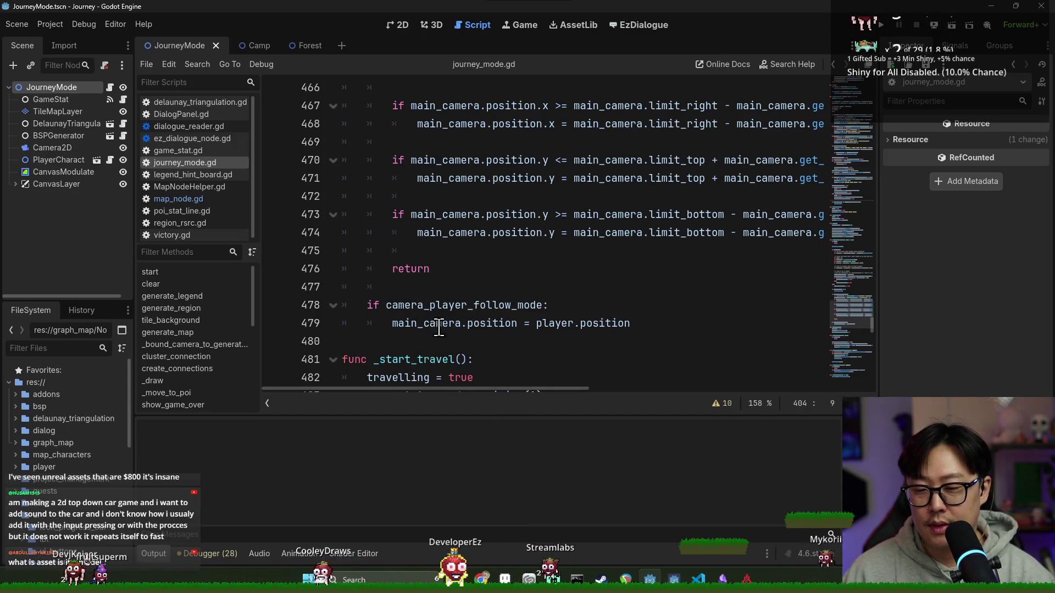
{"action": "scroll", "coordinate": [436, 329], "scroll_direction": "down", "scroll_amount": 6}
{"action": "mouse_move", "coordinate": [437, 384]}
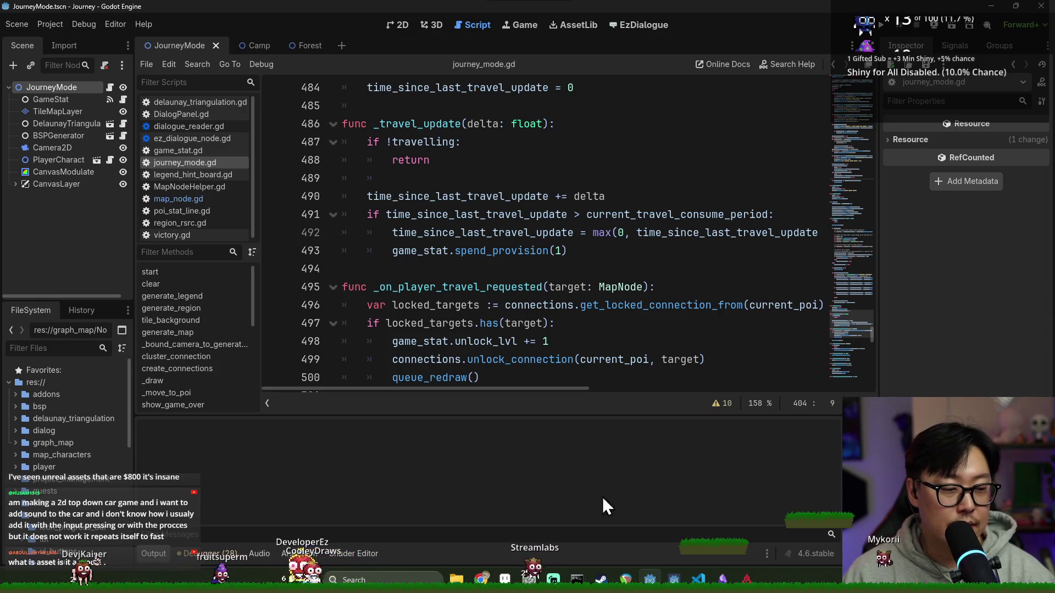
{"action": "key", "text": "alt+Tab"}
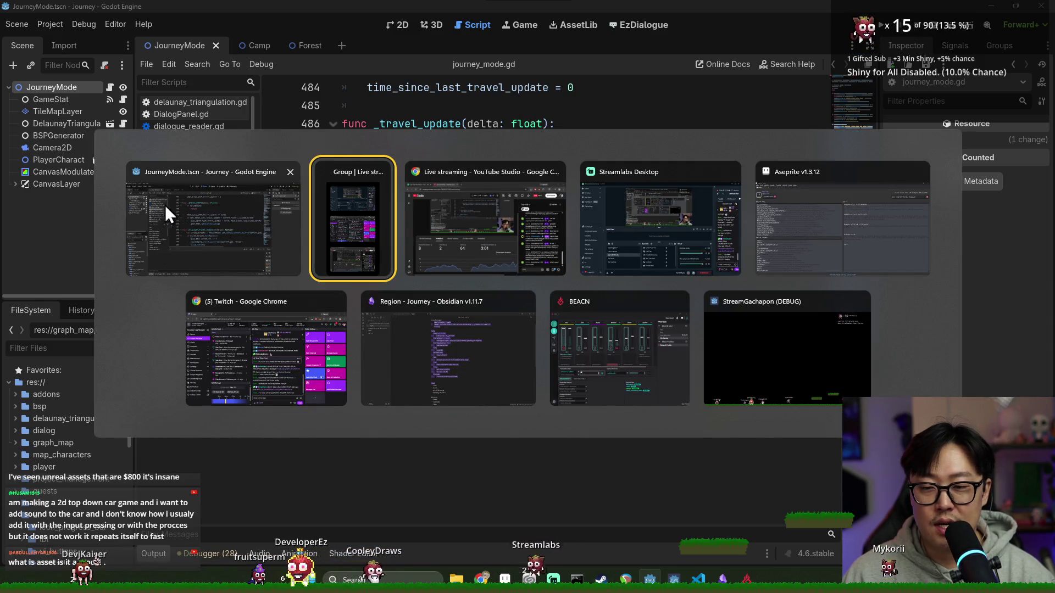
Filter the project files by 'map', clear the scene tree selection, and bring up the window switcher.
{"action": "left_click", "coordinate": [165, 205]}
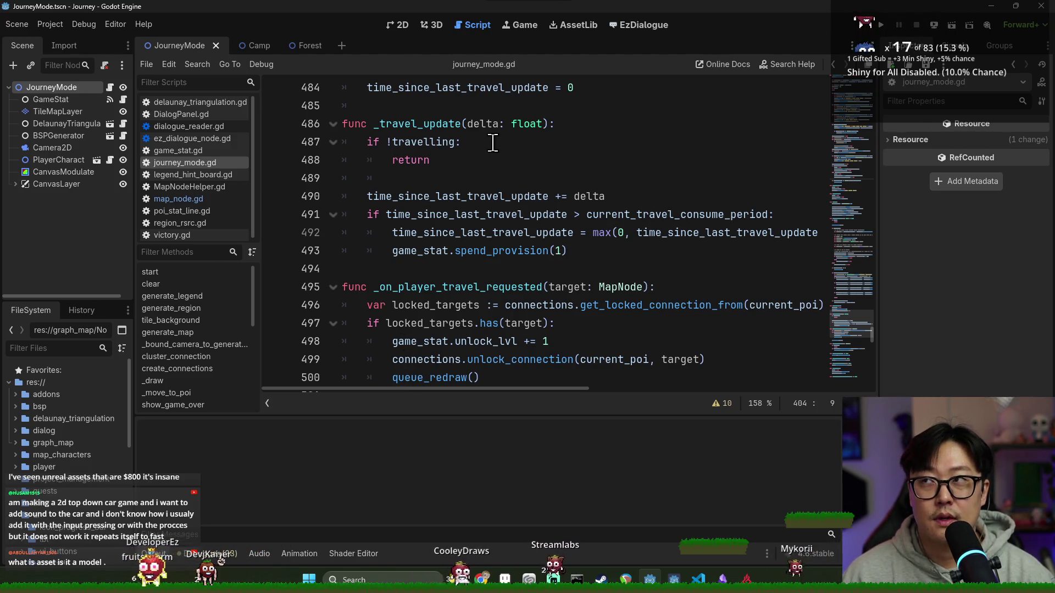
{"action": "left_click", "coordinate": [41, 347]}
{"action": "type", "text": "map"}
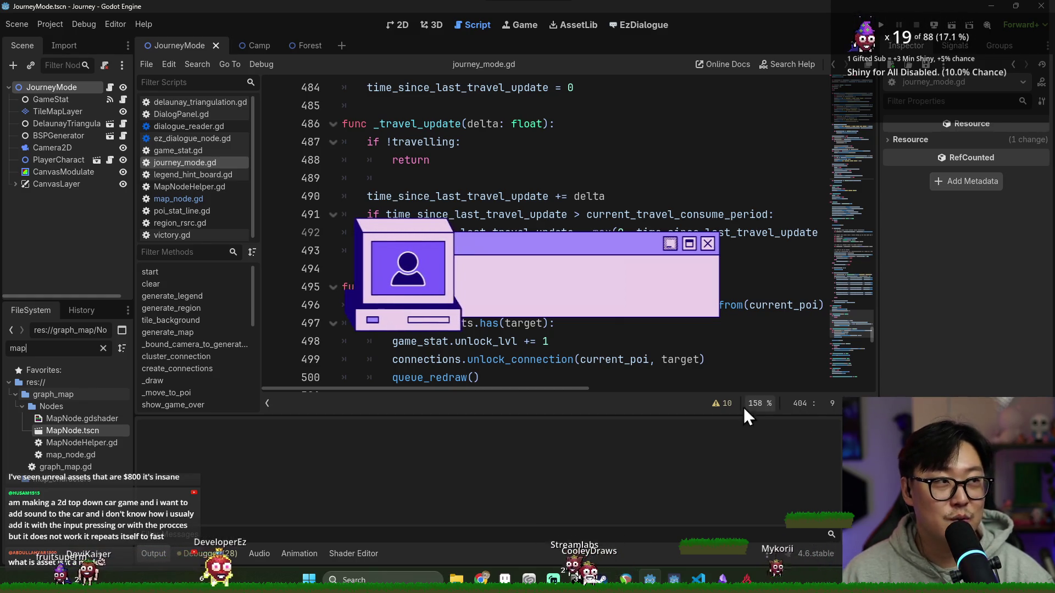
{"action": "left_click", "coordinate": [49, 262]}
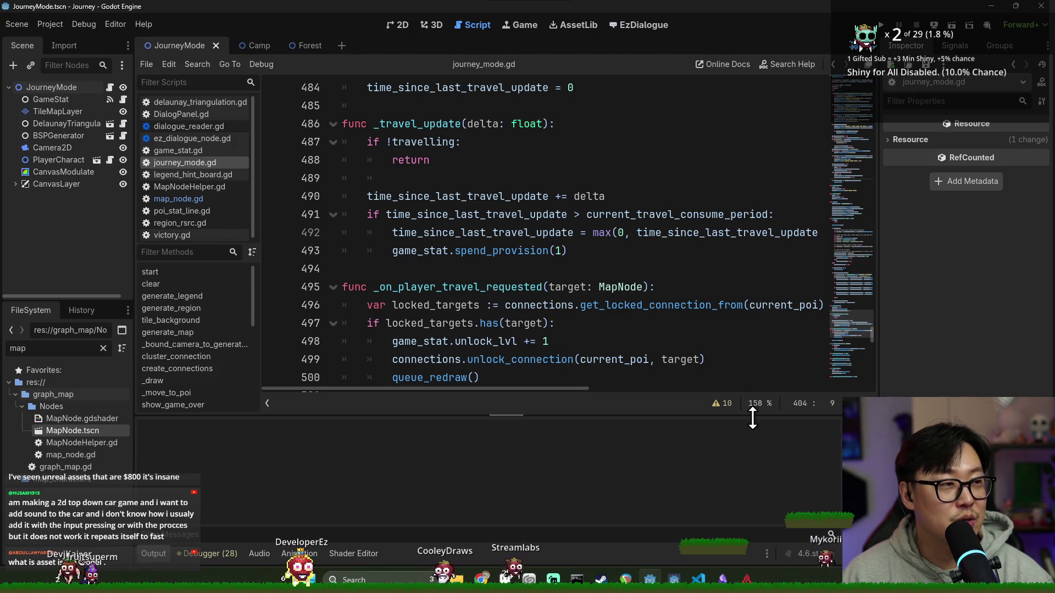
{"action": "mouse_move", "coordinate": [646, 351]}
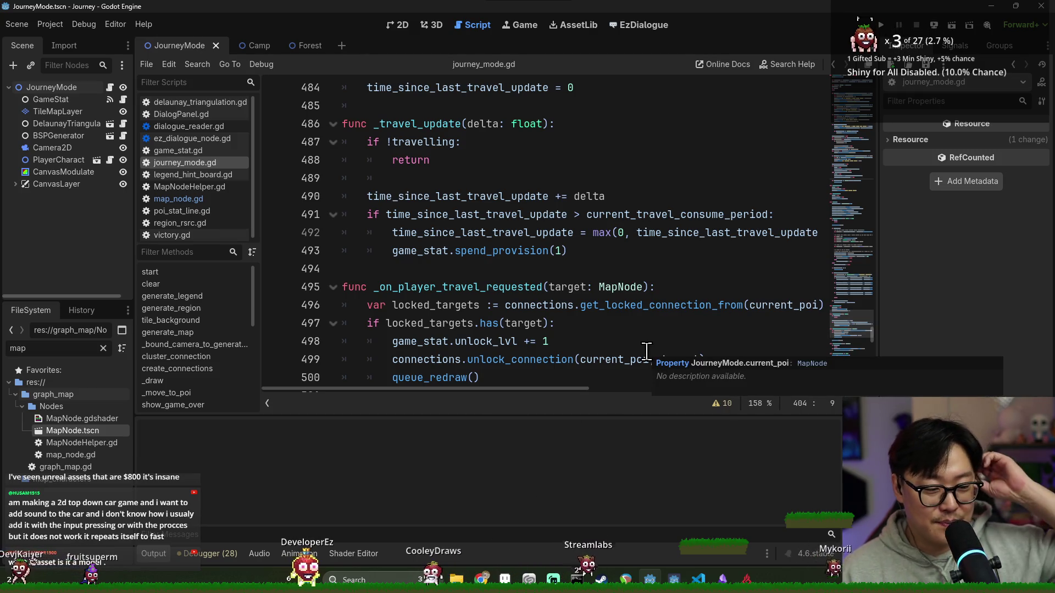
{"action": "key", "text": "alt+Tab"}
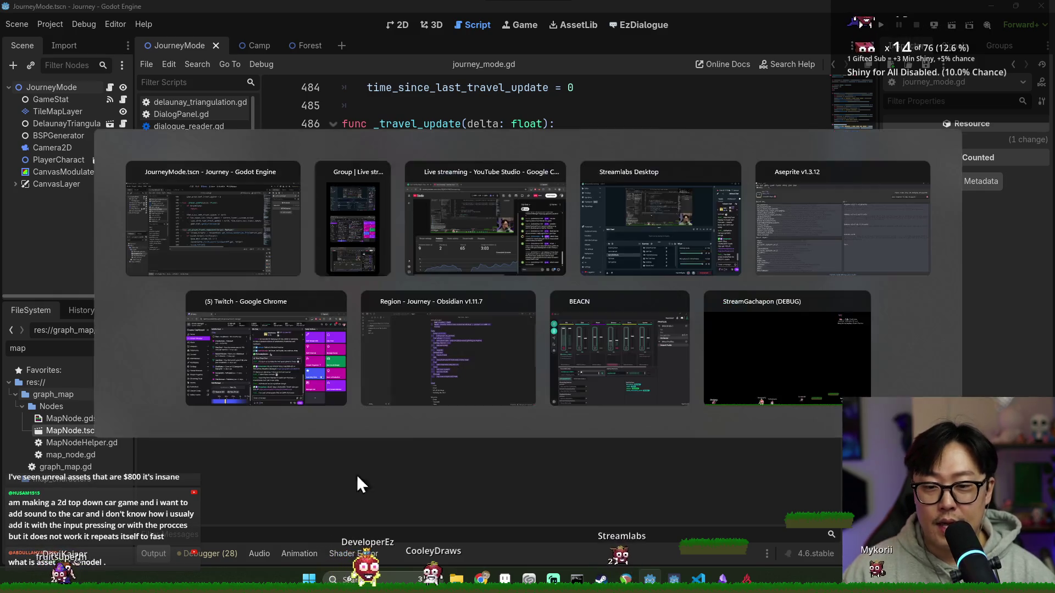
In Aseprite, dismiss the New Sprite dialog and open the recent poi_icons.png.
{"action": "key", "text": "Tab"}
{"action": "key", "text": "Tab"}
{"action": "key", "text": "Tab"}
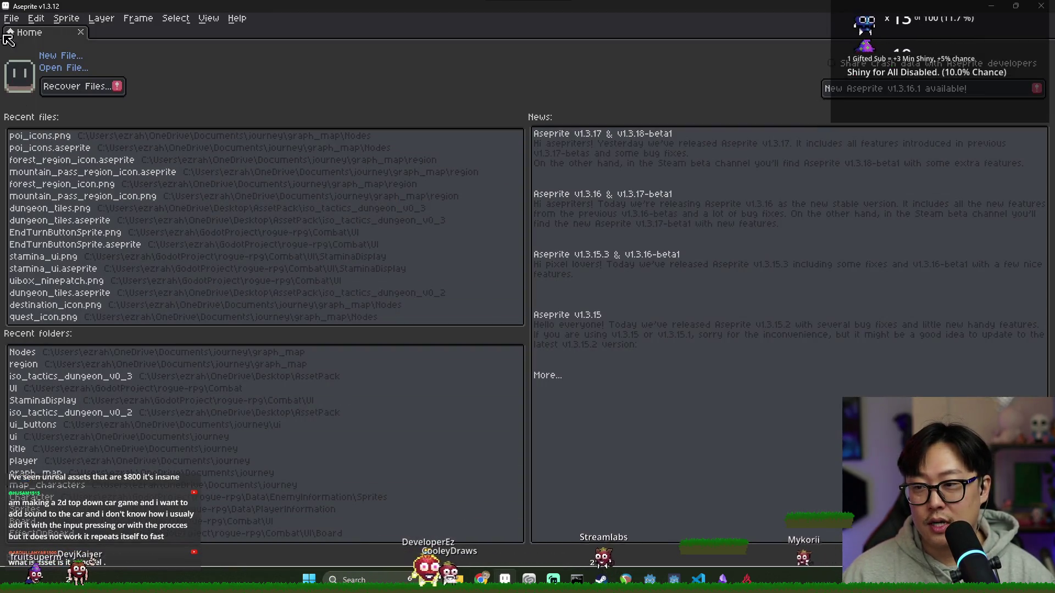
{"action": "left_click", "coordinate": [21, 21]}
{"action": "left_click", "coordinate": [23, 33]}
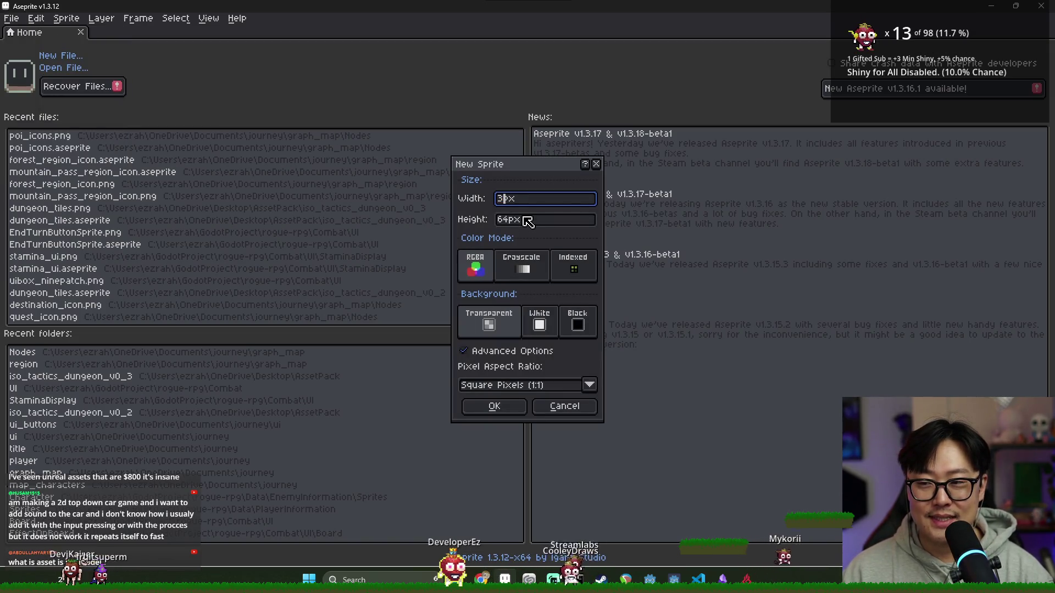
{"action": "key", "text": "Escape"}
{"action": "left_click", "coordinate": [129, 136]}
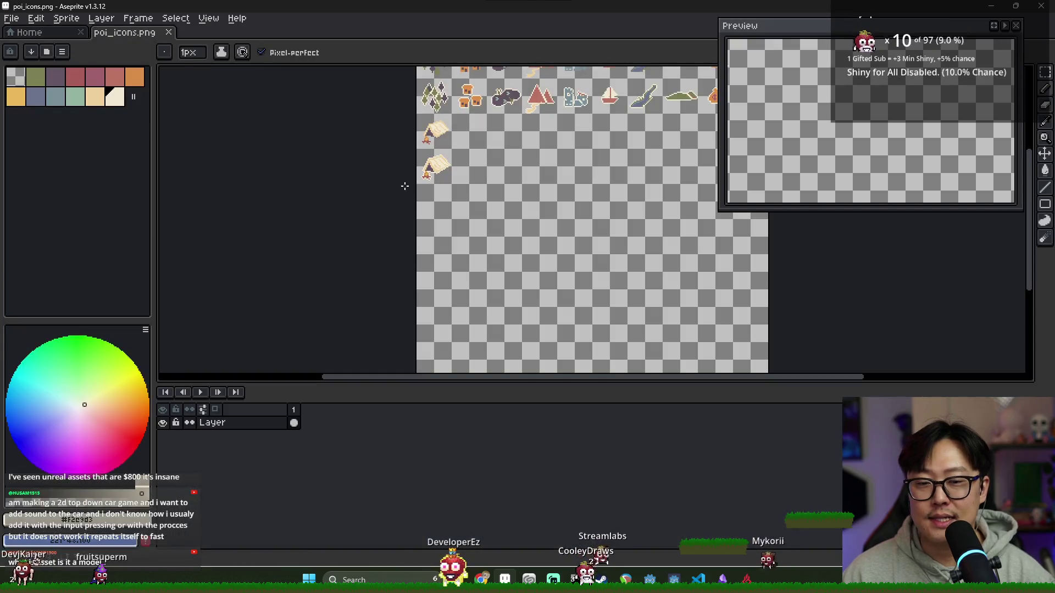
{"action": "scroll", "coordinate": [551, 177], "scroll_direction": "up", "scroll_amount": 2}
{"action": "scroll", "coordinate": [418, 237], "scroll_direction": "down", "scroll_amount": 2}
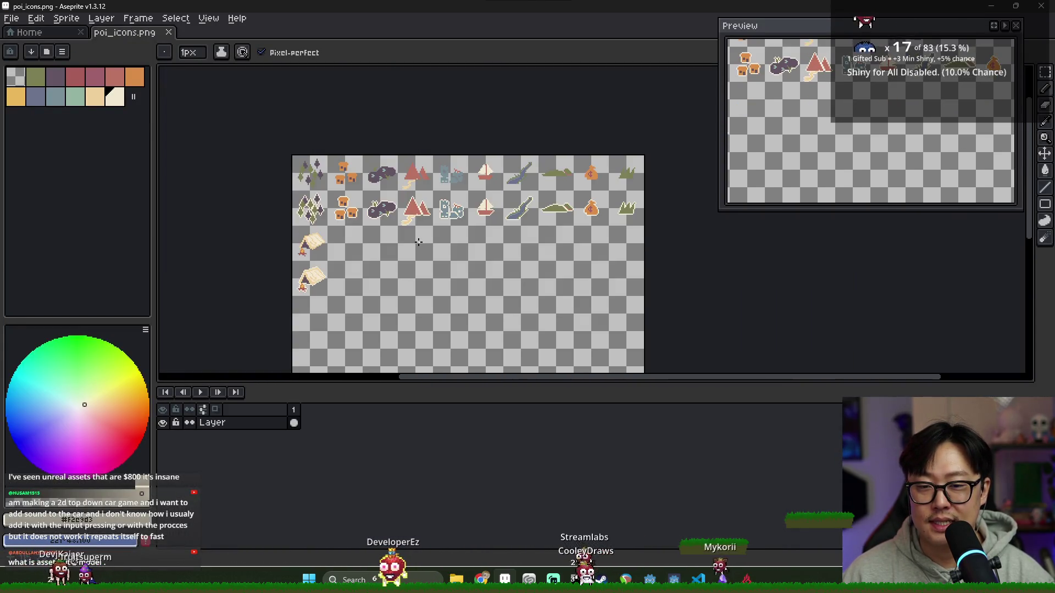
{"action": "scroll", "coordinate": [403, 263], "scroll_direction": "up", "scroll_amount": 1}
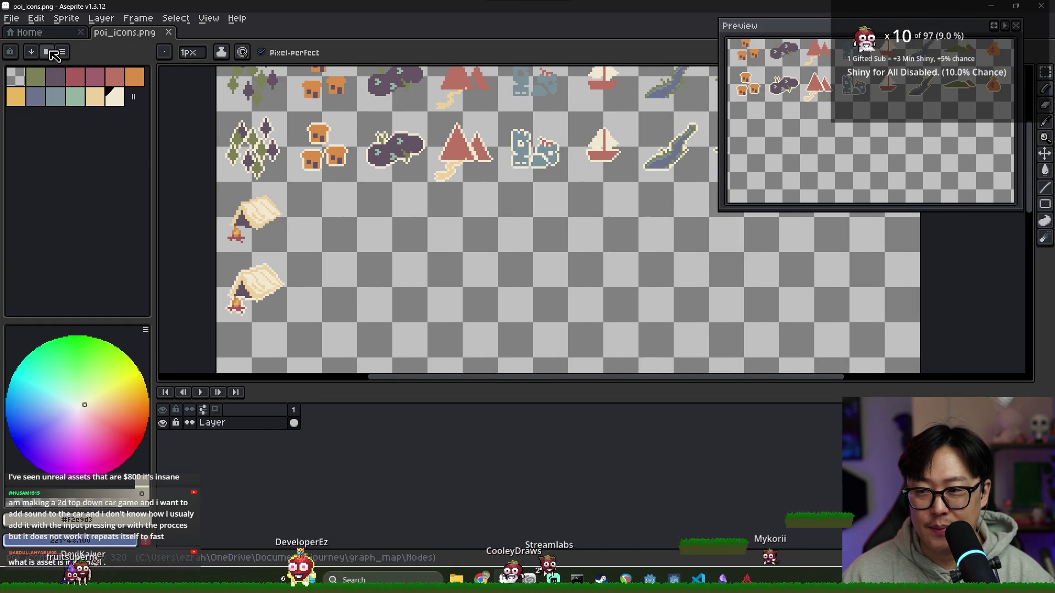
{"action": "left_click", "coordinate": [49, 52]}
{"action": "key", "text": "Escape"}
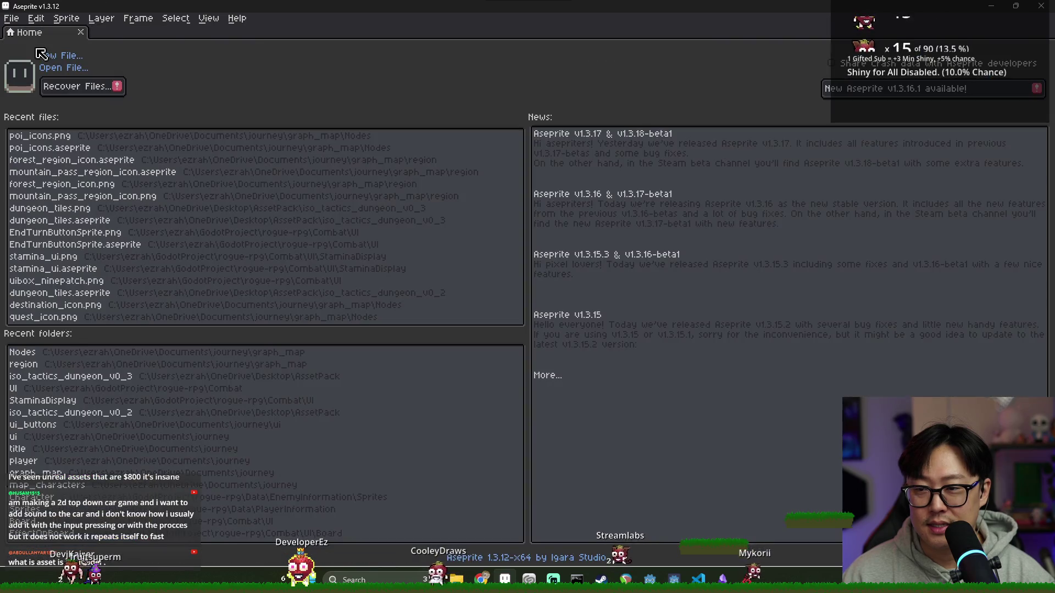
Close poi_icons.png, open poi_icons.aseprite from recent files, and pick the dark navy colour.
{"action": "key", "text": "ctrl+w"}
{"action": "left_click", "coordinate": [64, 147]}
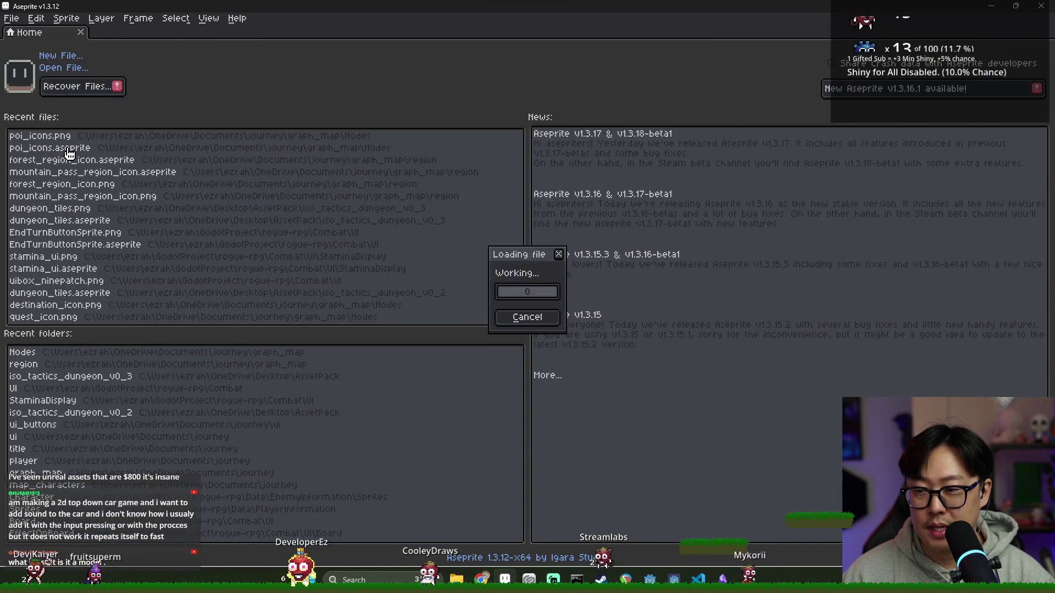
{"action": "scroll", "coordinate": [394, 193], "scroll_direction": "up", "scroll_amount": 1}
{"action": "left_click", "coordinate": [35, 77]}
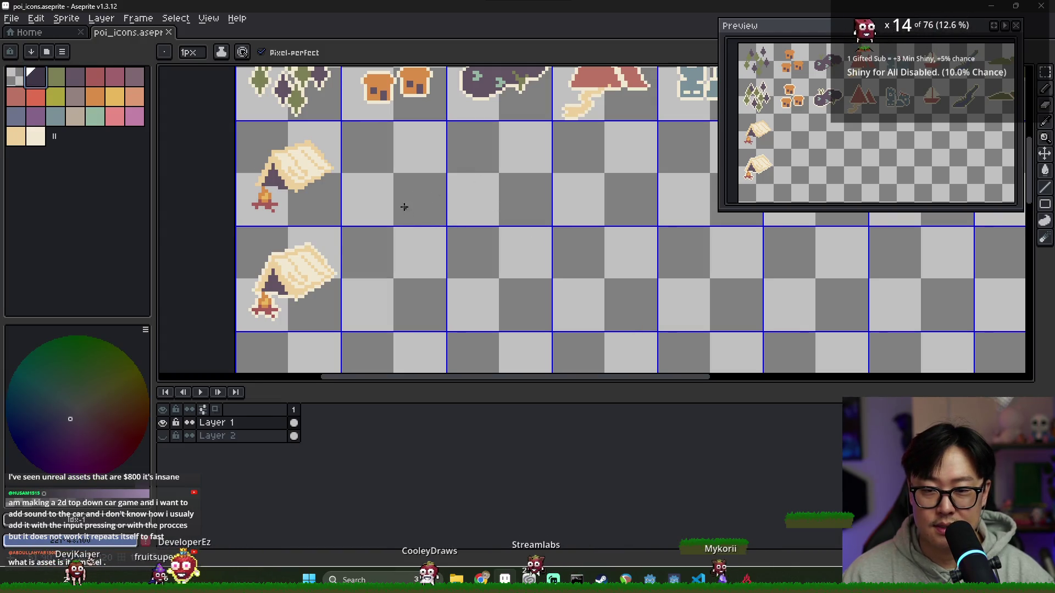
Draw a dark question mark with the pencil in the cell beside the upper tent.
{"action": "mouse_move", "coordinate": [379, 161]}
{"action": "left_mouse_down"}
{"action": "mouse_move", "coordinate": [371, 147]}
{"action": "mouse_move", "coordinate": [406, 150]}
{"action": "left_mouse_up"}
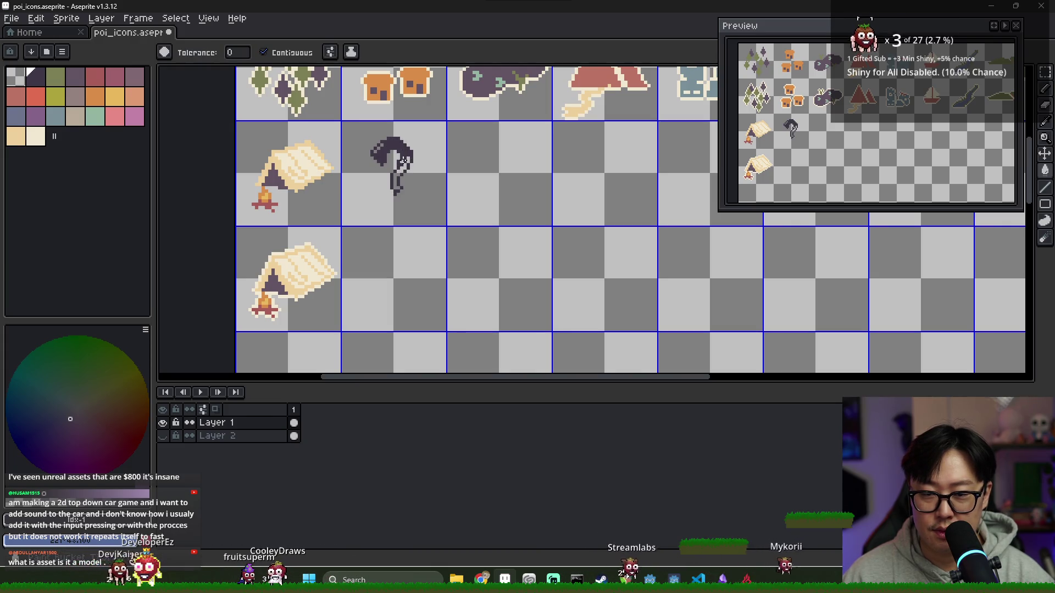
{"action": "scroll", "coordinate": [394, 187], "scroll_direction": "up", "scroll_amount": 2}
{"action": "key", "text": "b"}
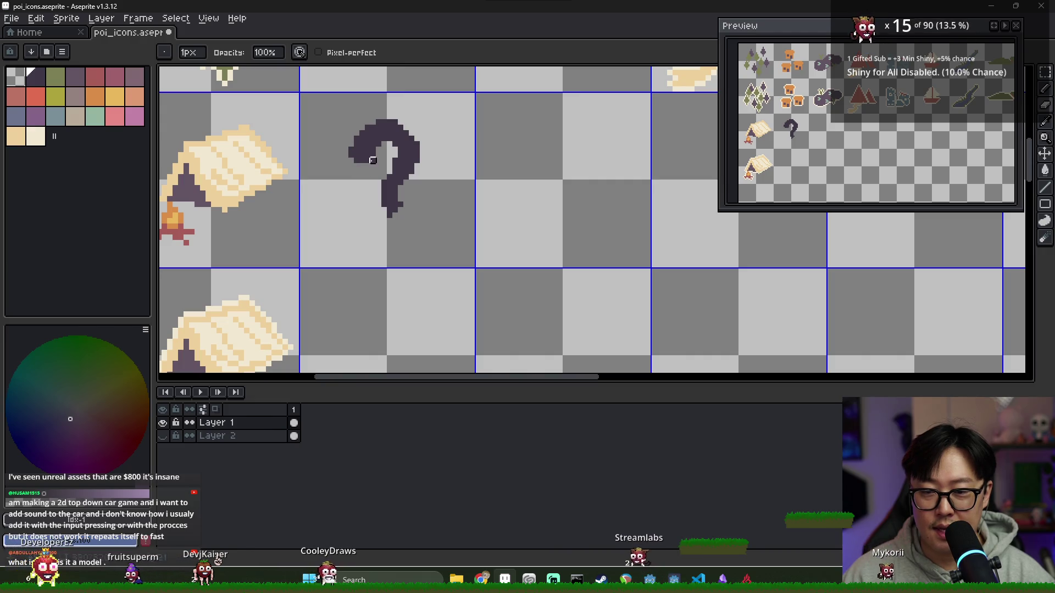
{"action": "key", "text": "e"}
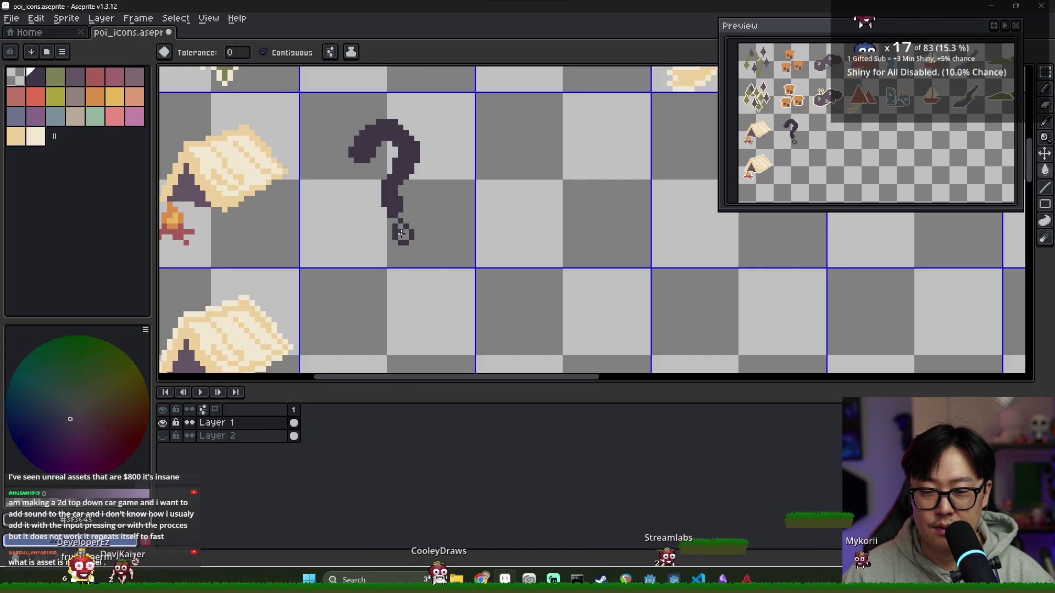
{"action": "scroll", "coordinate": [401, 233], "scroll_direction": "up", "scroll_amount": 2}
{"action": "scroll", "coordinate": [486, 235], "scroll_direction": "down", "scroll_amount": 4}
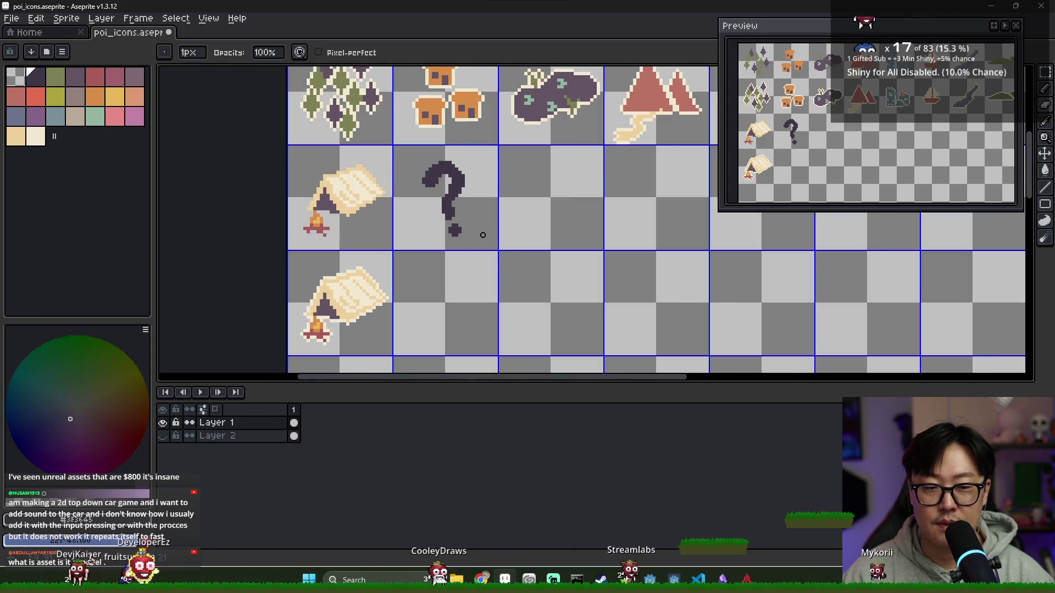
{"action": "scroll", "coordinate": [450, 212], "scroll_direction": "up", "scroll_amount": 1}
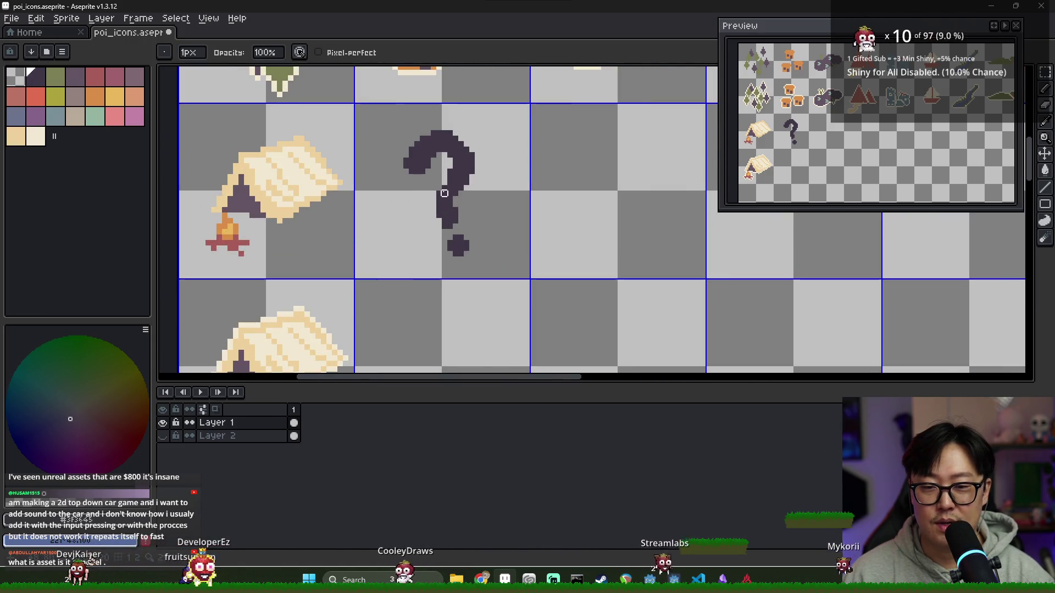
{"action": "scroll", "coordinate": [351, 166], "scroll_direction": "down", "scroll_amount": 4}
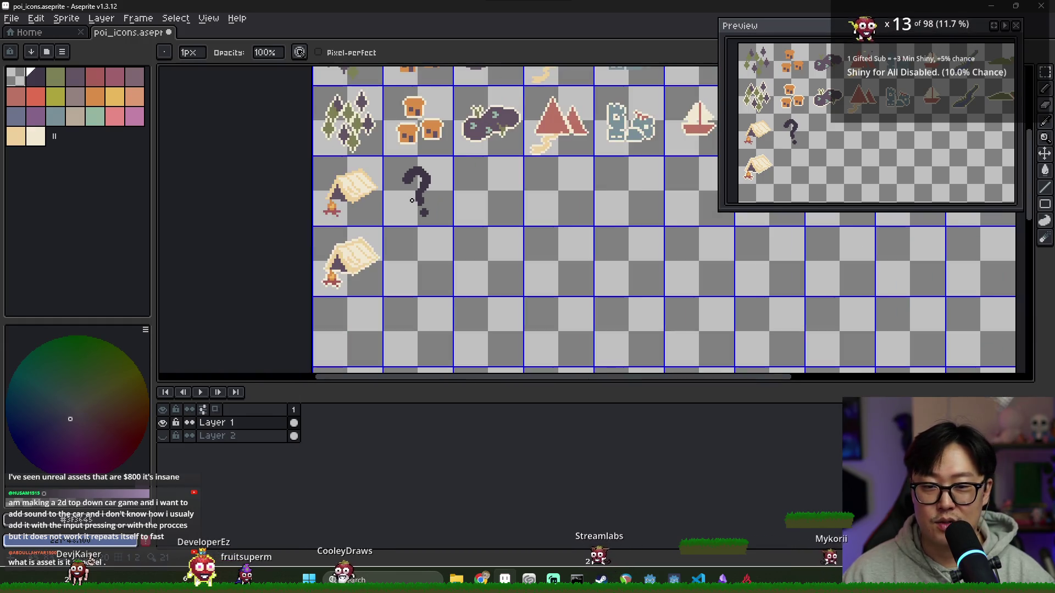
Marquee-select the question-mark cell and duplicate it one cell down.
{"action": "key", "text": "m"}
{"action": "scroll", "coordinate": [387, 164], "scroll_direction": "up", "scroll_amount": 2}
{"action": "mouse_move", "coordinate": [379, 149]}
{"action": "left_mouse_down"}
{"action": "mouse_move", "coordinate": [483, 237]}
{"action": "mouse_move", "coordinate": [515, 285]}
{"action": "mouse_move", "coordinate": [469, 270]}
{"action": "mouse_move", "coordinate": [469, 259]}
{"action": "left_mouse_up"}
{"action": "scroll", "coordinate": [508, 269], "scroll_direction": "down", "scroll_amount": 2}
{"action": "scroll", "coordinate": [470, 282], "scroll_direction": "up", "scroll_amount": 2}
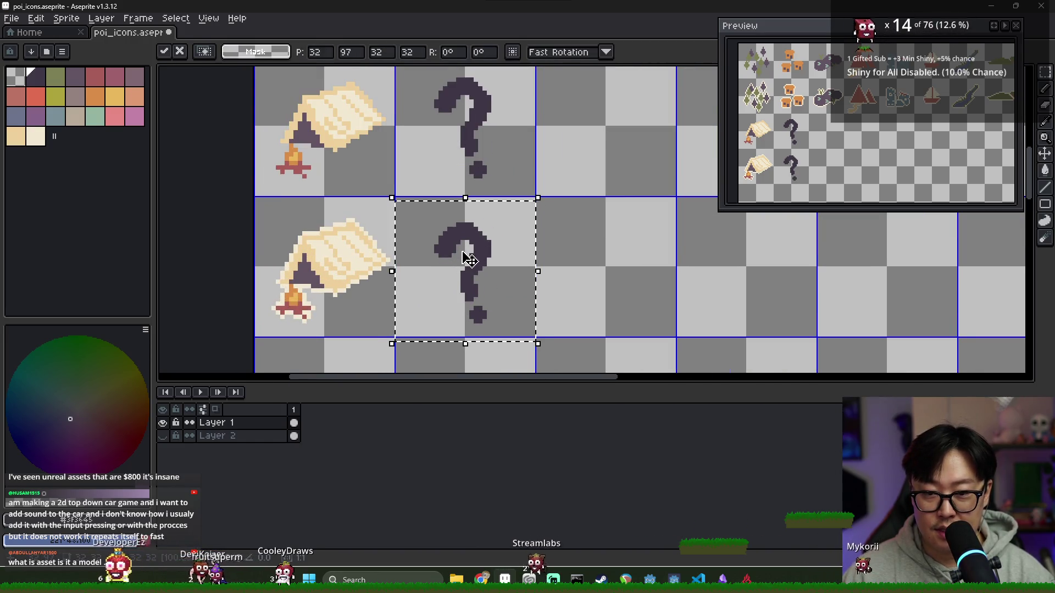
{"action": "key", "text": "ctrl+d"}
Give the lower question mark a cream outline using the tent's cream colour.
{"action": "left_click_drag", "start_coordinate": [397, 211], "coordinate": [548, 338]}
{"action": "scroll", "coordinate": [372, 235], "scroll_direction": "up", "scroll_amount": 2}
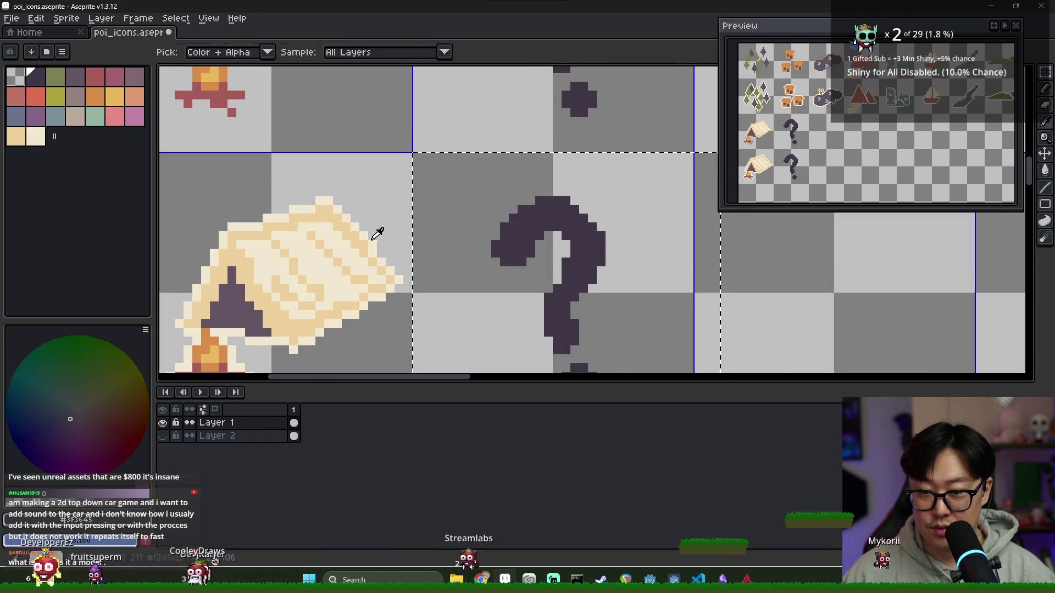
{"action": "left_click", "coordinate": [376, 238], "text": "alt"}
{"action": "key", "text": "shift+o"}
{"action": "key", "text": "Return"}
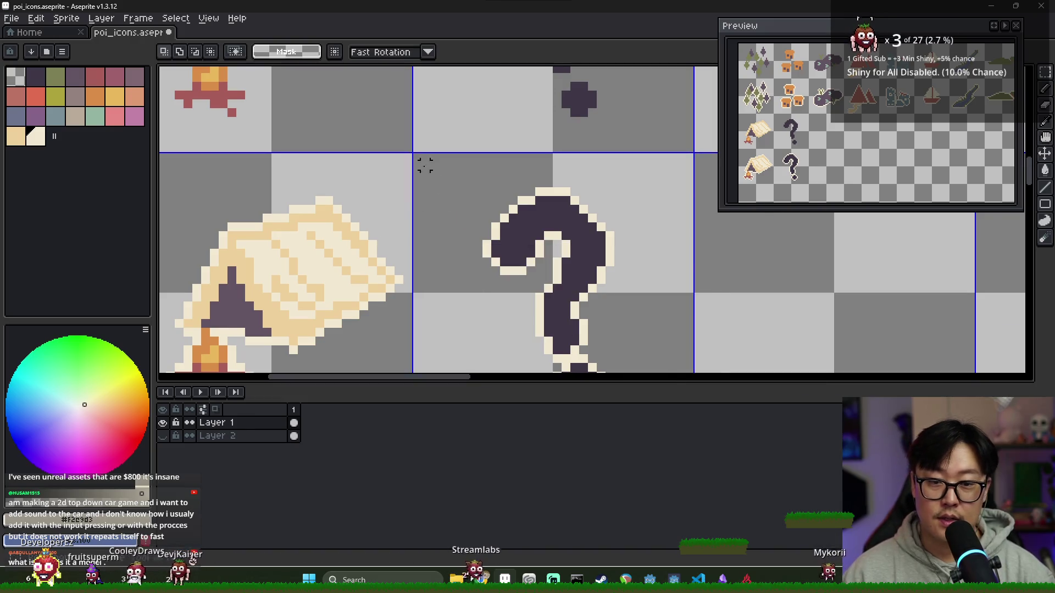
{"action": "scroll", "coordinate": [431, 179], "scroll_direction": "down", "scroll_amount": 3}
Export the sheet over the existing PNG and return to Godot.
{"action": "left_click", "coordinate": [11, 18]}
{"action": "mouse_move", "coordinate": [22, 125]}
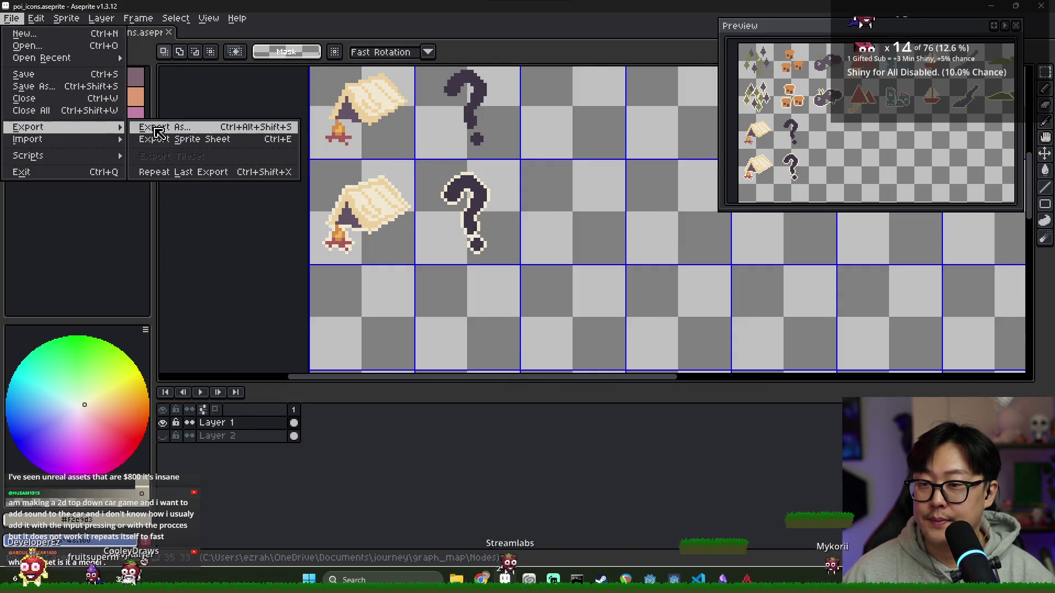
{"action": "left_click", "coordinate": [148, 125]}
{"action": "left_click", "coordinate": [602, 175]}
{"action": "left_click", "coordinate": [522, 321]}
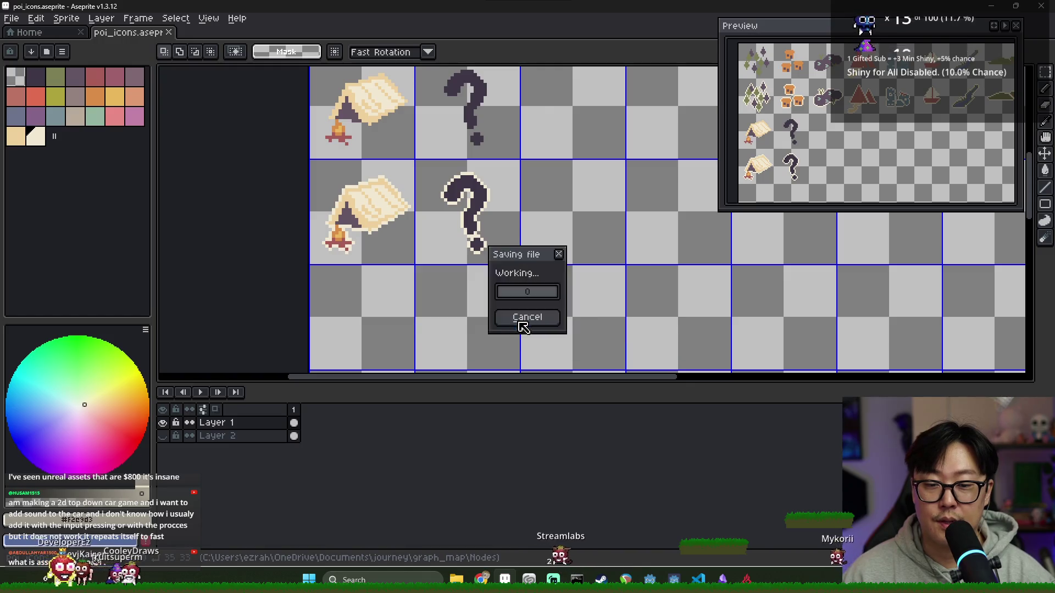
{"action": "key", "text": "alt+Tab"}
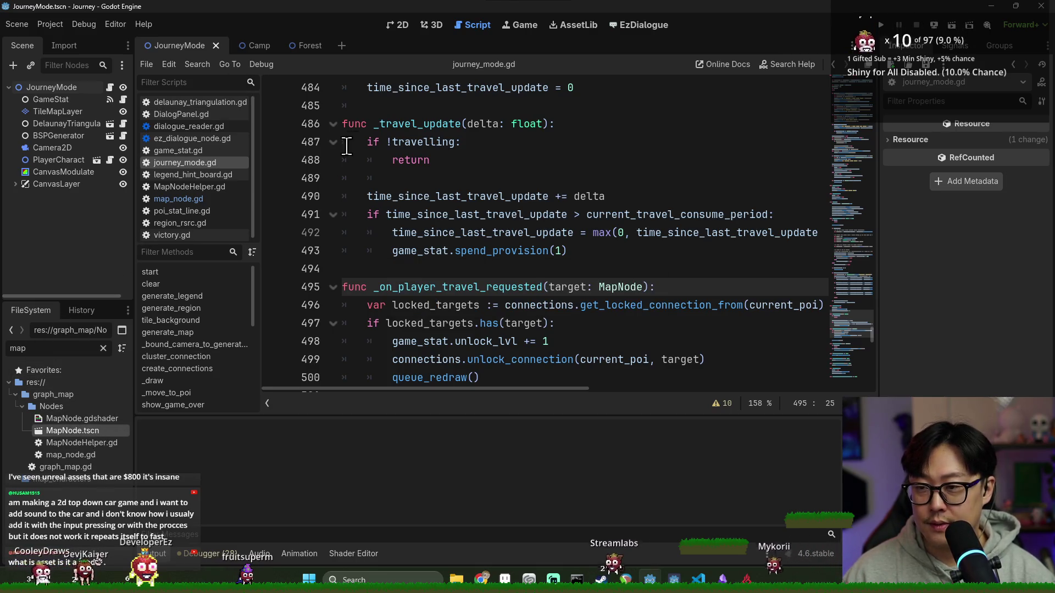
Open MapNode.tscn in the 2D view and look at the MapNode root's script attachment options.
{"action": "double_click", "coordinate": [85, 431]}
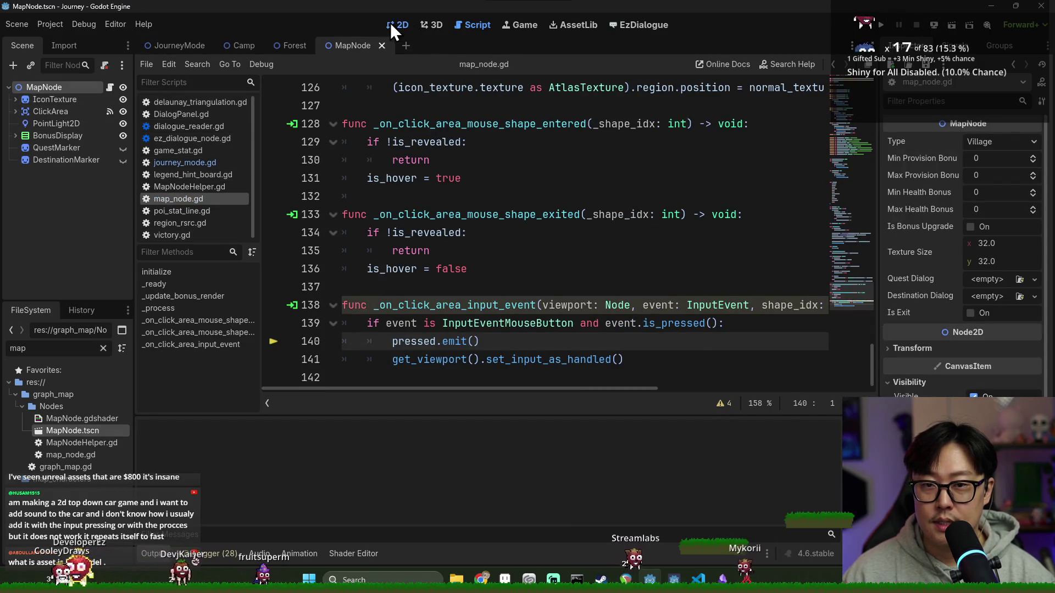
{"action": "left_click", "coordinate": [390, 25]}
{"action": "left_click", "coordinate": [110, 87]}
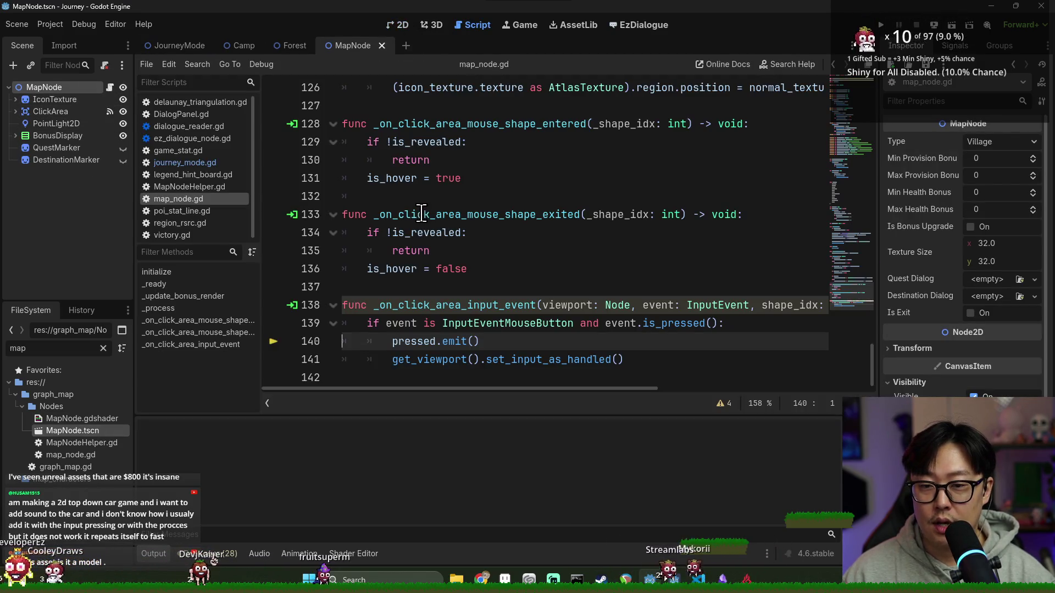
{"action": "left_click", "coordinate": [15, 99]}
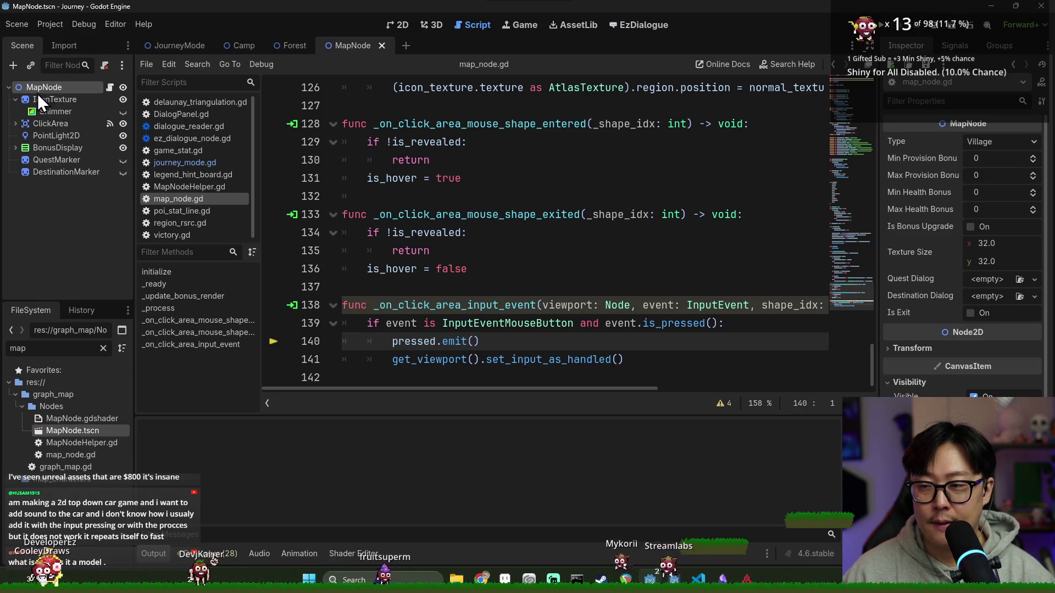
{"action": "right_click", "coordinate": [37, 94]}
{"action": "right_click", "coordinate": [38, 90]}
{"action": "right_click", "coordinate": [38, 90]}
{"action": "left_click", "coordinate": [82, 190]}
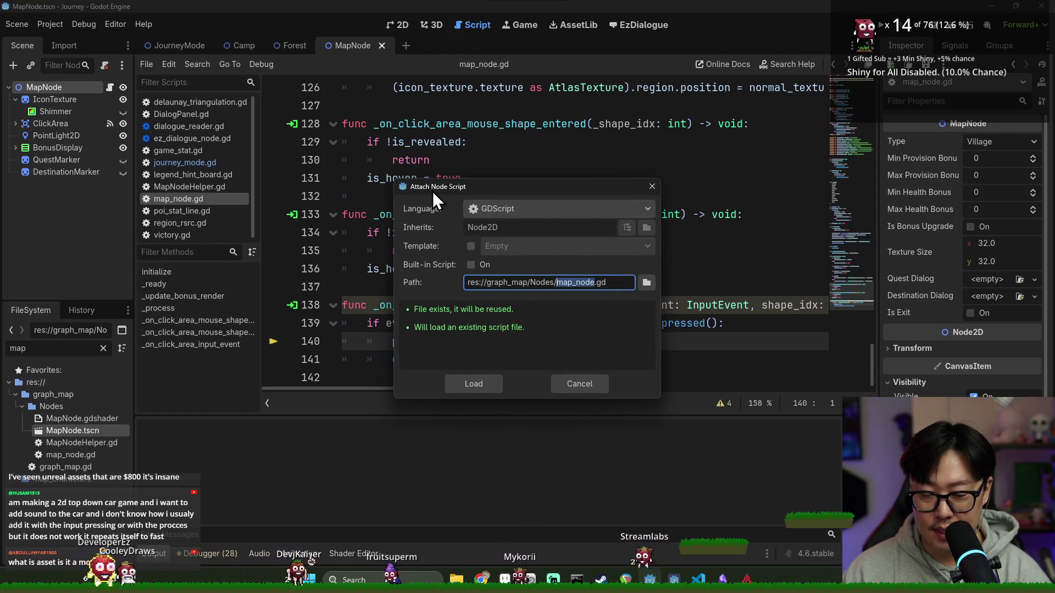
{"action": "key", "text": "Escape"}
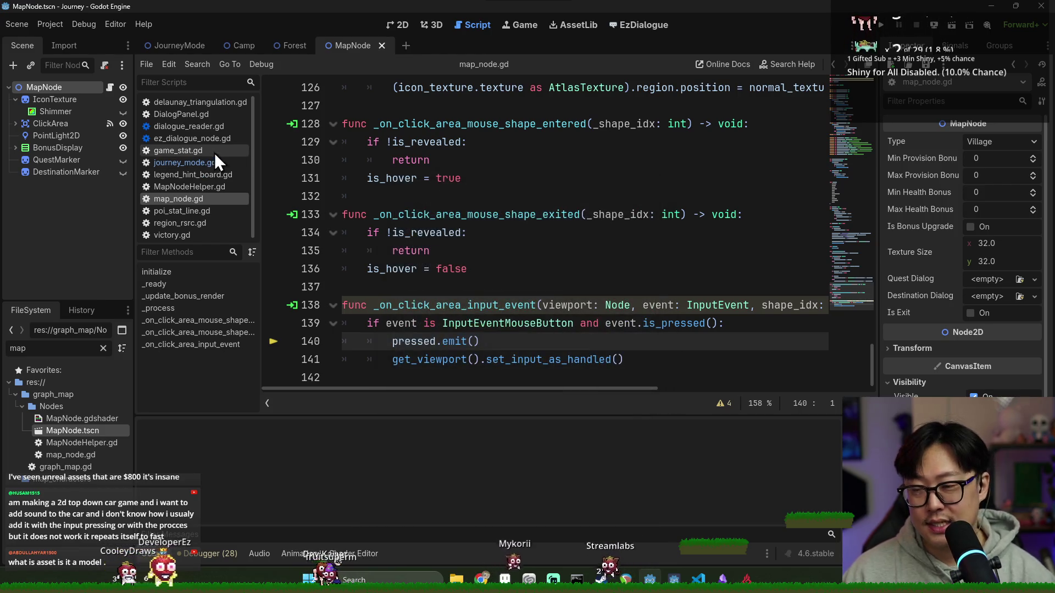
Collapse the output panel and search map_node.gd for is_revealed to find its setter.
{"action": "scroll", "coordinate": [432, 231], "scroll_direction": "up", "scroll_amount": 12}
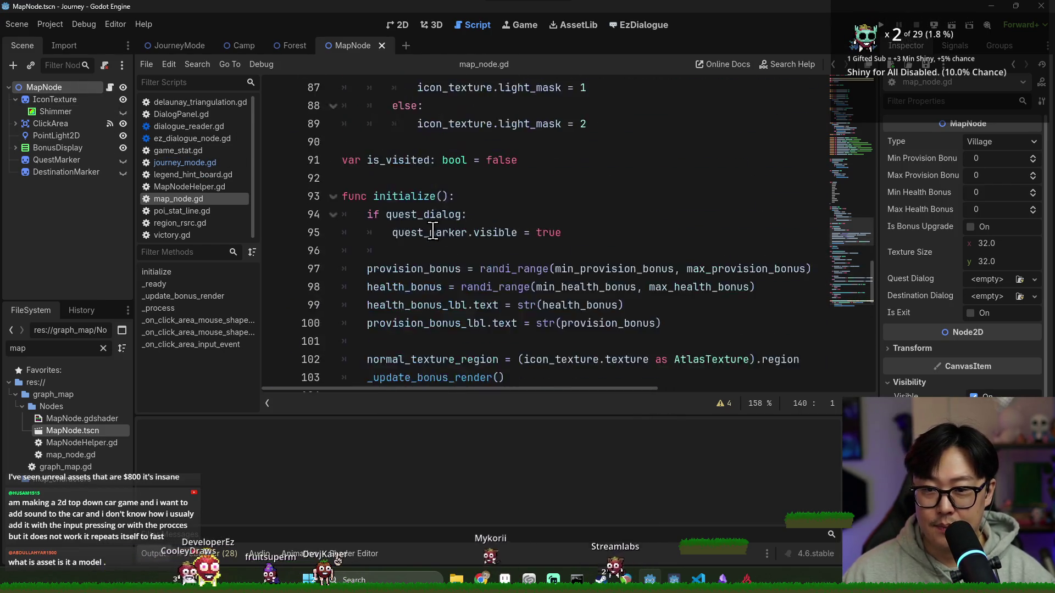
{"action": "scroll", "coordinate": [440, 231], "scroll_direction": "up", "scroll_amount": 20}
{"action": "scroll", "coordinate": [550, 329], "scroll_direction": "down", "scroll_amount": 3}
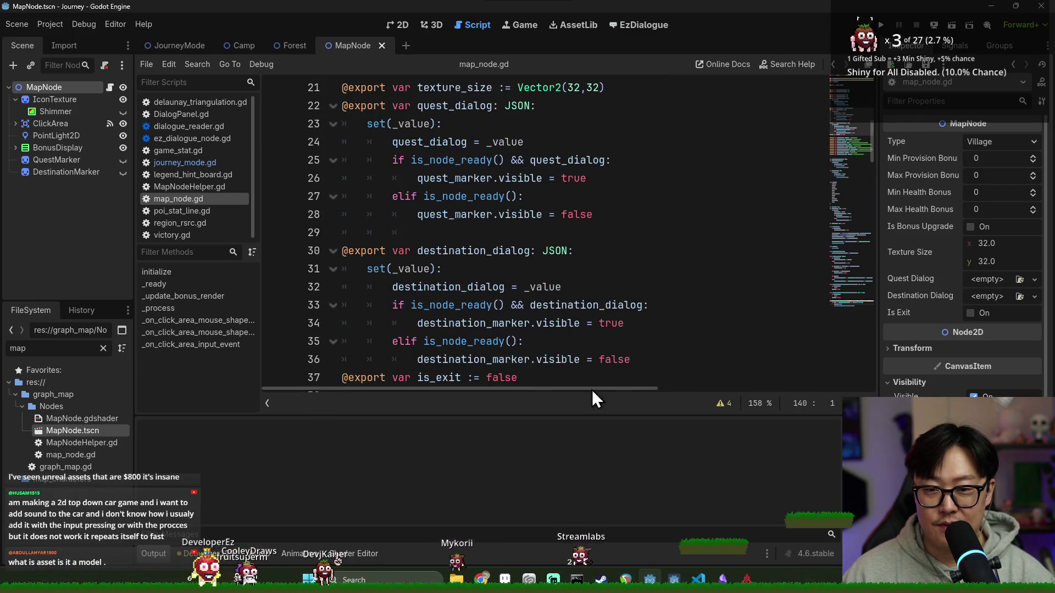
{"action": "left_click", "coordinate": [153, 554]}
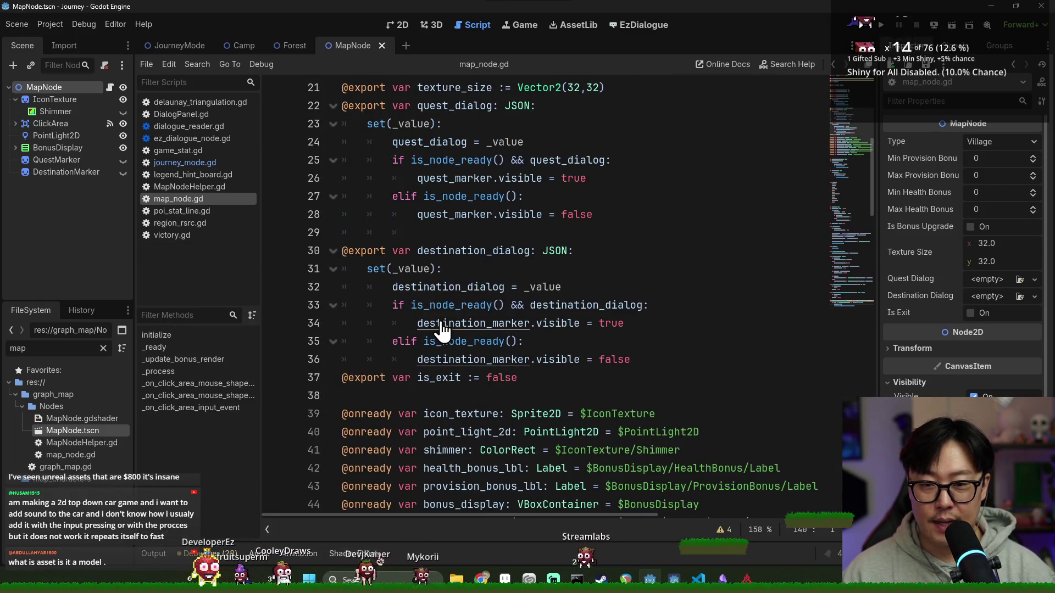
{"action": "scroll", "coordinate": [443, 329], "scroll_direction": "down", "scroll_amount": 3}
{"action": "scroll", "coordinate": [458, 294], "scroll_direction": "down", "scroll_amount": 2}
{"action": "left_click", "coordinate": [439, 343]}
{"action": "key", "text": "Up"}
{"action": "key", "text": "ctrl+f"}
{"action": "type", "text": "is_revealed"}
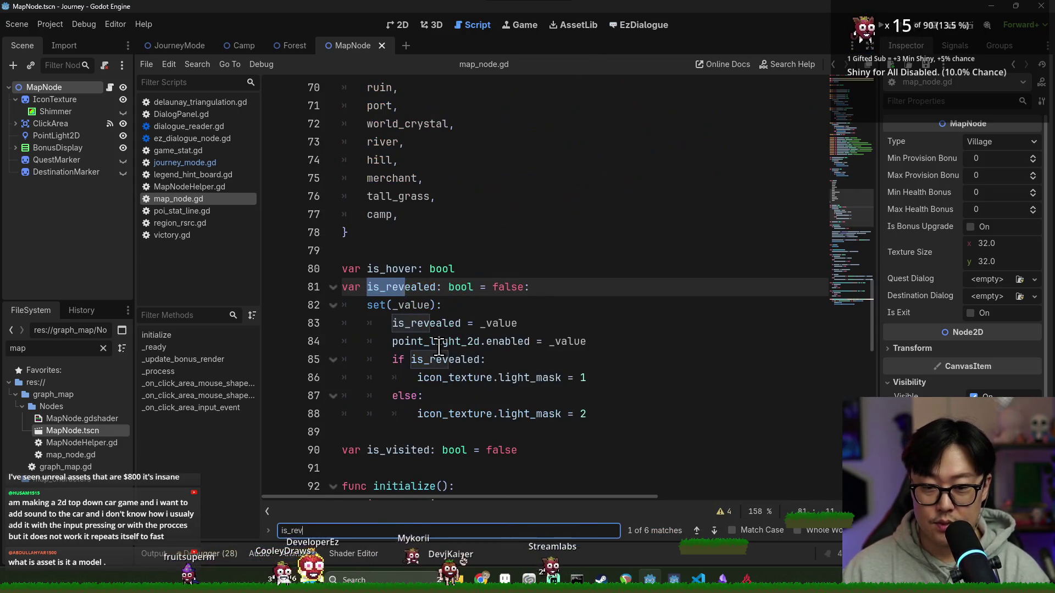
{"action": "scroll", "coordinate": [461, 312], "scroll_direction": "down", "scroll_amount": 2}
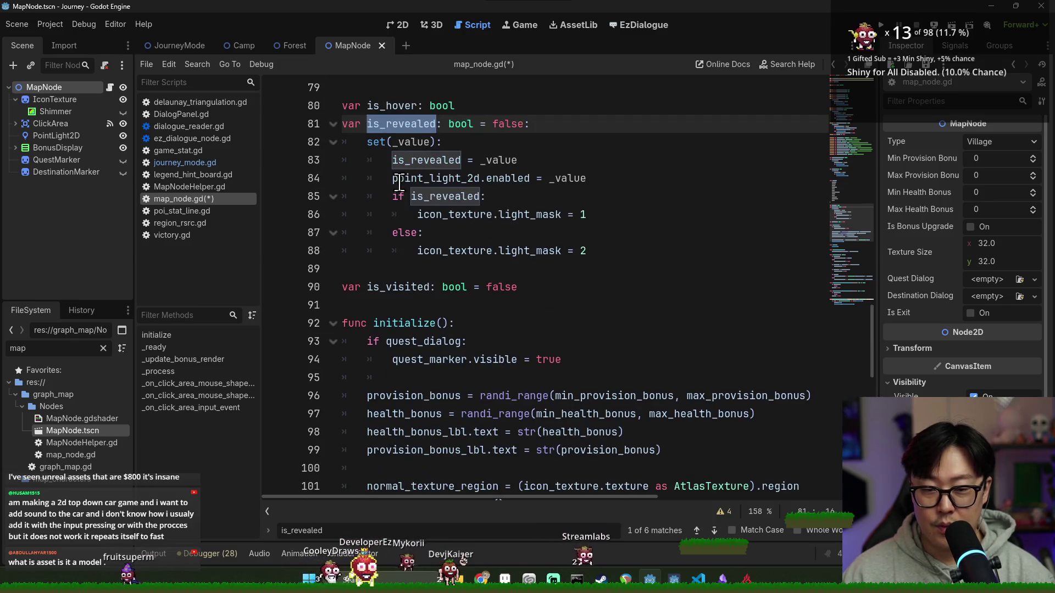
{"action": "double_click", "coordinate": [477, 217]}
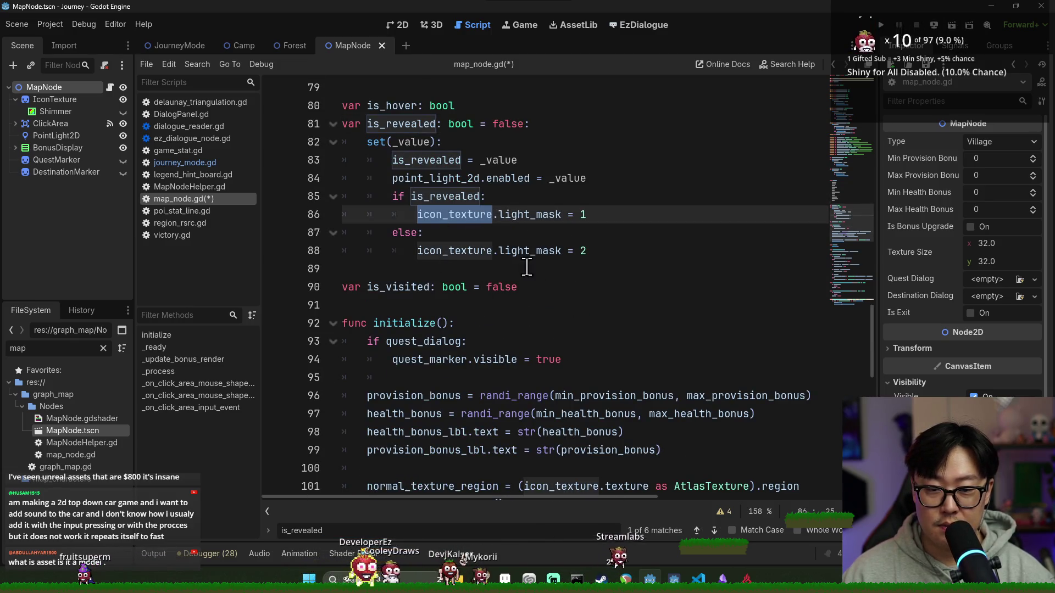
{"action": "double_click", "coordinate": [444, 198]}
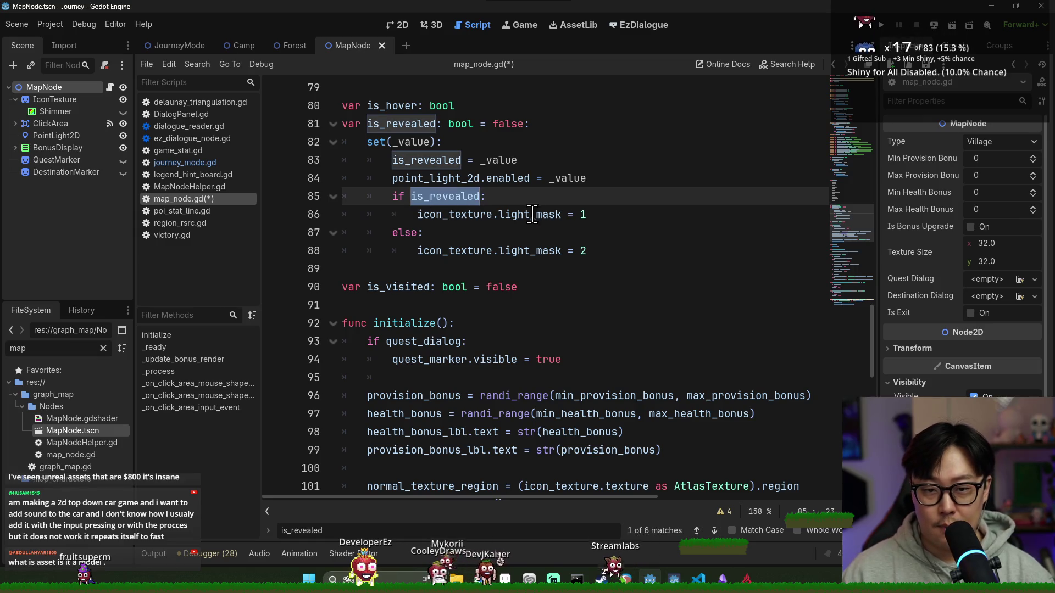
Add blank lines after light_mask = 1 and light_mask = 2 in the is_revealed setter.
{"action": "key", "text": "End"}
{"action": "key", "text": "Down"}
{"action": "key", "text": "End"}
{"action": "key", "text": "Return"}
{"action": "left_click", "coordinate": [635, 272]}
{"action": "key", "text": "Return"}
{"action": "left_click", "coordinate": [500, 238]}
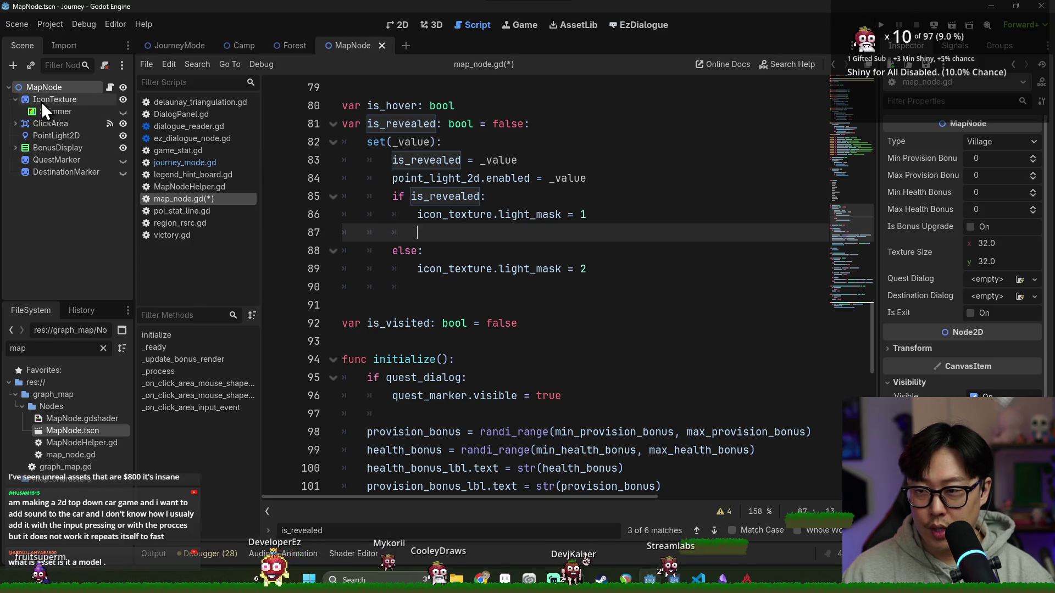
Move the caret down to the last line of map_node.gd.
{"action": "left_click", "coordinate": [494, 341]}
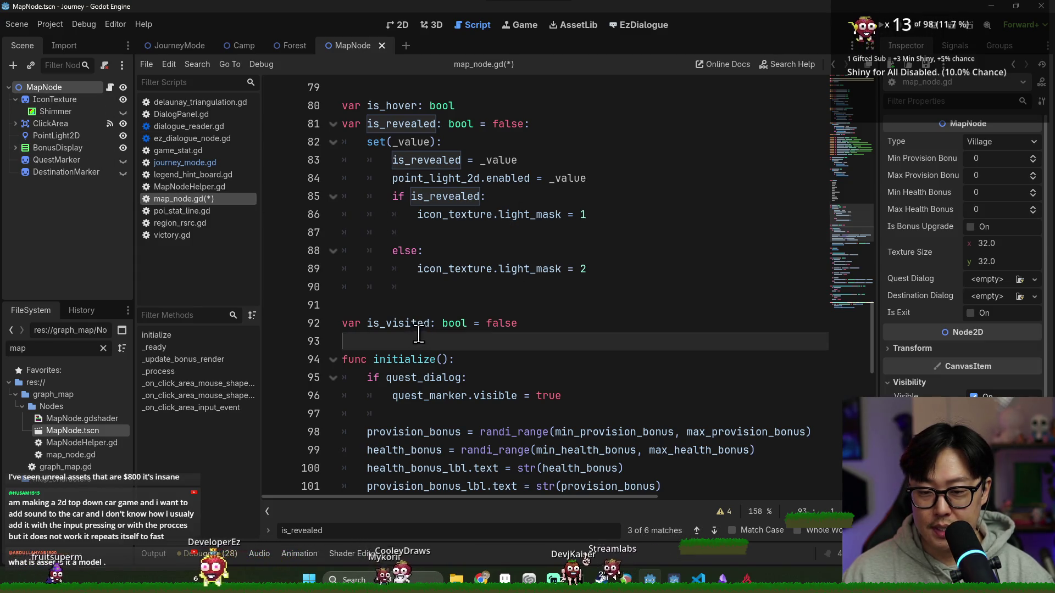
{"action": "scroll", "coordinate": [467, 367], "scroll_direction": "down", "scroll_amount": 10}
{"action": "left_click", "coordinate": [398, 482]}
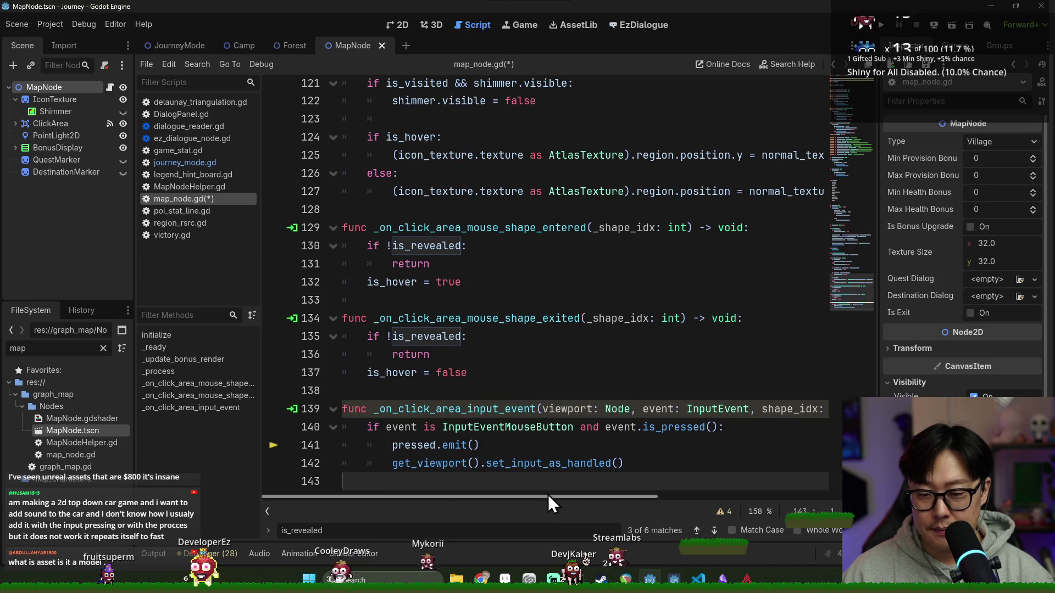
Add func _set_unrevealed_texture() with an if is_revealed / else skeleton using pass, and save.
{"action": "key", "text": "Return"}
{"action": "type", "text": "func _set_"}
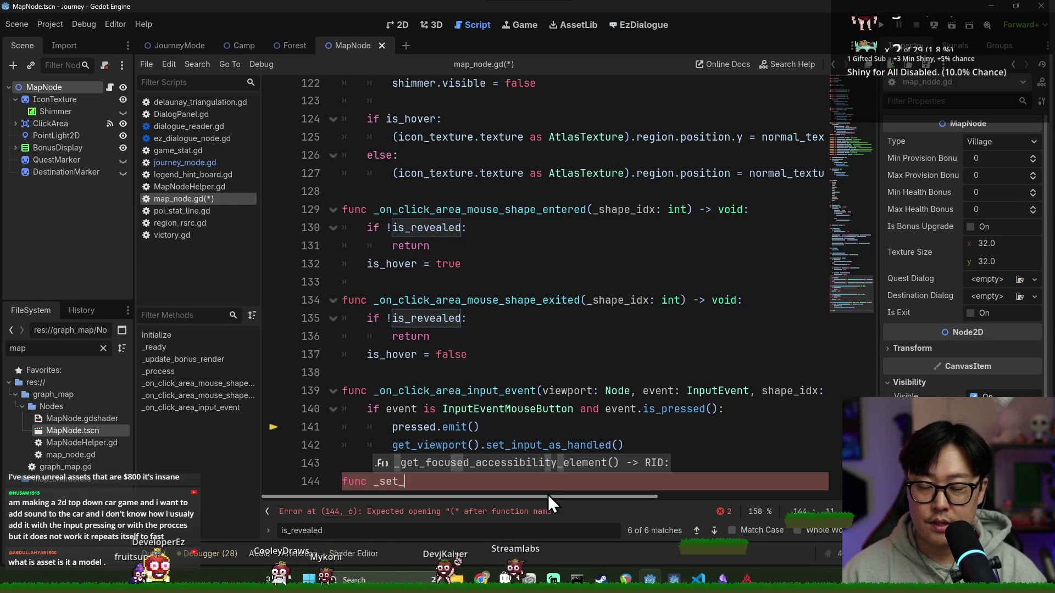
{"action": "type", "text": "unrevealed_texture()"}
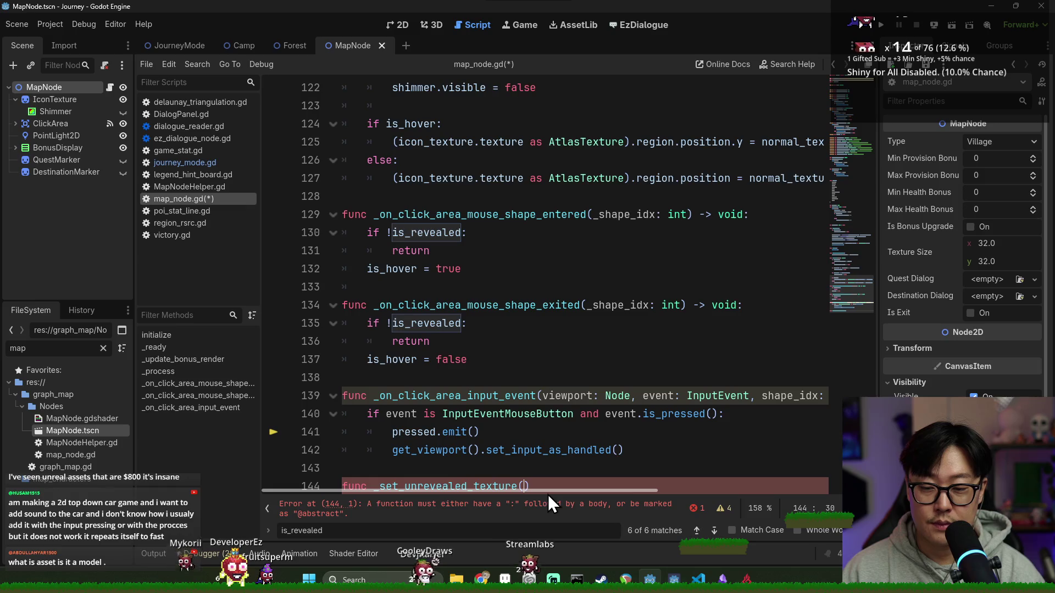
{"action": "type", "text": ":"}
{"action": "key", "text": "Return"}
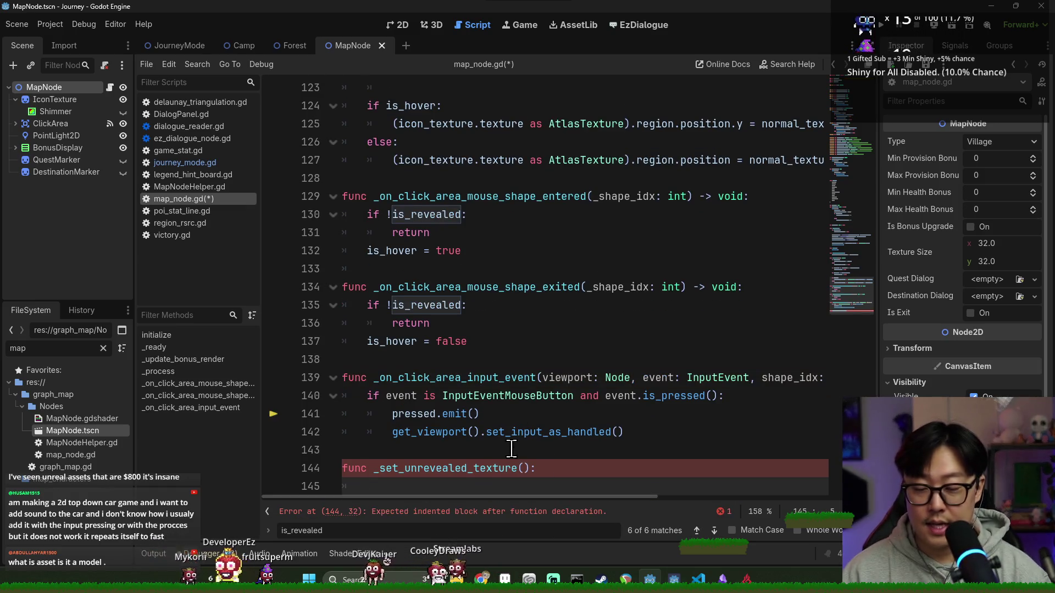
{"action": "type", "text": "is_rev"}
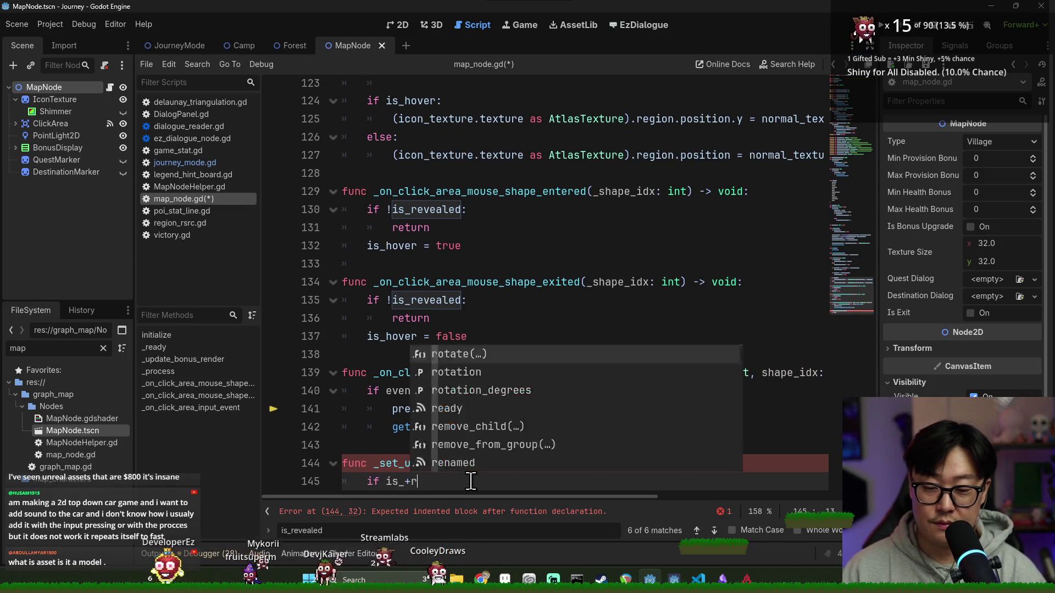
{"action": "key", "text": "Return"}
{"action": "type", "text": ":"}
{"action": "key", "text": "Return"}
{"action": "type", "text": "pass"}
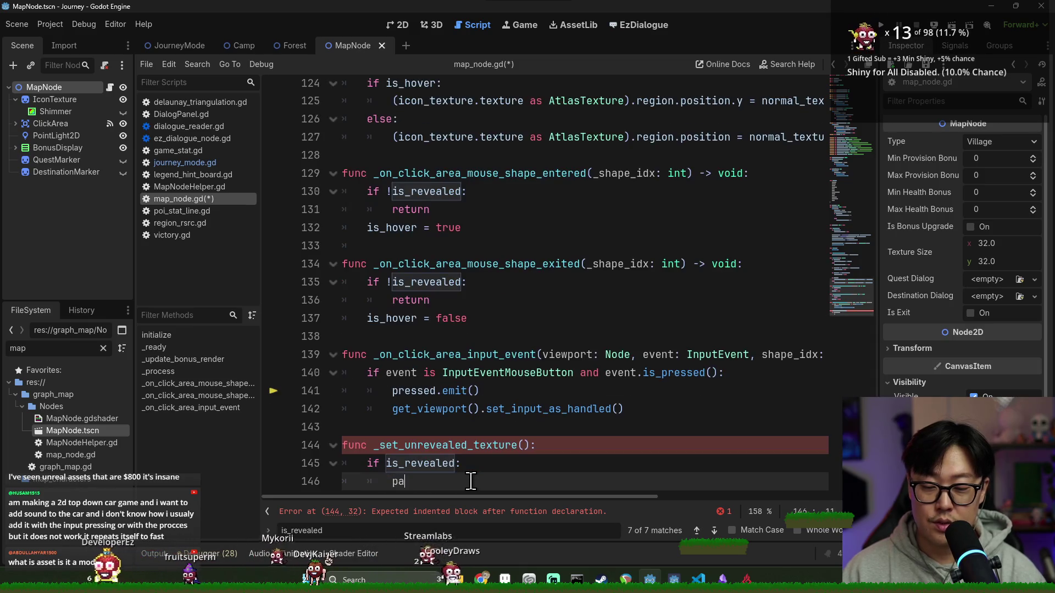
{"action": "key", "text": "Return"}
{"action": "type", "text": "se:"}
{"action": "key", "text": "Return"}
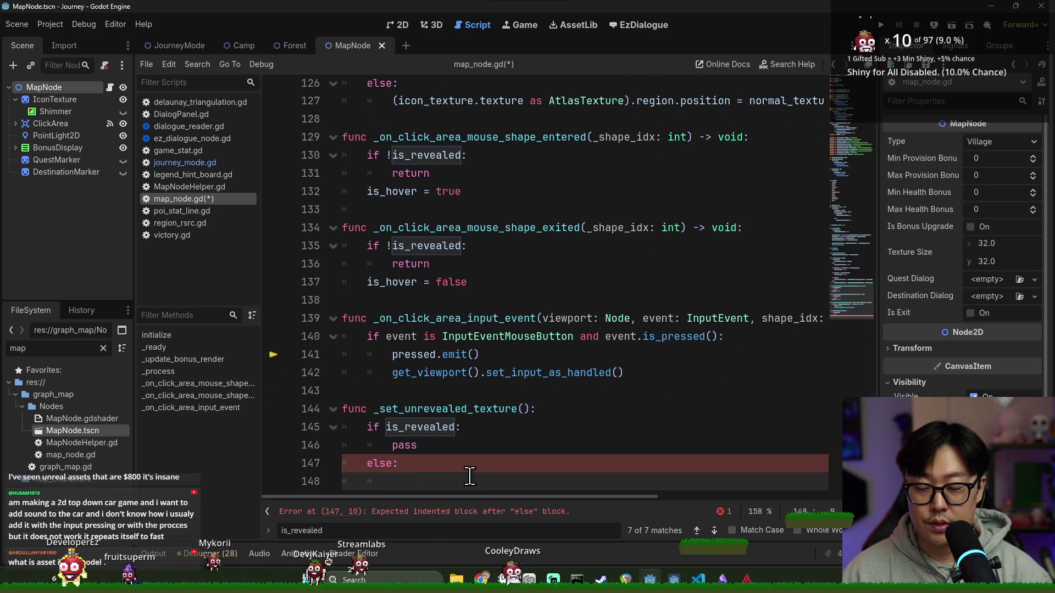
{"action": "type", "text": "pass"}
{"action": "key", "text": "ctrl+s"}
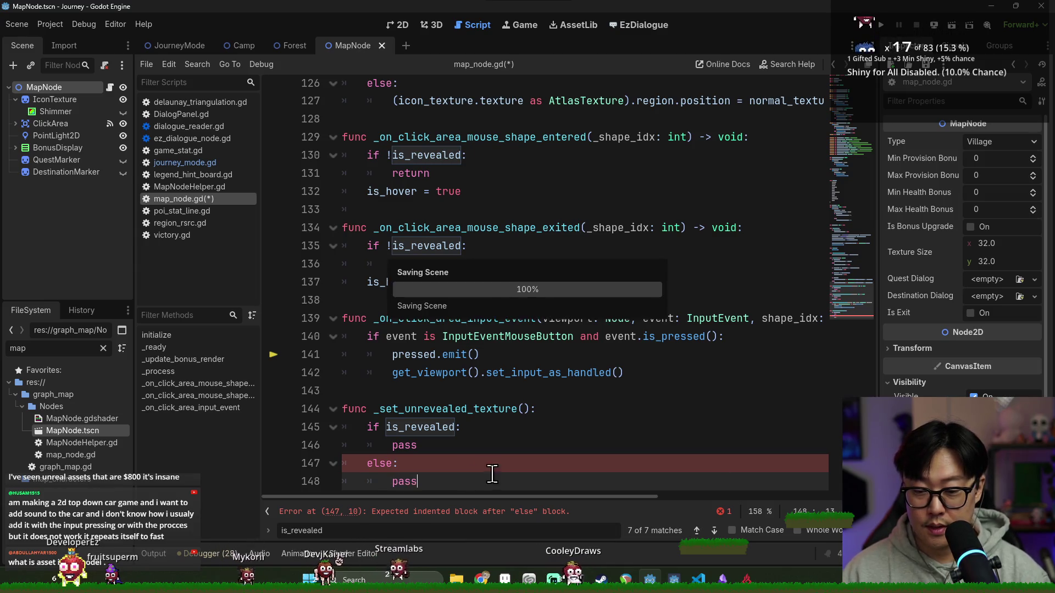
{"action": "key", "text": "Escape"}
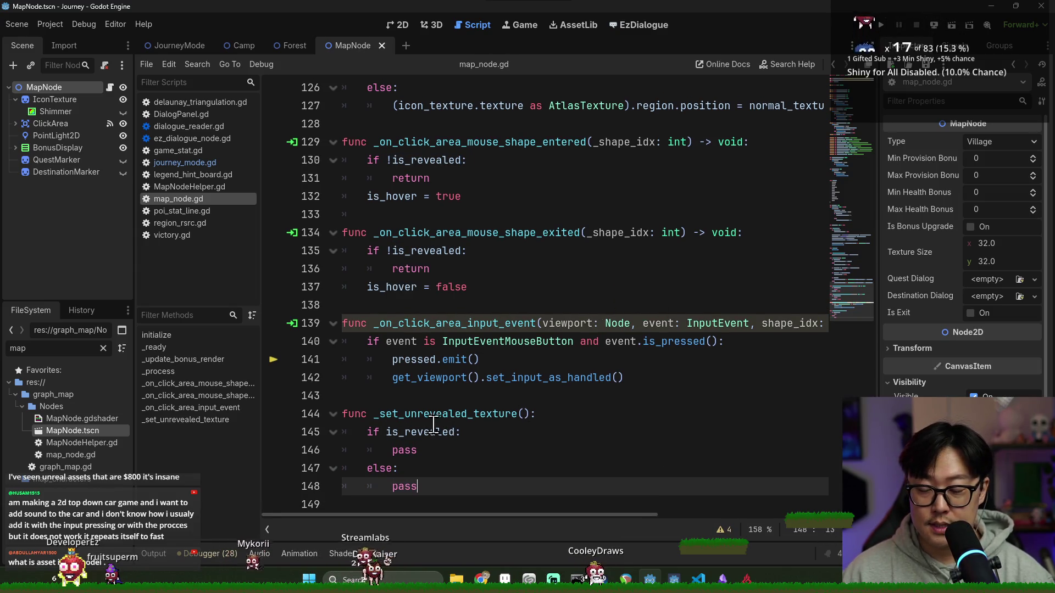
Remove extra blank lines before the PoiType enum and locate normal_texture_region in initialize().
{"action": "scroll", "coordinate": [436, 425], "scroll_direction": "up", "scroll_amount": 20}
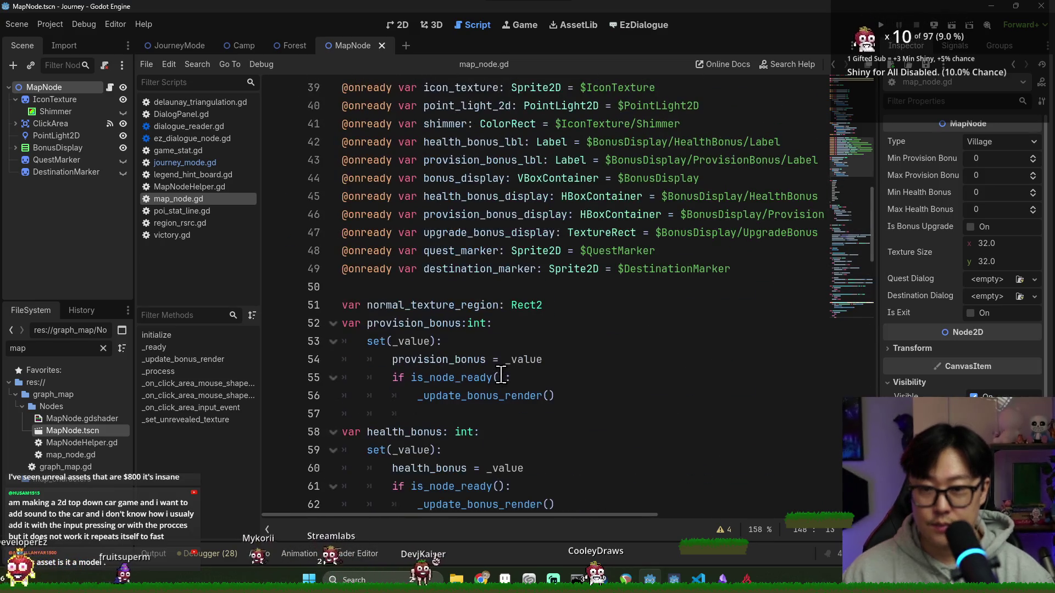
{"action": "scroll", "coordinate": [467, 362], "scroll_direction": "down", "scroll_amount": 7}
{"action": "left_click", "coordinate": [417, 153]}
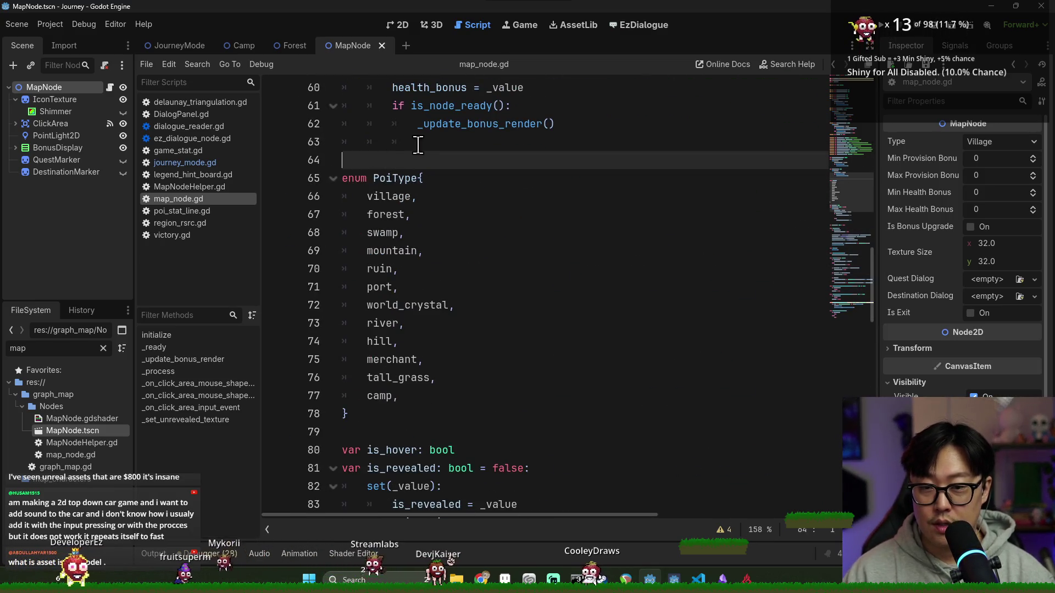
{"action": "key", "text": "BackSpace"}
{"action": "key", "text": "BackSpace"}
{"action": "key", "text": "BackSpace"}
{"action": "scroll", "coordinate": [445, 223], "scroll_direction": "up", "scroll_amount": 3}
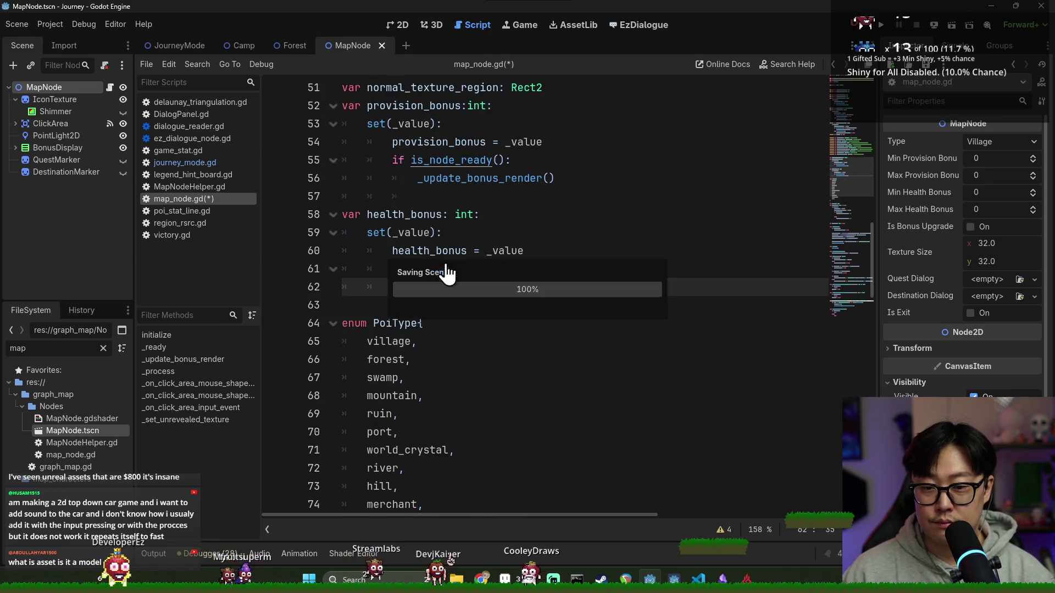
{"action": "scroll", "coordinate": [411, 314], "scroll_direction": "down", "scroll_amount": 5}
{"action": "scroll", "coordinate": [392, 325], "scroll_direction": "down", "scroll_amount": 8}
{"action": "left_click", "coordinate": [400, 358]}
{"action": "key", "text": "Down"}
{"action": "key", "text": "End"}
{"action": "left_click", "coordinate": [405, 377], "text": "ctrl"}
{"action": "double_click", "coordinate": [484, 449]}
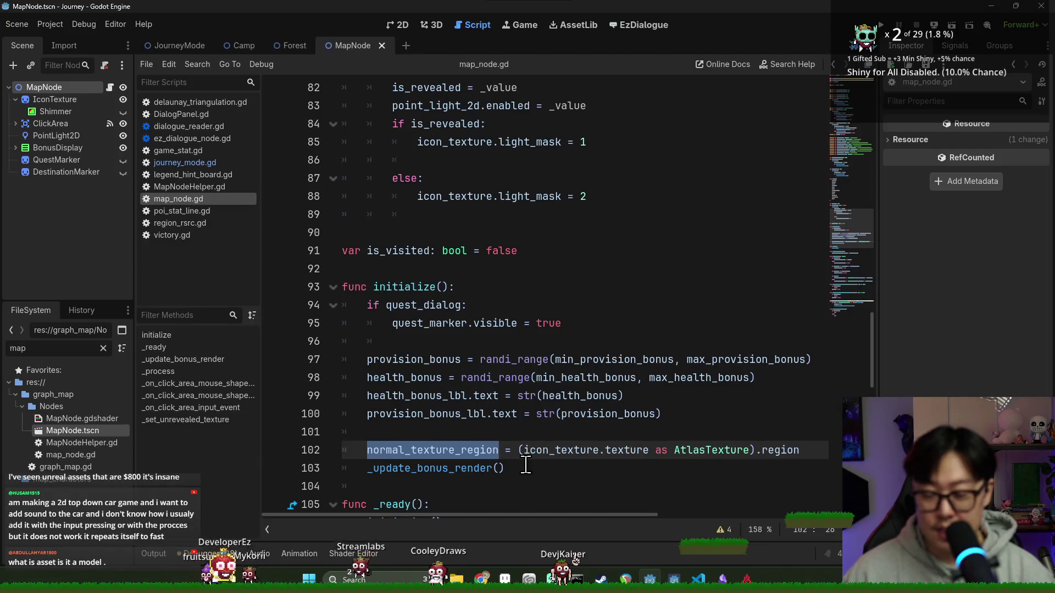
In the else branch, start a line casting icon_texture.texture as AtlasTexture.
{"action": "scroll", "coordinate": [494, 465], "scroll_direction": "down", "scroll_amount": 14}
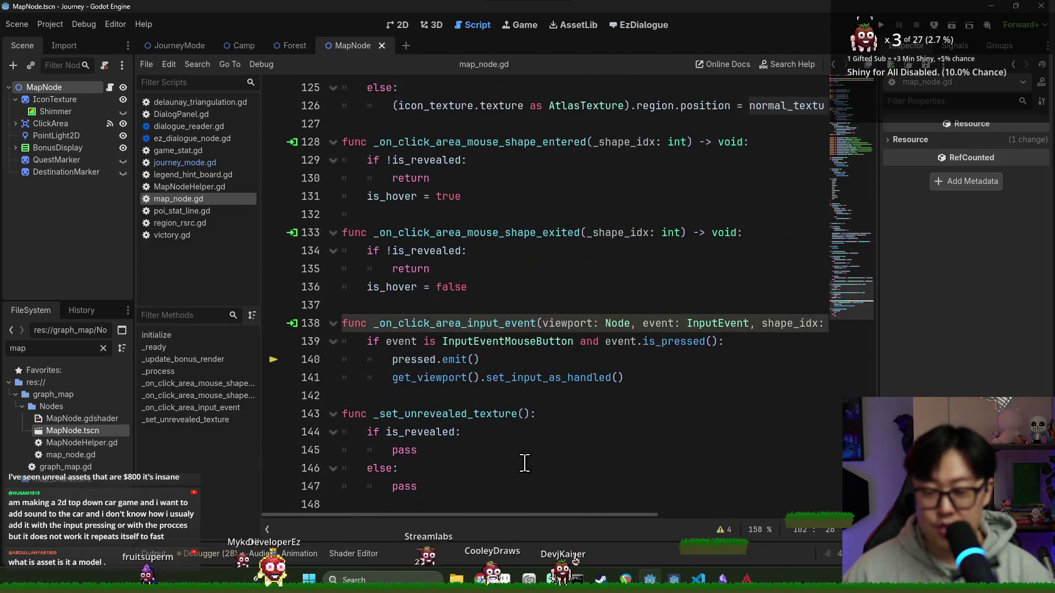
{"action": "left_click", "coordinate": [438, 469]}
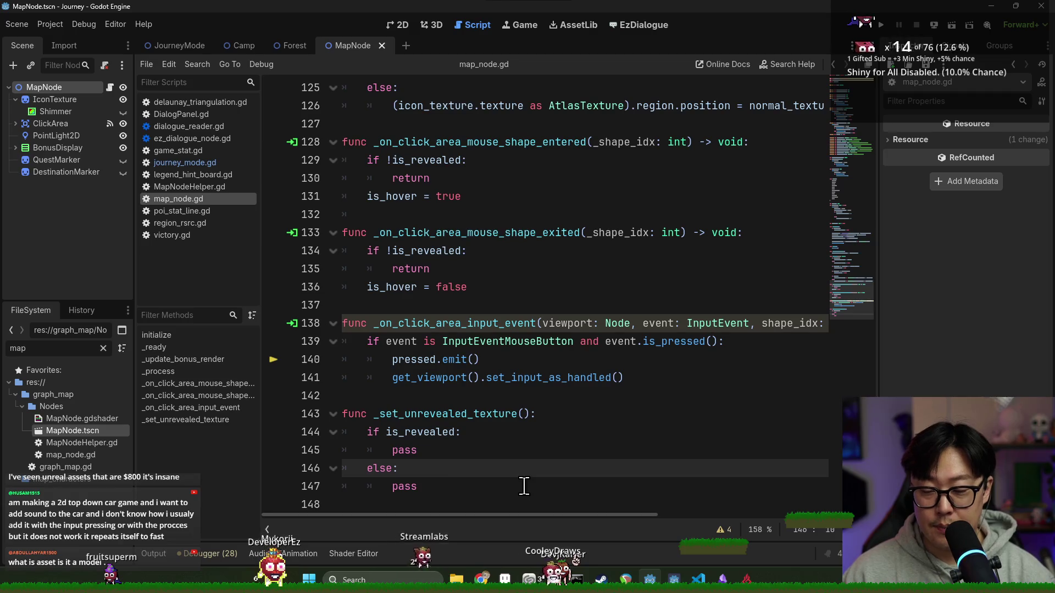
{"action": "key", "text": "Return"}
{"action": "type", "text": "icon_texture.t"}
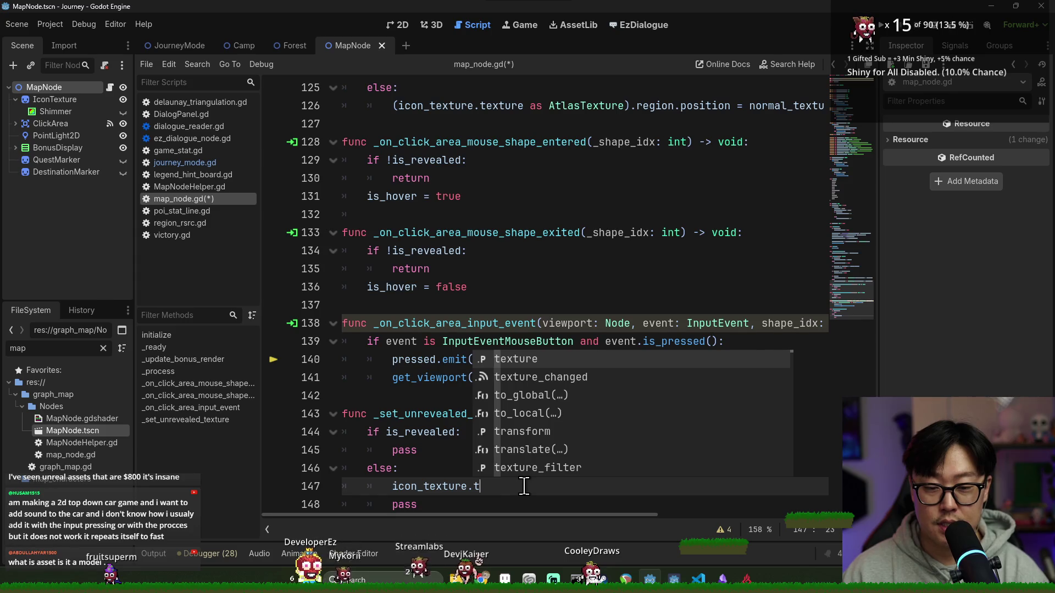
{"action": "key", "text": "Return"}
{"action": "key", "text": "BackSpace"}
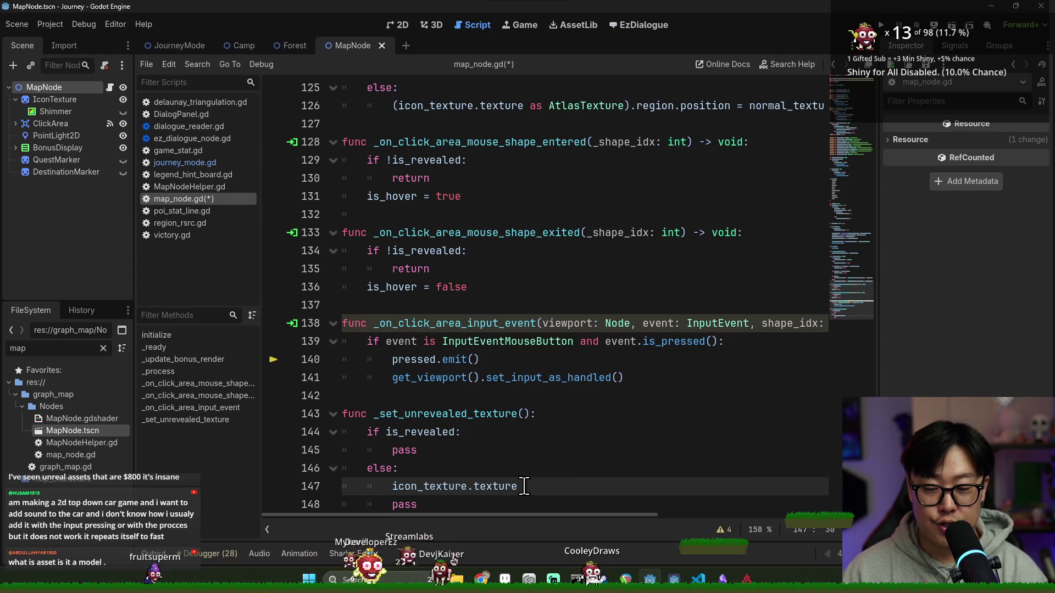
{"action": "key", "text": "BackSpace"}
{"action": "type", "text": "las"}
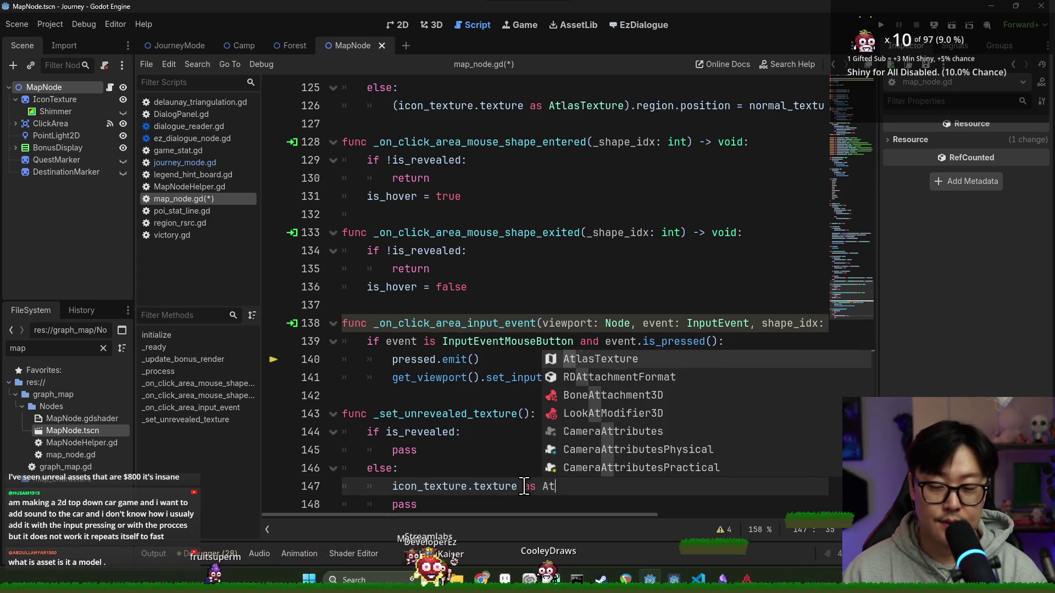
{"action": "key", "text": "Return"}
{"action": "type", "text": ".re"}
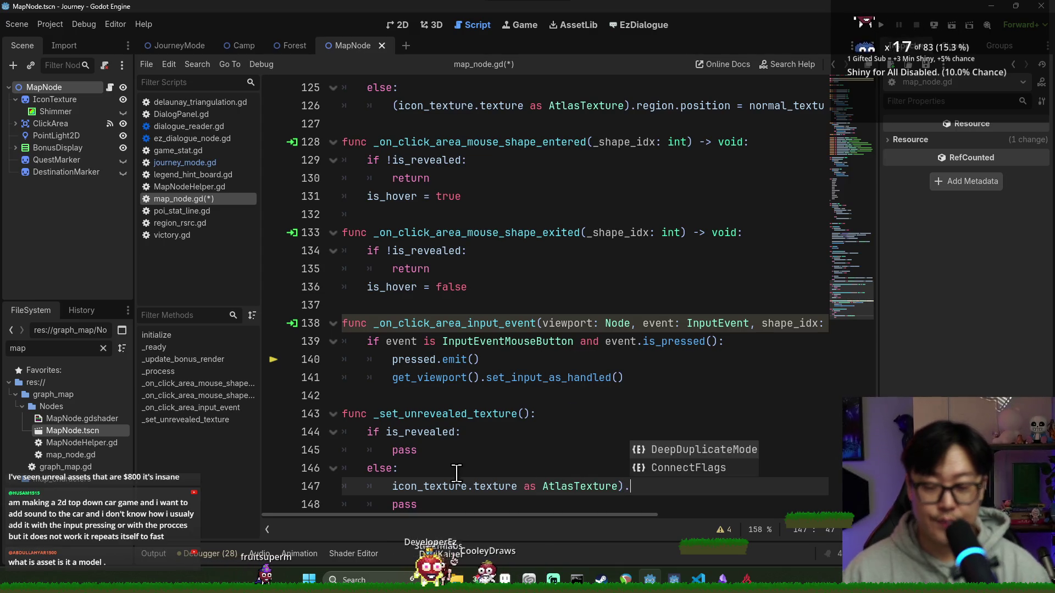
Wrap the cast in parentheses and assign its .region = normal_texture_region on line 147, then save.
{"action": "left_click", "coordinate": [392, 486]}
{"action": "type", "text": "("}
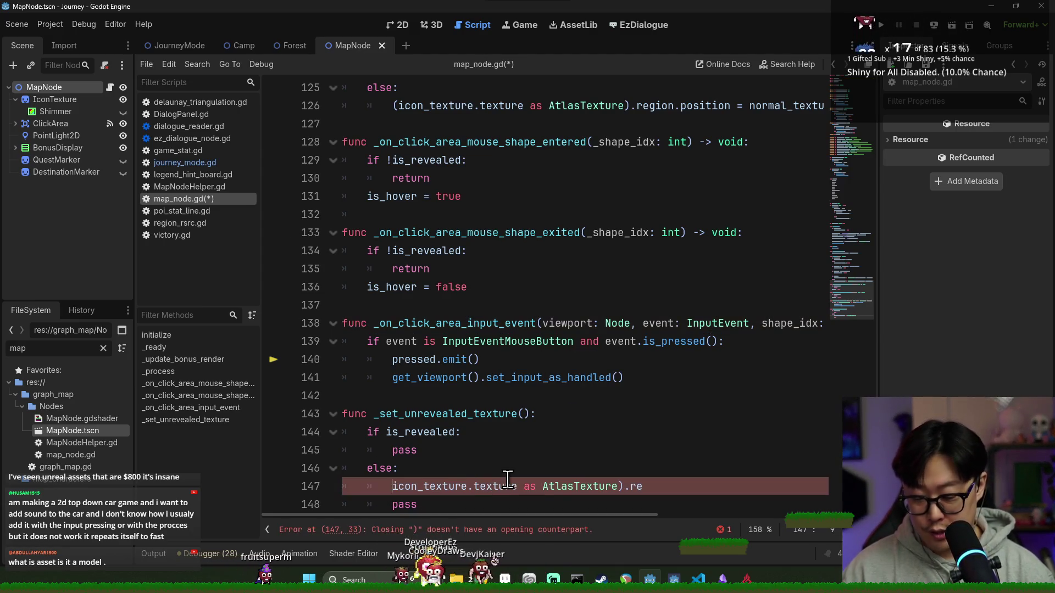
{"action": "left_click", "coordinate": [680, 487]}
{"action": "type", "text": "g"}
{"action": "key", "text": "Return"}
{"action": "type", "text": "."}
{"action": "key", "text": "BackSpace"}
{"action": "type", "text": "= nbo"}
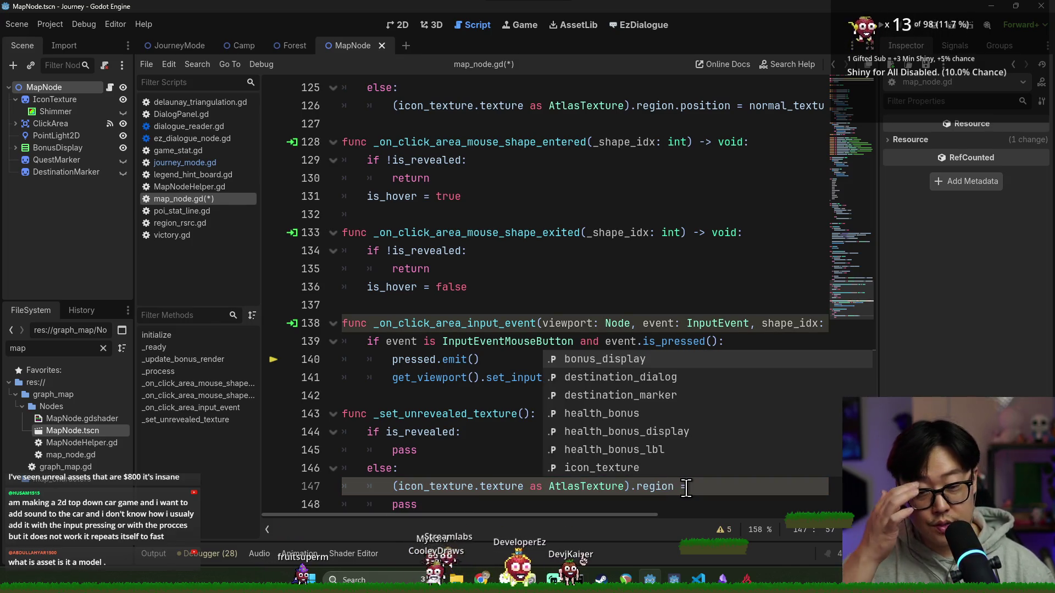
{"action": "key", "text": "BackSpace"}
{"action": "key", "text": "BackSpace"}
{"action": "type", "text": "ormal"}
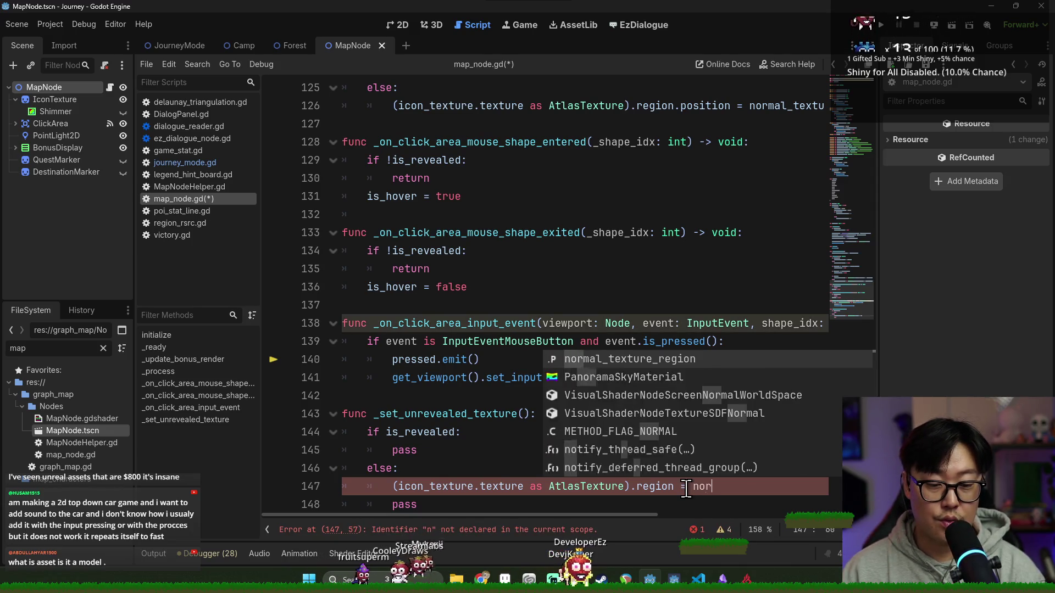
{"action": "key", "text": "Return"}
{"action": "key", "text": "ctrl+s"}
{"action": "key", "text": "Up"}
{"action": "key", "text": "Up"}
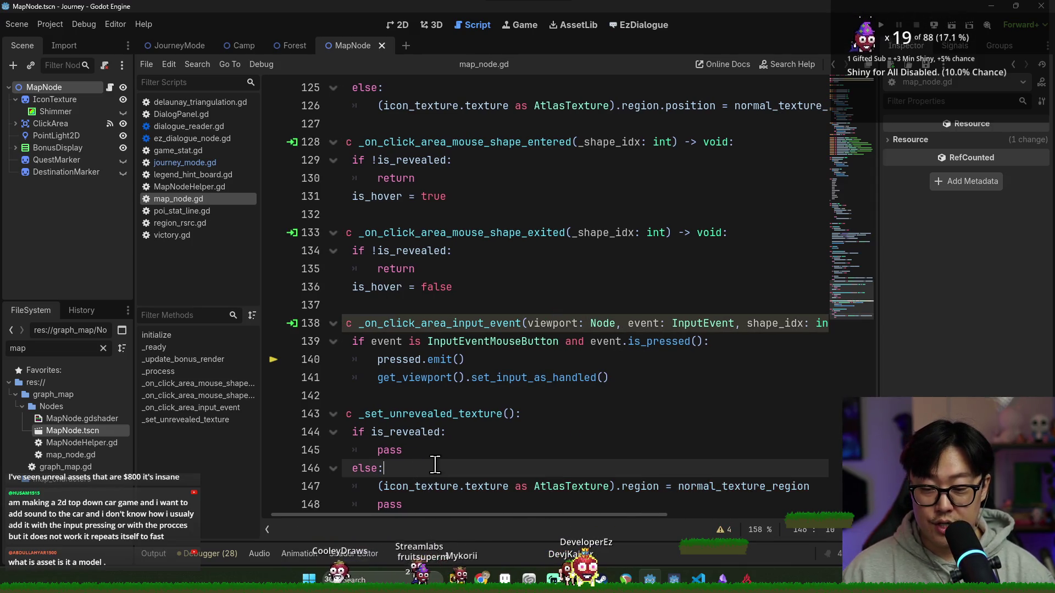
Copy the region assignment into the if branch and delete the leftover pass lines.
{"action": "double_click", "coordinate": [390, 486]}
{"action": "key", "text": "ctrl+c"}
{"action": "key", "text": "Up"}
{"action": "key", "text": "Up"}
{"action": "key", "text": "ctrl+v"}
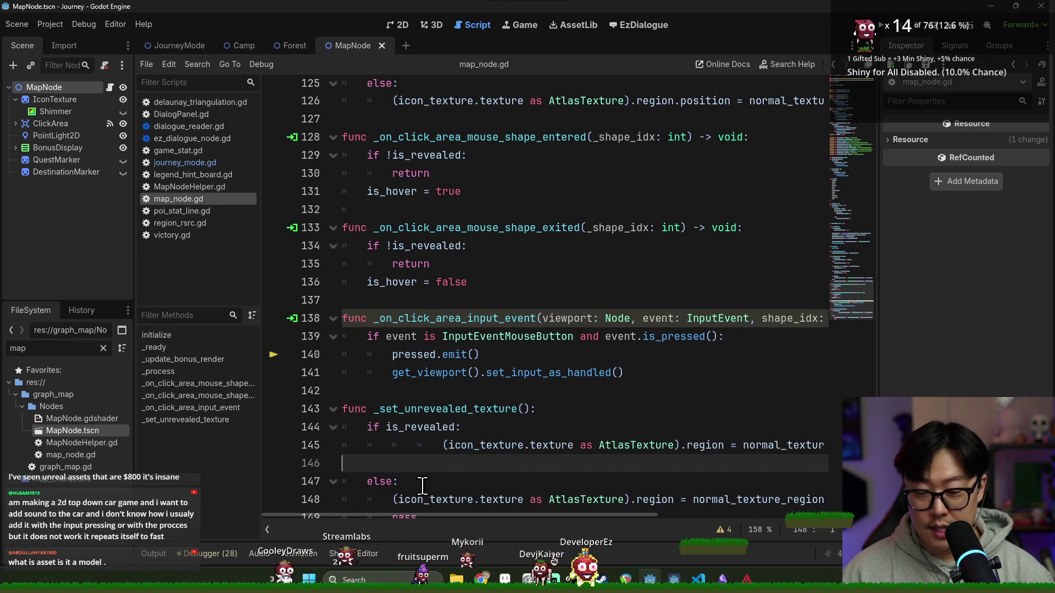
{"action": "key", "text": "Down"}
{"action": "key", "text": "BackSpace"}
{"action": "key", "text": "Down"}
{"action": "key", "text": "Down"}
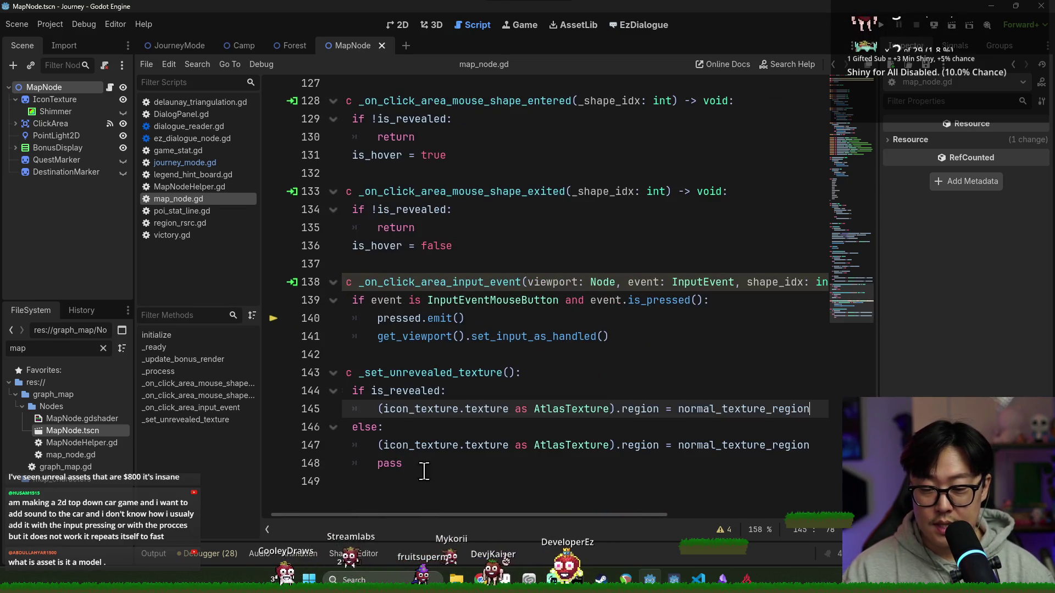
{"action": "key", "text": "BackSpace"}
{"action": "key", "text": "BackSpace"}
{"action": "key", "text": "BackSpace"}
{"action": "key", "text": "BackSpace"}
{"action": "scroll", "coordinate": [453, 519], "scroll_direction": "up", "scroll_amount": 1}
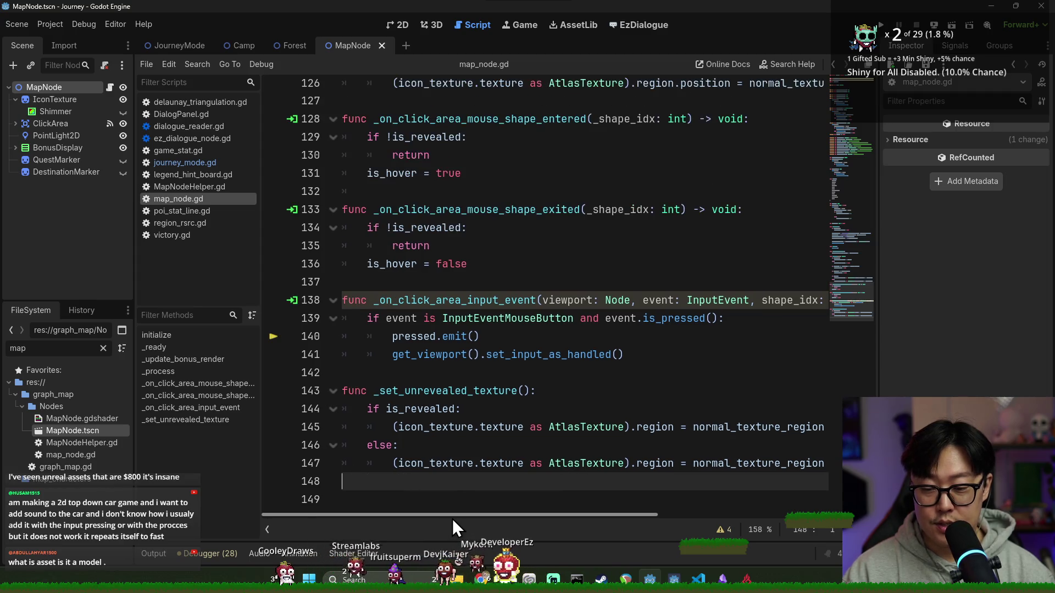
{"action": "left_click_drag", "start_coordinate": [453, 519], "coordinate": [624, 499]}
{"action": "double_click", "coordinate": [487, 464]}
Change the else branch's region value to HIDDEN_ICON_TEXTURE_REGION and save.
{"action": "key", "text": "BackSpace"}
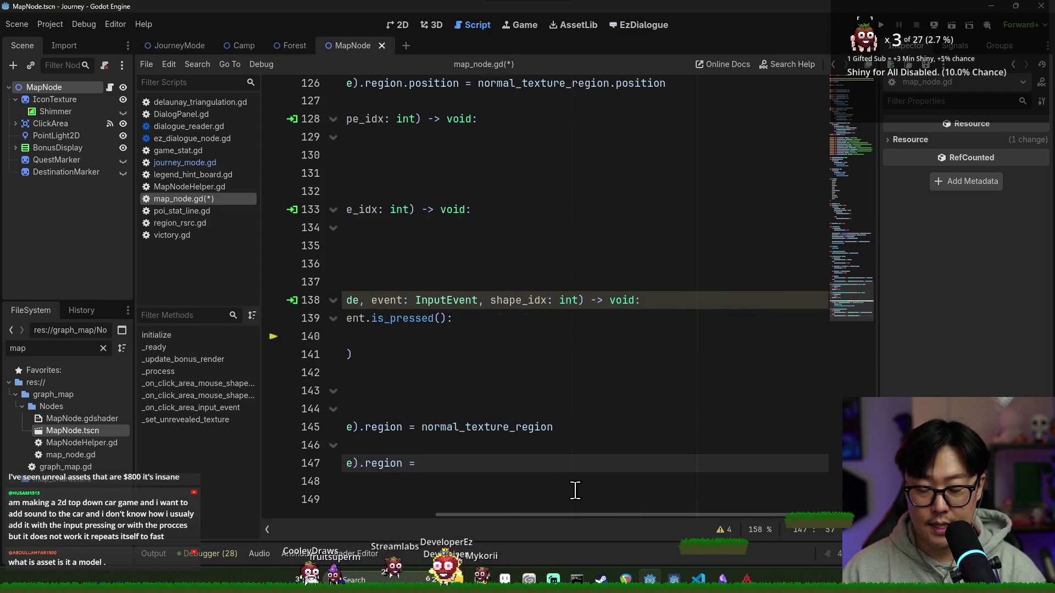
{"action": "type", "text": "U"}
{"action": "key", "text": "BackSpace"}
{"action": "type", "text": "HIDDEN"}
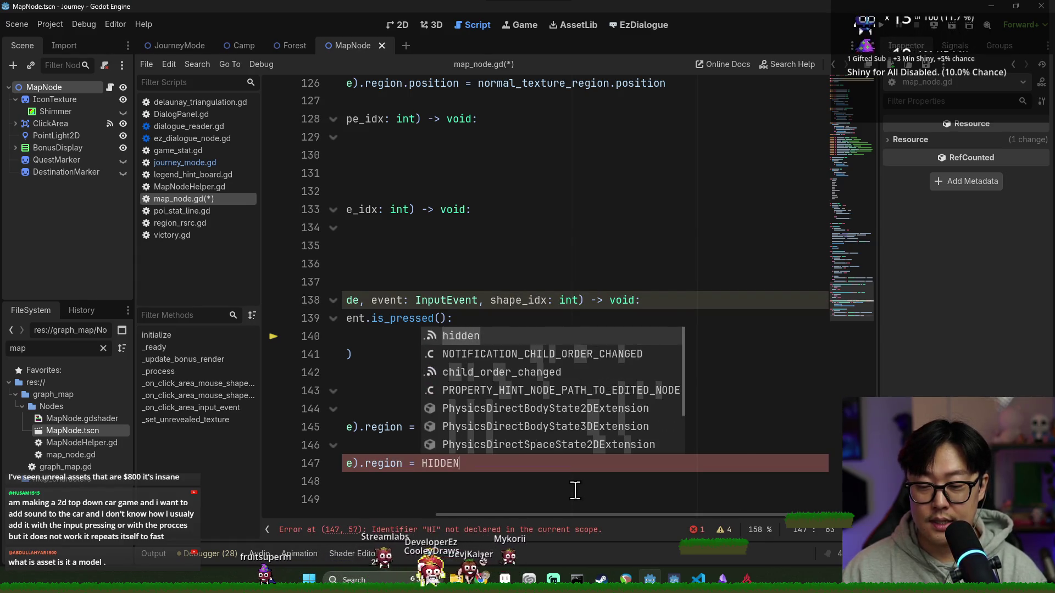
{"action": "type", "text": "_ICON_TEXTURE_REGION"}
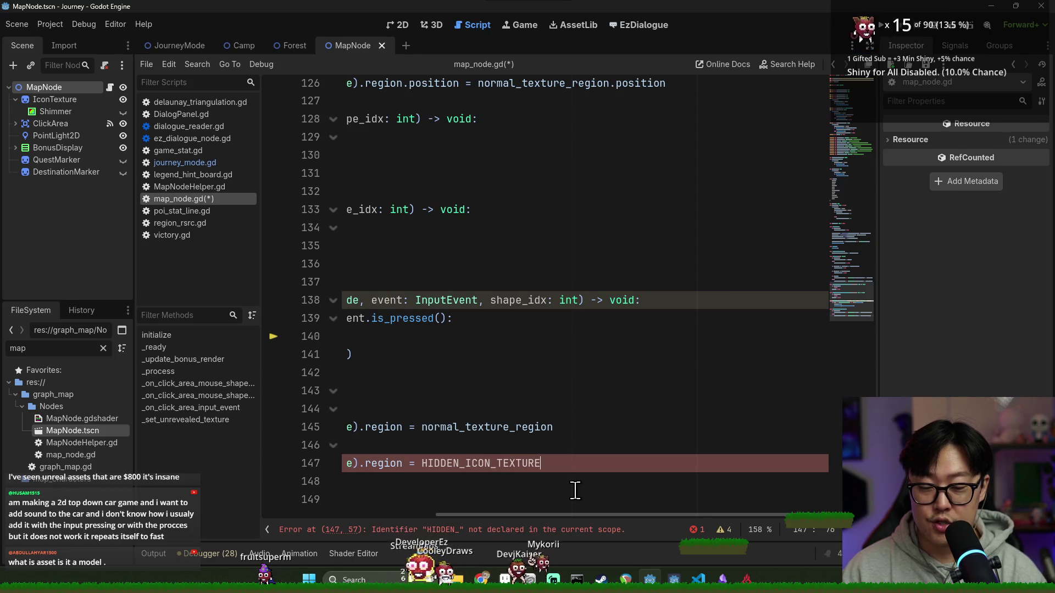
{"action": "key", "text": "ctrl+s"}
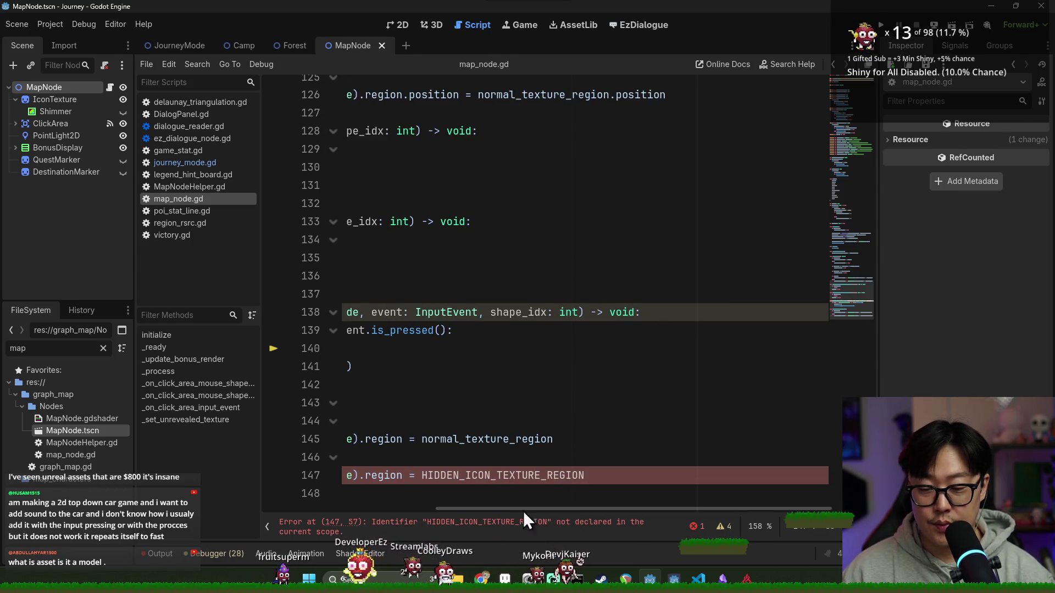
Select the HIDDEN_ICON_TEXTURE_REGION name and go to the empty line after is_visited.
{"action": "double_click", "coordinate": [500, 475]}
{"action": "left_click_drag", "start_coordinate": [519, 509], "coordinate": [407, 365]}
{"action": "scroll", "coordinate": [407, 365], "scroll_direction": "up", "scroll_amount": 20}
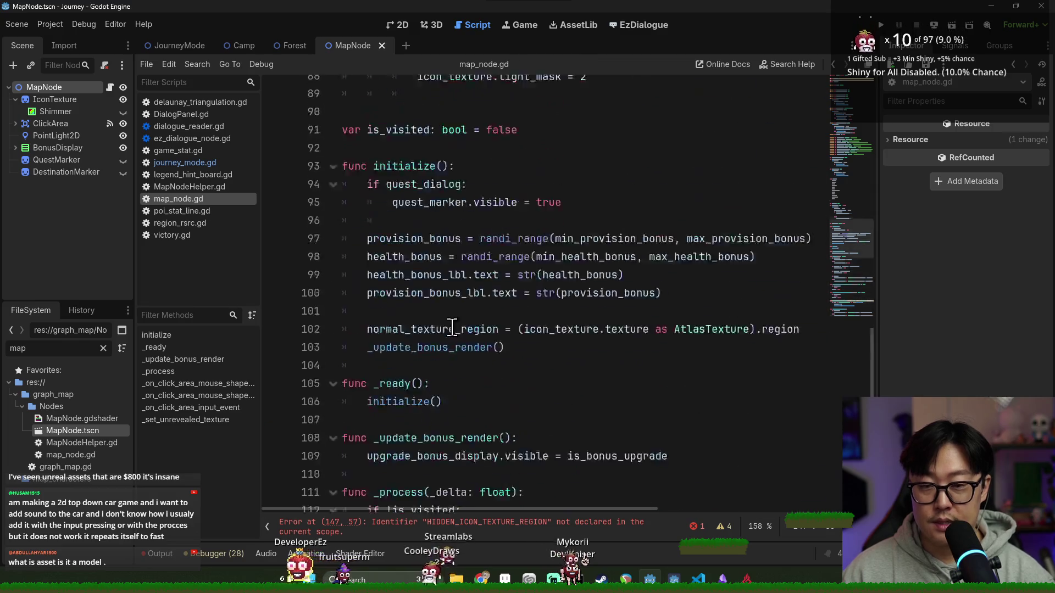
{"action": "scroll", "coordinate": [448, 346], "scroll_direction": "down", "scroll_amount": 6}
{"action": "scroll", "coordinate": [448, 346], "scroll_direction": "down", "scroll_amount": 4}
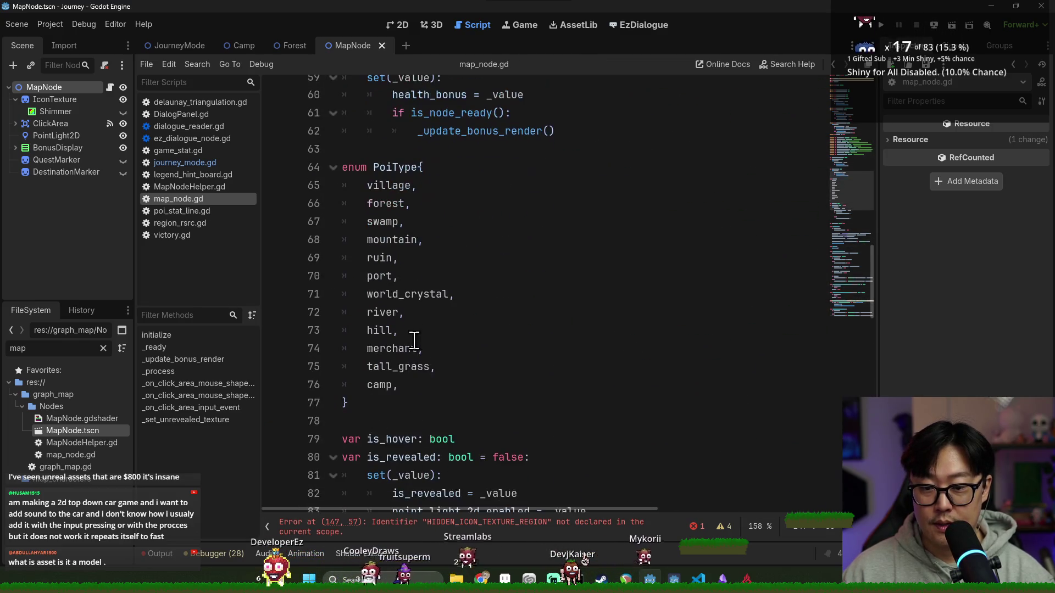
{"action": "scroll", "coordinate": [418, 367], "scroll_direction": "down", "scroll_amount": 8}
{"action": "left_click", "coordinate": [395, 239]}
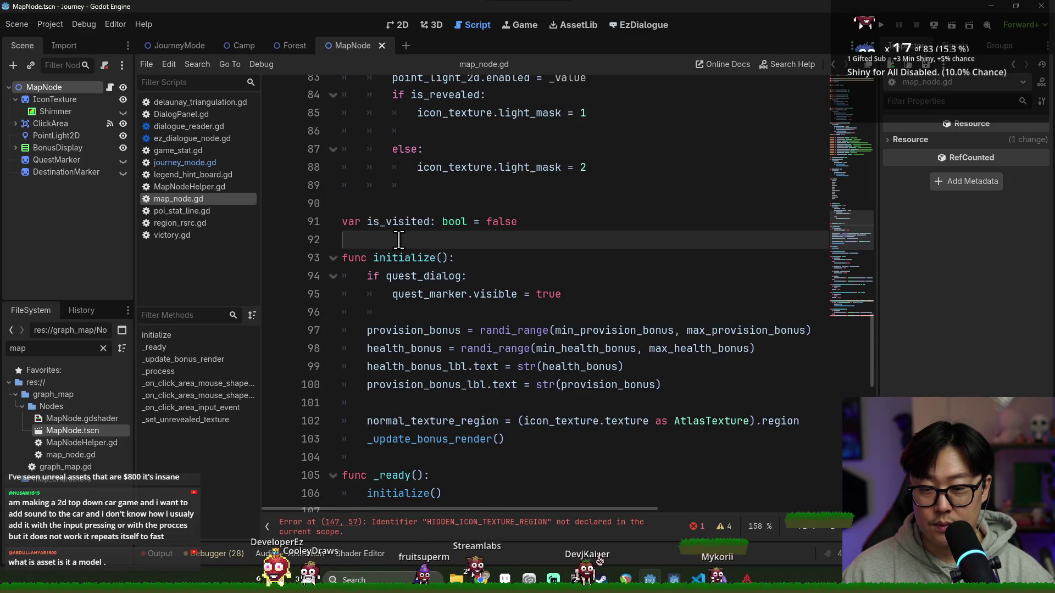
Write const HIDDEN_ICON_TEXTURE_REGION := Rect2() below is_visited, correcting the cosnt typo, then check IconTexture.
{"action": "key", "text": "Return"}
{"action": "key", "text": "Return"}
{"action": "type", "text": "cosnt"}
{"action": "key", "text": "ctrl+v"}
{"action": "type", "text": ": "}
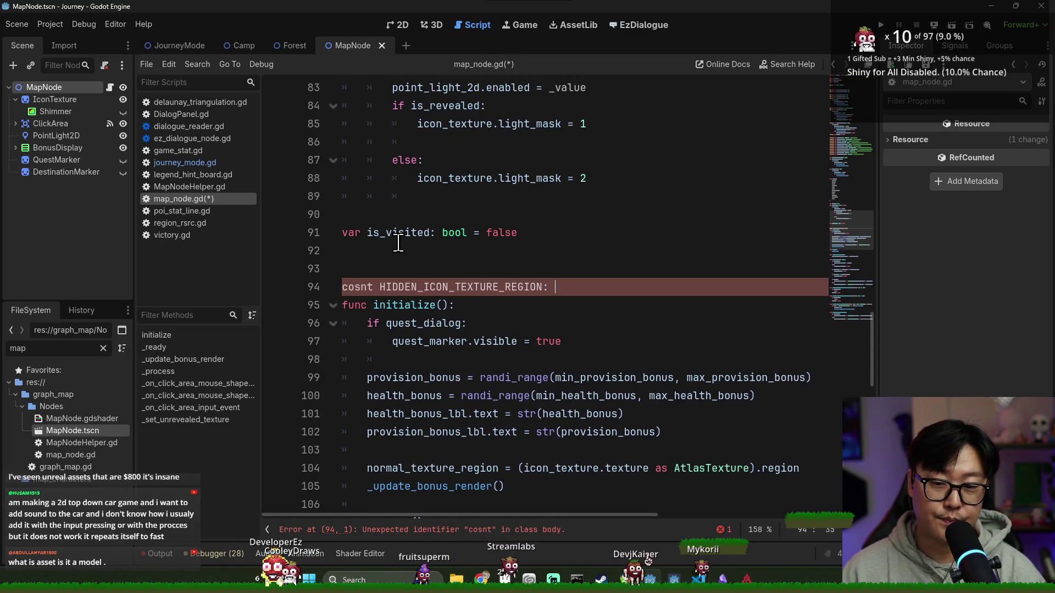
{"action": "type", "text": "Rect"}
{"action": "key", "text": "BackSpace"}
{"action": "key", "text": "BackSpace"}
{"action": "key", "text": "BackSpace"}
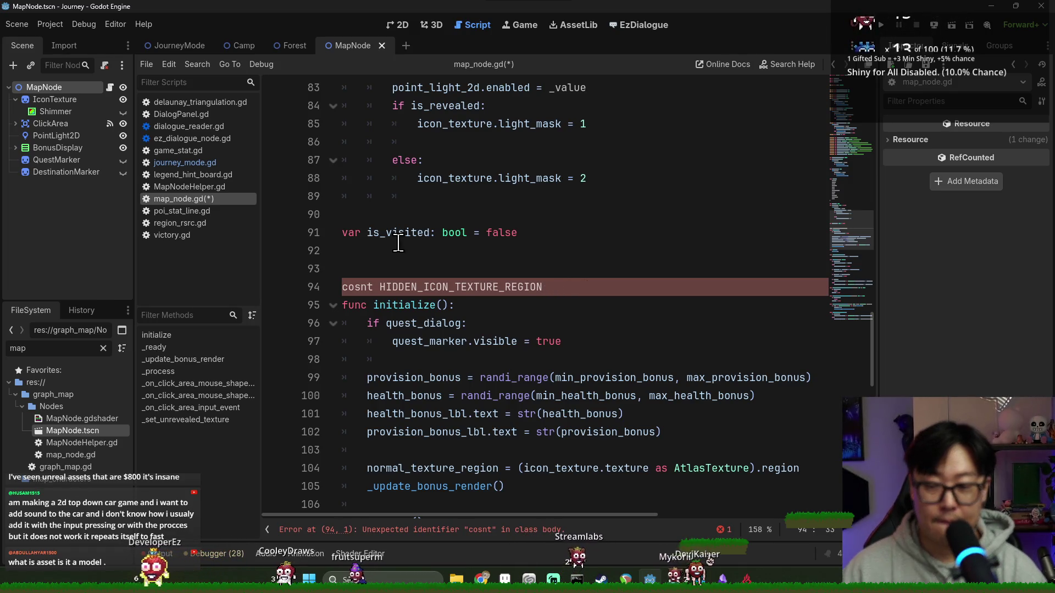
{"action": "double_click", "coordinate": [352, 288]}
{"action": "type", "text": "constt"}
{"action": "left_click", "coordinate": [562, 290]}
{"action": "type", "text": "t2("}
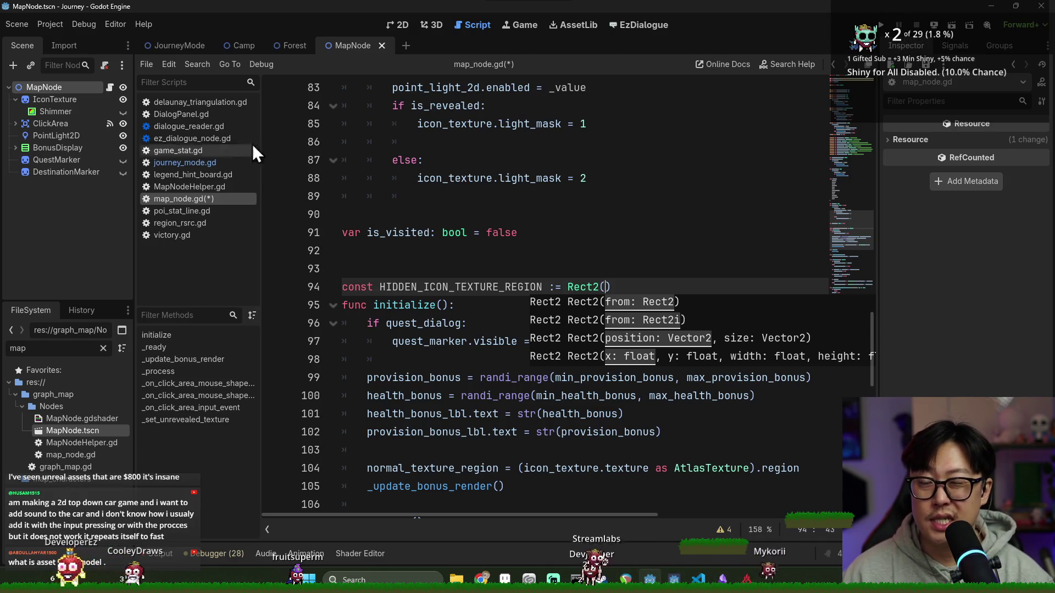
{"action": "left_click", "coordinate": [61, 101]}
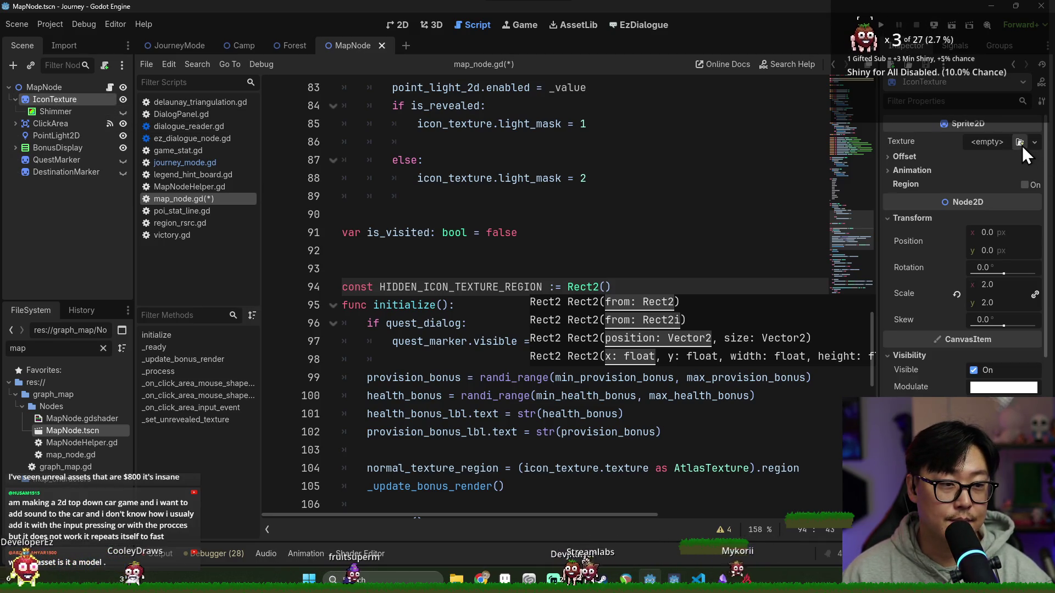
{"action": "key", "text": "alt+Tab"}
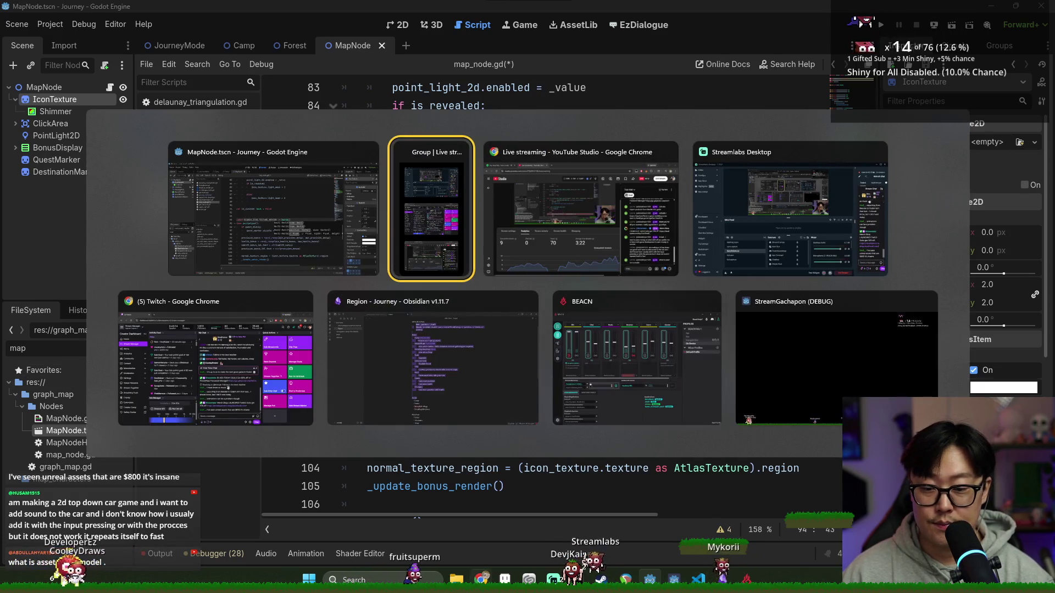
Open poi_icons.aseprite and pan to the tent and question-mark icon rows before returning to Godot.
{"action": "key", "text": "Escape"}
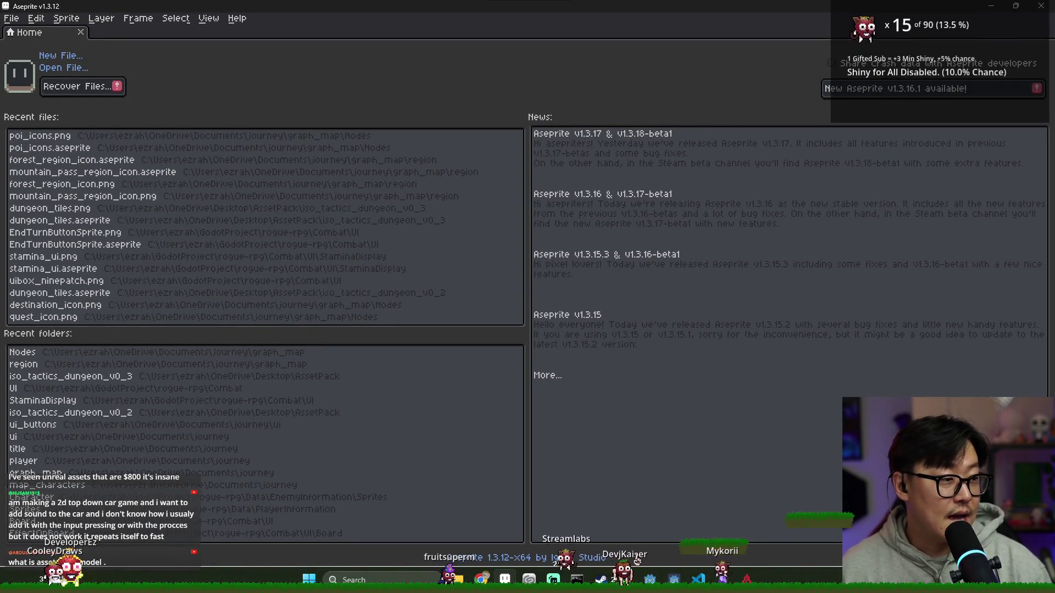
{"action": "left_click", "coordinate": [89, 152]}
{"action": "scroll", "coordinate": [448, 181], "scroll_direction": "up", "scroll_amount": 3}
{"action": "scroll", "coordinate": [448, 181], "scroll_direction": "down", "scroll_amount": 3}
{"action": "scroll", "coordinate": [449, 181], "scroll_direction": "up", "scroll_amount": 2}
{"action": "left_click_drag", "start_coordinate": [448, 182], "coordinate": [396, 46]}
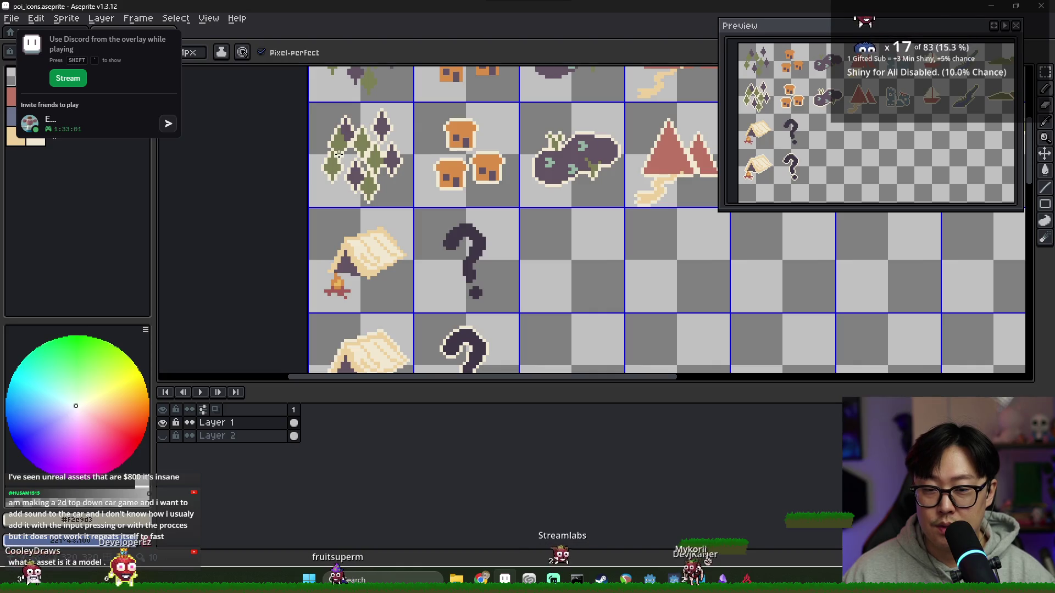
{"action": "left_click_drag", "start_coordinate": [360, 100], "coordinate": [362, 147]}
{"action": "scroll", "coordinate": [340, 228], "scroll_direction": "down", "scroll_amount": 2}
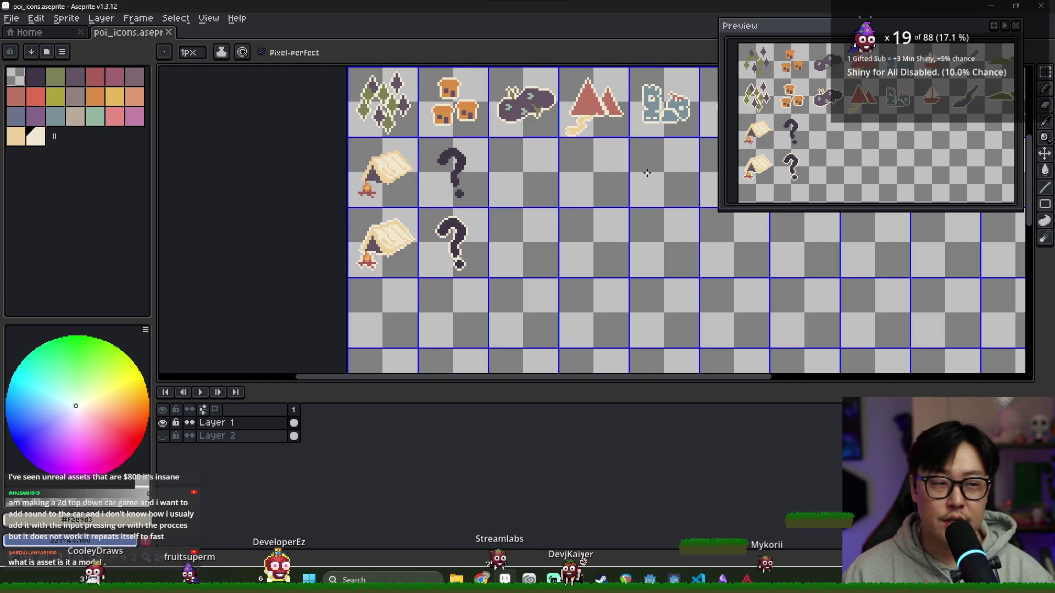
{"action": "key", "text": "alt+Tab"}
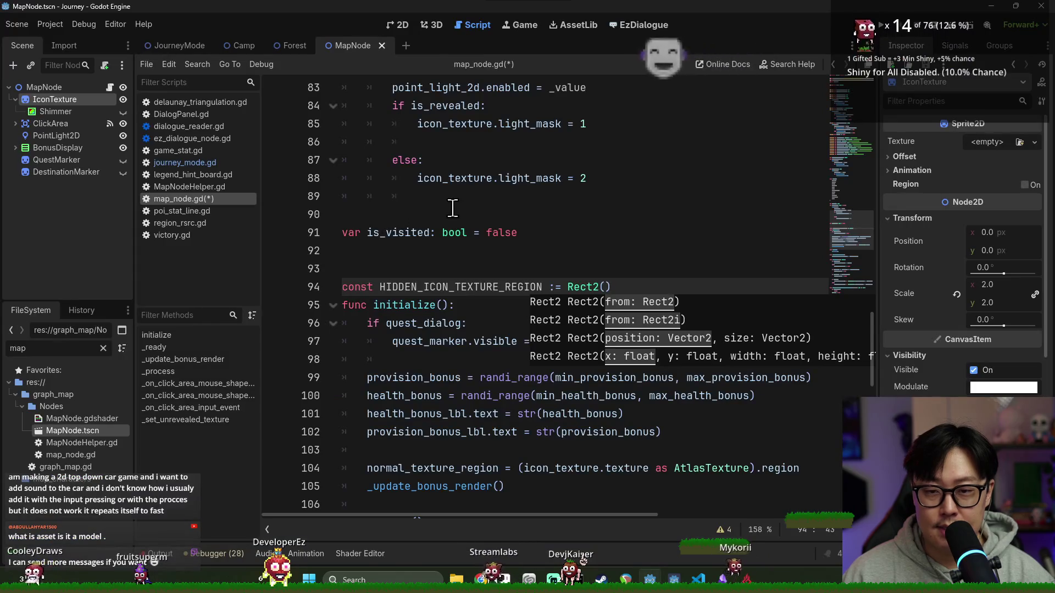
Fill in Rect2(32,64,32,32), delete the extra blank line above the constant, and save.
{"action": "scroll", "coordinate": [483, 231], "scroll_direction": "up", "scroll_amount": 6}
{"action": "scroll", "coordinate": [538, 259], "scroll_direction": "down", "scroll_amount": 5}
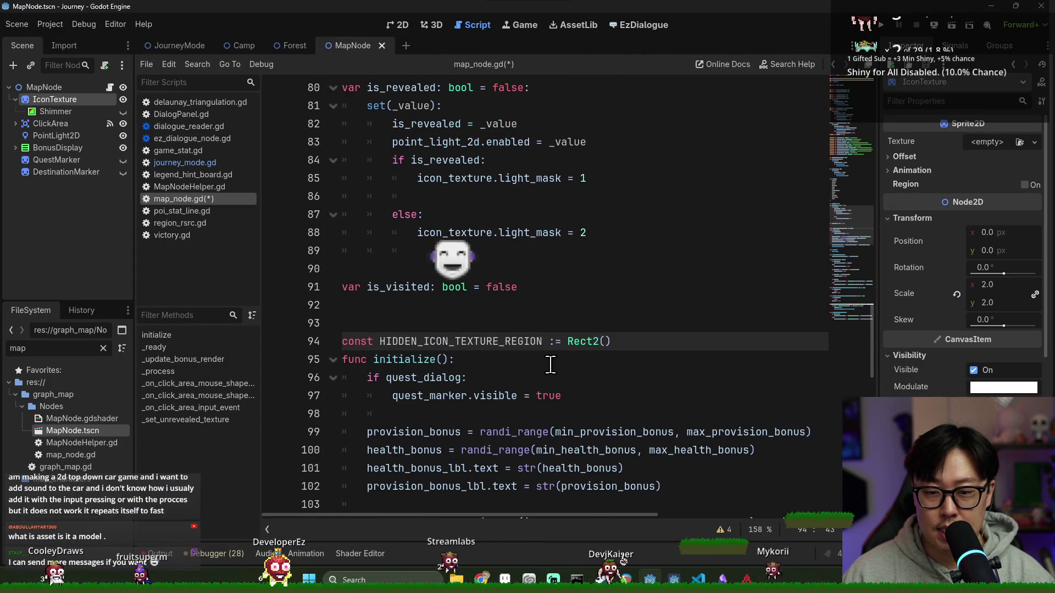
{"action": "type", "text": "32"}
{"action": "type", "text": ",64,"}
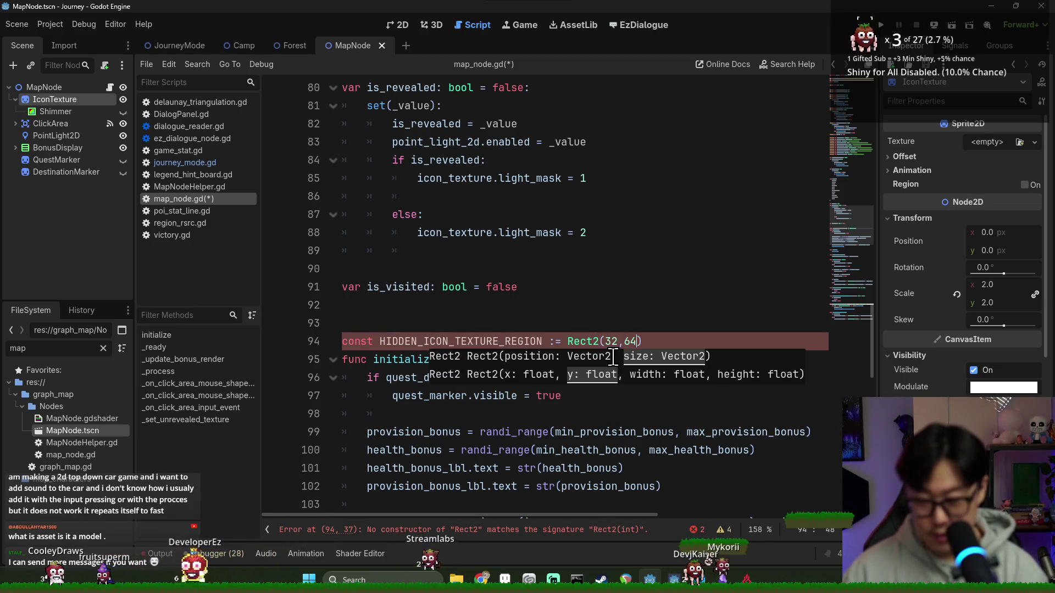
{"action": "type", "text": "32,32"}
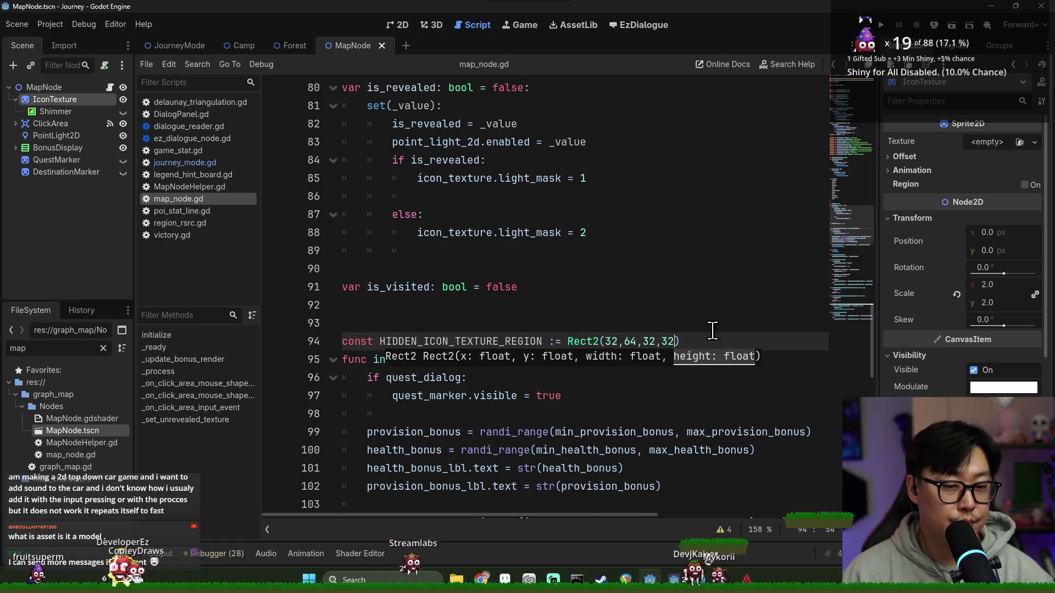
{"action": "key", "text": "Return"}
{"action": "key", "text": "ctrl+s"}
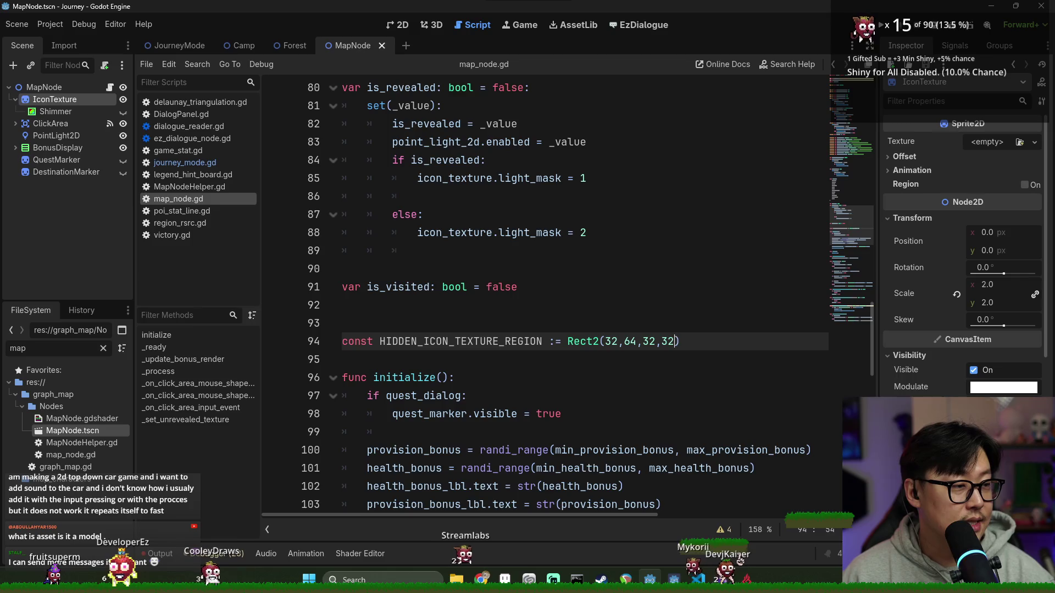
{"action": "left_click", "coordinate": [491, 325]}
{"action": "key", "text": "BackSpace"}
{"action": "key", "text": "ctrl+s"}
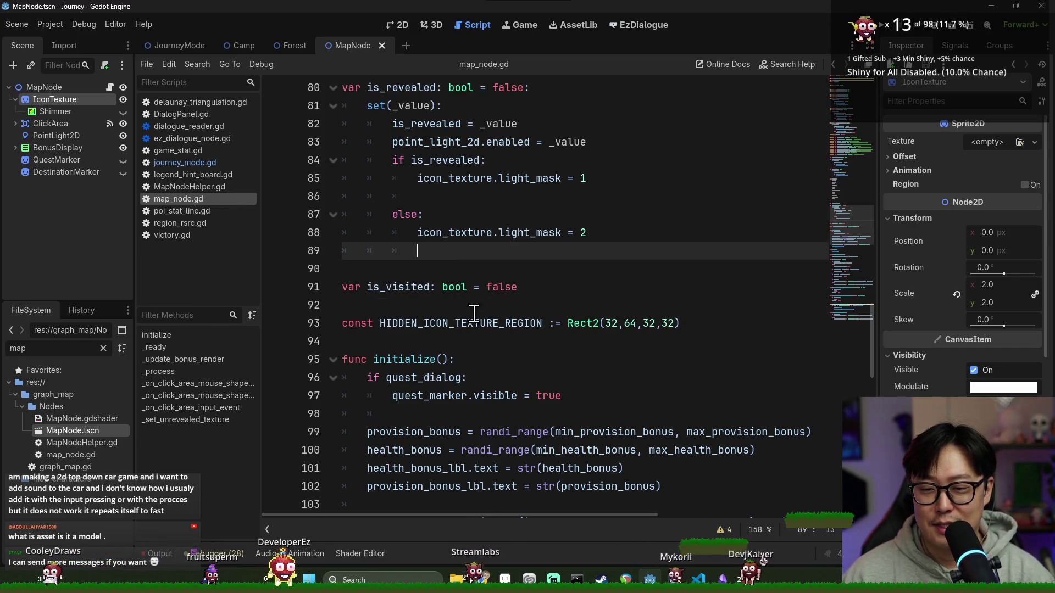
Save map_node.gd and copy the _set_unrevealed_texture function name.
{"action": "scroll", "coordinate": [467, 297], "scroll_direction": "down", "scroll_amount": 1}
{"action": "key", "text": "ctrl+s"}
{"action": "double_click", "coordinate": [379, 268]}
{"action": "scroll", "coordinate": [412, 291], "scroll_direction": "down", "scroll_amount": 10}
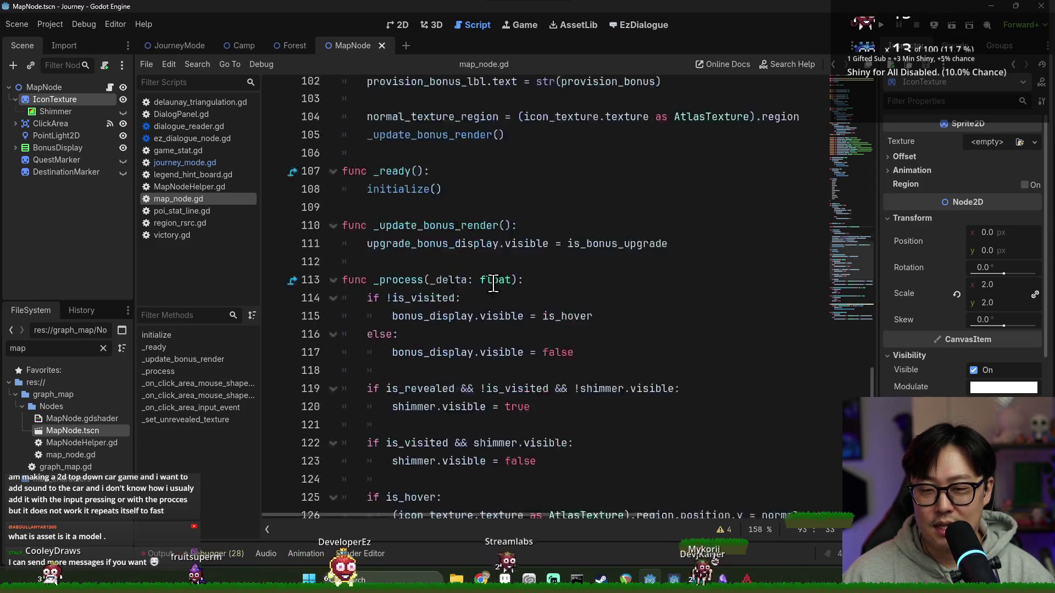
{"action": "left_click", "coordinate": [453, 308]}
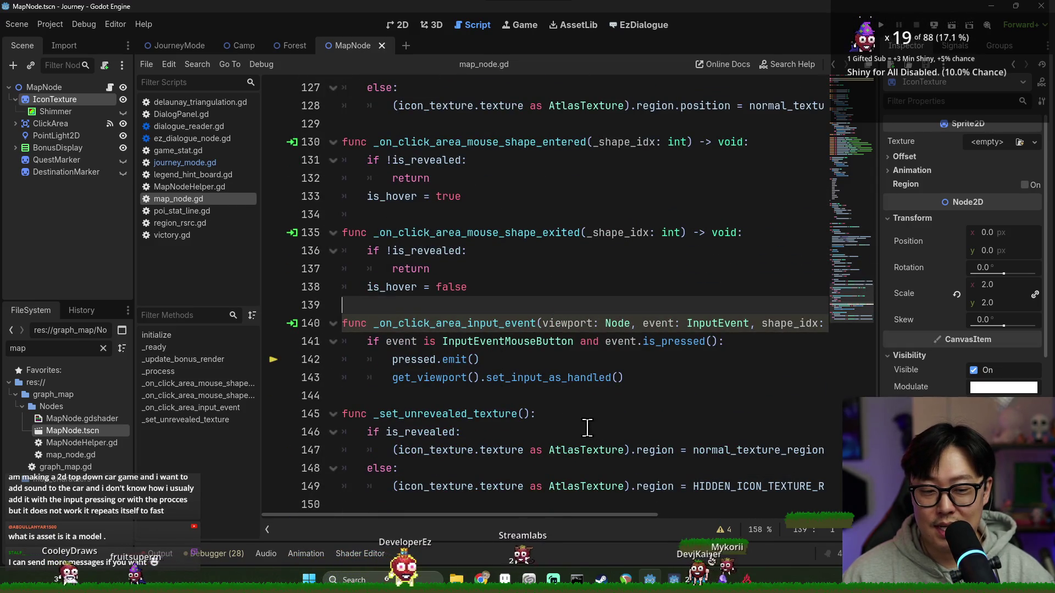
{"action": "scroll", "coordinate": [522, 484], "scroll_direction": "right", "scroll_amount": 3}
{"action": "scroll", "coordinate": [516, 491], "scroll_direction": "left", "scroll_amount": 3}
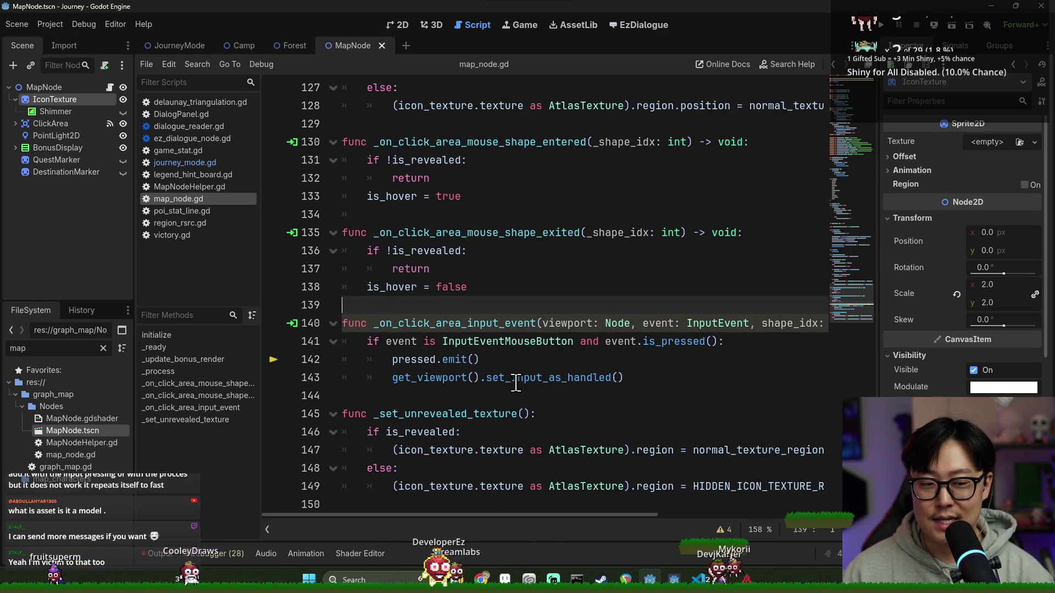
{"action": "double_click", "coordinate": [486, 413]}
{"action": "key", "text": "ctrl+c"}
Call _set_unrevealed_texture() in both branches of the is_revealed setter and save.
{"action": "scroll", "coordinate": [501, 389], "scroll_direction": "up", "scroll_amount": 15}
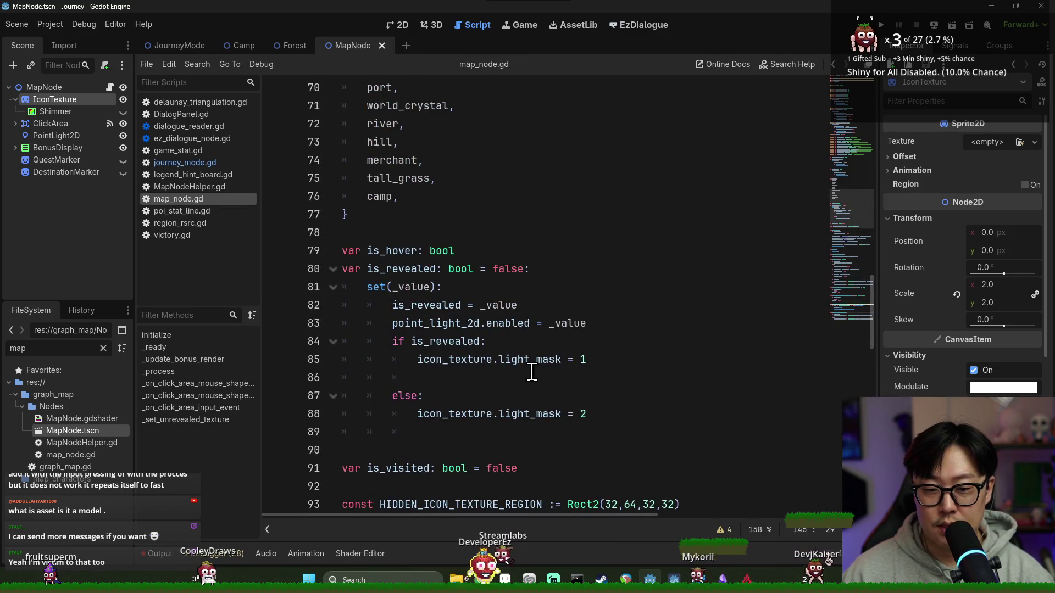
{"action": "left_click", "coordinate": [530, 378]}
{"action": "key", "text": "ctrl+v"}
{"action": "type", "text": "("}
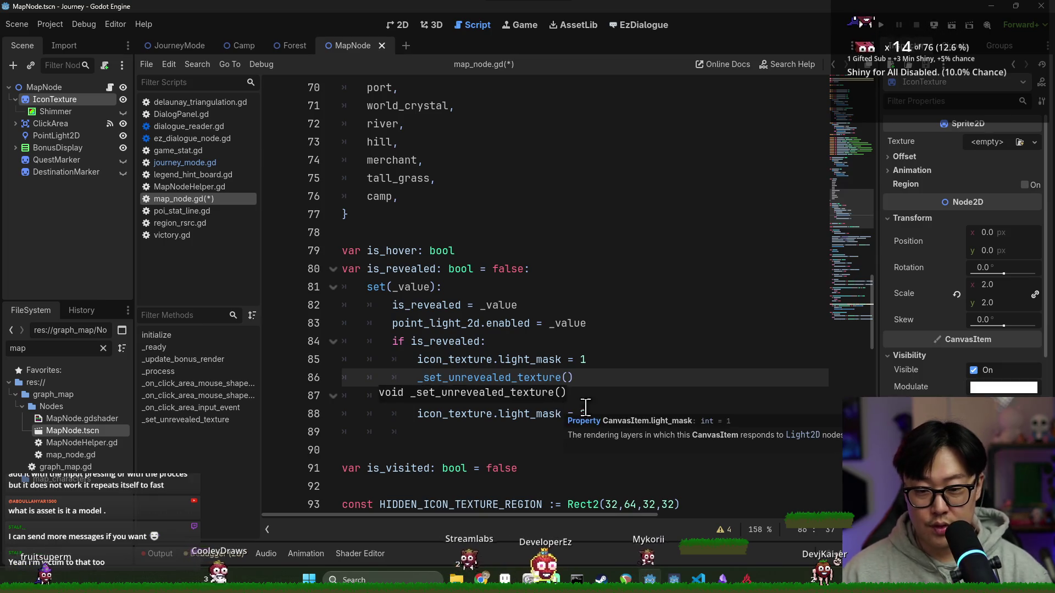
{"action": "left_click", "coordinate": [613, 413]}
{"action": "key", "text": "Return"}
{"action": "key", "text": "ctrl+v"}
{"action": "type", "text": "("}
{"action": "key", "text": "ctrl+s"}
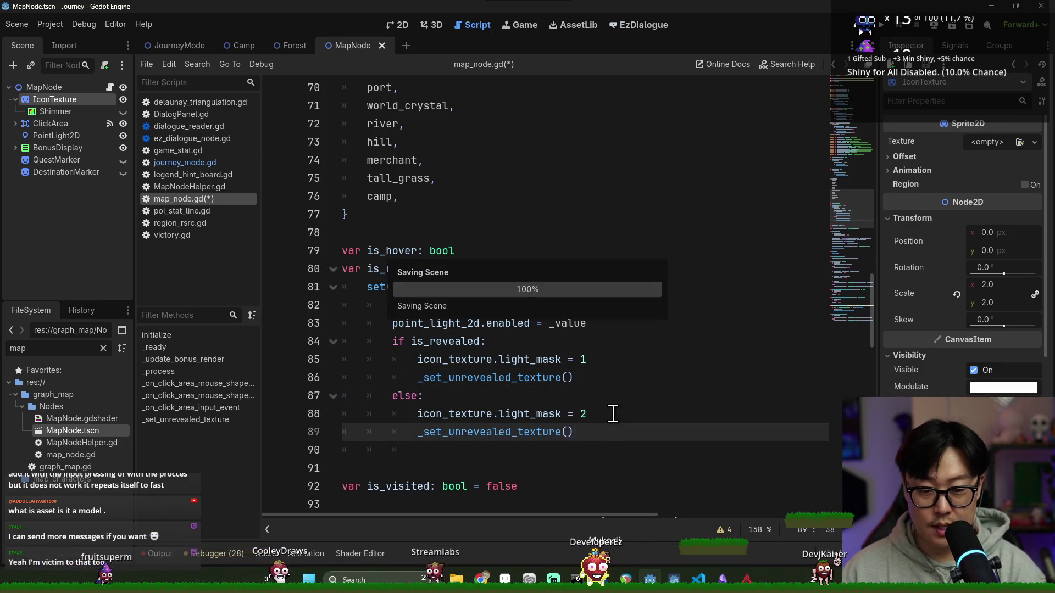
Run the project and start the game from the Cartographer title screen.
{"action": "left_click", "coordinate": [717, 305]}
{"action": "left_click", "coordinate": [878, 25]}
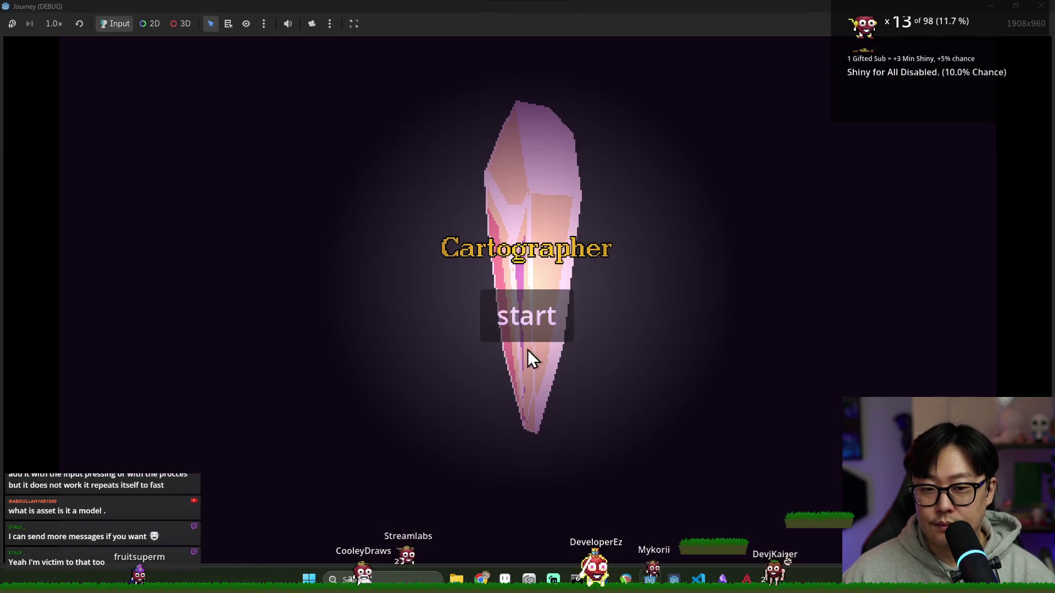
{"action": "left_click", "coordinate": [528, 346]}
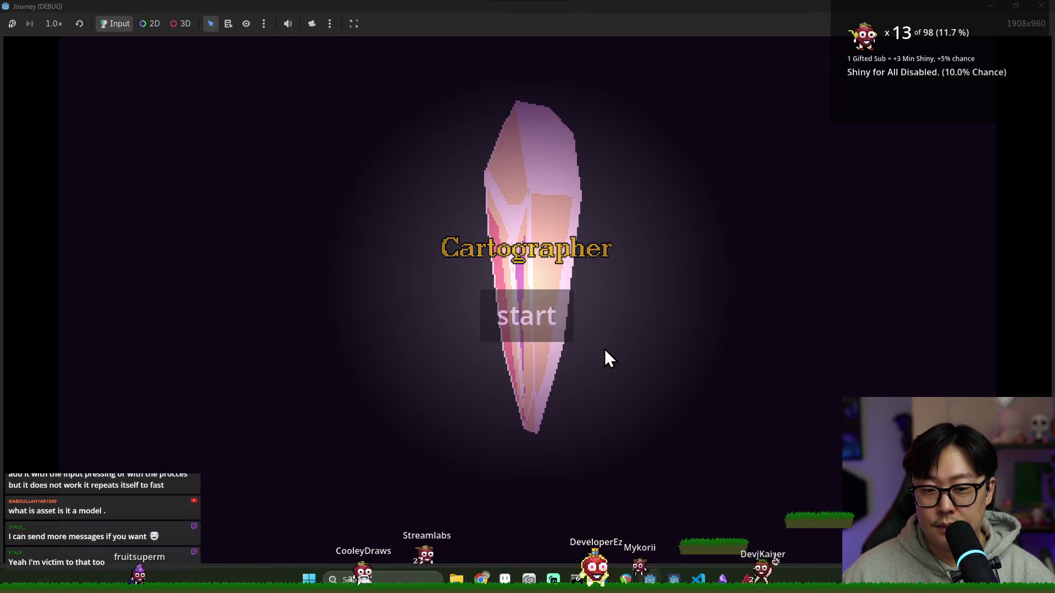
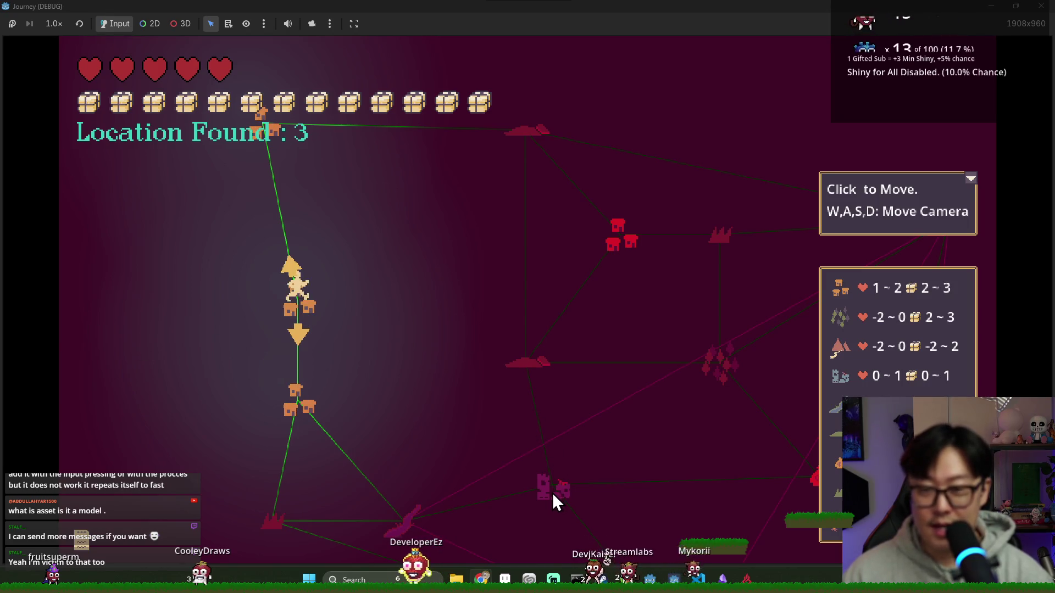
Close the info panels over the Journey map and pan the camera right.
{"action": "mouse_move", "coordinate": [305, 408]}
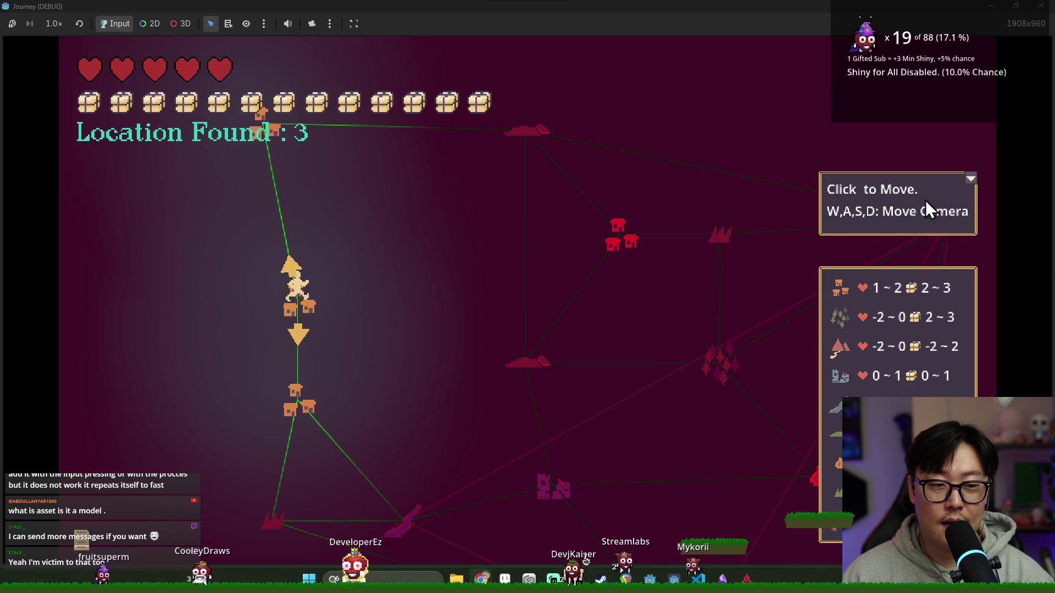
{"action": "left_click", "coordinate": [970, 179]}
{"action": "key", "text": "d"}
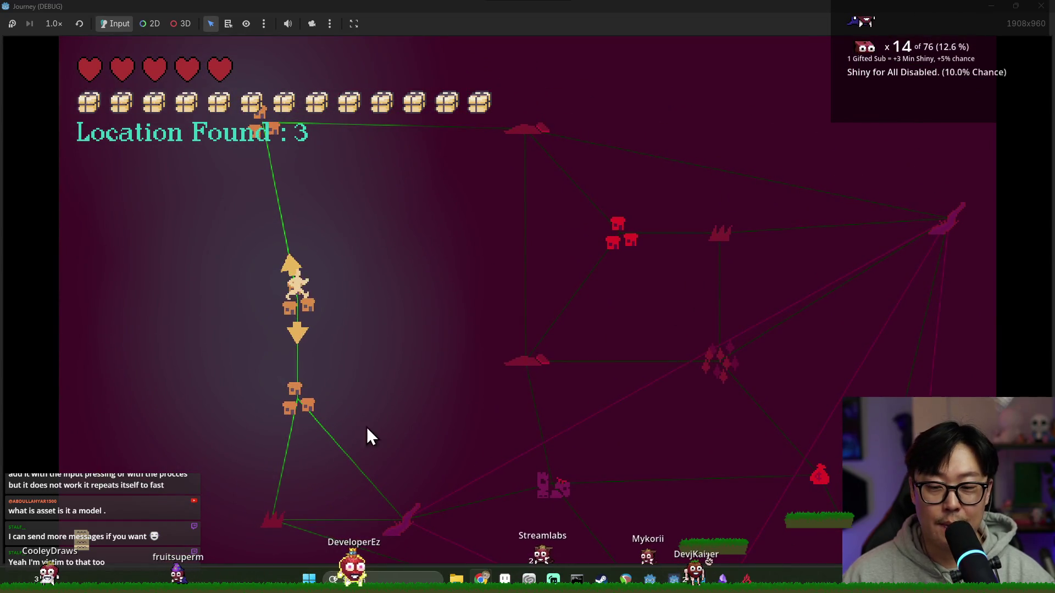
{"action": "key", "text": "alt+Tab"}
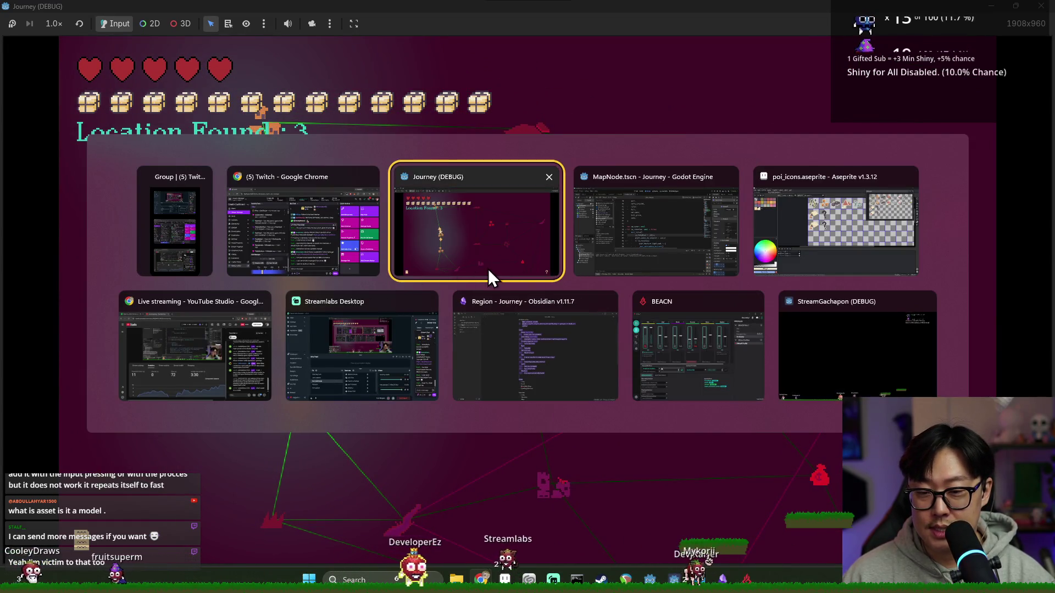
{"action": "left_click", "coordinate": [488, 268]}
{"action": "left_click", "coordinate": [485, 449]}
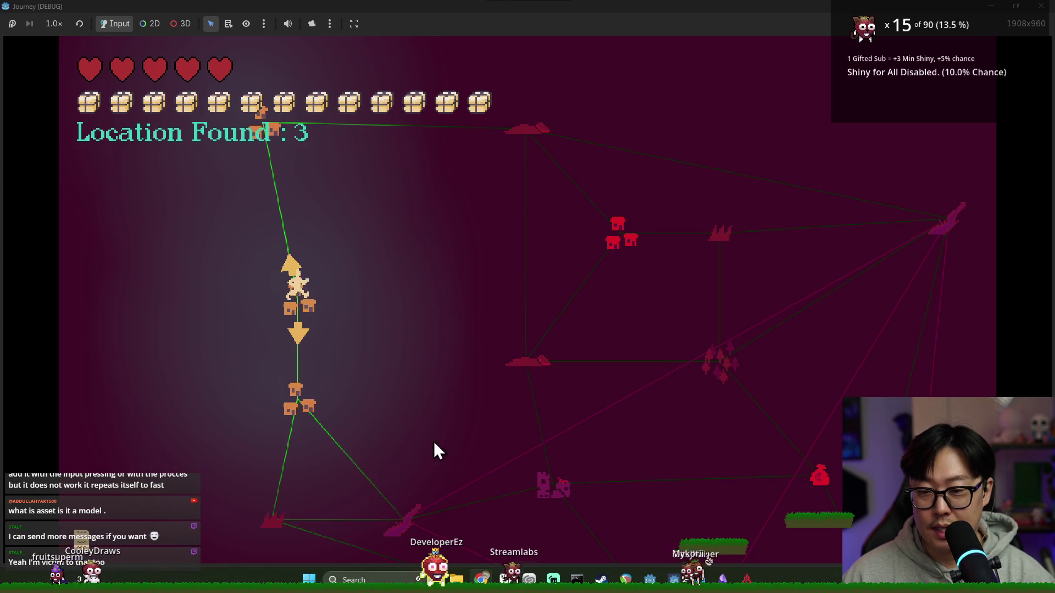
Switch to the Godot editor window showing MapNode.tscn.
{"action": "key", "text": "alt+Tab"}
{"action": "key", "text": "Escape"}
{"action": "key", "text": "alt+Tab"}
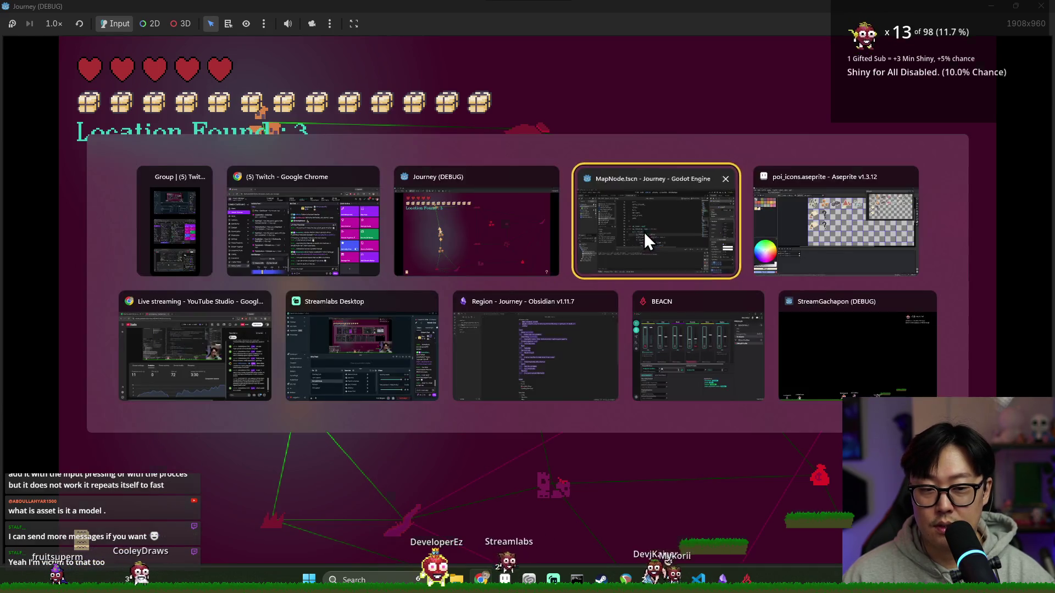
{"action": "left_click", "coordinate": [645, 238]}
Add a _set_unrevealed_texture() call at the end of initialize() on line 107.
{"action": "double_click", "coordinate": [434, 269]}
{"action": "scroll", "coordinate": [445, 266], "scroll_direction": "down", "scroll_amount": 3}
{"action": "double_click", "coordinate": [451, 269]}
{"action": "left_click", "coordinate": [572, 269]}
{"action": "scroll", "coordinate": [497, 297], "scroll_direction": "down", "scroll_amount": 5}
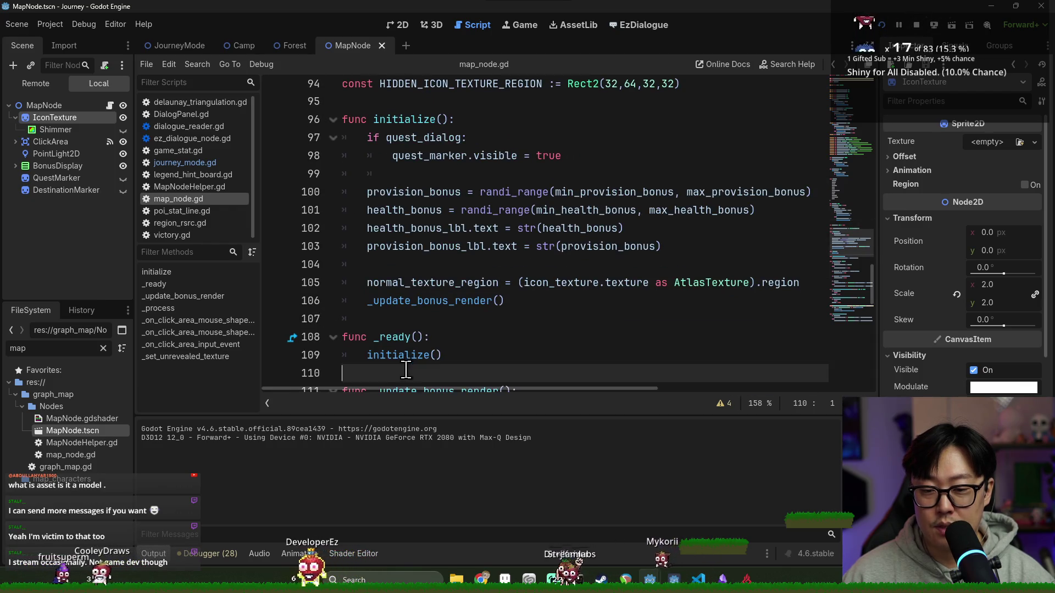
{"action": "left_click", "coordinate": [404, 359], "text": "ctrl"}
{"action": "scroll", "coordinate": [407, 275], "scroll_direction": "down", "scroll_amount": 4}
{"action": "left_click", "coordinate": [408, 211]}
{"action": "type", "text": "_set_unrevealed_texture()"}
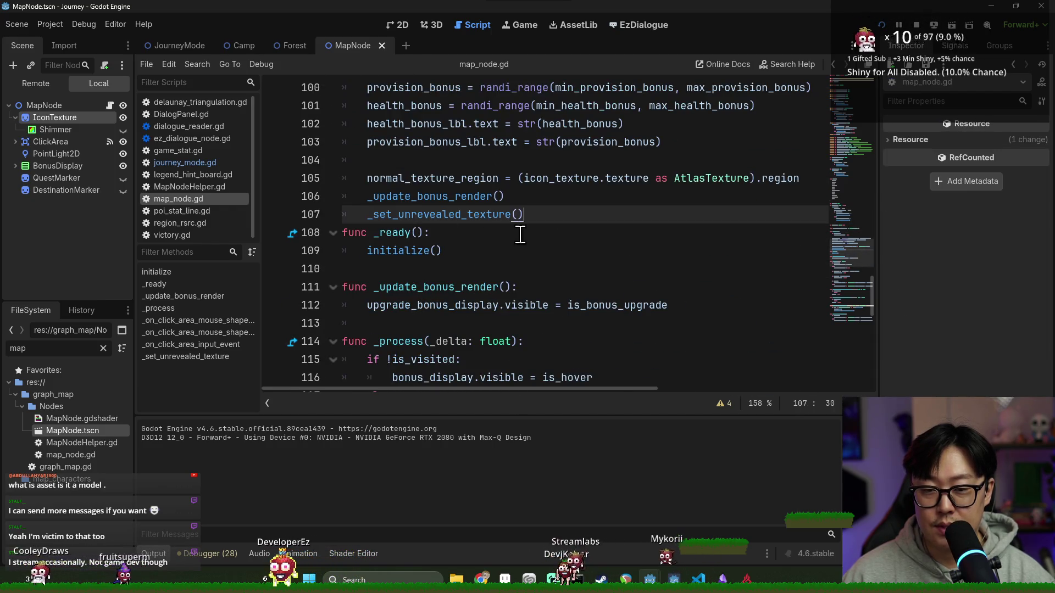
Run the project, start a new game, stop the crashed session and save.
{"action": "left_click", "coordinate": [881, 30]}
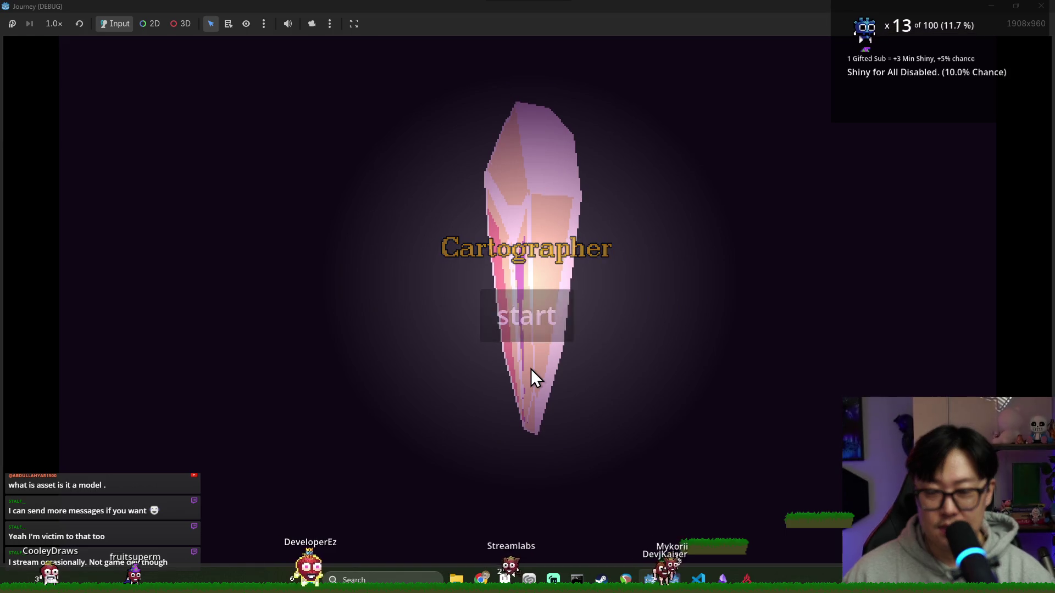
{"action": "left_click", "coordinate": [531, 369]}
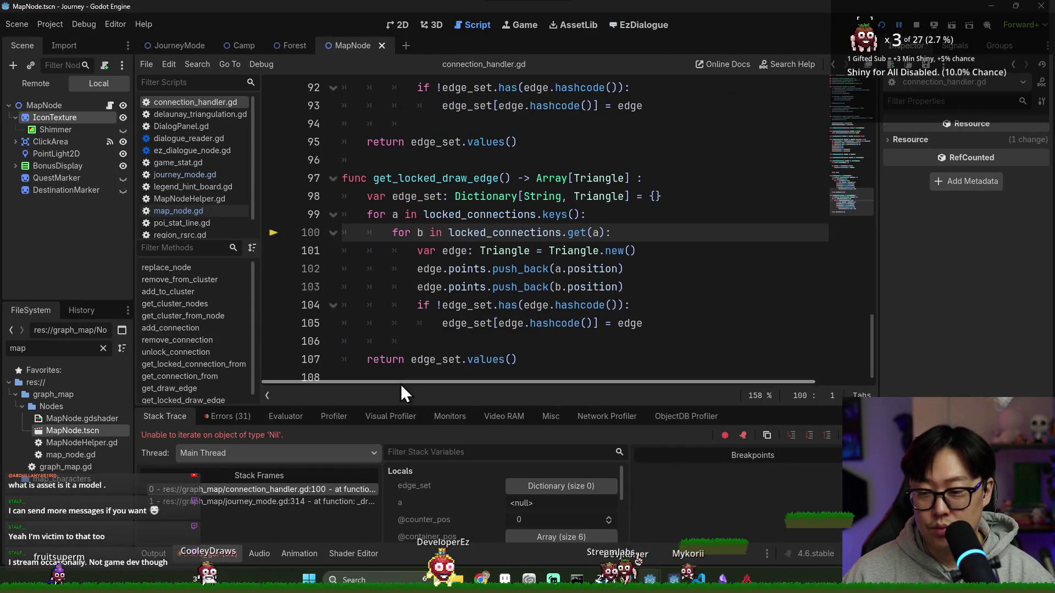
{"action": "left_click", "coordinate": [915, 26]}
{"action": "left_click", "coordinate": [547, 287]}
{"action": "key", "text": "ctrl+s"}
Recheck the new line-107 call in initialize(), save, and relaunch the project.
{"action": "left_click", "coordinate": [110, 87]}
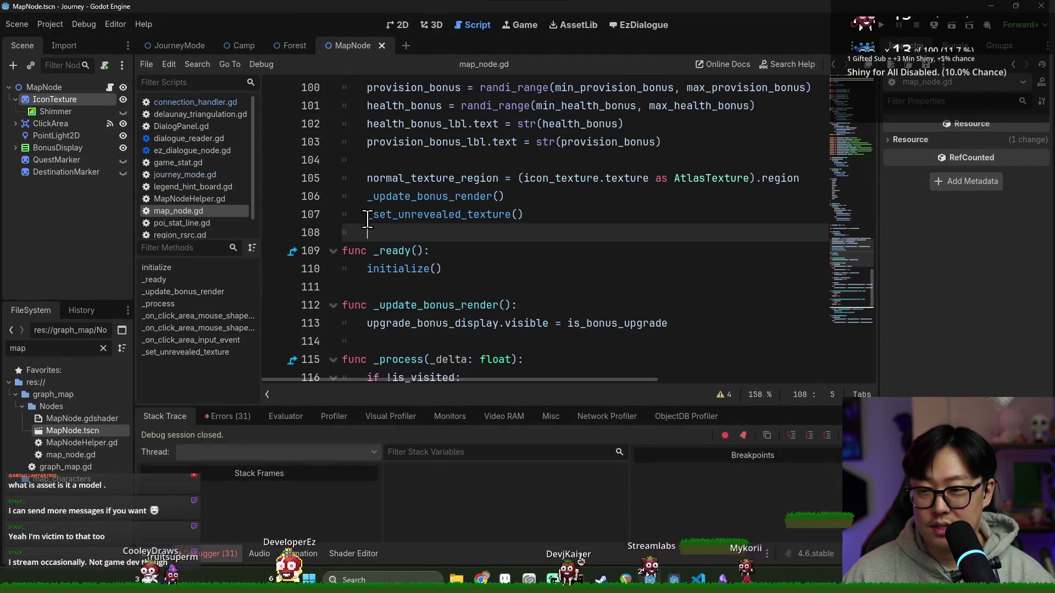
{"action": "left_click", "coordinate": [407, 269], "text": "ctrl"}
{"action": "key", "text": "ctrl+s"}
{"action": "scroll", "coordinate": [485, 299], "scroll_direction": "down", "scroll_amount": 4}
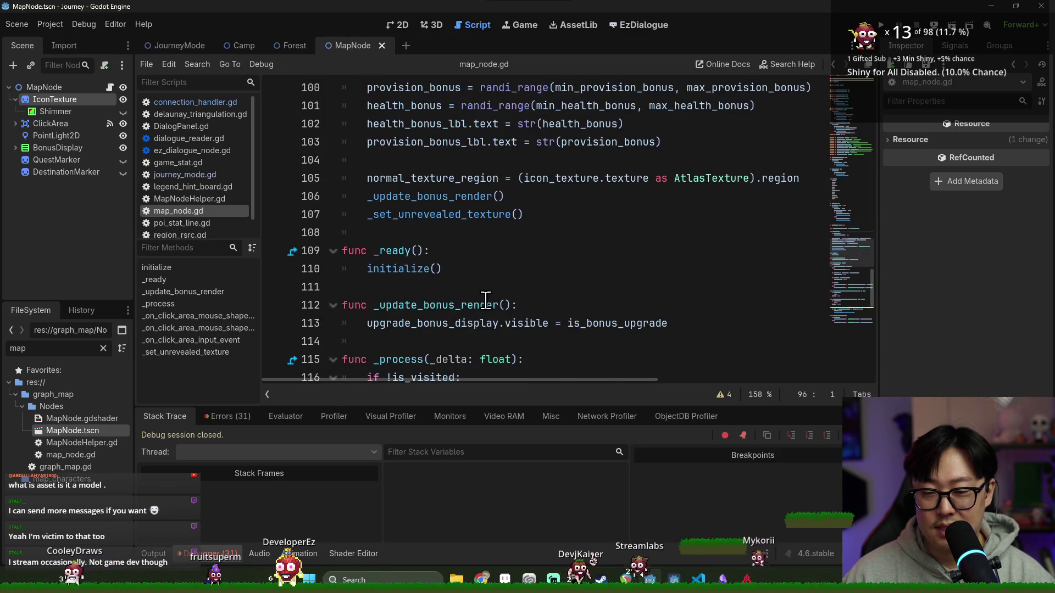
{"action": "double_click", "coordinate": [404, 214]}
{"action": "double_click", "coordinate": [423, 196]}
{"action": "key", "text": "ctrl+s"}
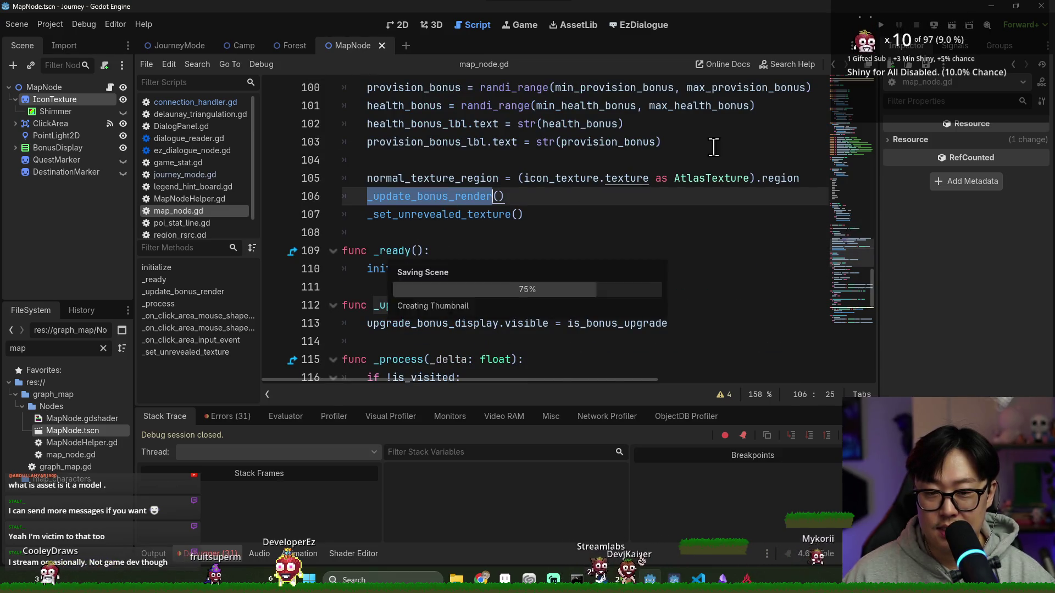
{"action": "left_click", "coordinate": [901, 32]}
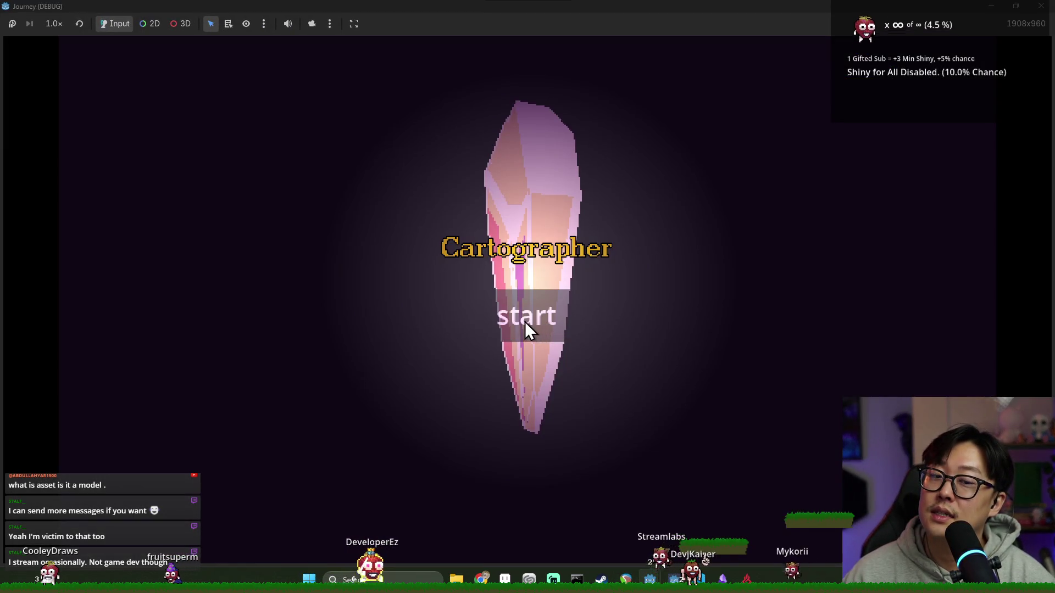
Start a new game, pan the 5-location map with W/A/S/D, collapse the panels, then quit with F8.
{"action": "left_click", "coordinate": [532, 334]}
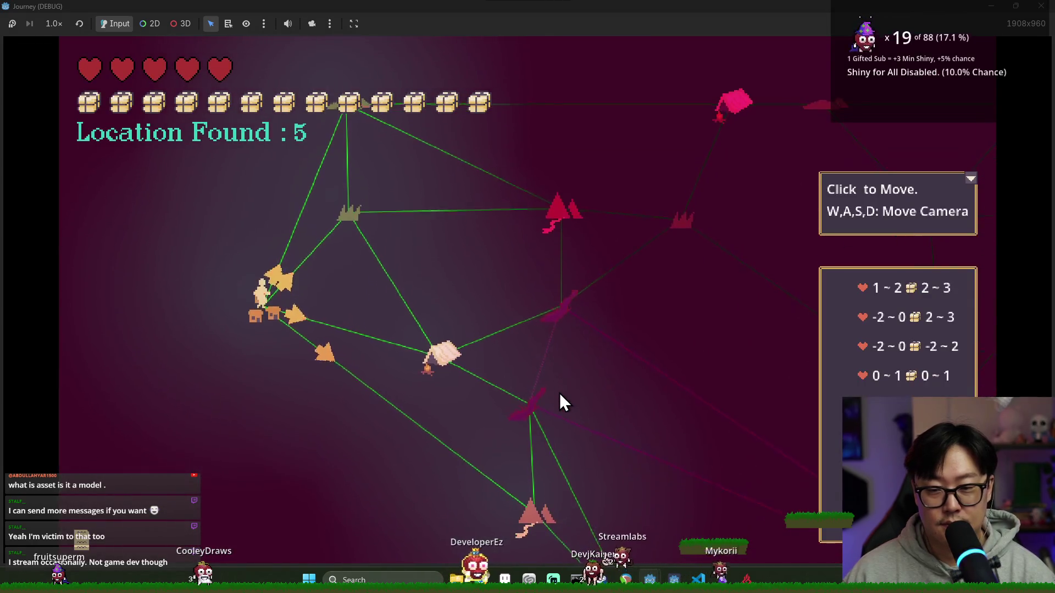
{"action": "key", "text": "d"}
{"action": "mouse_move", "coordinate": [297, 505]}
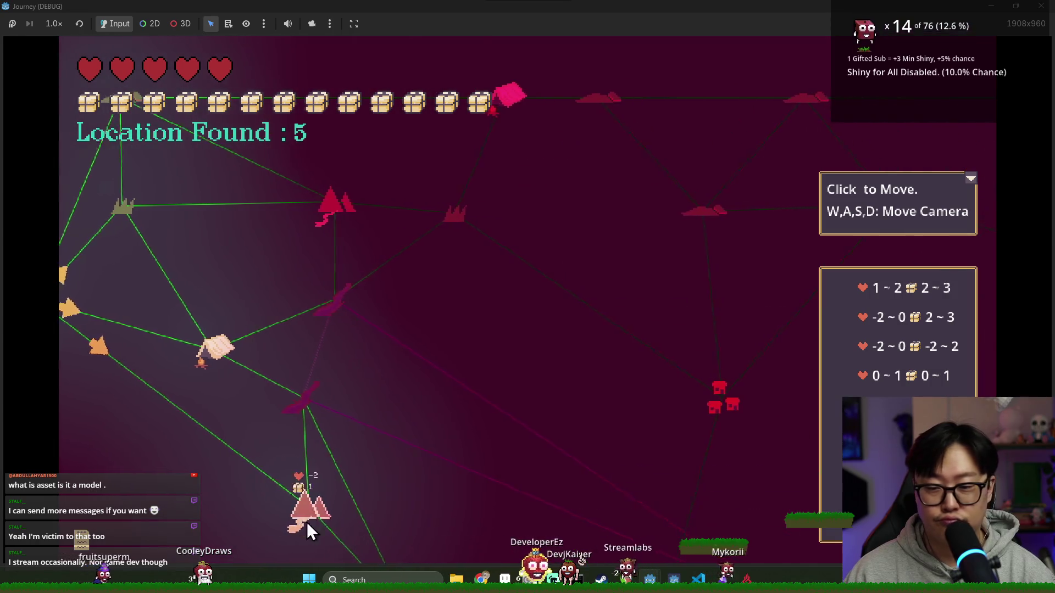
{"action": "key", "text": "a"}
{"action": "key", "text": "w"}
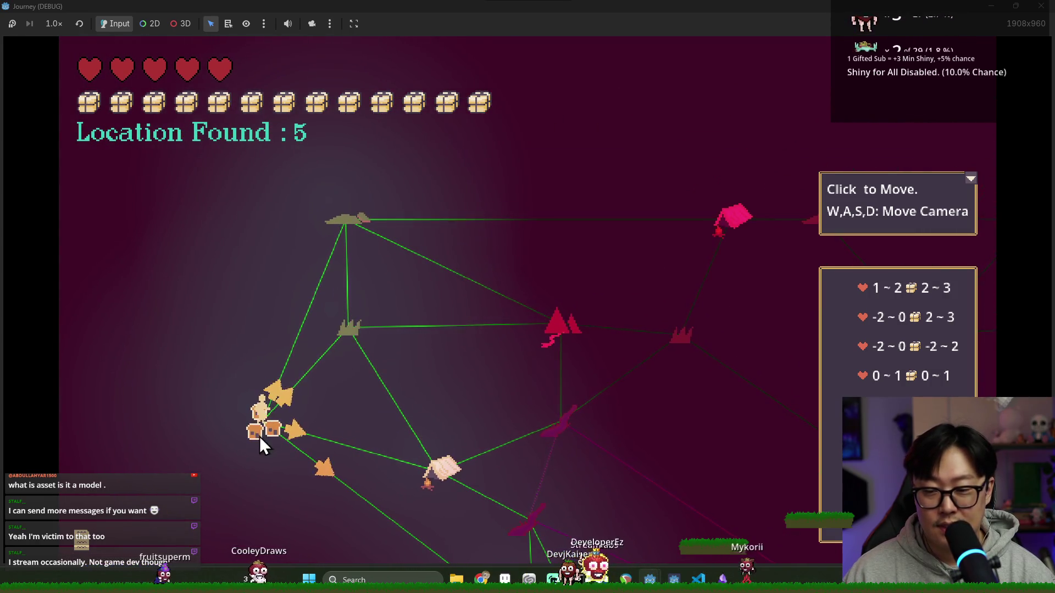
{"action": "key", "text": "s"}
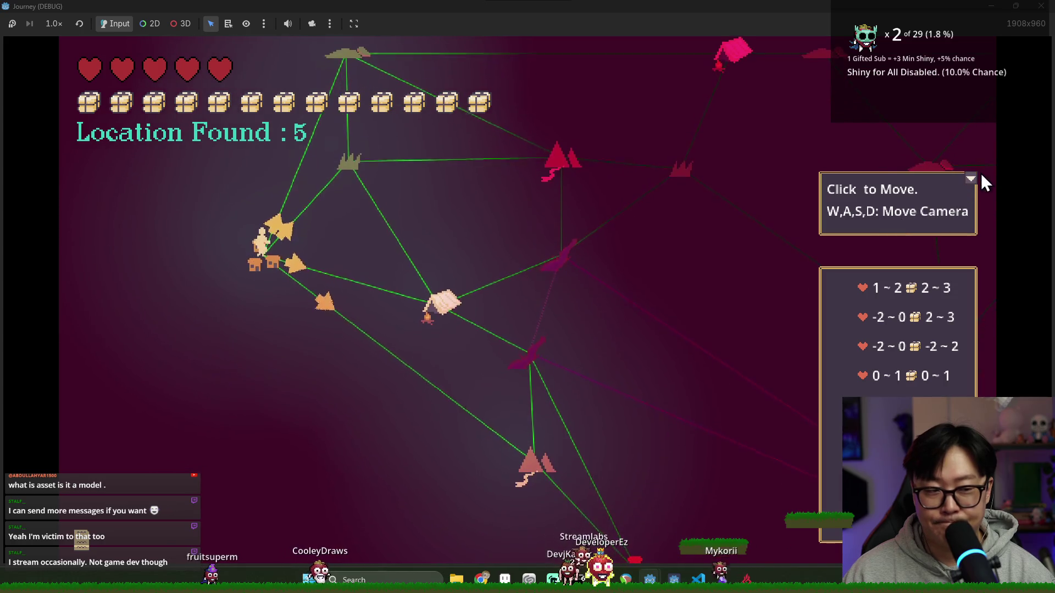
{"action": "left_click", "coordinate": [971, 179]}
{"action": "key", "text": "F8"}
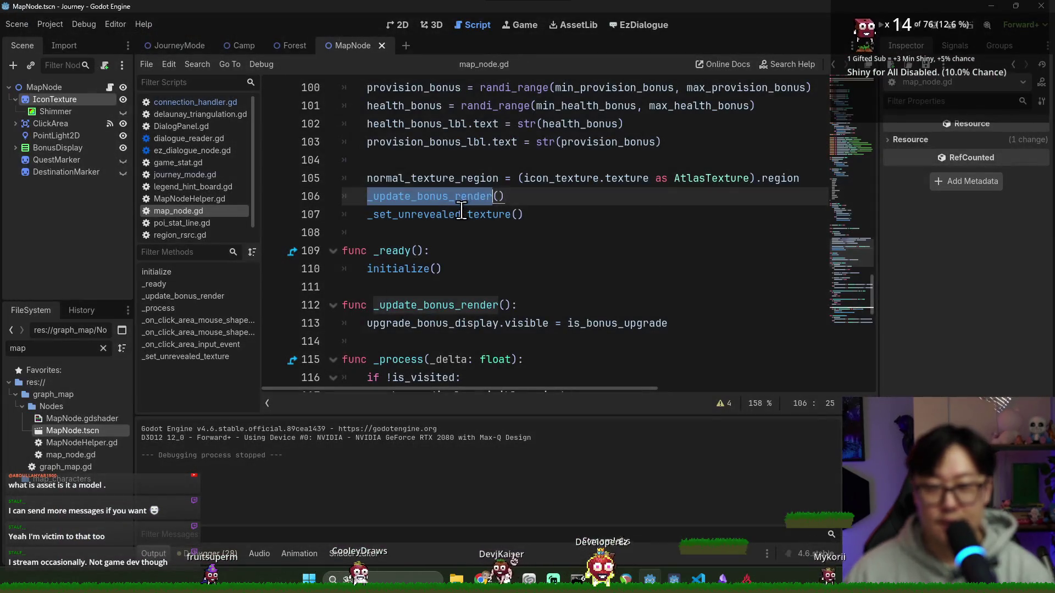
Delete the _set_unrevealed_texture() line from initialize() and run the game to hit the line-147 breakpoint.
{"action": "triple_click", "coordinate": [483, 214]}
{"action": "key", "text": "BackSpace"}
{"action": "scroll", "coordinate": [506, 278], "scroll_direction": "down", "scroll_amount": 2}
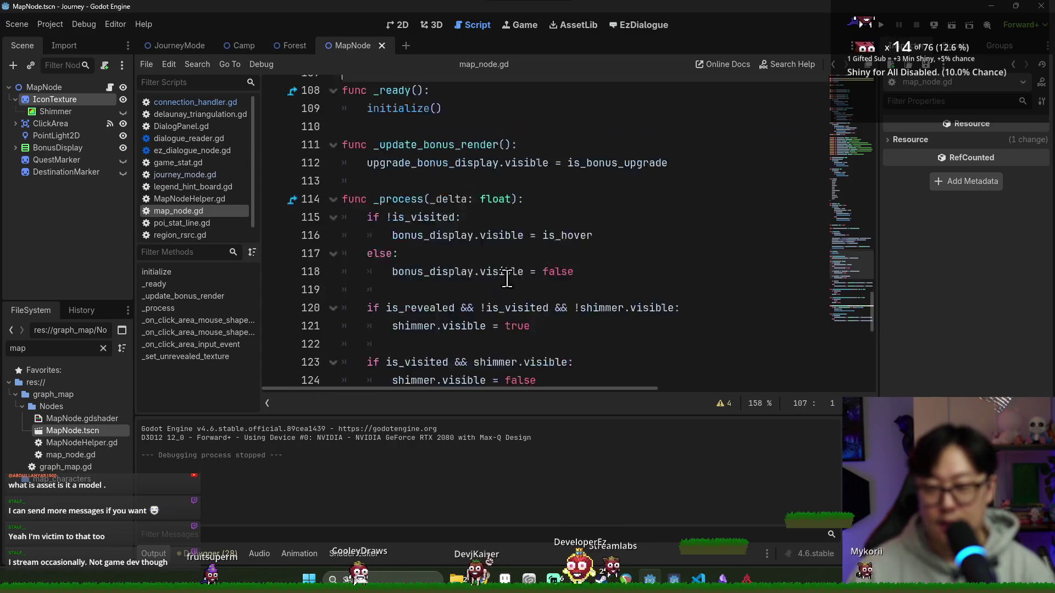
{"action": "scroll", "coordinate": [500, 281], "scroll_direction": "down", "scroll_amount": 10}
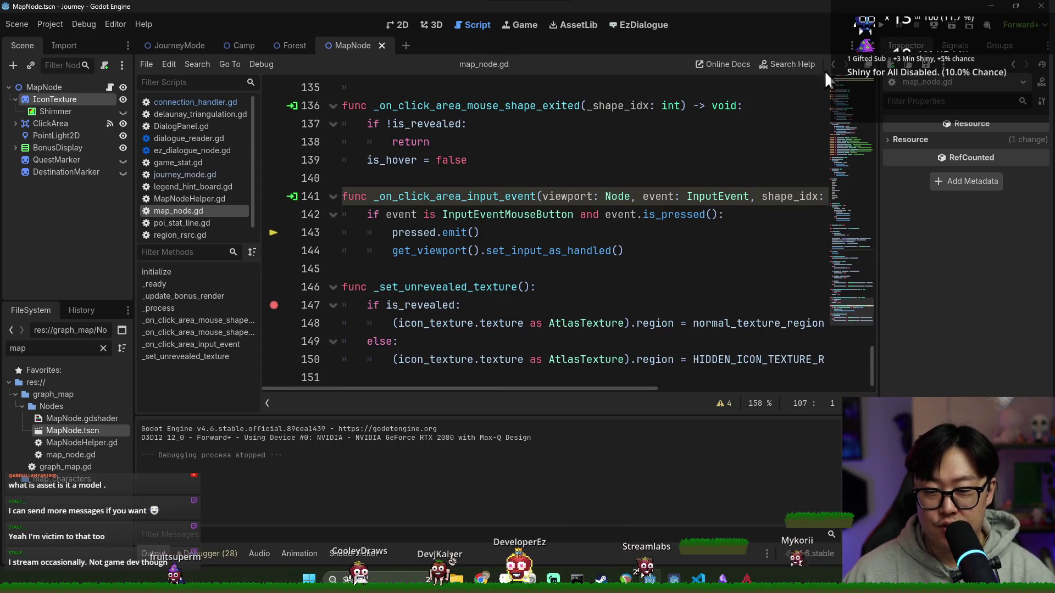
{"action": "left_click", "coordinate": [878, 30]}
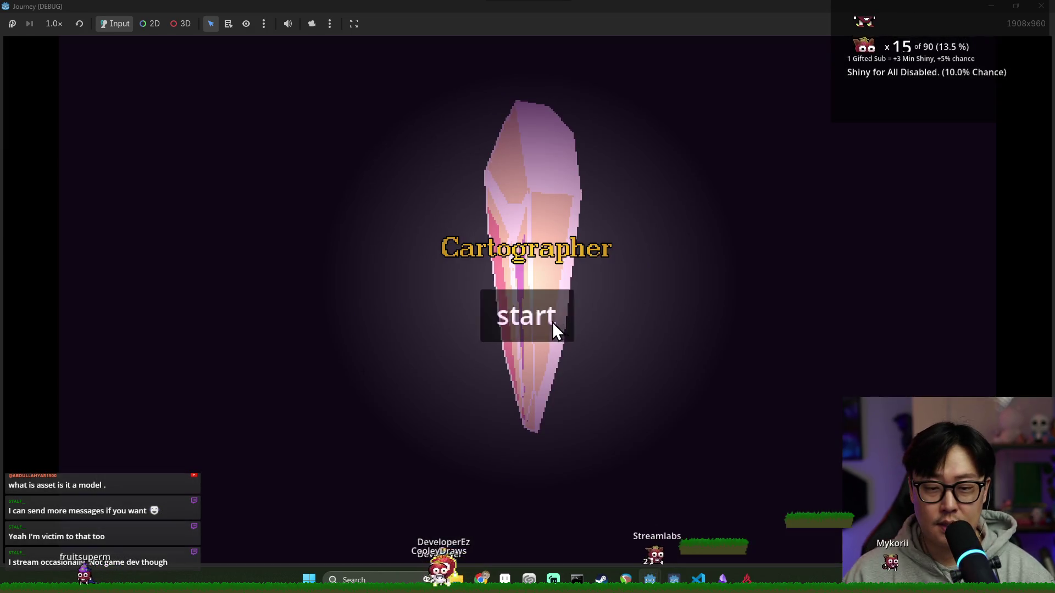
{"action": "left_click", "coordinate": [552, 322]}
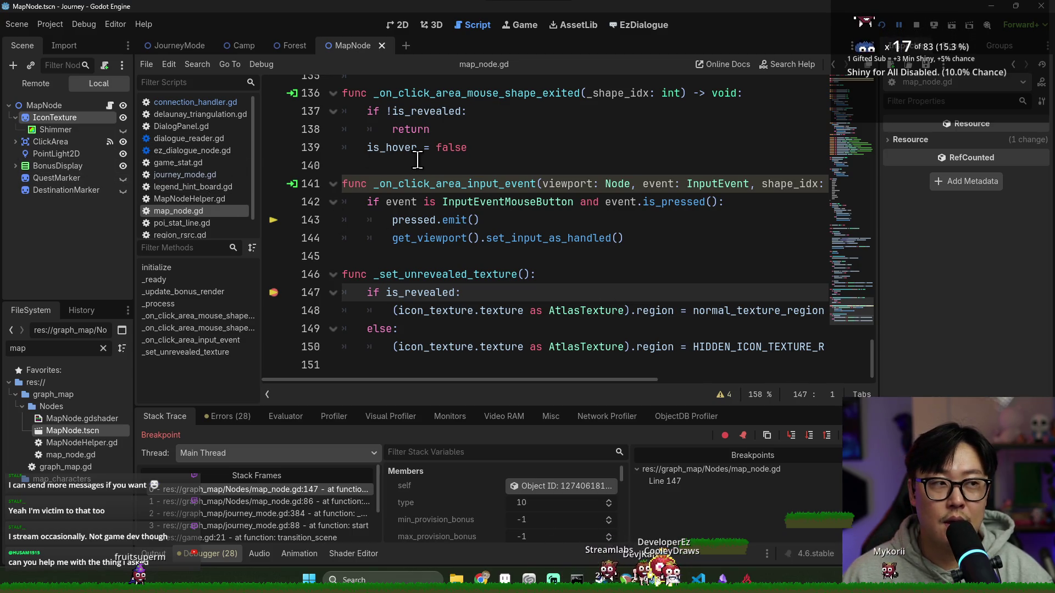
Inspect variable values, step into journey_mode.gd, remove the line-147 breakpoint and resume the game.
{"action": "mouse_move", "coordinate": [415, 154]}
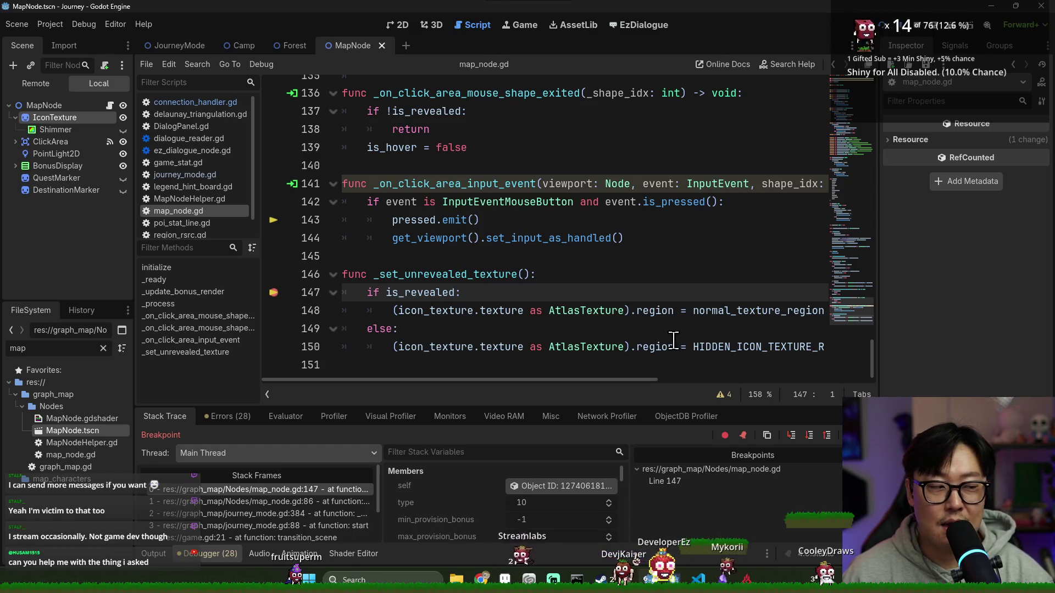
{"action": "mouse_move", "coordinate": [793, 344]}
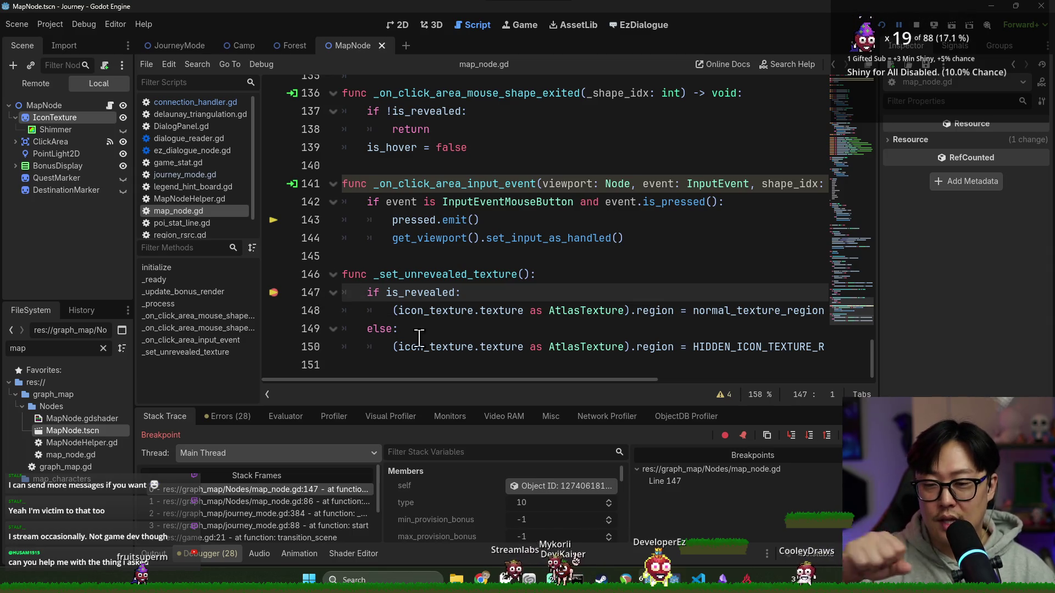
{"action": "left_click", "coordinate": [807, 436]}
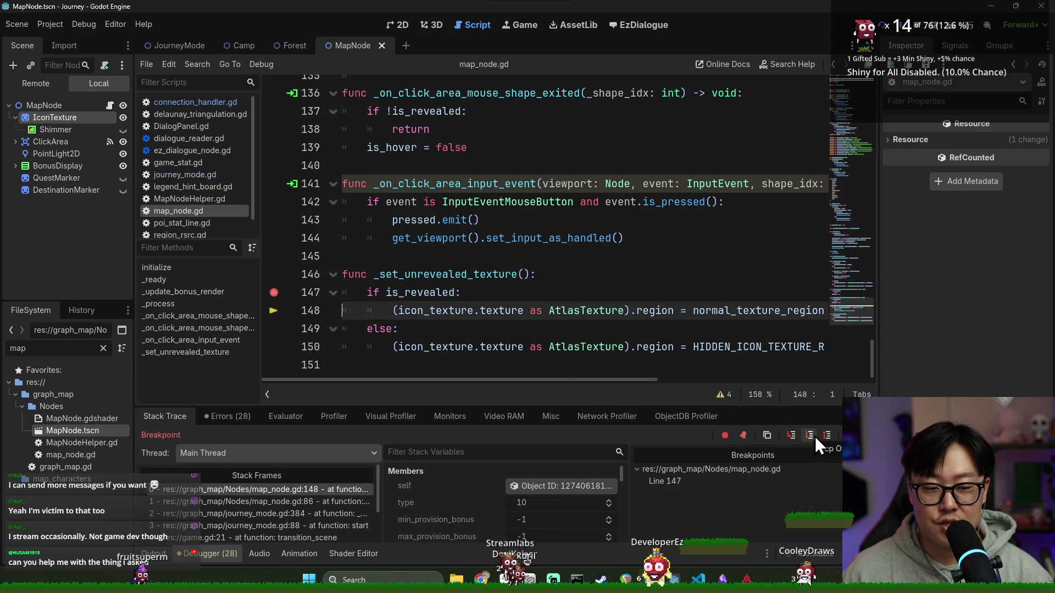
{"action": "left_click", "coordinate": [812, 437]}
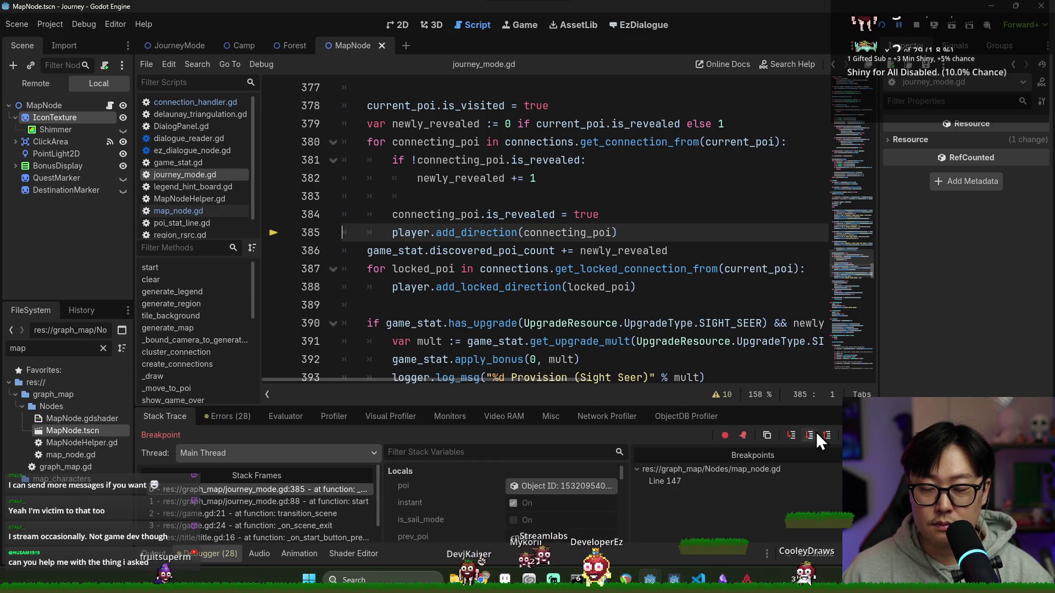
{"action": "key", "text": "F10"}
{"action": "left_click", "coordinate": [275, 305]}
{"action": "key", "text": "F12"}
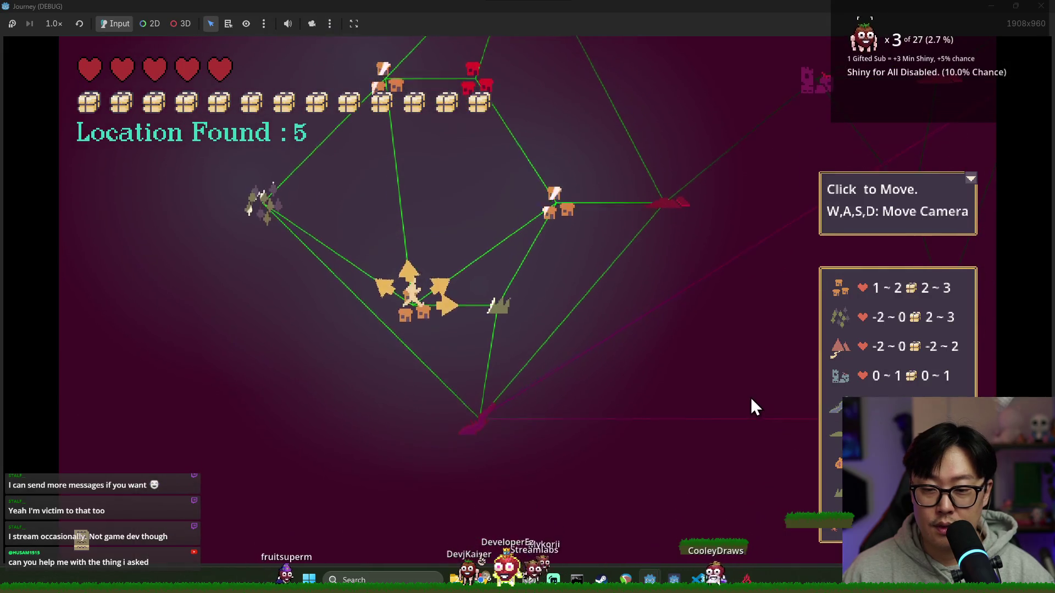
{"action": "key", "text": "alt+Tab"}
Review is_revealed and _set_unrevealed_texture in map_node.gd, then restart and start the game.
{"action": "double_click", "coordinate": [411, 305]}
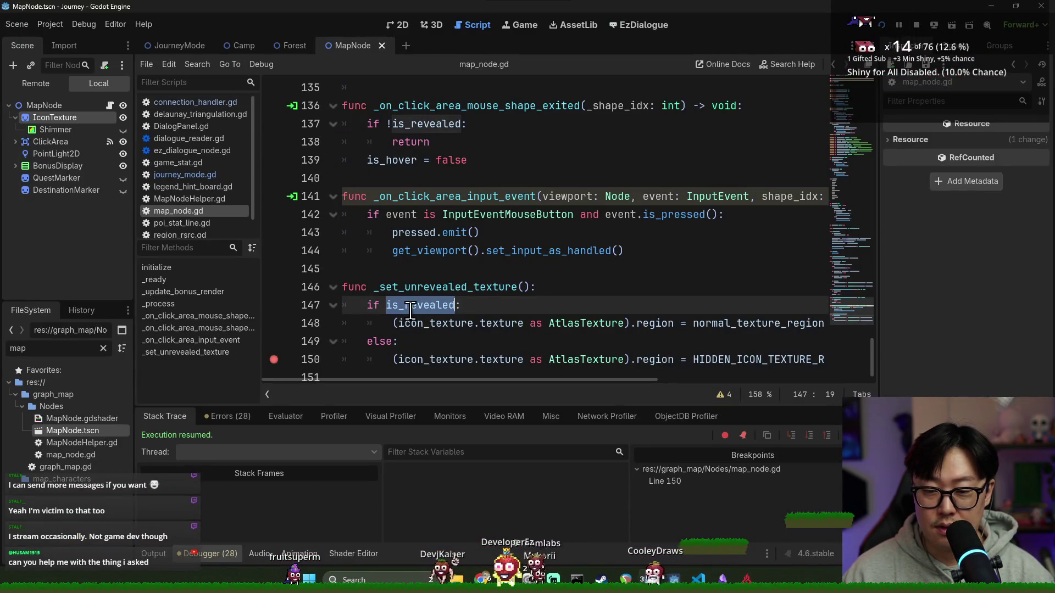
{"action": "scroll", "coordinate": [416, 305], "scroll_direction": "up", "scroll_amount": 15}
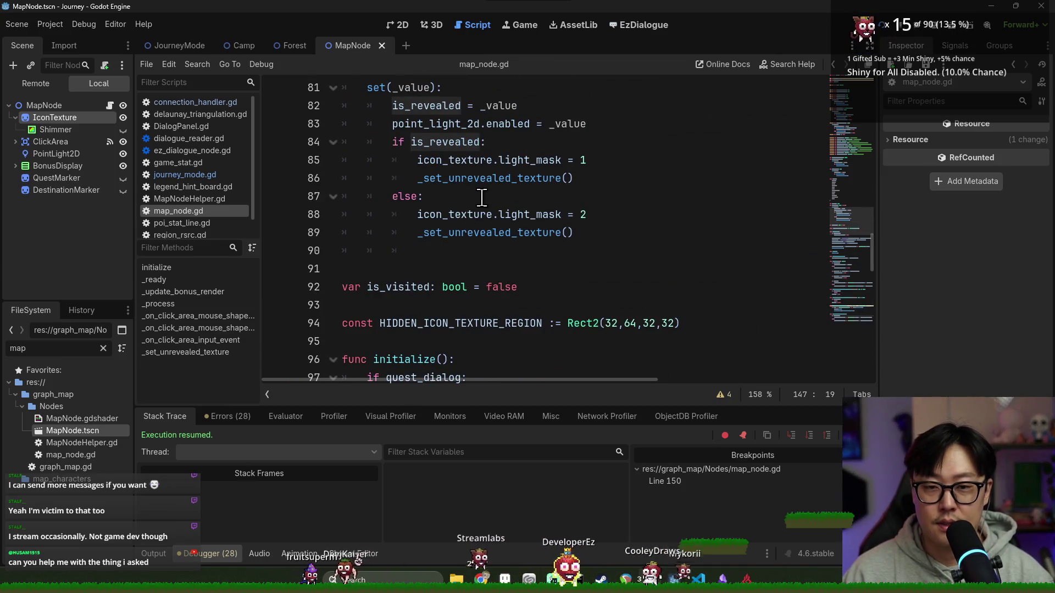
{"action": "scroll", "coordinate": [462, 189], "scroll_direction": "up", "scroll_amount": 1}
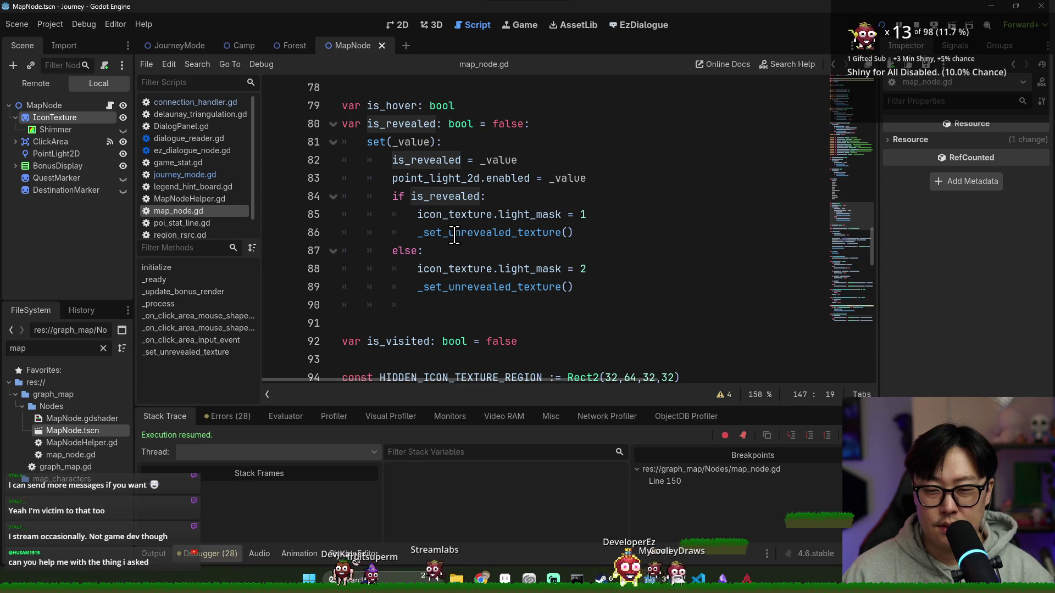
{"action": "double_click", "coordinate": [454, 233]}
{"action": "double_click", "coordinate": [430, 196]}
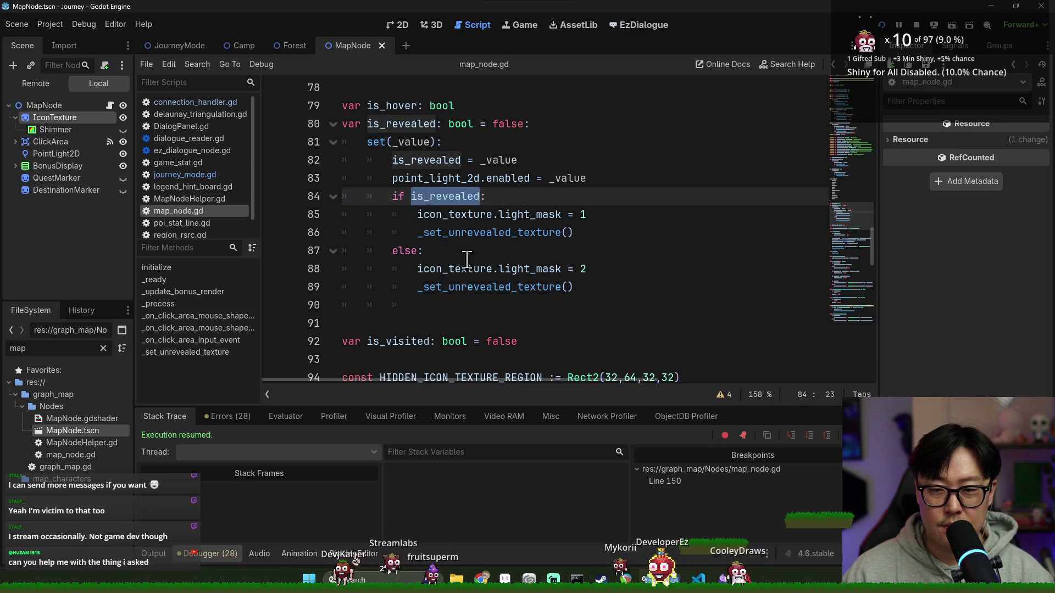
{"action": "left_click", "coordinate": [879, 26]}
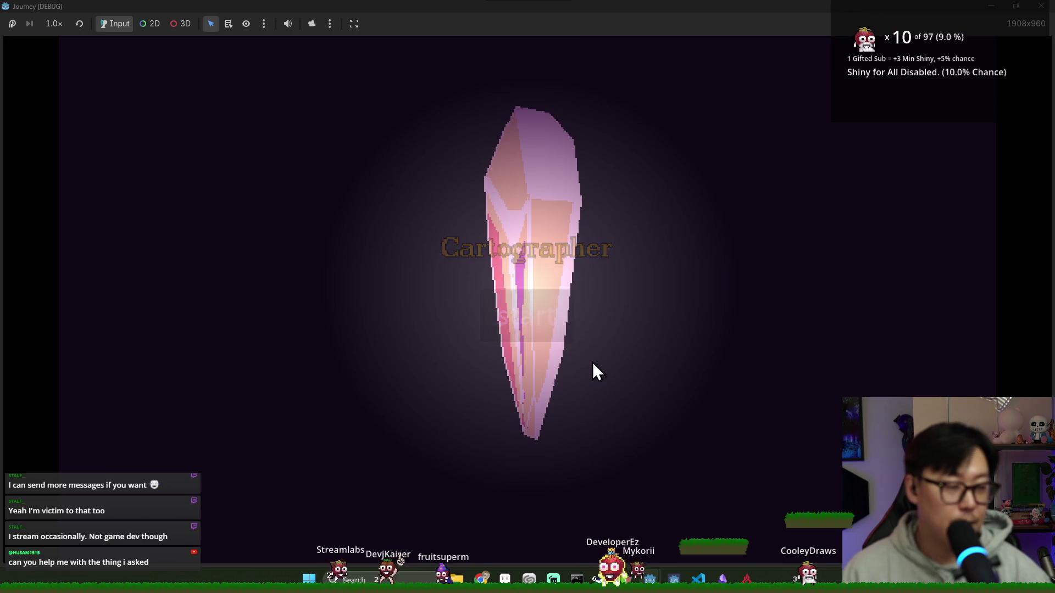
{"action": "left_click", "coordinate": [590, 361]}
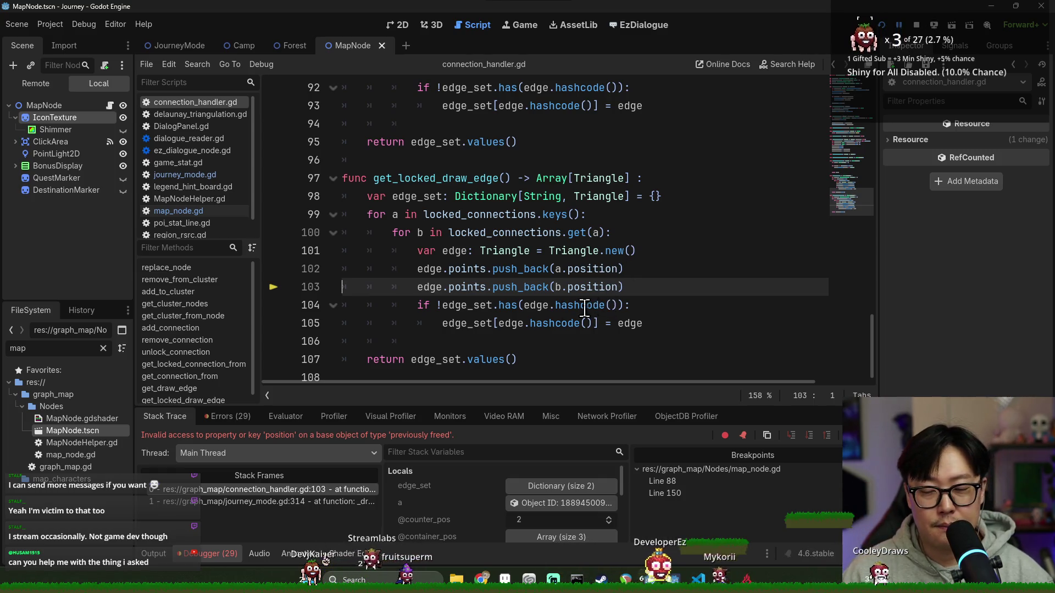
Compare stack frames connection_handler.gd:103 and journey_mode.gd:314, stop the debug run and save.
{"action": "double_click", "coordinate": [433, 290]}
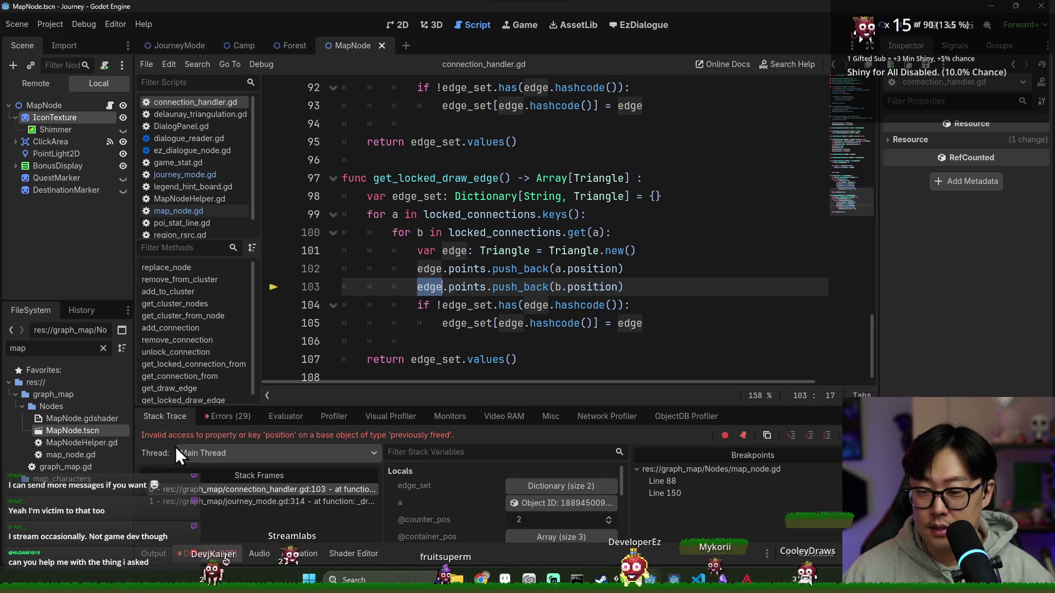
{"action": "left_click", "coordinate": [266, 501]}
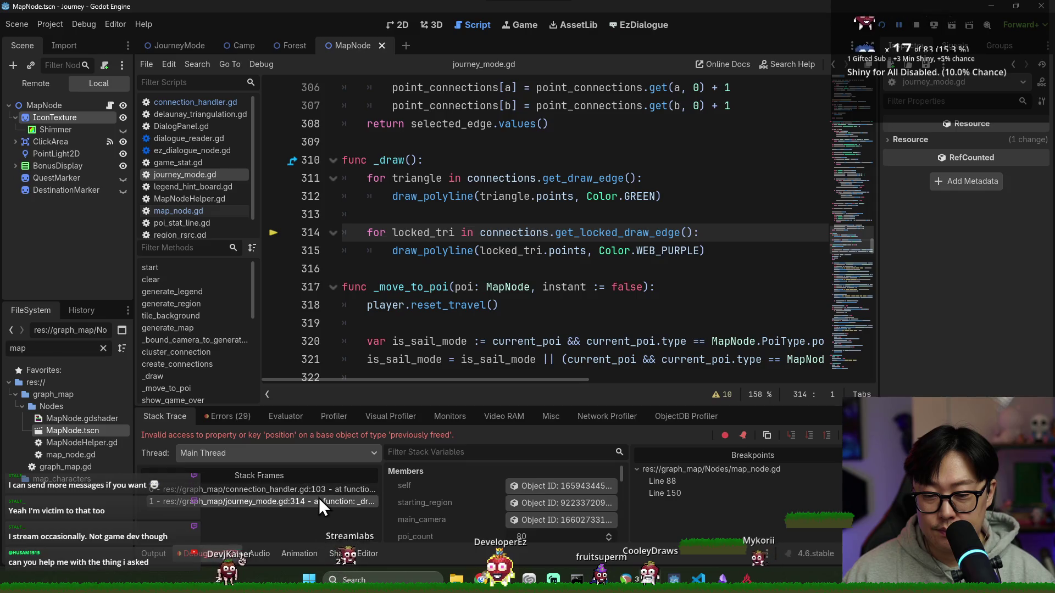
{"action": "left_click", "coordinate": [318, 490]}
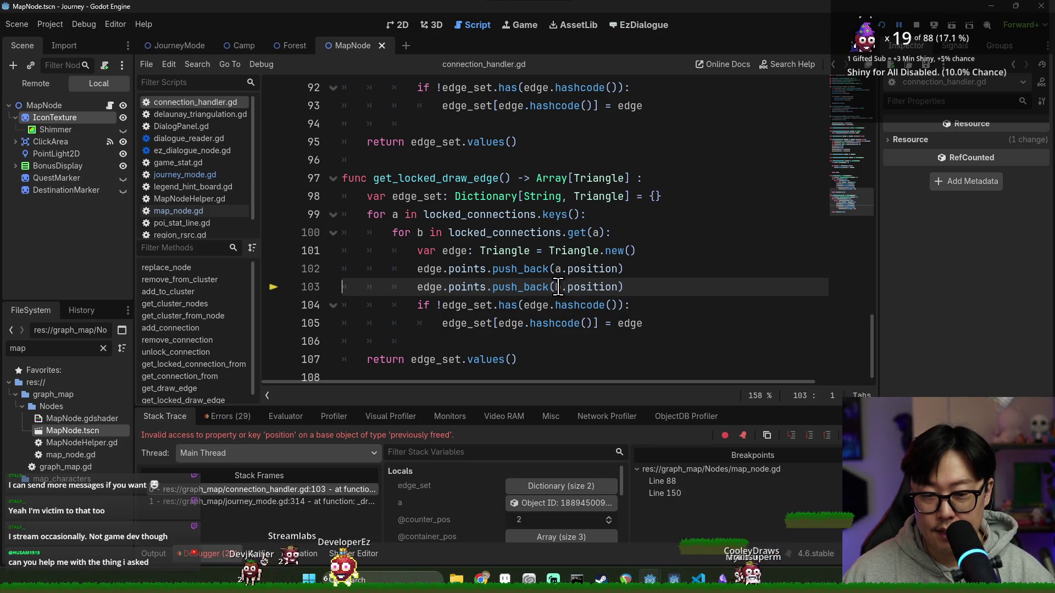
{"action": "left_click", "coordinate": [295, 503]}
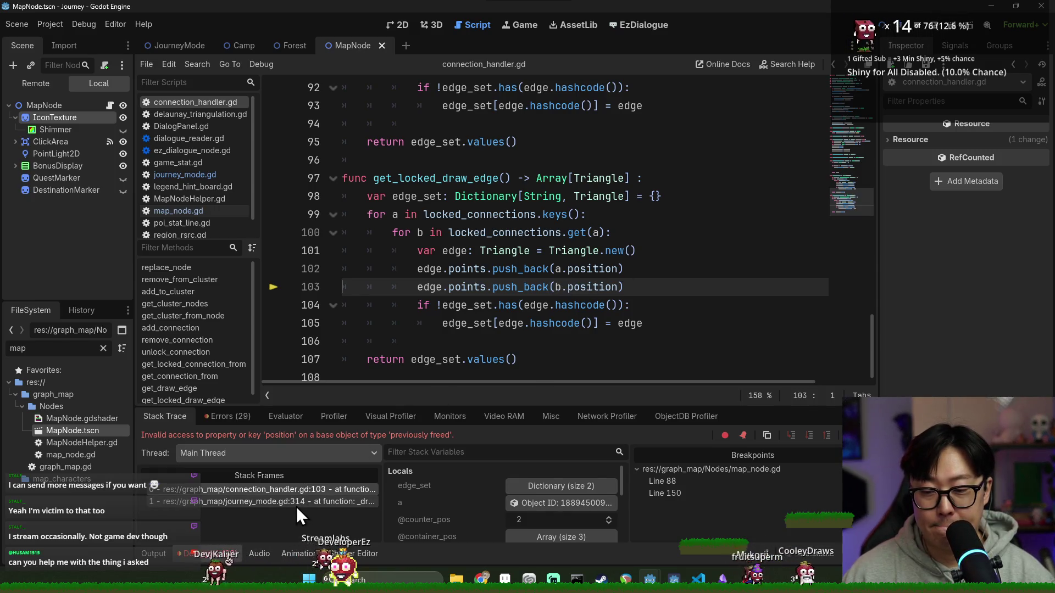
{"action": "left_click", "coordinate": [924, 31]}
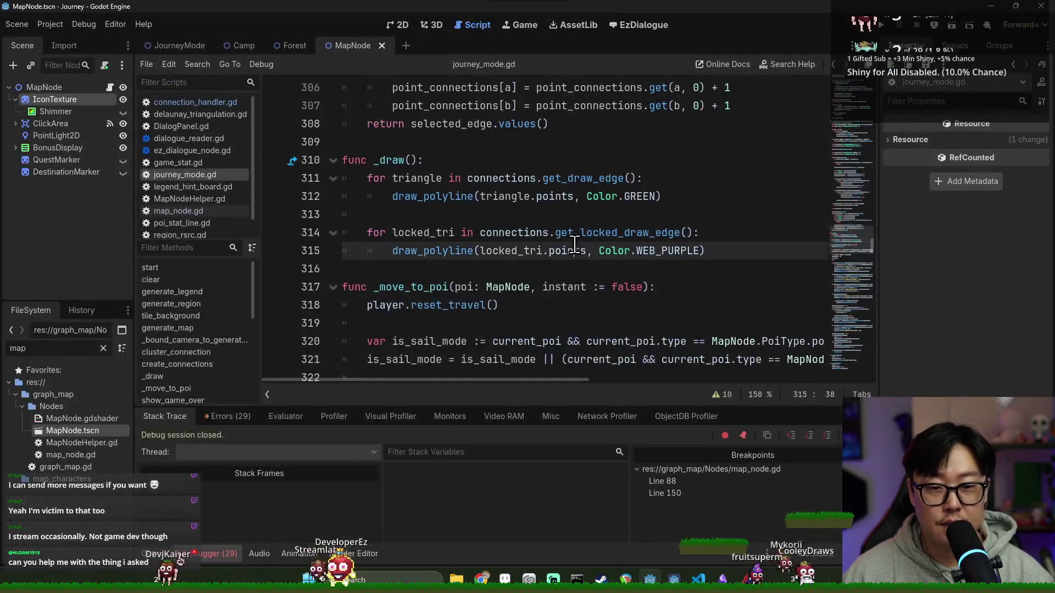
{"action": "double_click", "coordinate": [418, 232]}
{"action": "key", "text": "ctrl+s"}
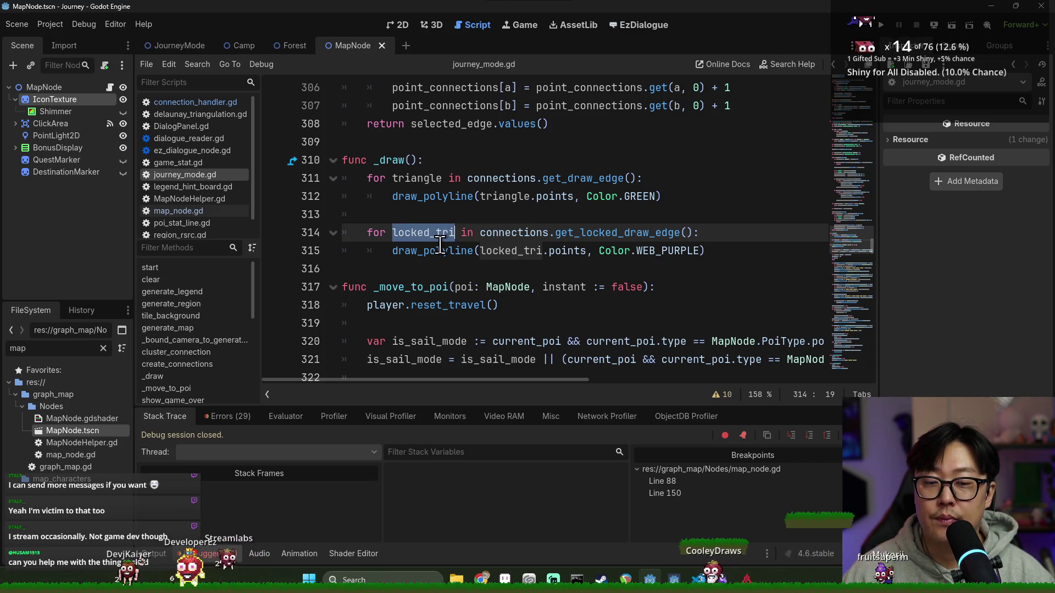
Examine connections and get_locked_draw_edge on journey_mode.gd line 314, then scroll through the script.
{"action": "double_click", "coordinate": [498, 233]}
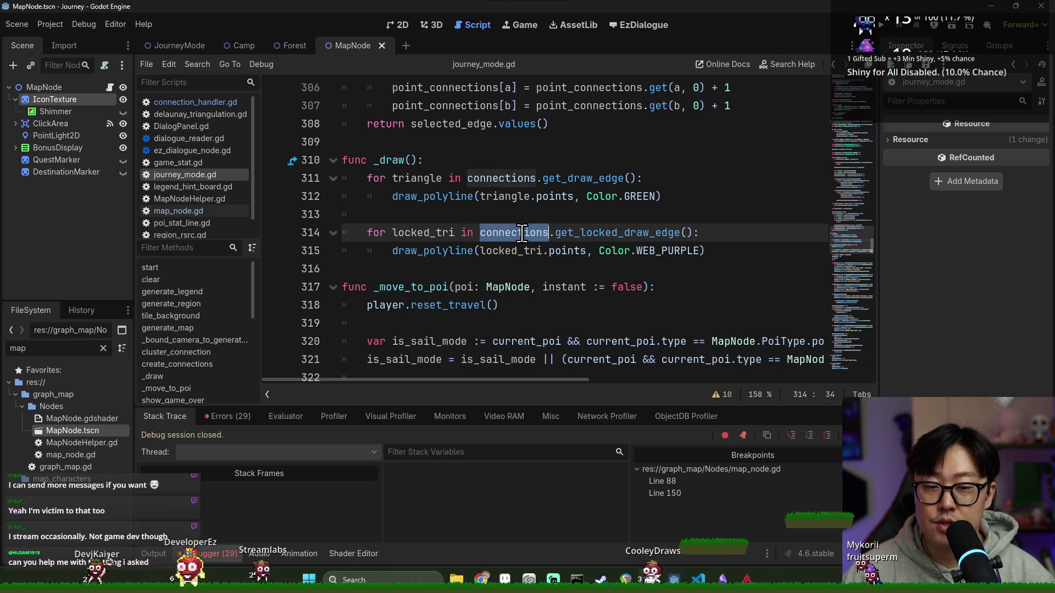
{"action": "double_click", "coordinate": [610, 233]}
{"action": "double_click", "coordinate": [530, 233]}
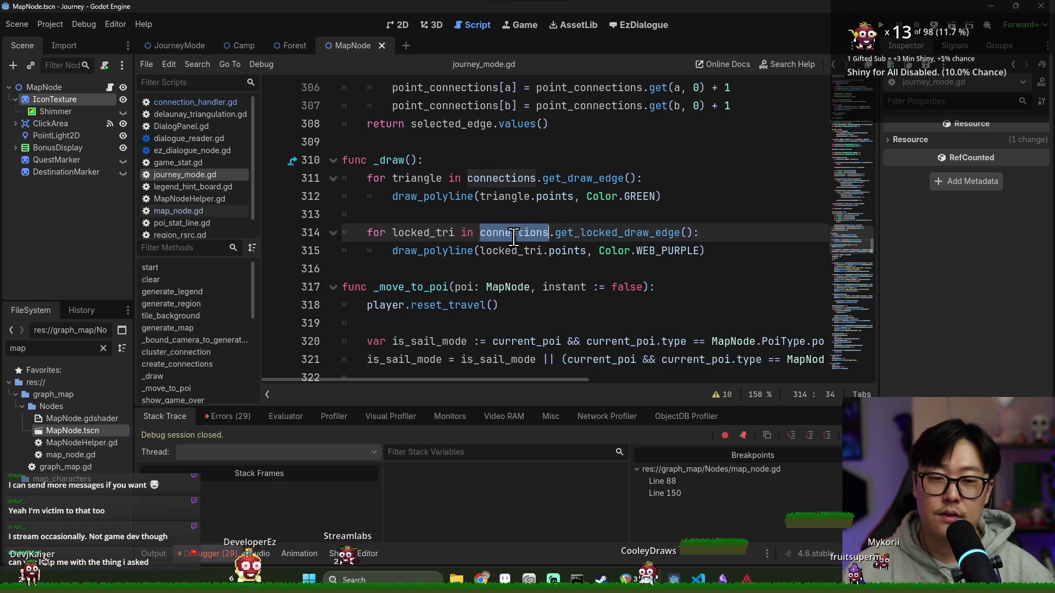
{"action": "mouse_move", "coordinate": [514, 237]}
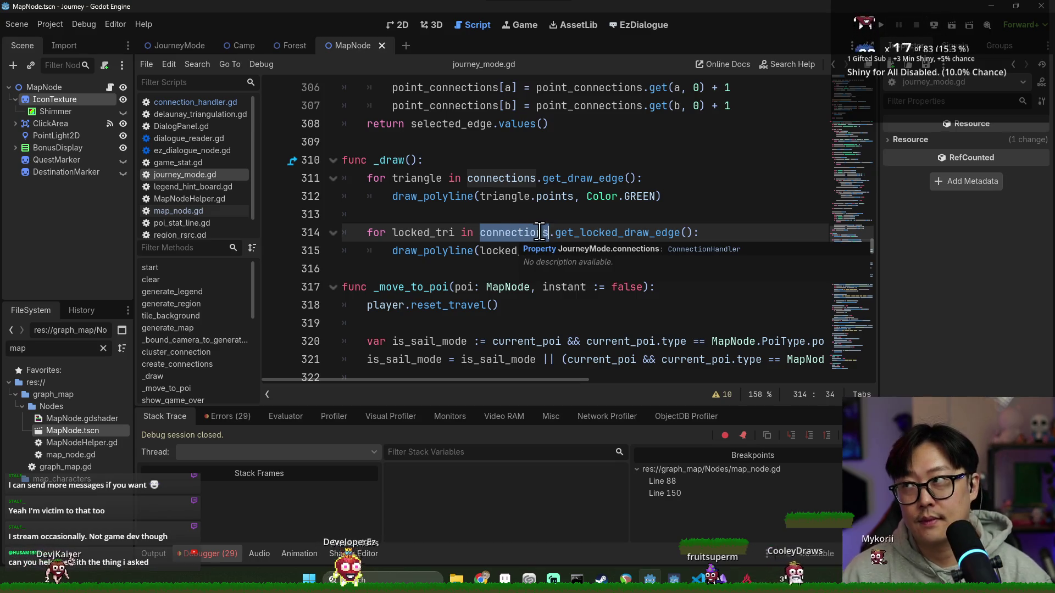
{"action": "double_click", "coordinate": [614, 233]}
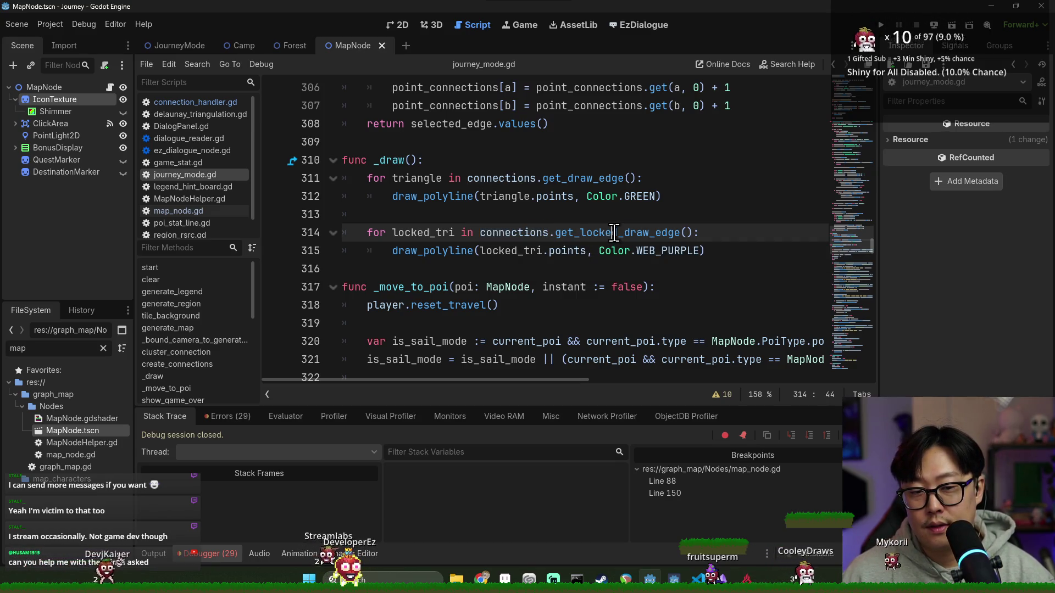
{"action": "mouse_move", "coordinate": [589, 235]}
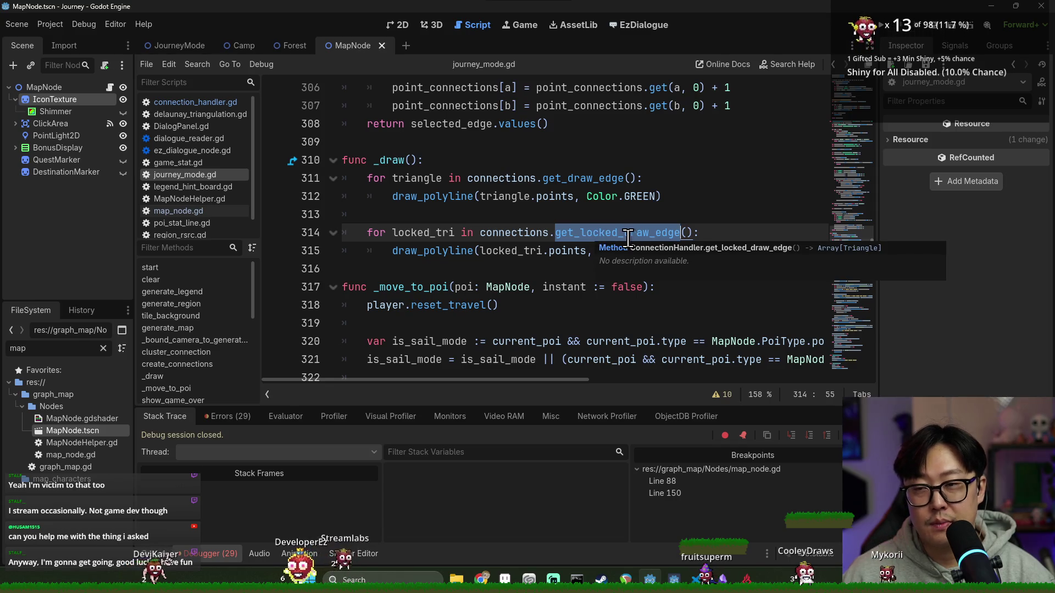
{"action": "mouse_move", "coordinate": [849, 275]}
{"action": "left_mouse_down"}
{"action": "mouse_move", "coordinate": [876, 168]}
{"action": "mouse_move", "coordinate": [863, 99]}
{"action": "mouse_move", "coordinate": [857, 110]}
{"action": "left_mouse_up"}
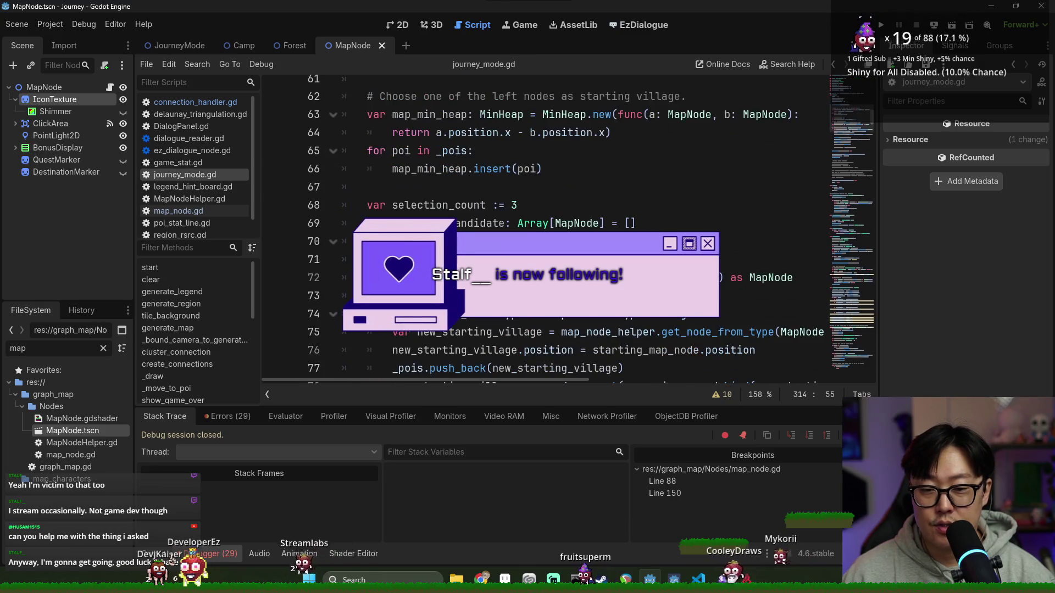
{"action": "scroll", "coordinate": [549, 230], "scroll_direction": "down", "scroll_amount": 5}
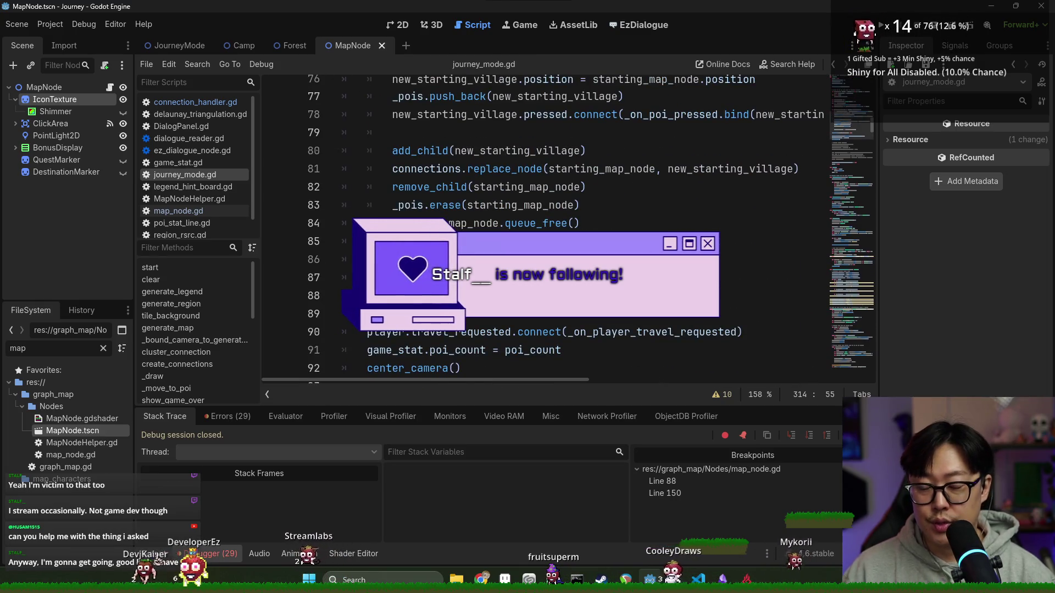
{"action": "scroll", "coordinate": [497, 206], "scroll_direction": "down", "scroll_amount": 2}
{"action": "scroll", "coordinate": [484, 264], "scroll_direction": "up", "scroll_amount": 3}
{"action": "scroll", "coordinate": [478, 252], "scroll_direction": "down", "scroll_amount": 3}
{"action": "scroll", "coordinate": [473, 241], "scroll_direction": "down", "scroll_amount": 5}
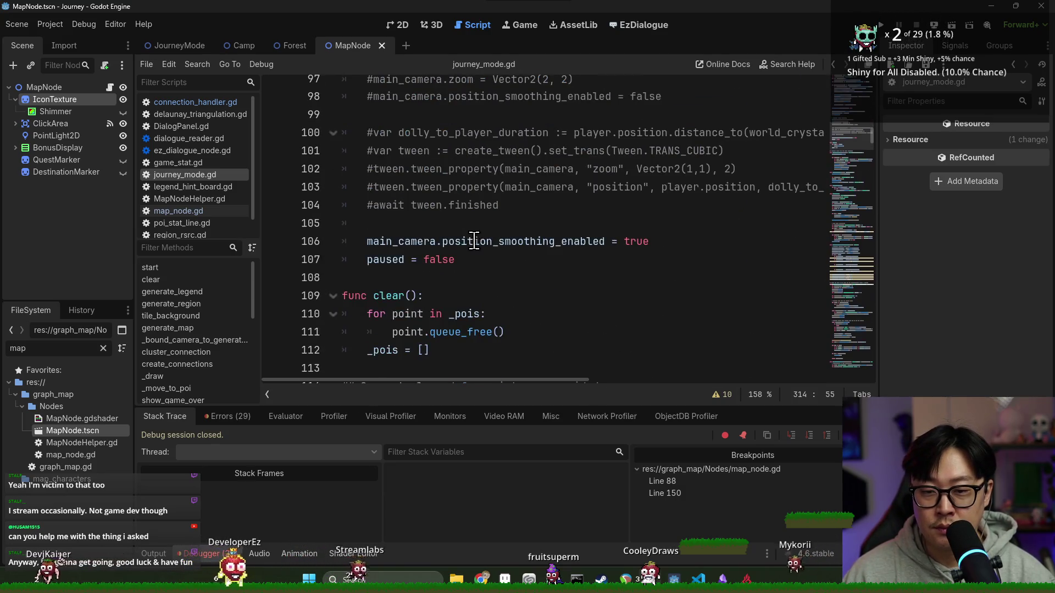
{"action": "scroll", "coordinate": [474, 242], "scroll_direction": "up", "scroll_amount": 5}
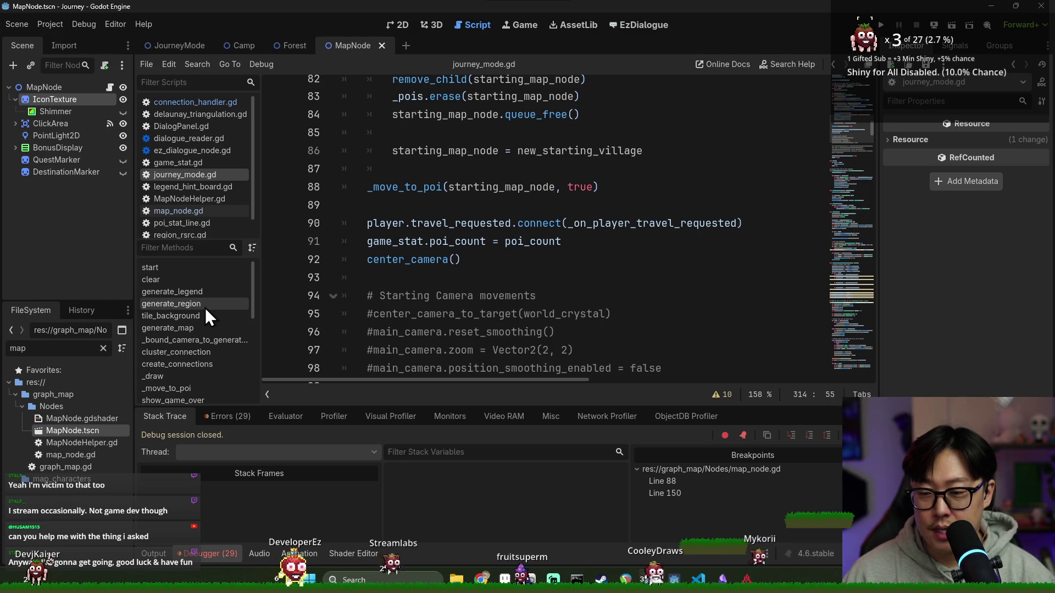
{"action": "left_click", "coordinate": [190, 269]}
{"action": "scroll", "coordinate": [436, 219], "scroll_direction": "down", "scroll_amount": 7}
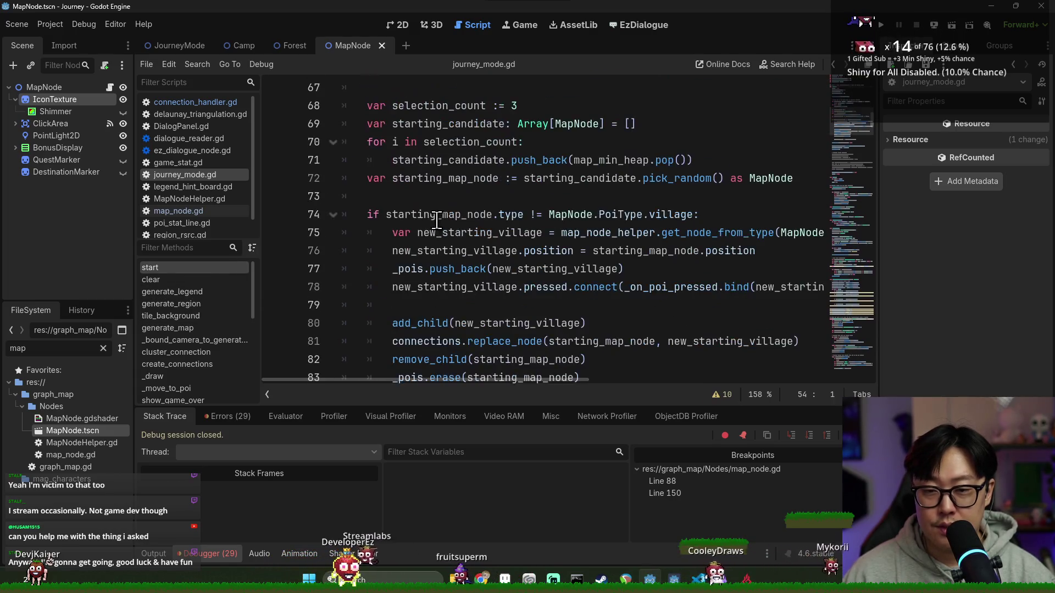
{"action": "scroll", "coordinate": [441, 217], "scroll_direction": "down", "scroll_amount": 3}
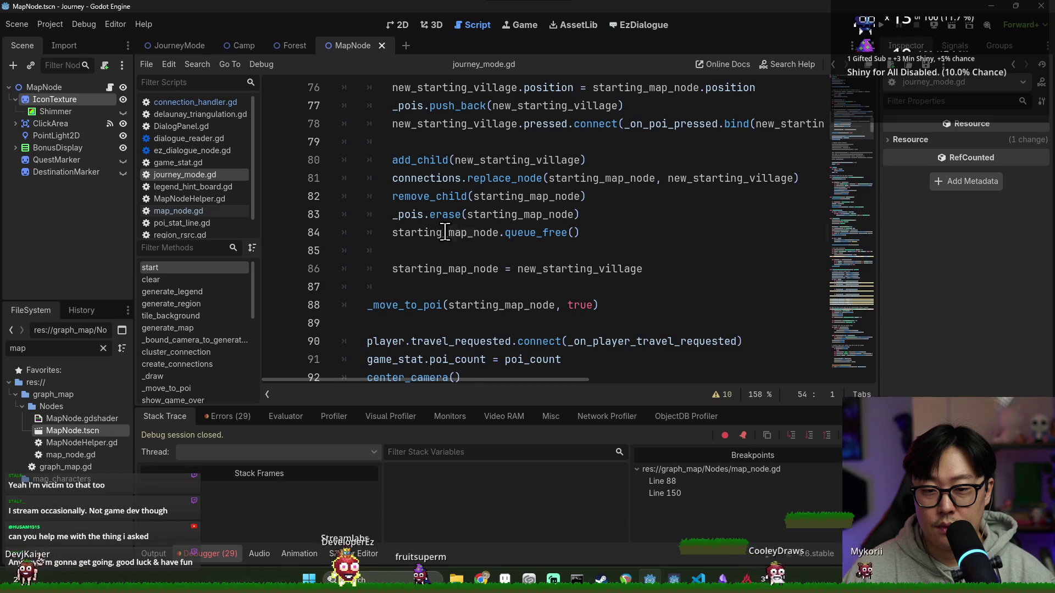
{"action": "double_click", "coordinate": [444, 233]}
{"action": "scroll", "coordinate": [438, 209], "scroll_direction": "up", "scroll_amount": 1}
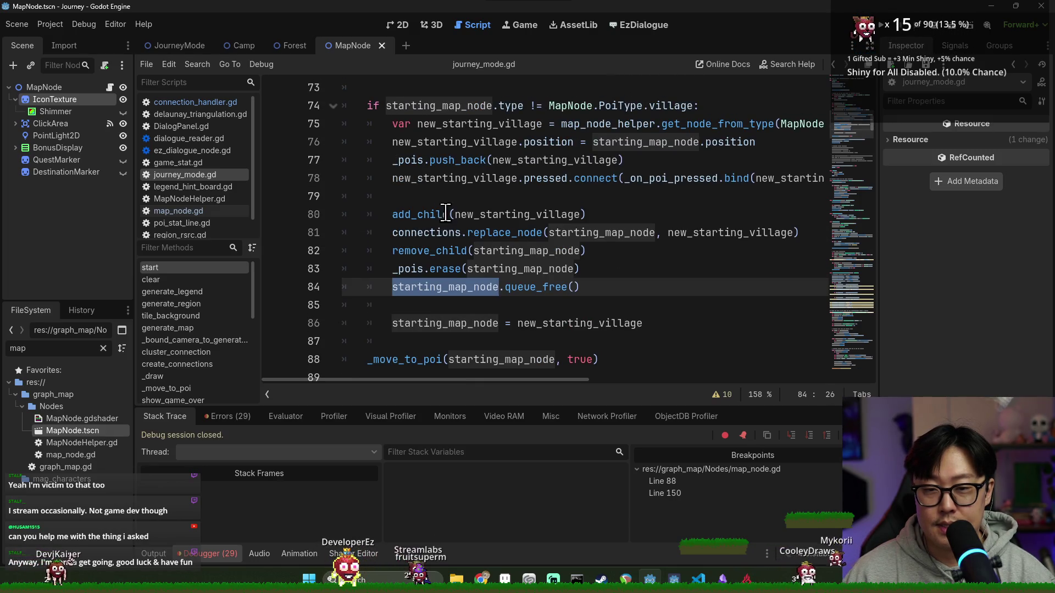
{"action": "double_click", "coordinate": [444, 123]}
{"action": "scroll", "coordinate": [446, 165], "scroll_direction": "up", "scroll_amount": 2}
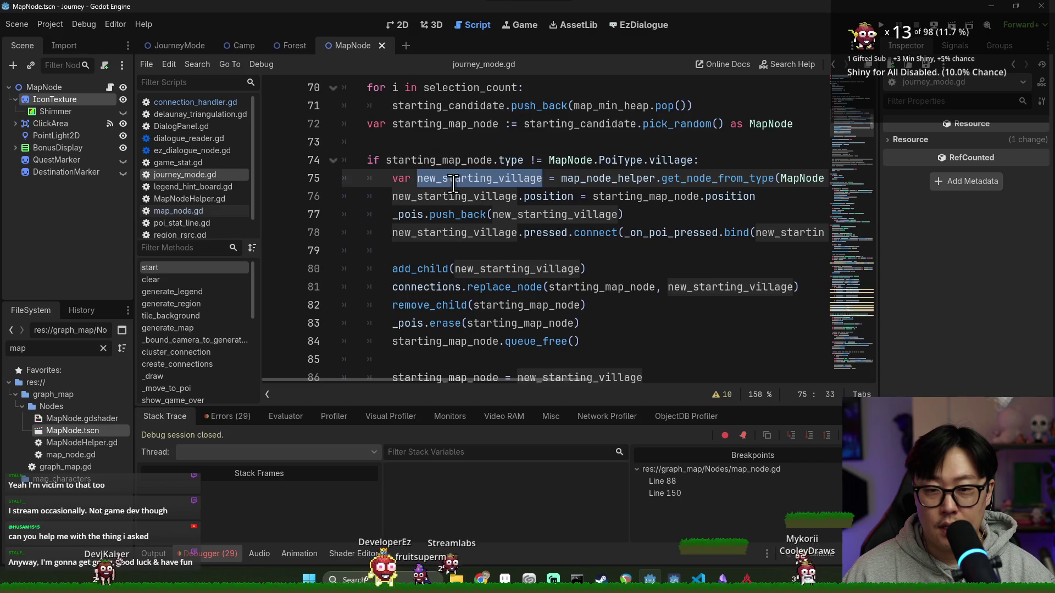
{"action": "double_click", "coordinate": [556, 181]}
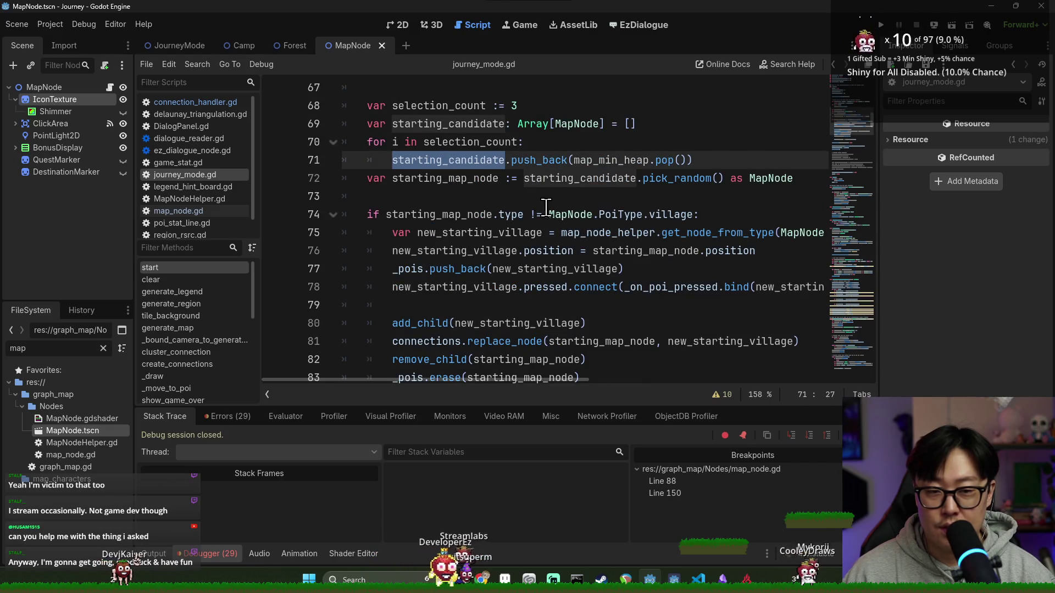
{"action": "double_click", "coordinate": [472, 142]}
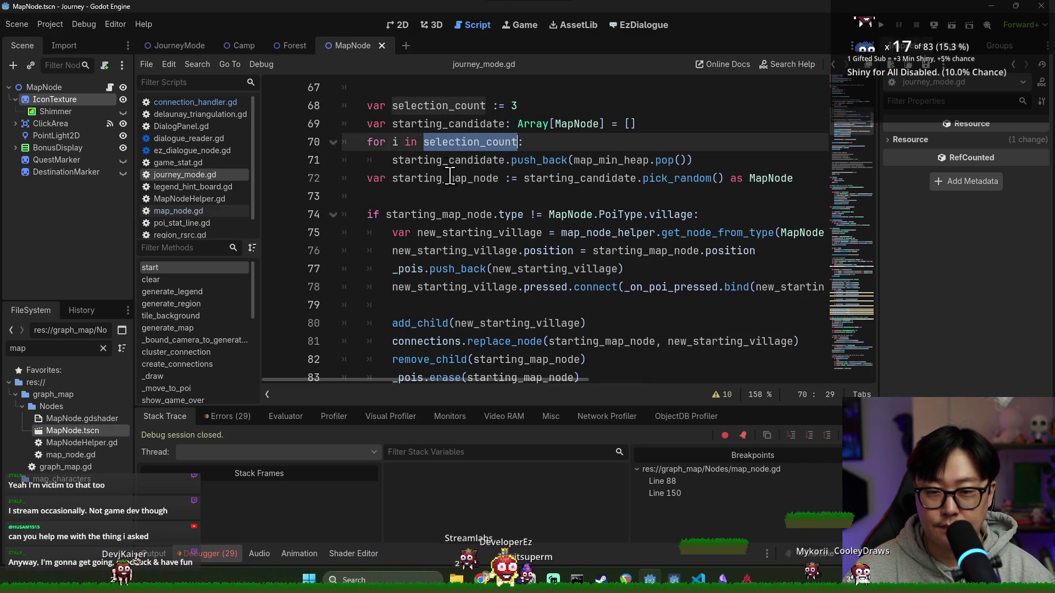
{"action": "double_click", "coordinate": [450, 160]}
{"action": "double_click", "coordinate": [565, 159]}
{"action": "double_click", "coordinate": [604, 160]}
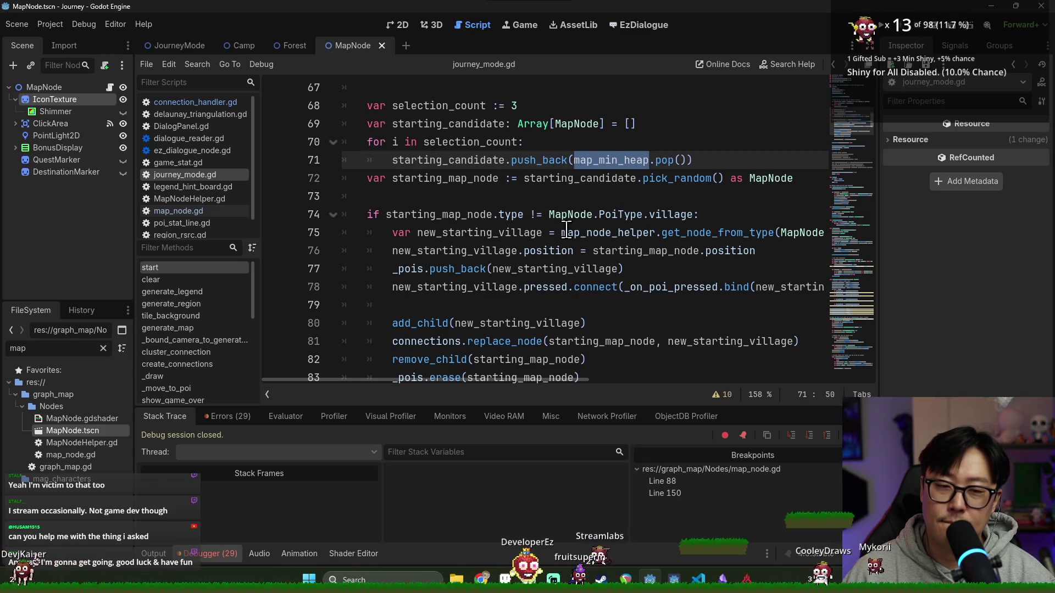
{"action": "double_click", "coordinate": [463, 160]}
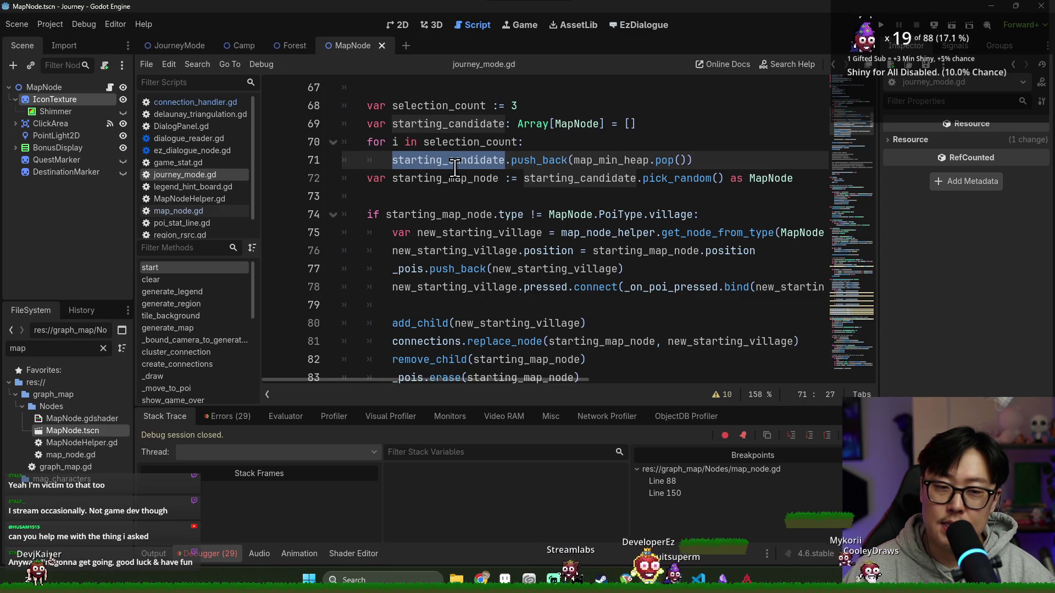
{"action": "left_click", "coordinate": [597, 148]}
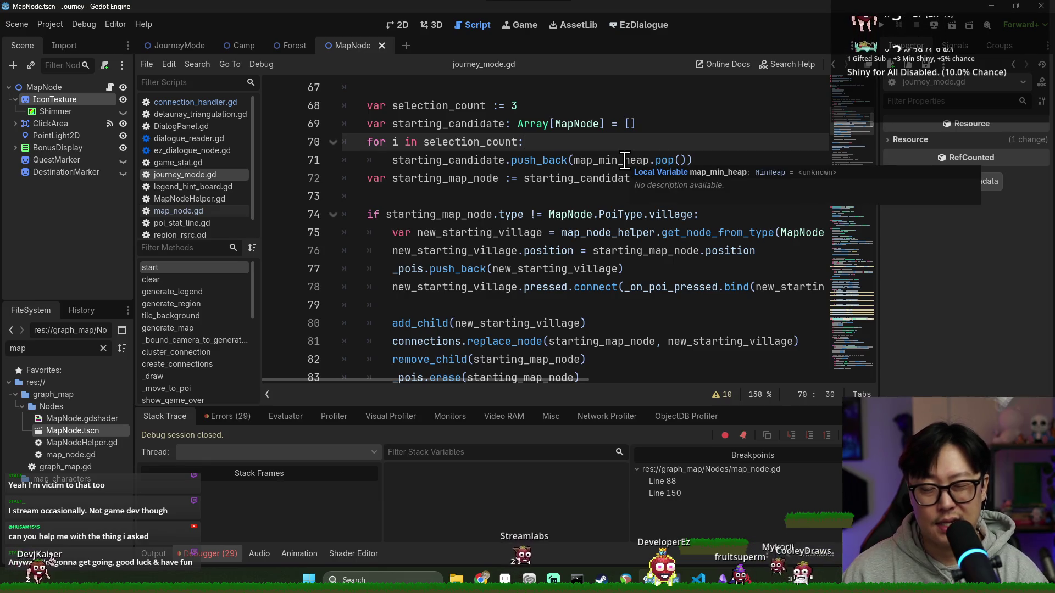
Start an if line in the loop, remove pop() from push_back, and add a 'var left_candidate' line.
{"action": "key", "text": "Return"}
{"action": "type", "text": "if"}
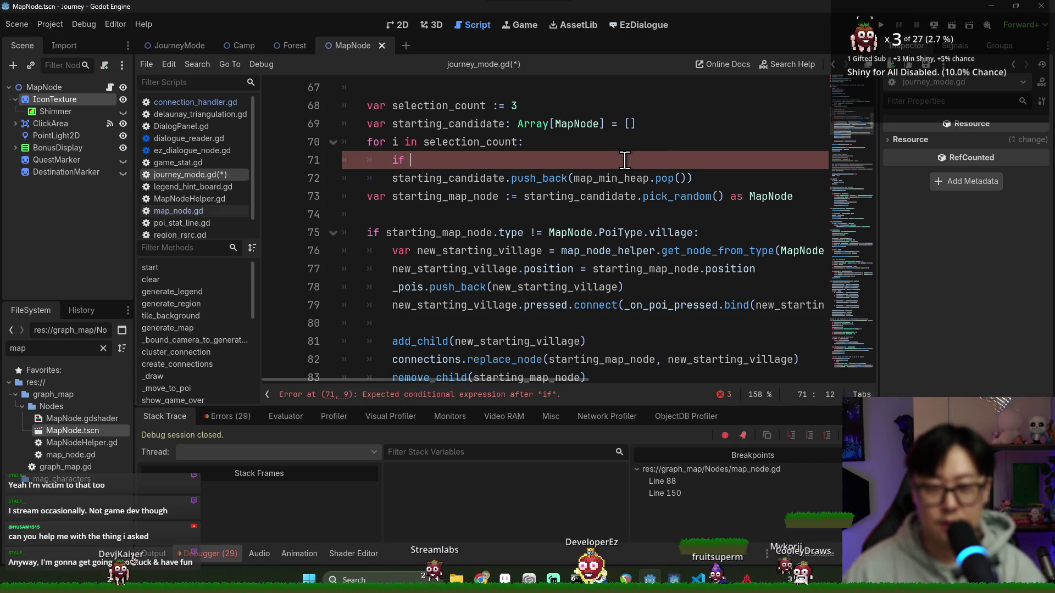
{"action": "key", "text": "Down"}
{"action": "key", "text": "ctrl+Right"}
{"action": "key", "text": "ctrl+Right"}
{"action": "key", "text": "ctrl+Right"}
{"action": "key", "text": "ctrl+shift+Right"}
{"action": "key", "text": "ctrl+shift+Right"}
{"action": "key", "text": "ctrl+shift+Right"}
{"action": "key", "text": "ctrl+c"}
{"action": "key", "text": "Delete"}
{"action": "key", "text": "ctrl+shift+Return"}
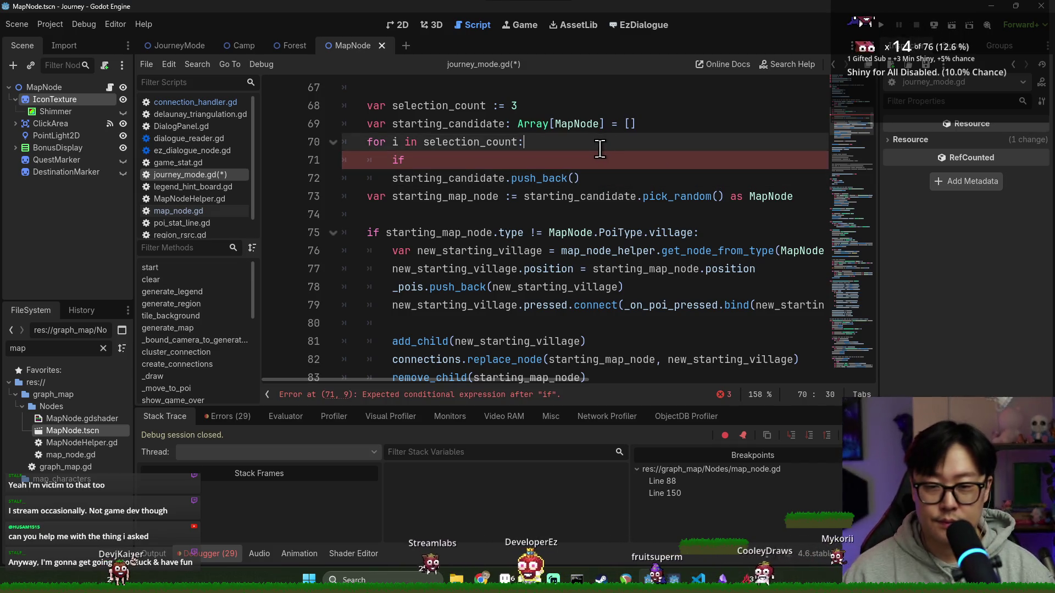
{"action": "type", "text": "var le"}
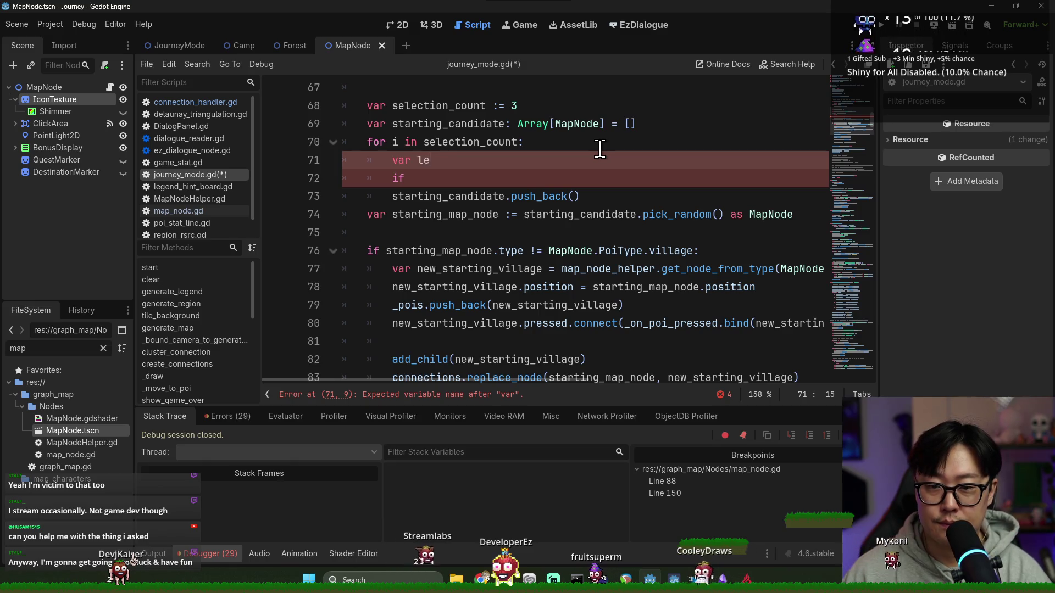
{"action": "type", "text": "ft_candidate := map_min_heap.pop("}
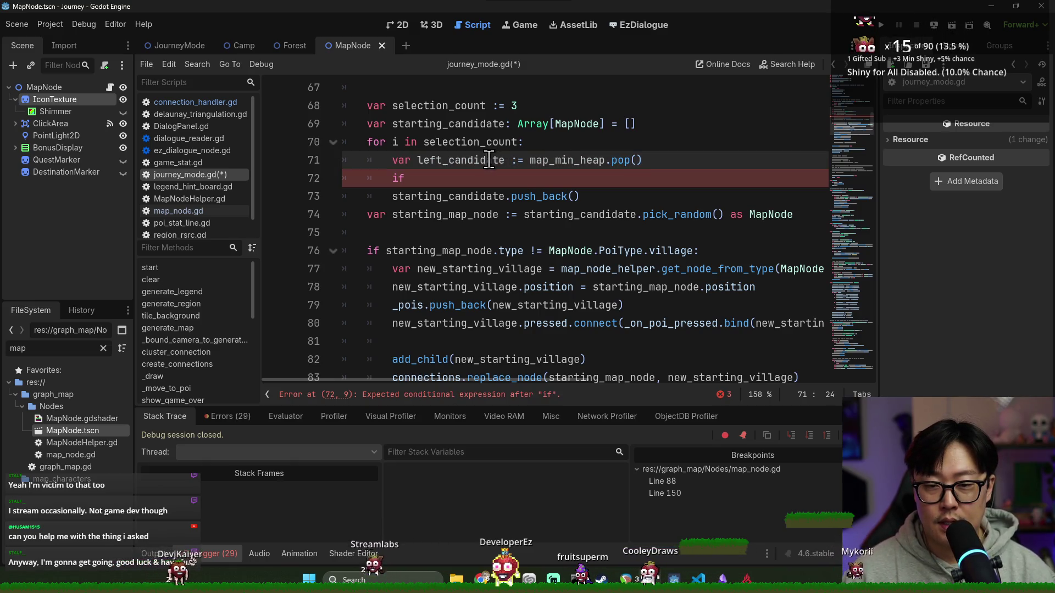
Cast the pop as MapNode and write 'if left_candidate.type == MapNode.PoiType.river:'.
{"action": "left_click", "coordinate": [498, 184]}
{"action": "type", "text": "left_candidate"}
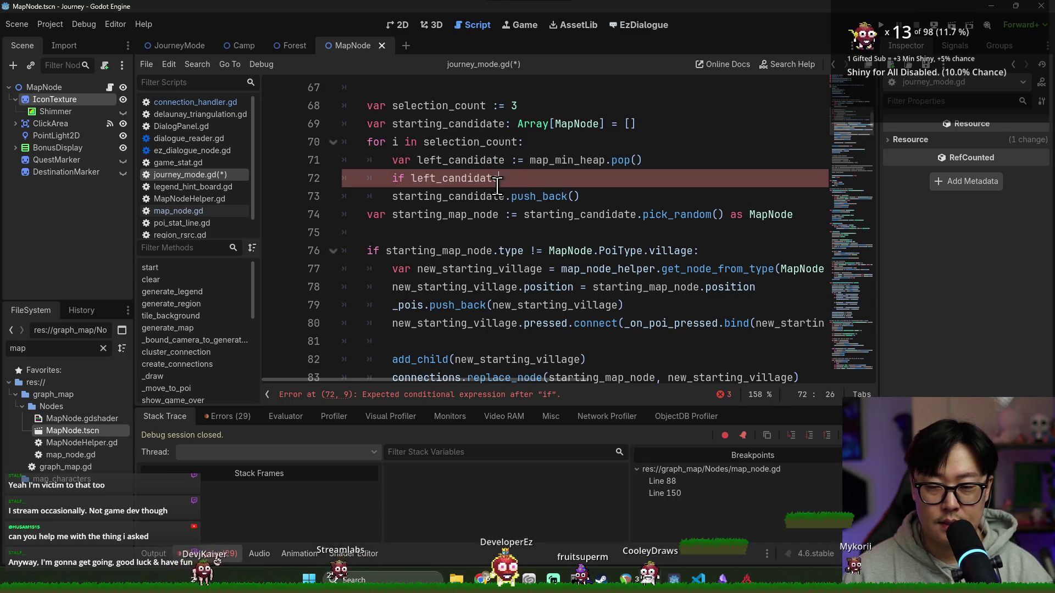
{"action": "type", "text": ".typ"}
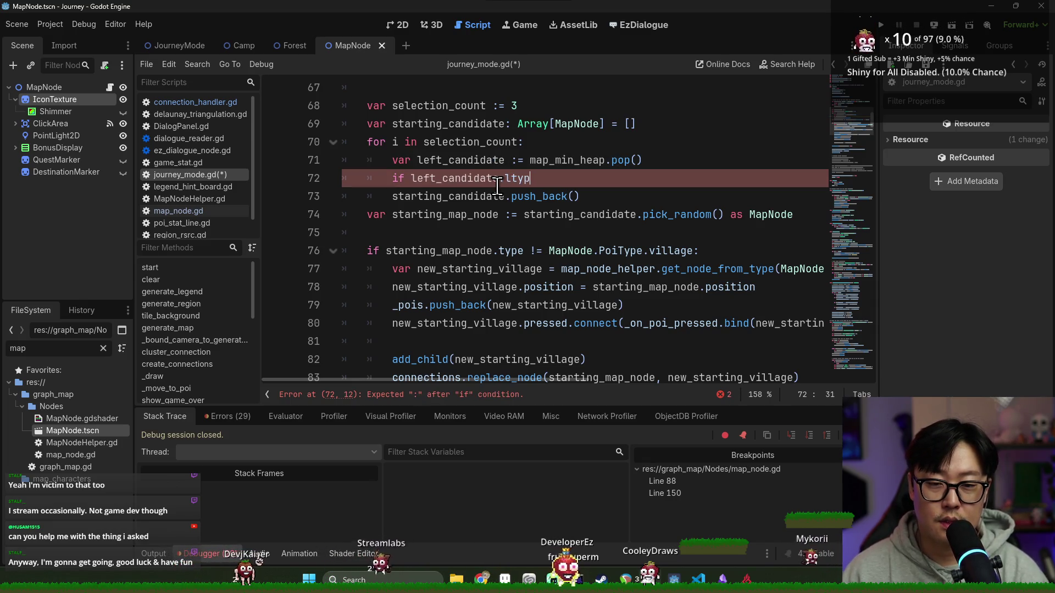
{"action": "key", "text": "BackSpace"}
{"action": "key", "text": "BackSpace"}
{"action": "key", "text": "BackSpace"}
{"action": "type", "text": "typ"}
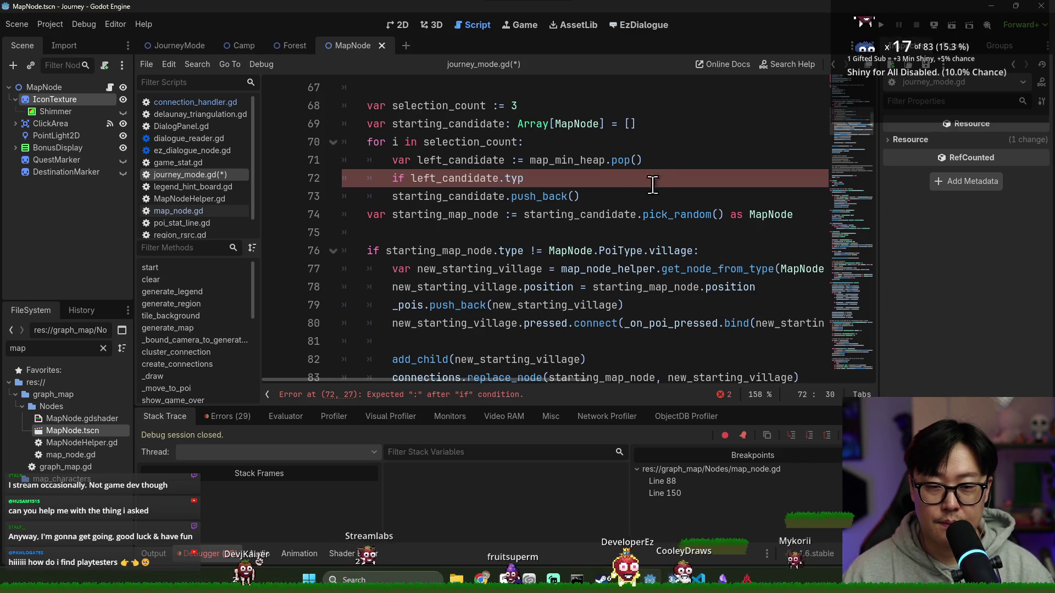
{"action": "left_click", "coordinate": [659, 160]}
{"action": "type", "text": "as MapNode"}
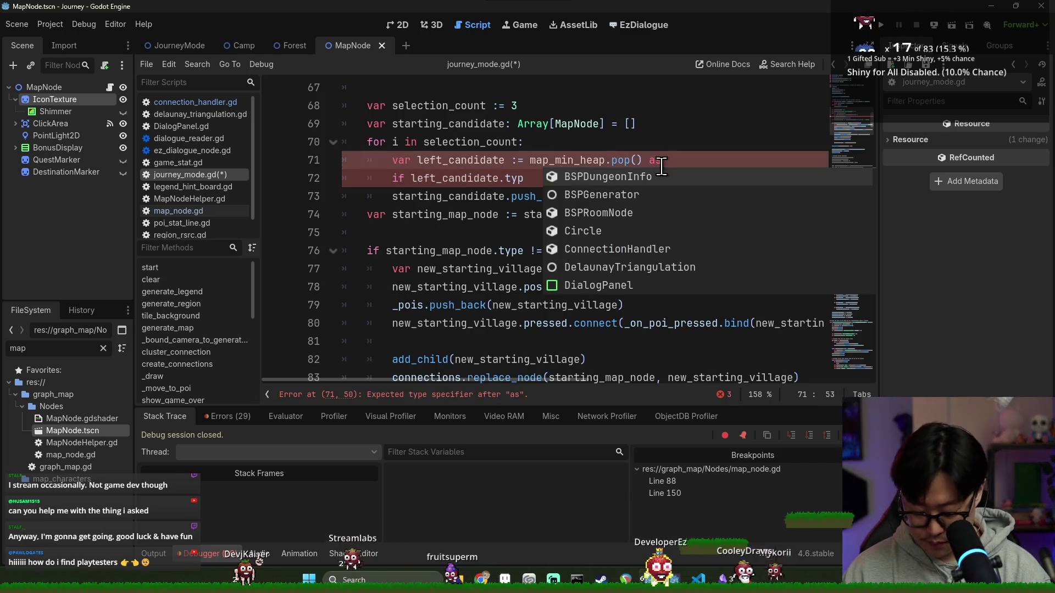
{"action": "left_click", "coordinate": [617, 175]}
{"action": "type", "text": "e == "}
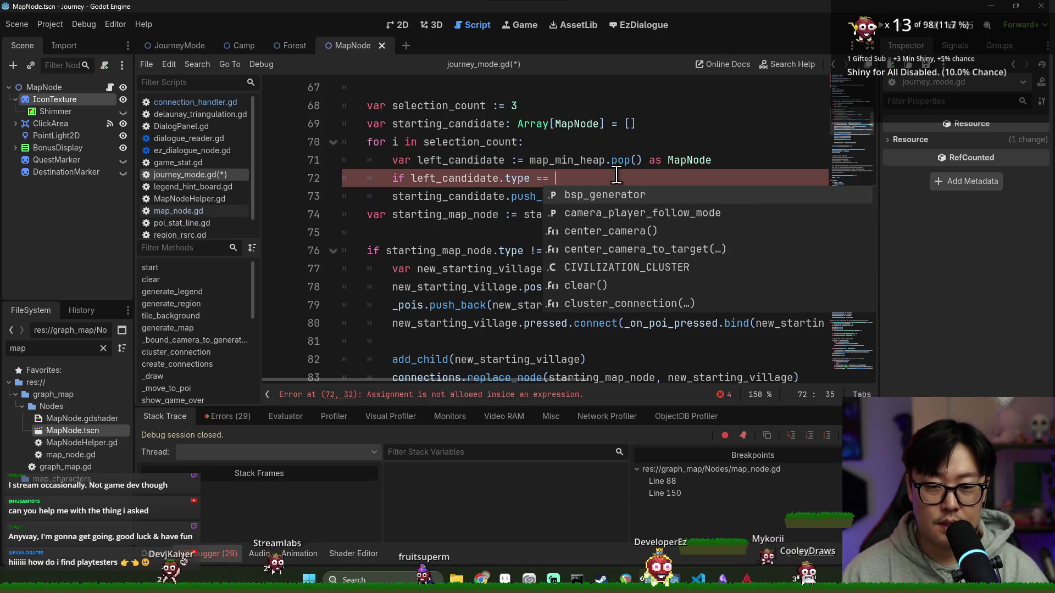
{"action": "type", "text": "MapNode.poi"}
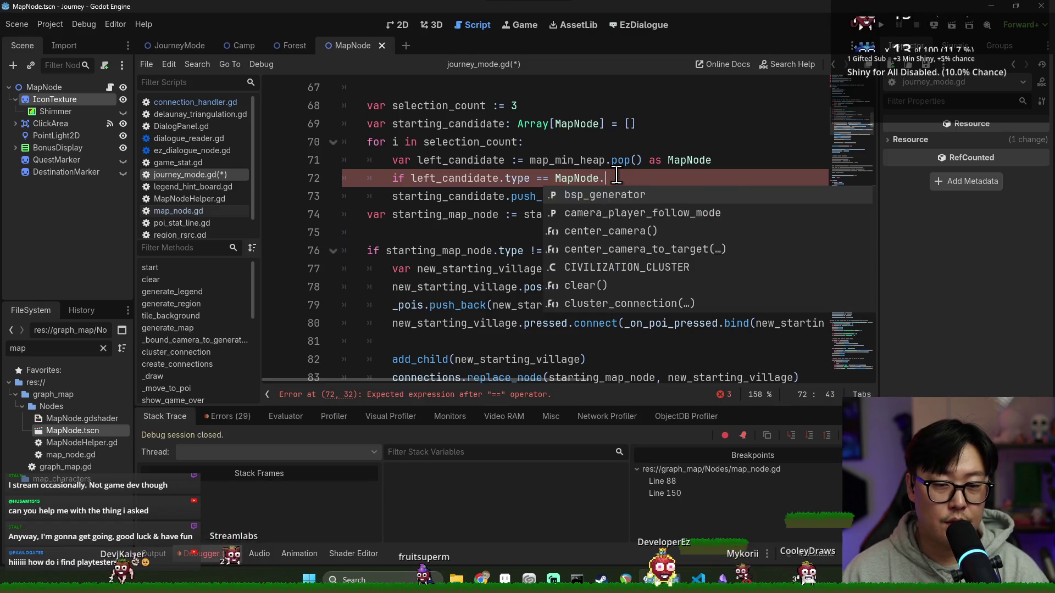
{"action": "key", "text": "Return"}
{"action": "type", "text": ".riv"}
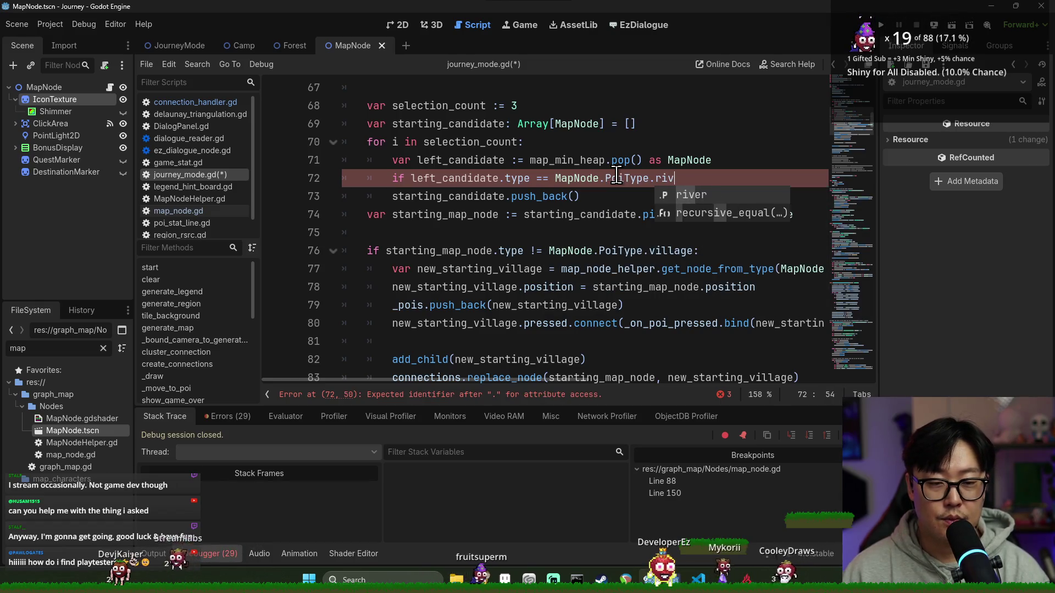
{"action": "key", "text": "Return"}
{"action": "type", "text": ":"}
{"action": "key", "text": "Return"}
{"action": "type", "text": "left_candidate ="}
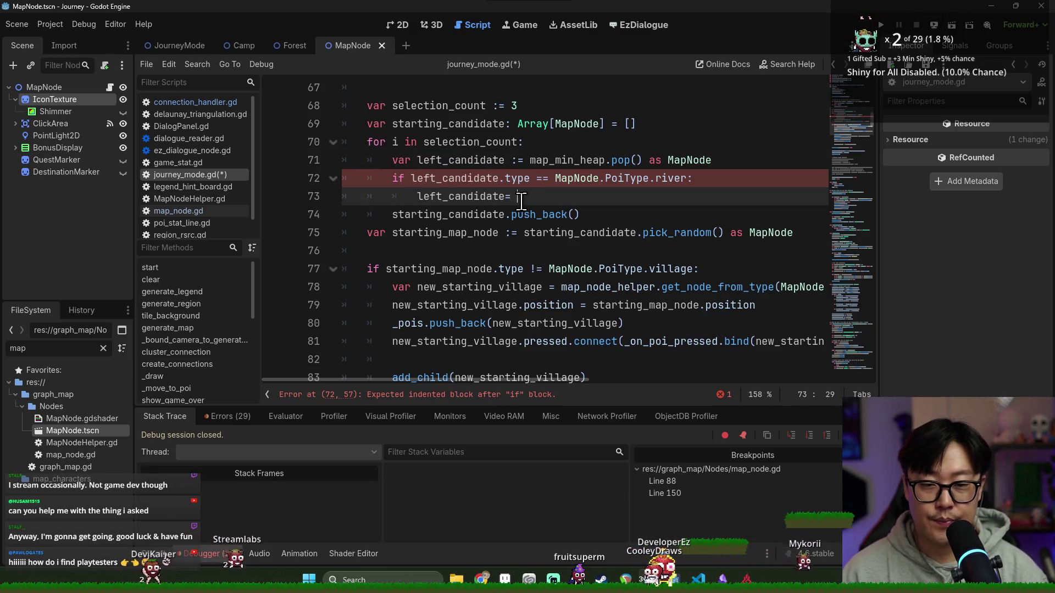
Under the if, reassign left_candidate = map_min_heap.pop() and save the script.
{"action": "key", "text": "BackSpace"}
{"action": "key", "text": "BackSpace"}
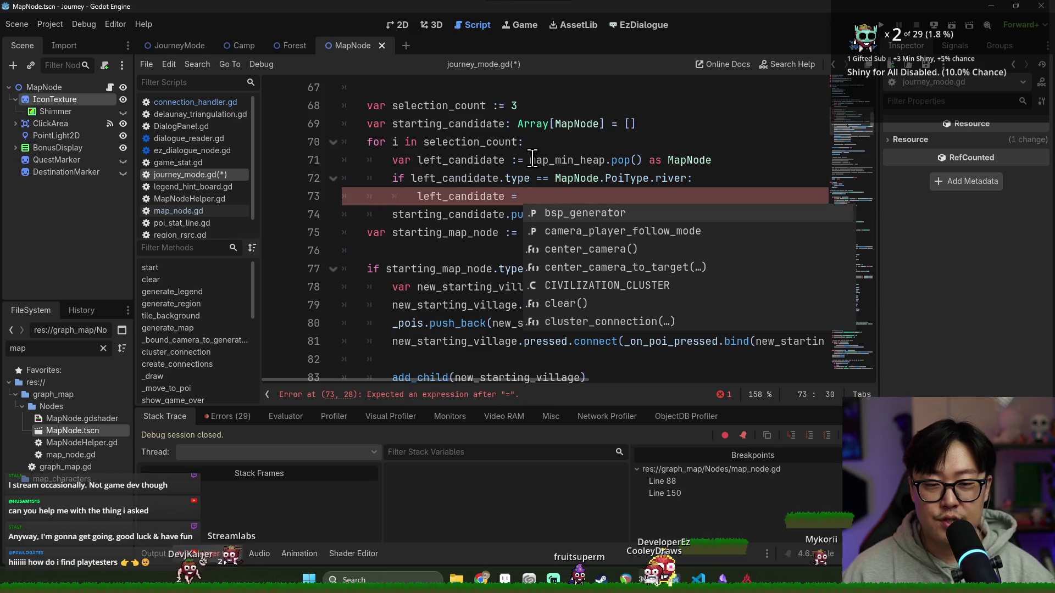
{"action": "left_click", "coordinate": [562, 165]}
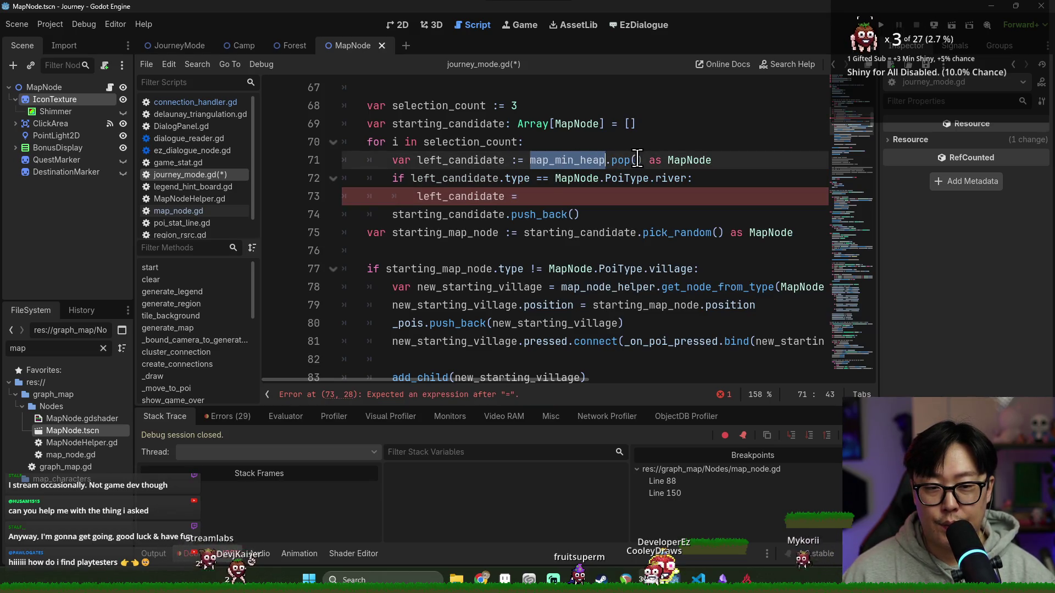
{"action": "left_click", "coordinate": [582, 190]}
{"action": "key", "text": "ctrl+v"}
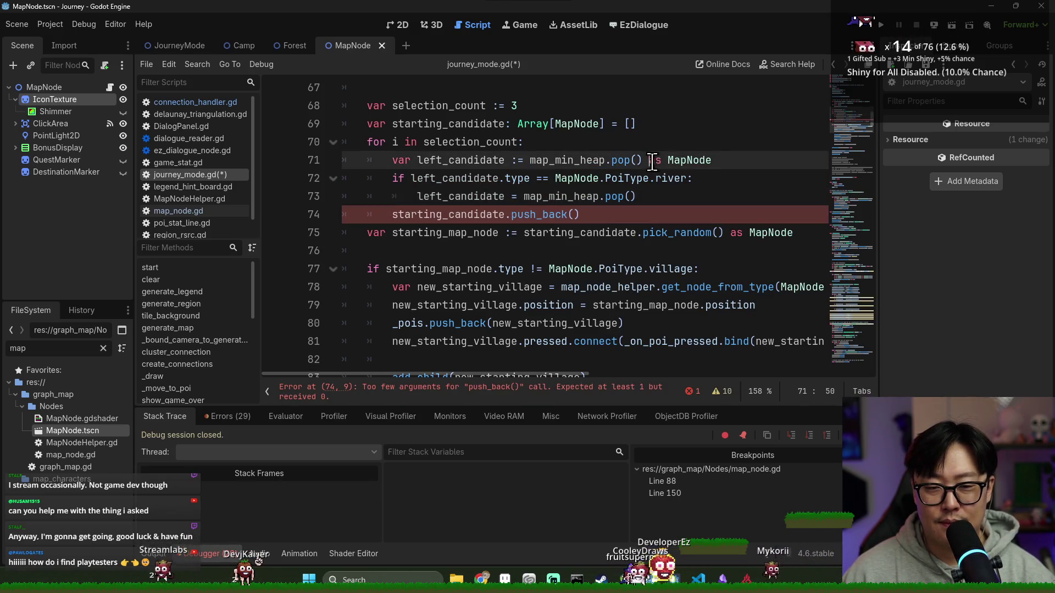
{"action": "key", "text": "ctrl+s"}
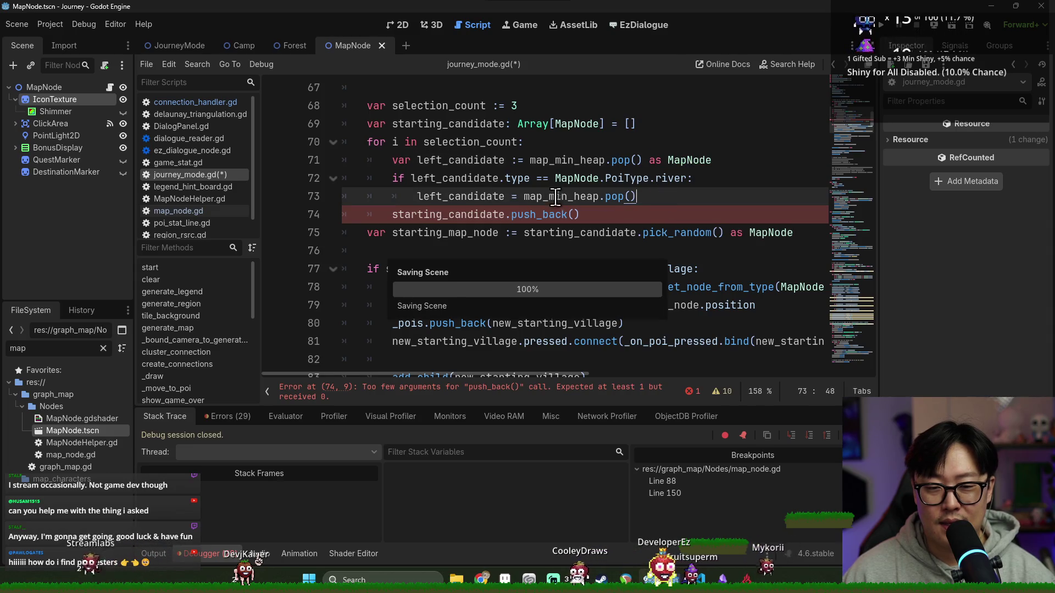
Pass left_candidate to starting_candidate.push_back, save, and add a line above the for loop.
{"action": "left_click", "coordinate": [575, 214]}
{"action": "type", "text": "left_candidate)"}
{"action": "key", "text": "ctrl+s"}
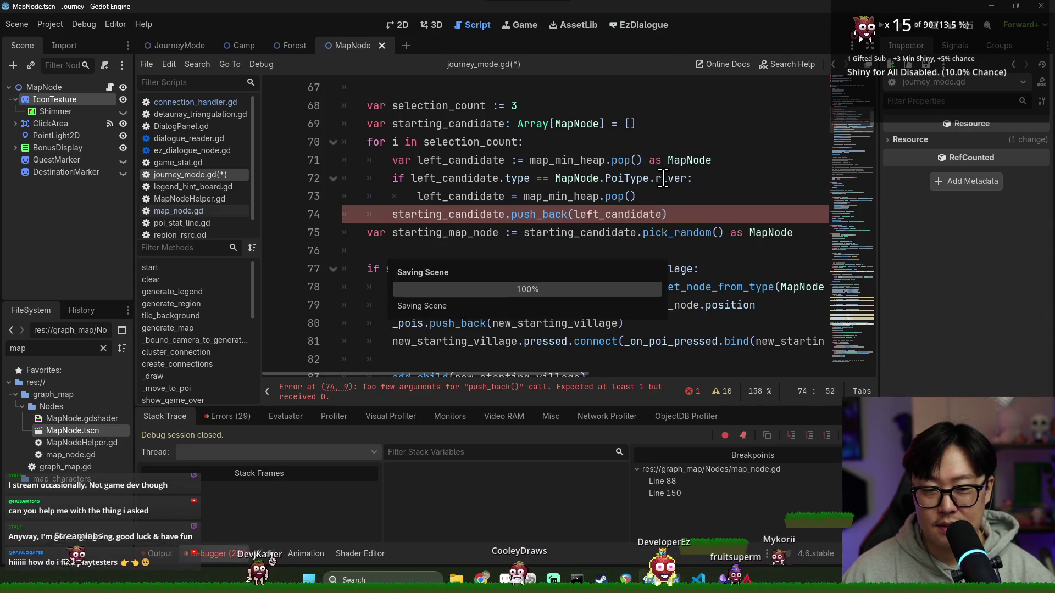
{"action": "key", "text": "Return"}
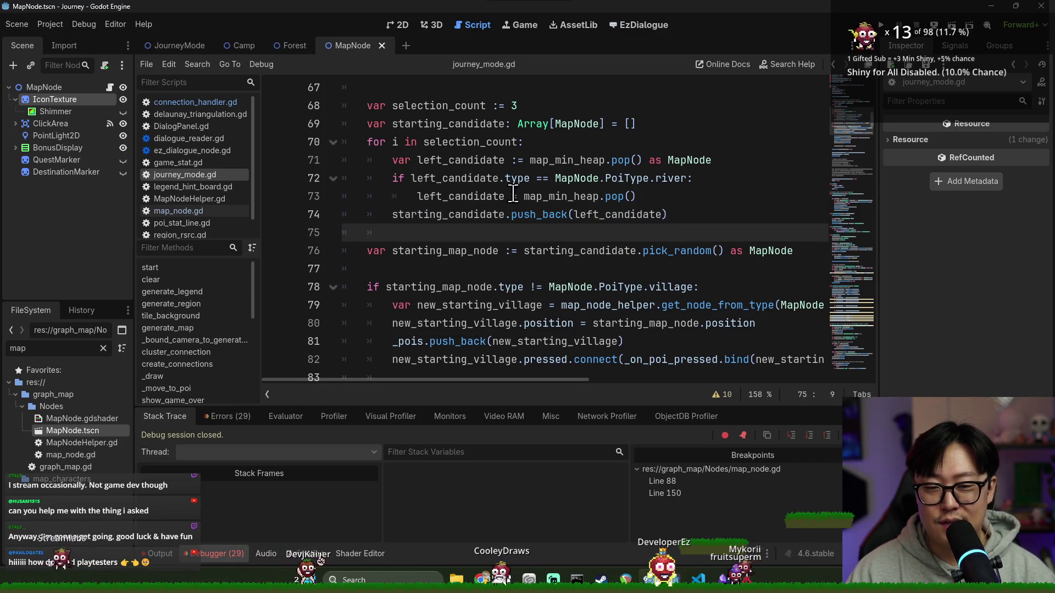
{"action": "key", "text": "ctrl+s"}
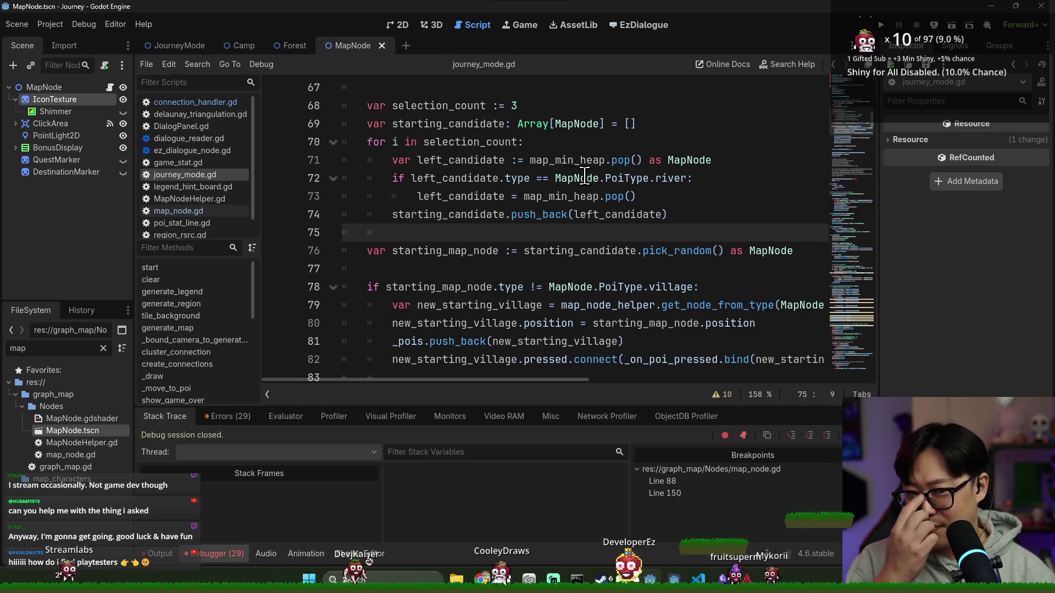
{"action": "left_click", "coordinate": [473, 142]}
{"action": "double_click", "coordinate": [473, 142]}
{"action": "left_click", "coordinate": [654, 124]}
{"action": "key", "text": "Return"}
Replace the for loop with 'while starting_candidate.size() < selection_count:'.
{"action": "type", "text": "whiel selection_count"}
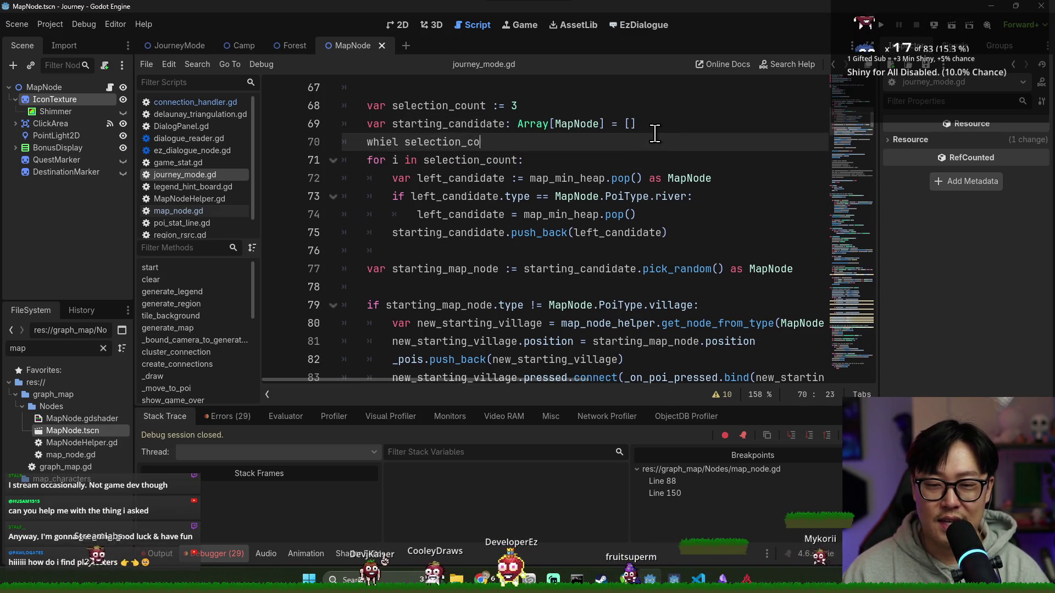
{"action": "key", "text": "BackSpace"}
{"action": "key", "text": "BackSpace"}
{"action": "key", "text": "BackSpace"}
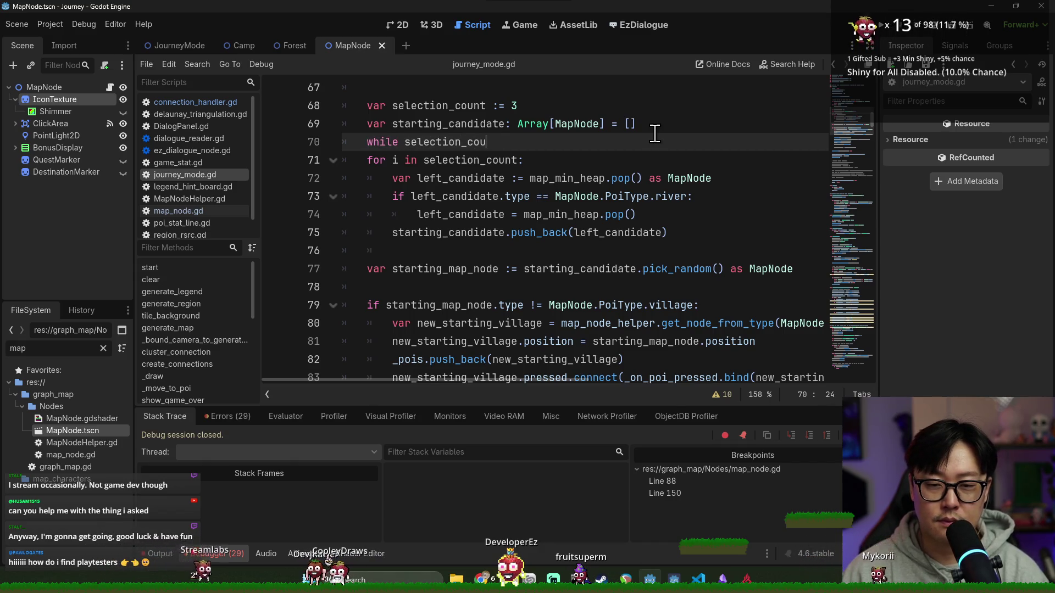
{"action": "type", "text": "nt > 0:"}
{"action": "key", "text": "Return"}
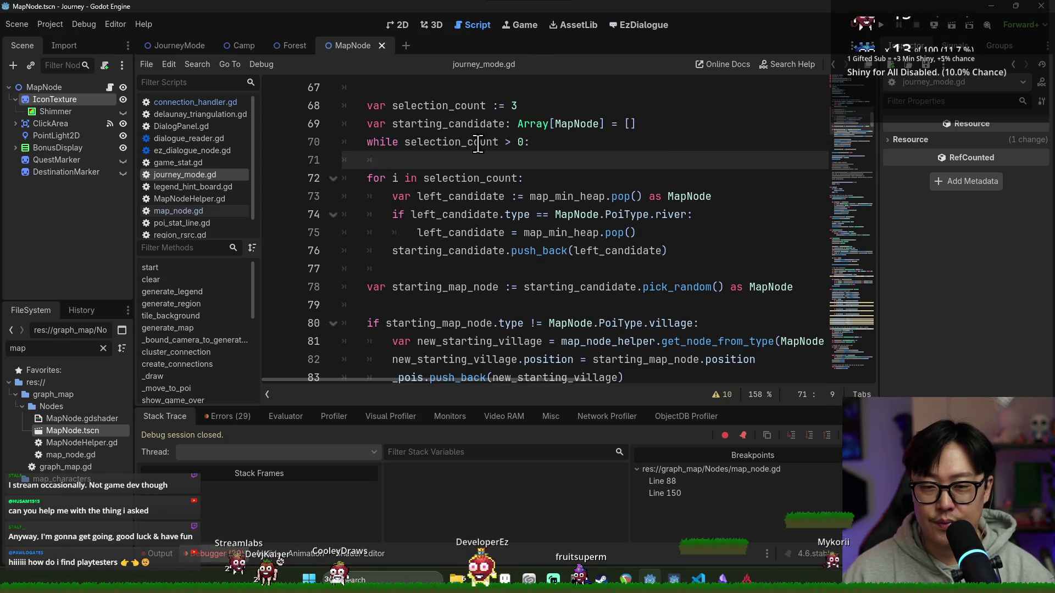
{"action": "double_click", "coordinate": [449, 124]}
{"action": "key", "text": "ctrl+c"}
{"action": "left_click_drag", "start_coordinate": [404, 141], "coordinate": [549, 142]}
{"action": "key", "text": "ctrl+v"}
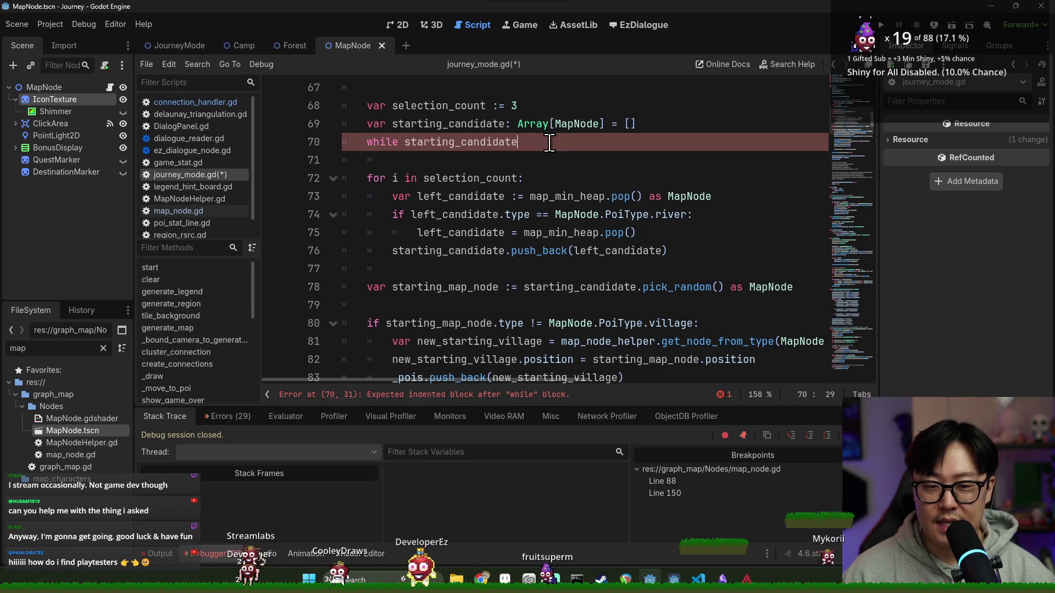
{"action": "key", "text": "BackSpace"}
{"action": "type", "text": "e.size"}
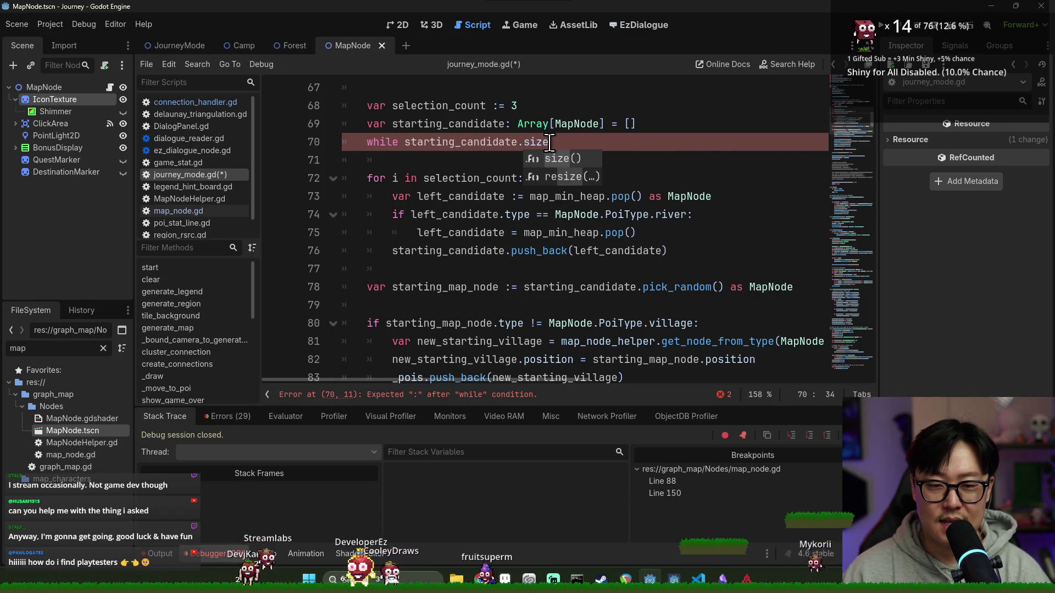
{"action": "type", "text": "() < s"}
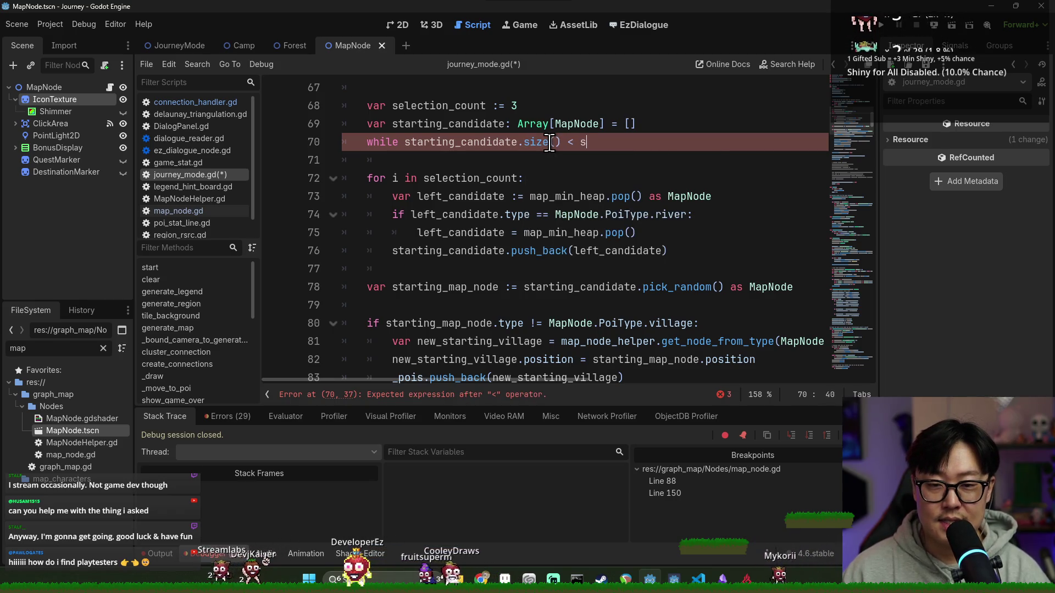
{"action": "triple_click", "coordinate": [484, 178]}
{"action": "key", "text": "BackSpace"}
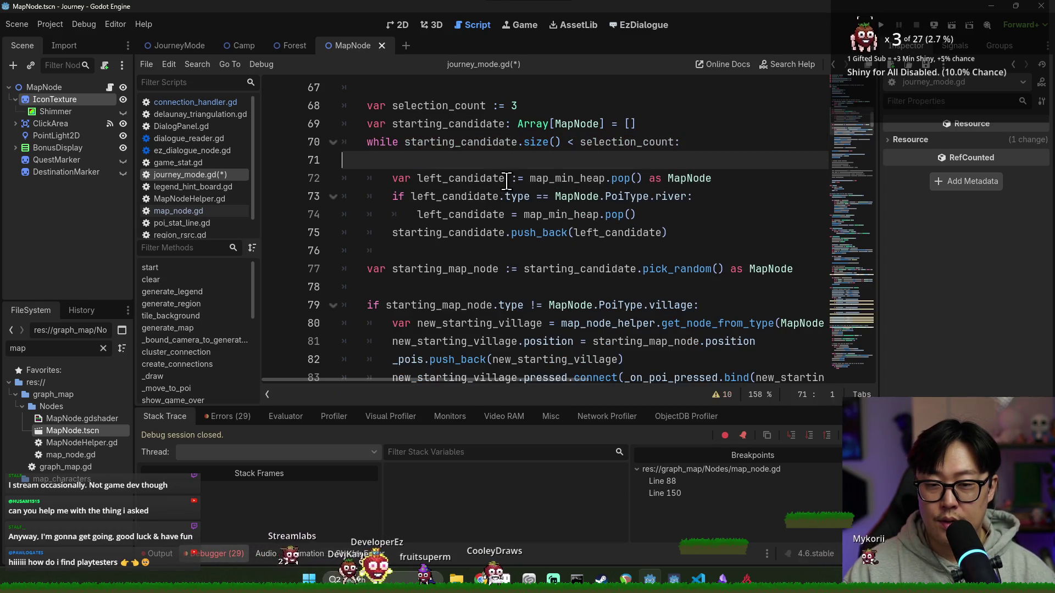
{"action": "key", "text": "BackSpace"}
Change the river branch to 'continue', save the script, and run the project.
{"action": "double_click", "coordinate": [488, 162]}
{"action": "triple_click", "coordinate": [470, 166]}
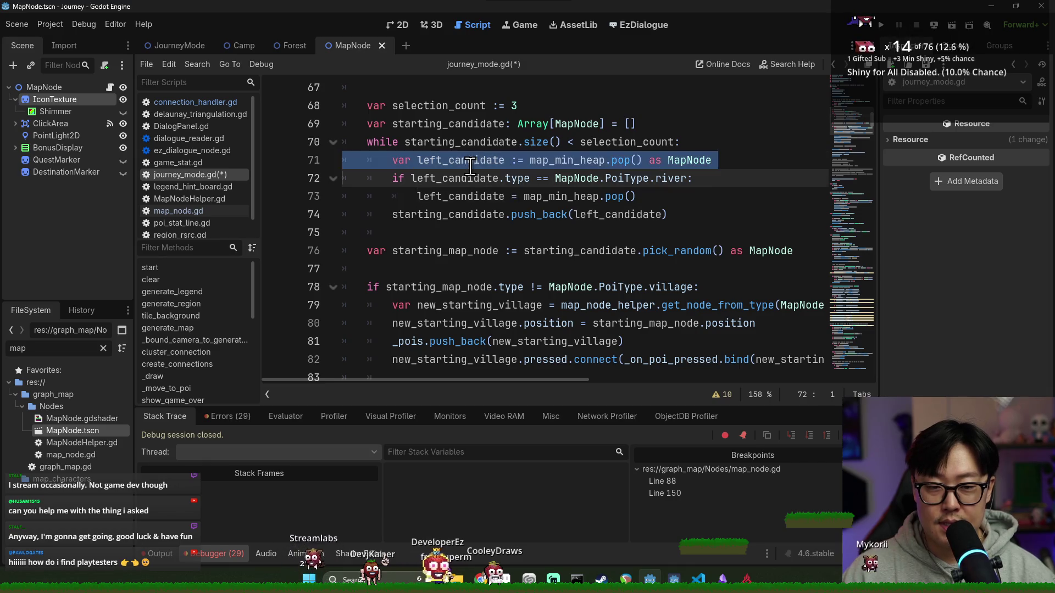
{"action": "double_click", "coordinate": [458, 177]}
{"action": "double_click", "coordinate": [460, 196]}
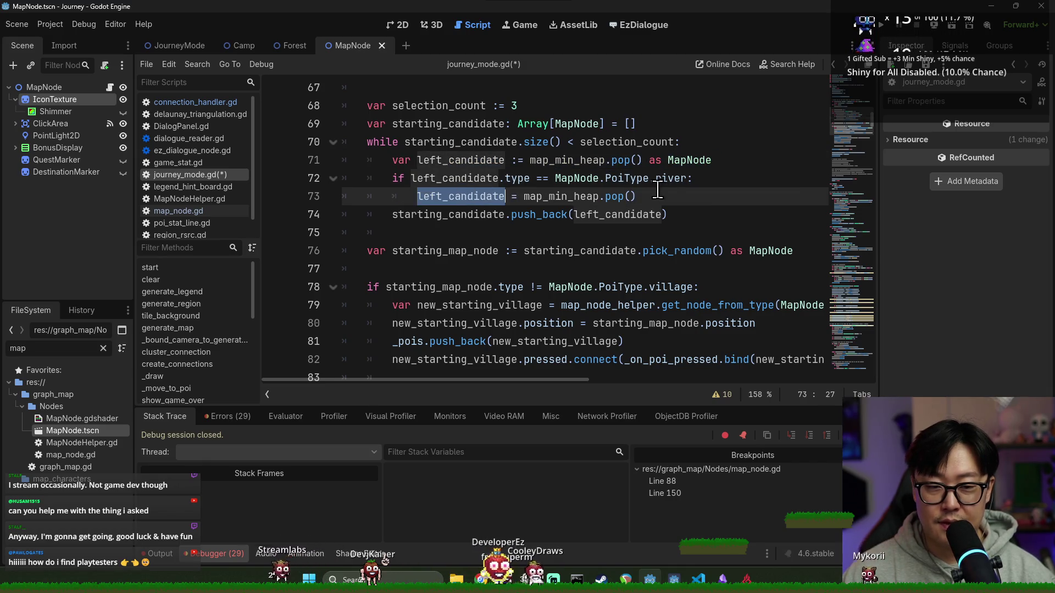
{"action": "key", "text": "shift+End"}
{"action": "type", "text": "continue"}
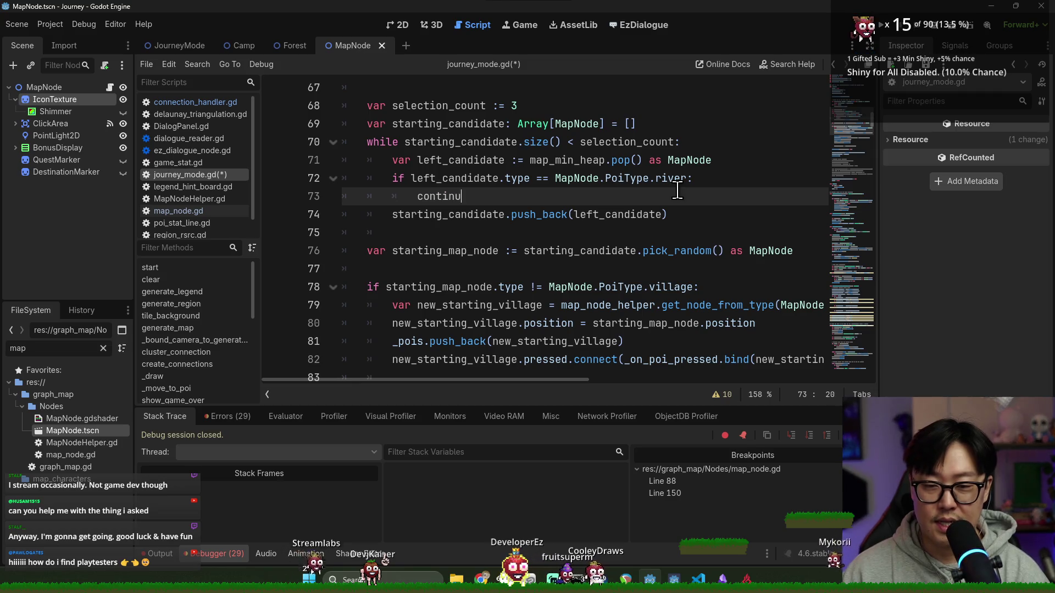
{"action": "key", "text": "Return"}
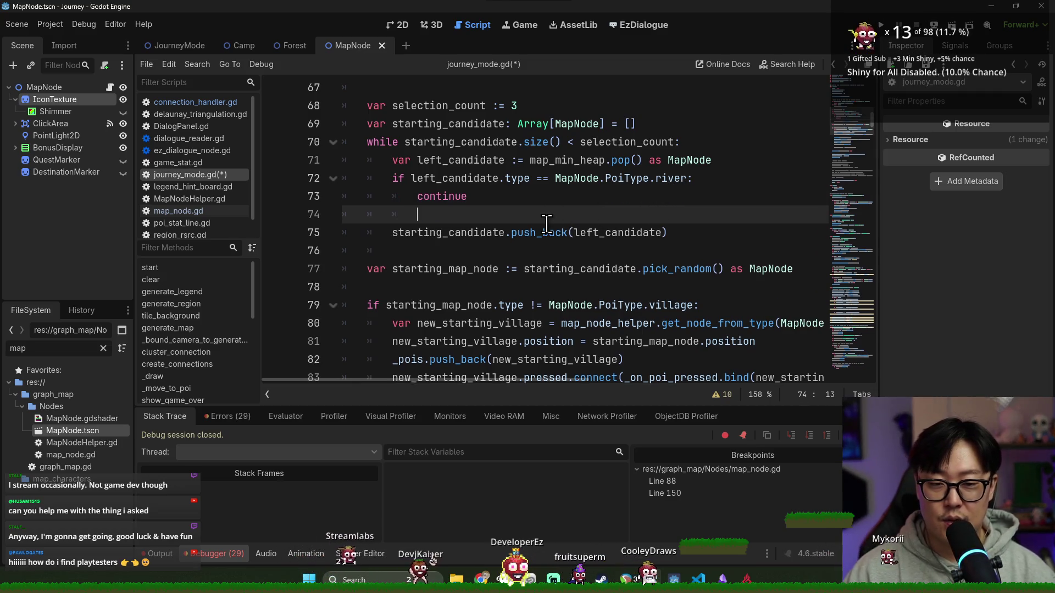
{"action": "double_click", "coordinate": [538, 233]}
{"action": "key", "text": "ctrl+s"}
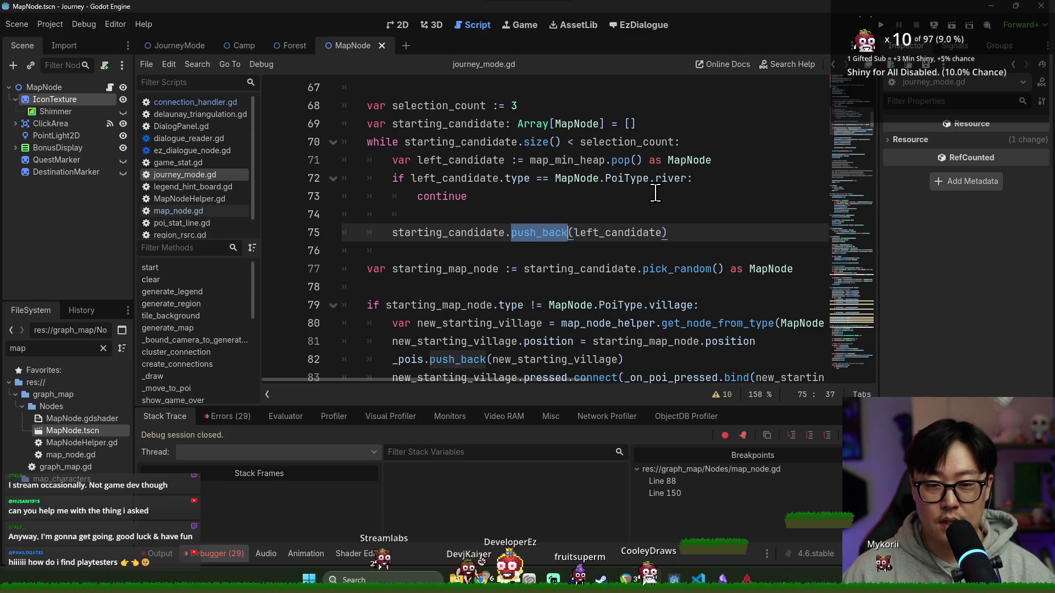
{"action": "key", "text": "Up"}
{"action": "key", "text": "Up"}
{"action": "left_click", "coordinate": [881, 25]}
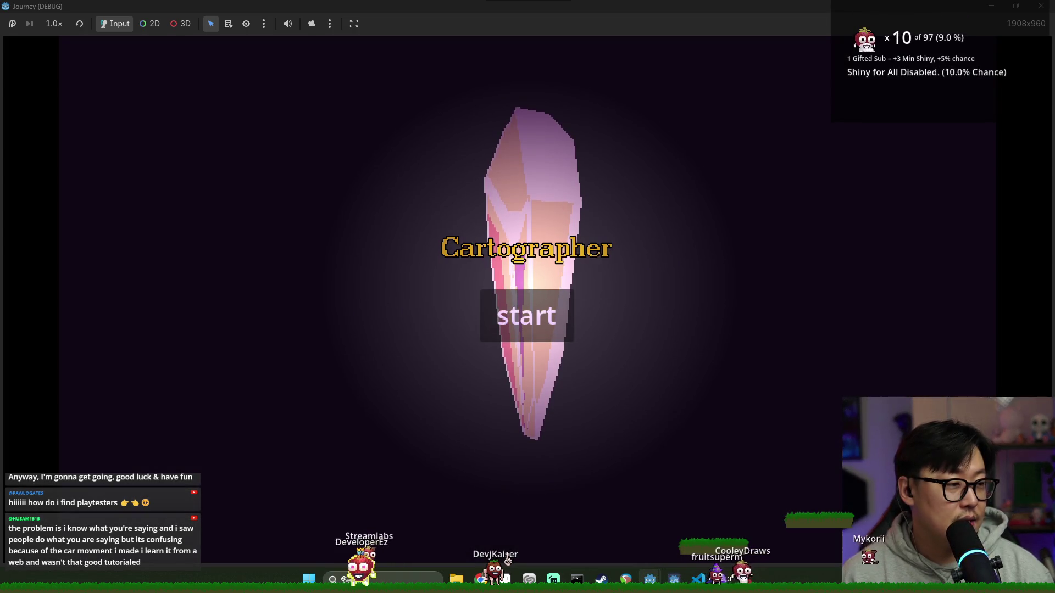
Start a new Journey run, collapse the help panels, then return from the script editor to the game.
{"action": "left_click", "coordinate": [515, 334]}
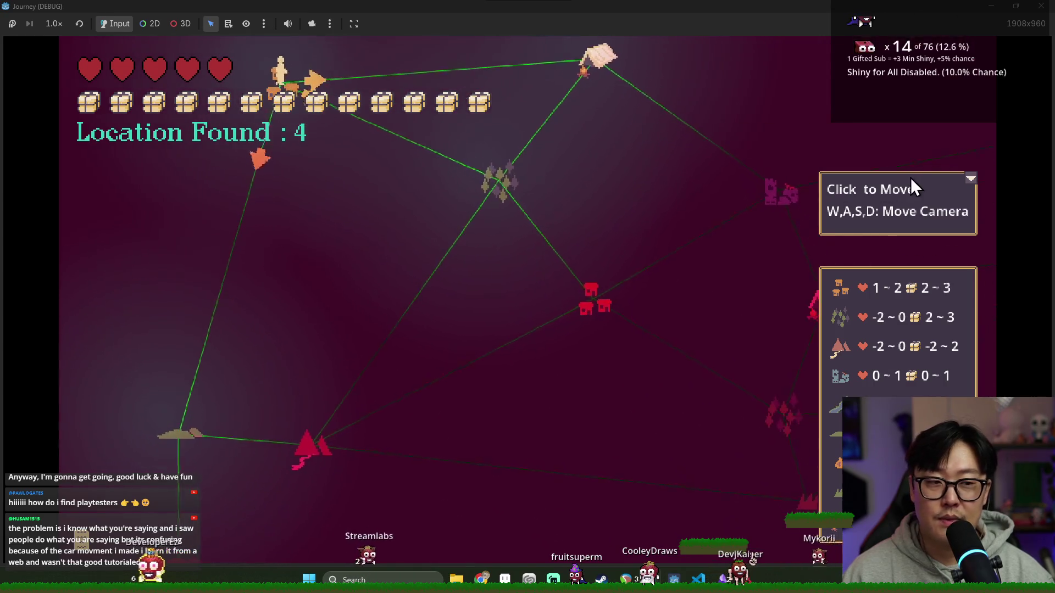
{"action": "left_click", "coordinate": [970, 179]}
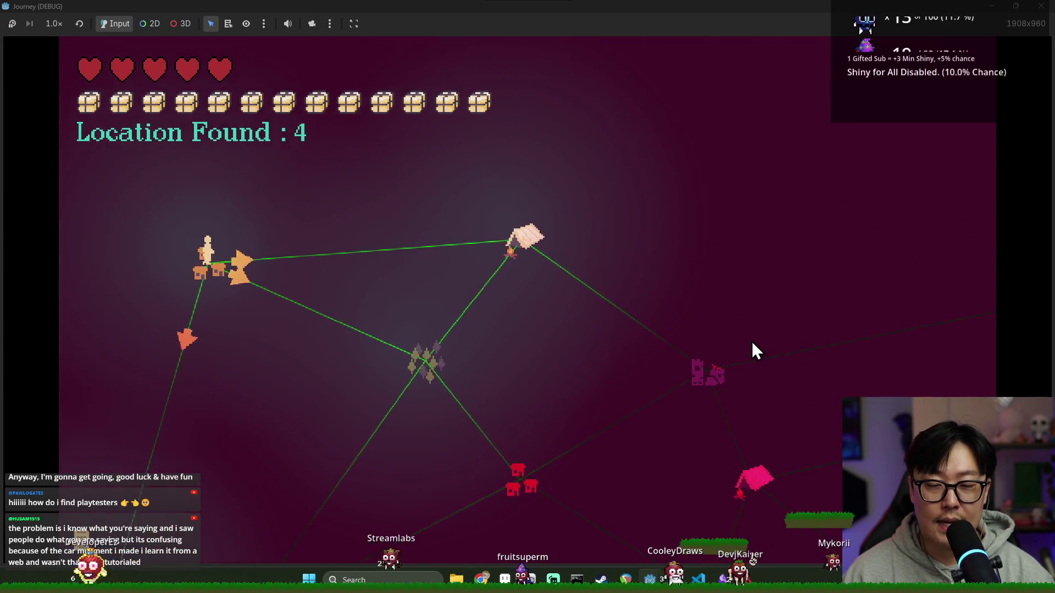
{"action": "key", "text": "F8"}
{"action": "left_click", "coordinate": [572, 251]}
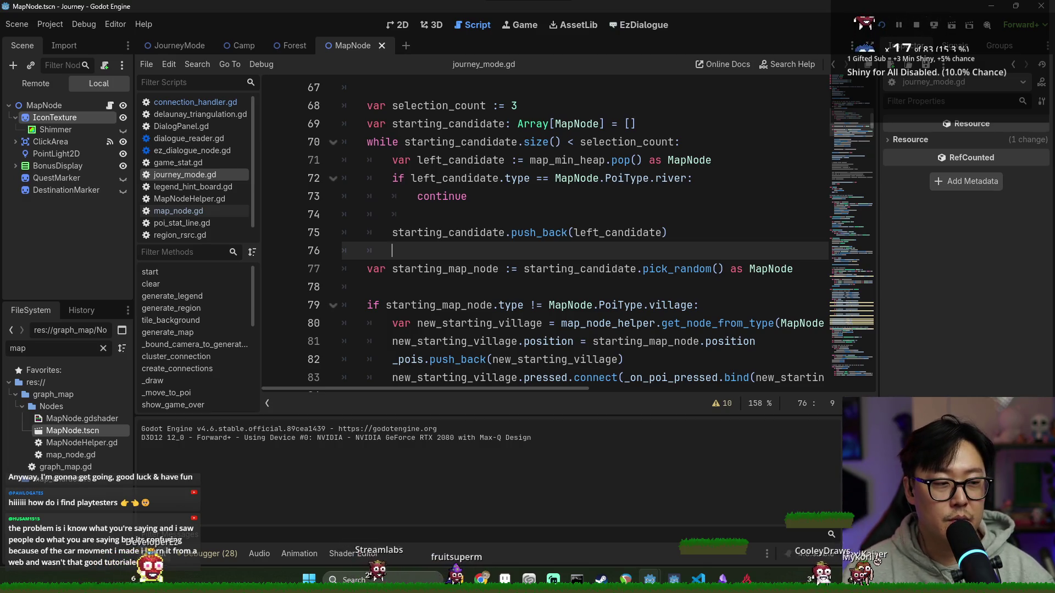
{"action": "key", "text": "alt+Tab"}
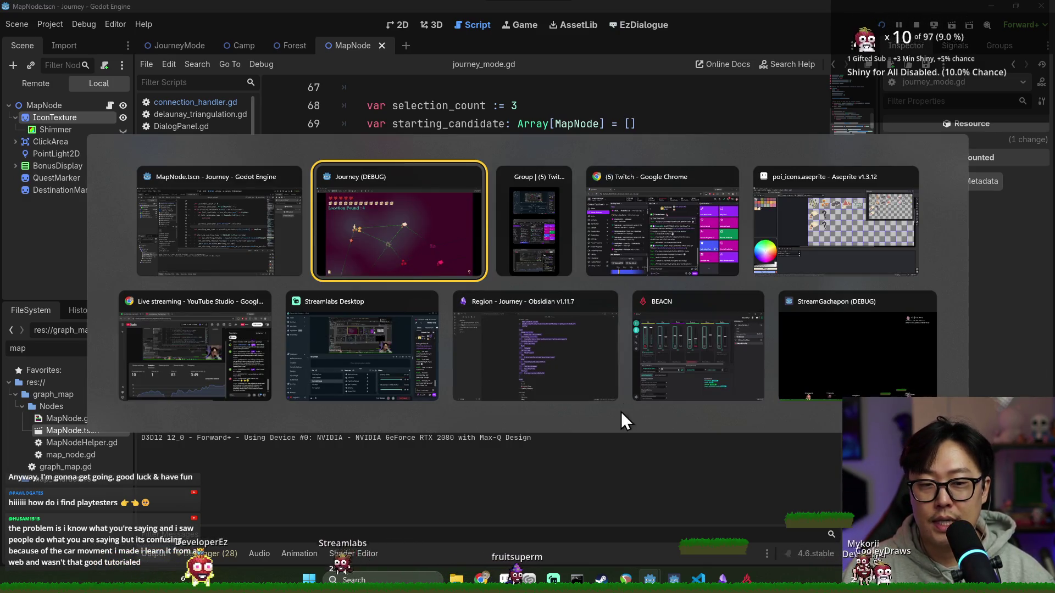
{"action": "left_click", "coordinate": [433, 260]}
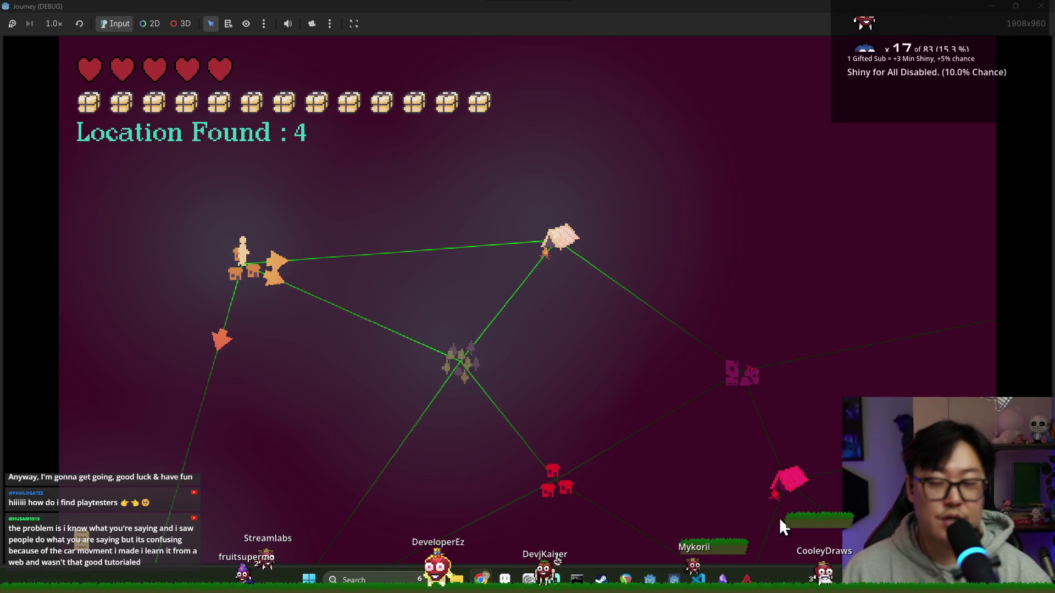
{"action": "key", "text": "alt+Tab"}
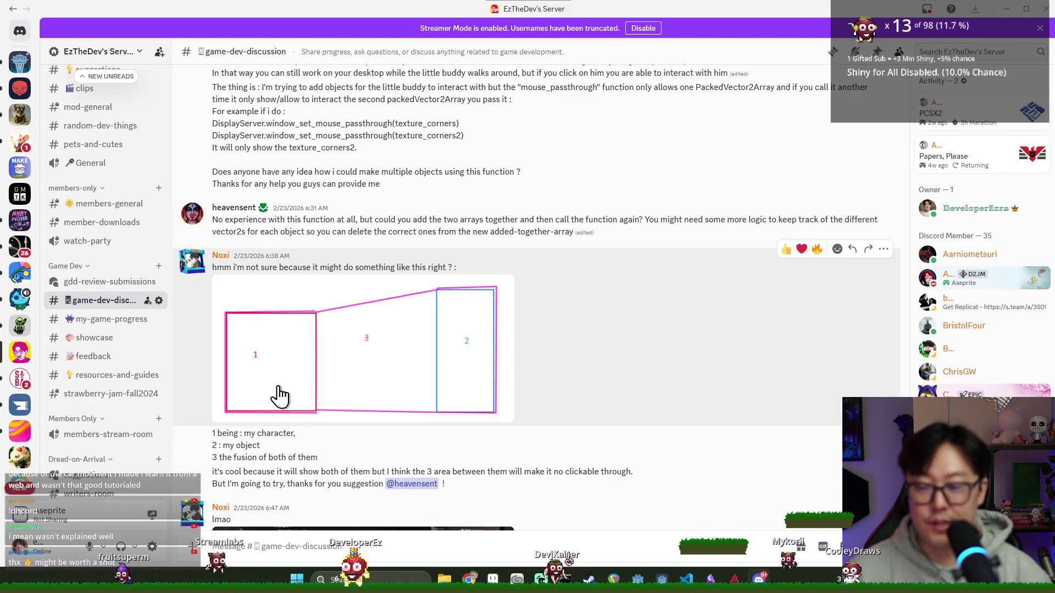
{"action": "scroll", "coordinate": [319, 384], "scroll_direction": "down", "scroll_amount": 4}
{"action": "scroll", "coordinate": [125, 291], "scroll_direction": "up", "scroll_amount": 5}
{"action": "scroll", "coordinate": [113, 360], "scroll_direction": "down", "scroll_amount": 6}
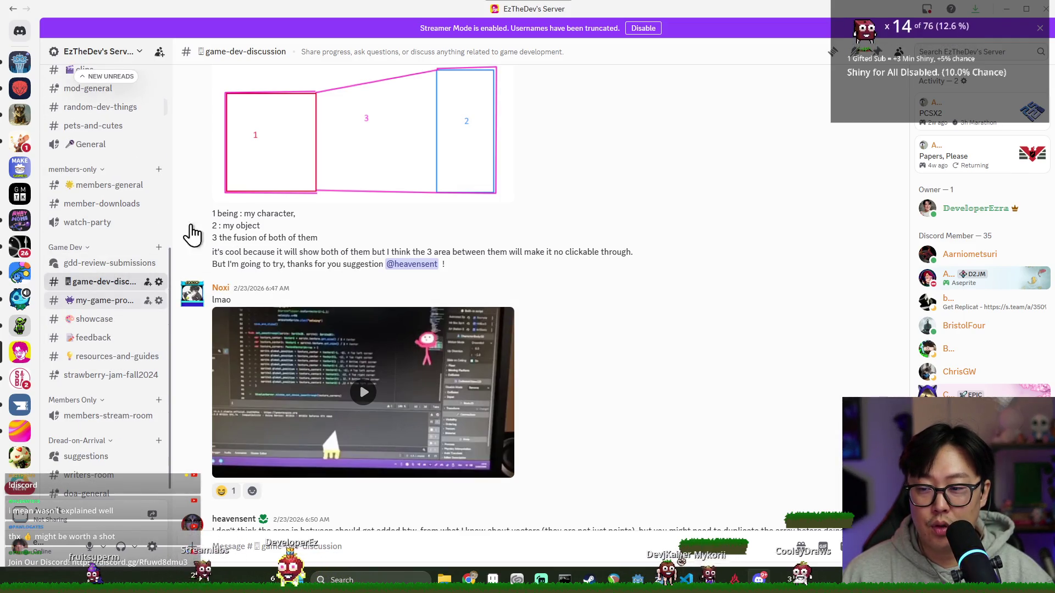
{"action": "key", "text": "alt+Down"}
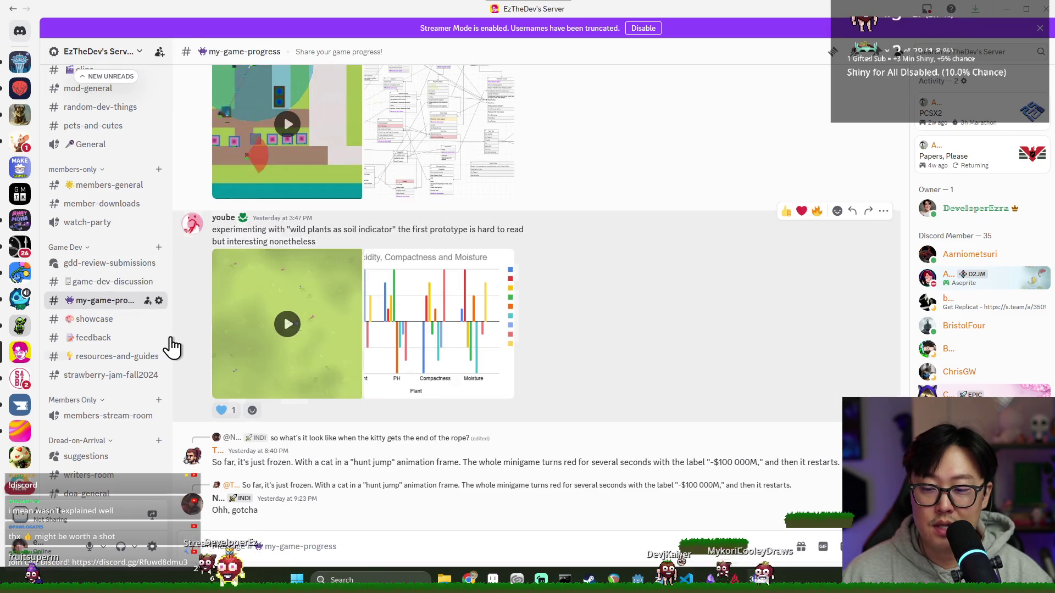
{"action": "scroll", "coordinate": [306, 330], "scroll_direction": "up", "scroll_amount": 6}
{"action": "scroll", "coordinate": [405, 318], "scroll_direction": "down", "scroll_amount": 5}
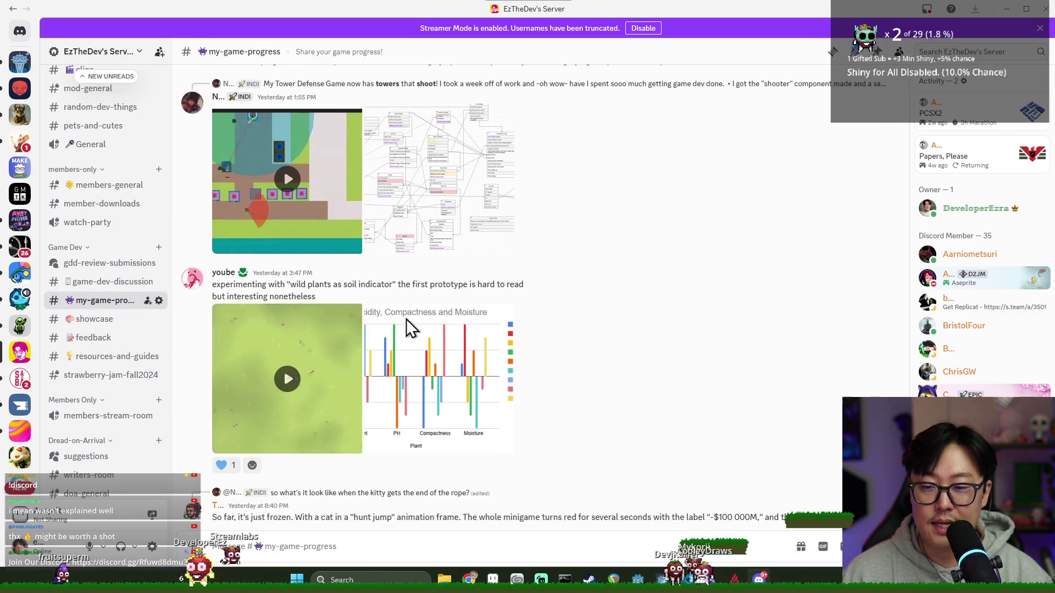
{"action": "mouse_move", "coordinate": [137, 300]}
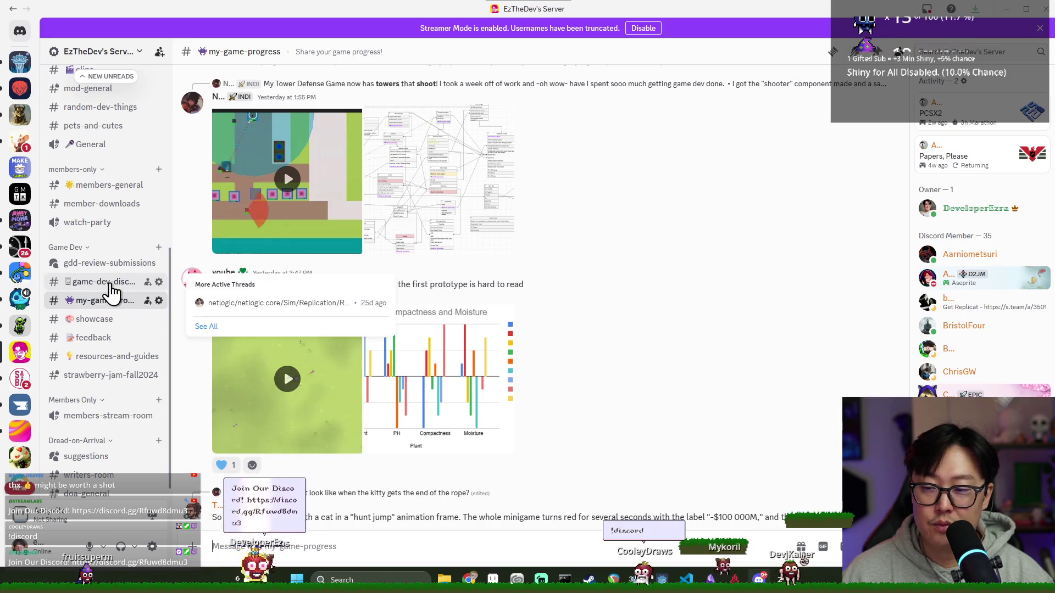
{"action": "left_click", "coordinate": [107, 284]}
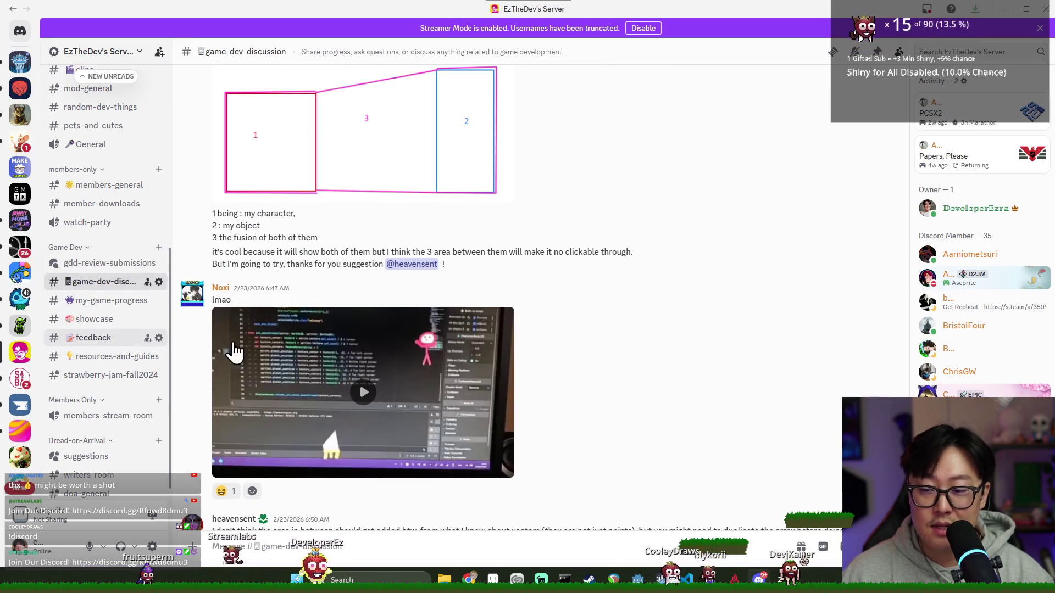
{"action": "left_click", "coordinate": [110, 337]}
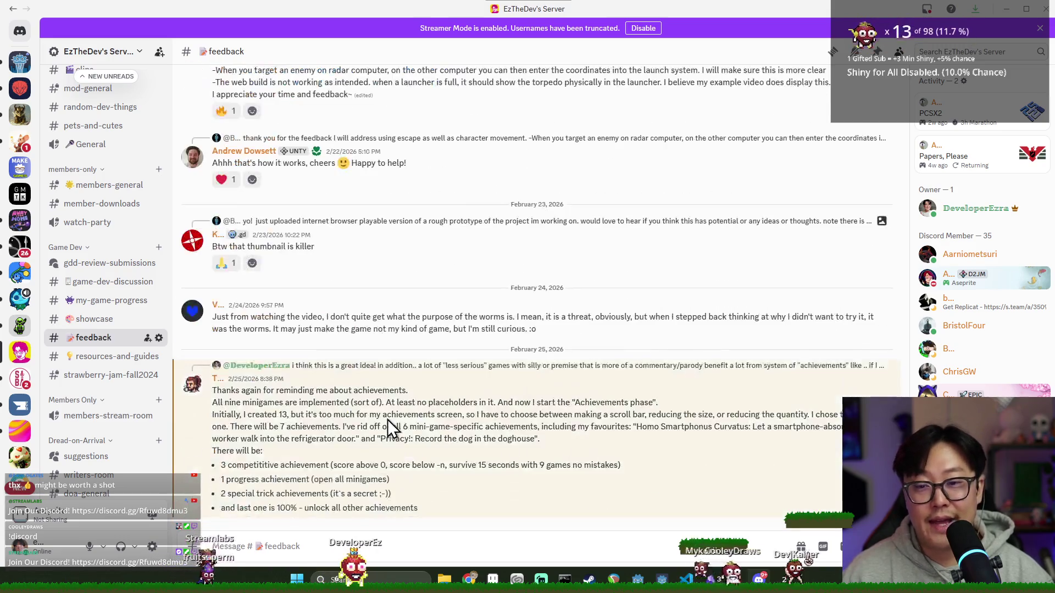
{"action": "scroll", "coordinate": [421, 430], "scroll_direction": "up", "scroll_amount": 15}
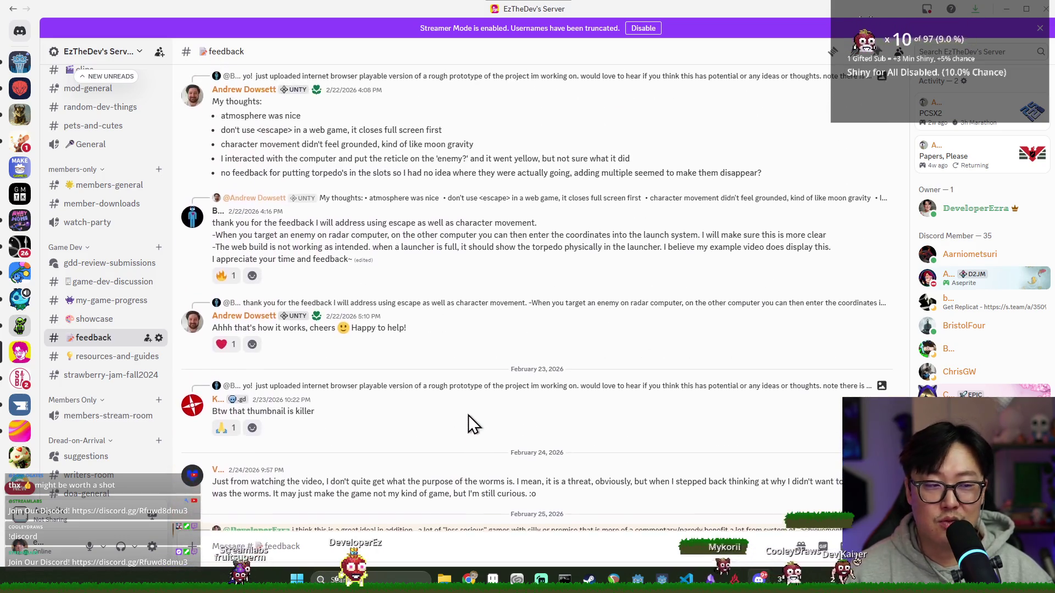
{"action": "scroll", "coordinate": [706, 223], "scroll_direction": "up", "scroll_amount": 5}
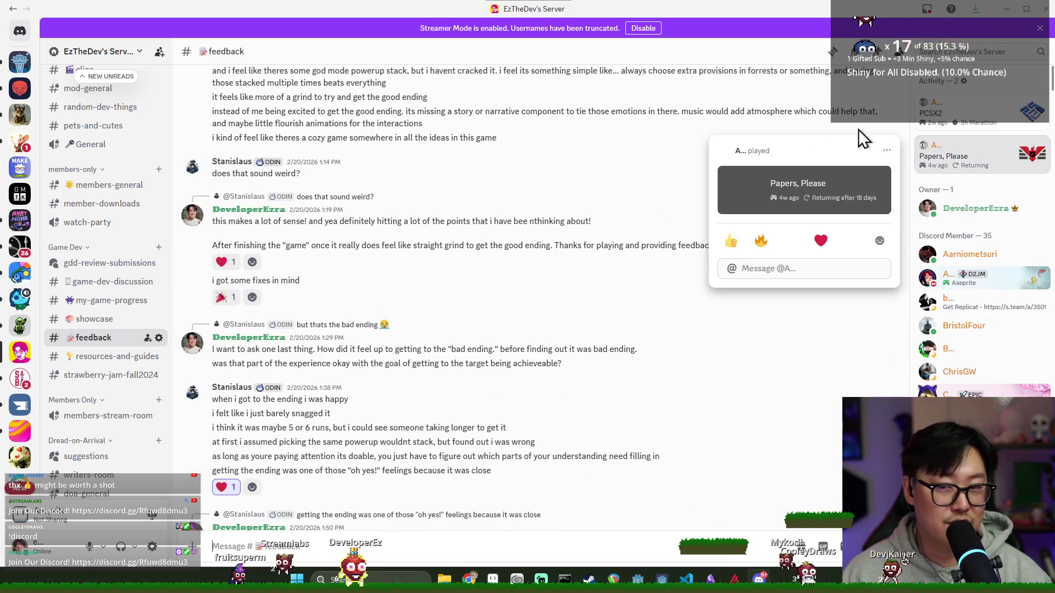
{"action": "scroll", "coordinate": [565, 217], "scroll_direction": "down", "scroll_amount": 5}
{"action": "scroll", "coordinate": [826, 183], "scroll_direction": "down", "scroll_amount": 6}
{"action": "scroll", "coordinate": [827, 183], "scroll_direction": "down", "scroll_amount": 6}
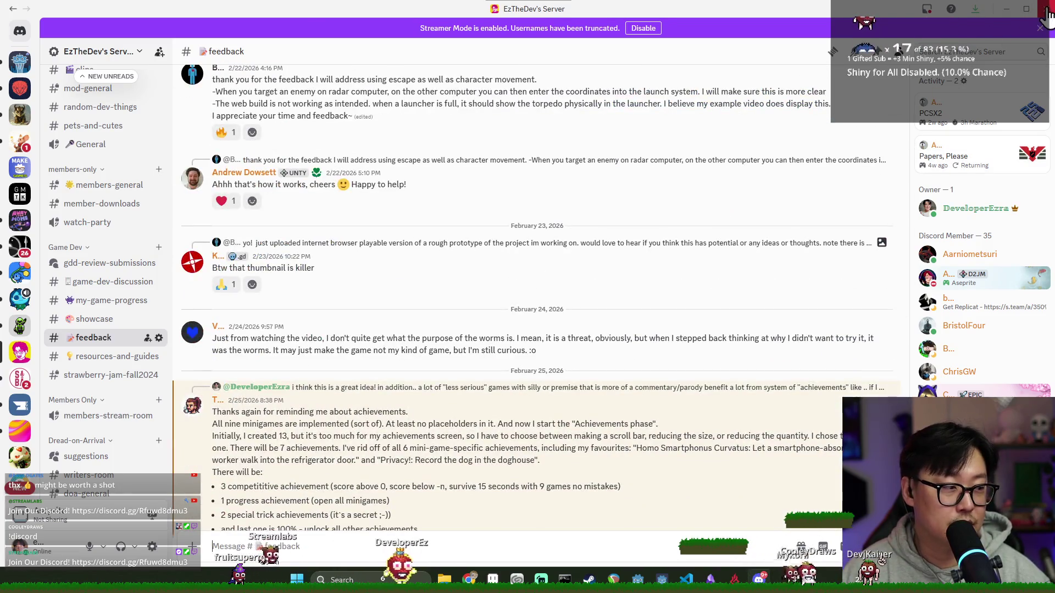
{"action": "left_click", "coordinate": [1047, 10]}
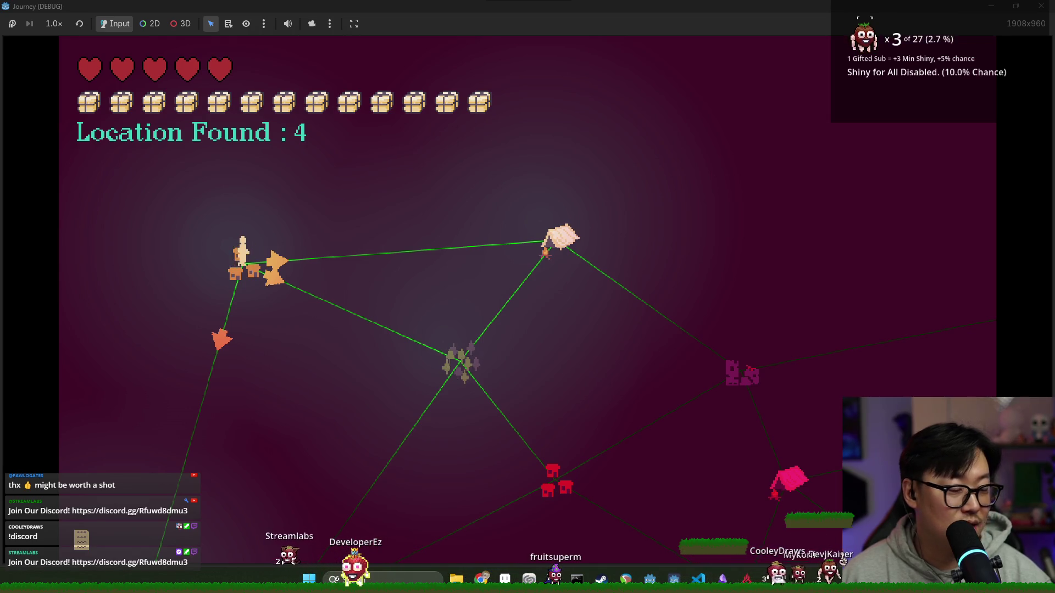
Close the debug game and declare 'var audio: AudioStreamPlayer' on line 78.
{"action": "left_click", "coordinate": [1036, 5]}
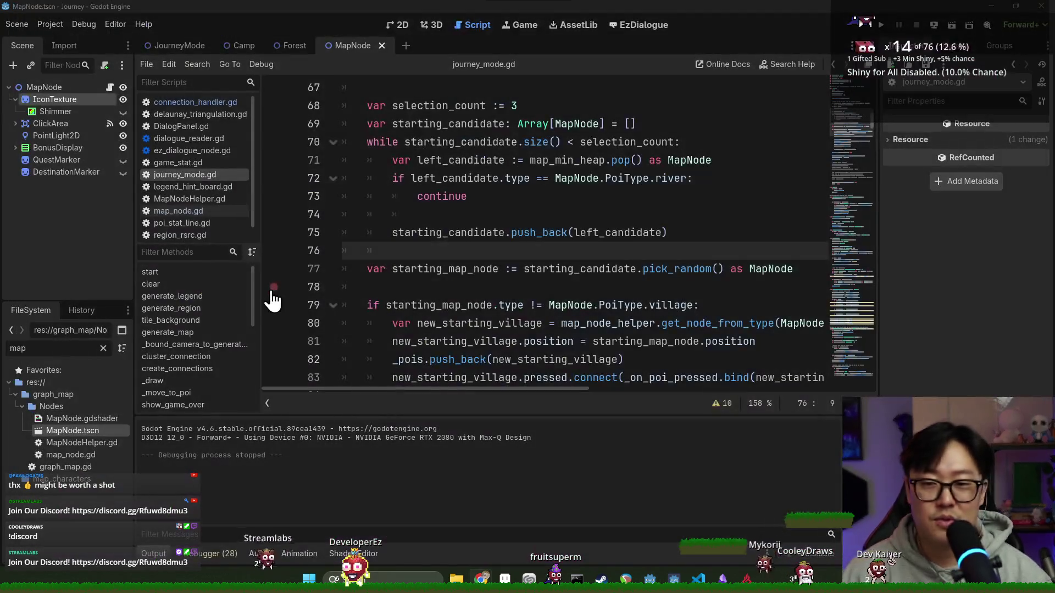
{"action": "left_click", "coordinate": [427, 286]}
{"action": "right_click", "coordinate": [50, 85]}
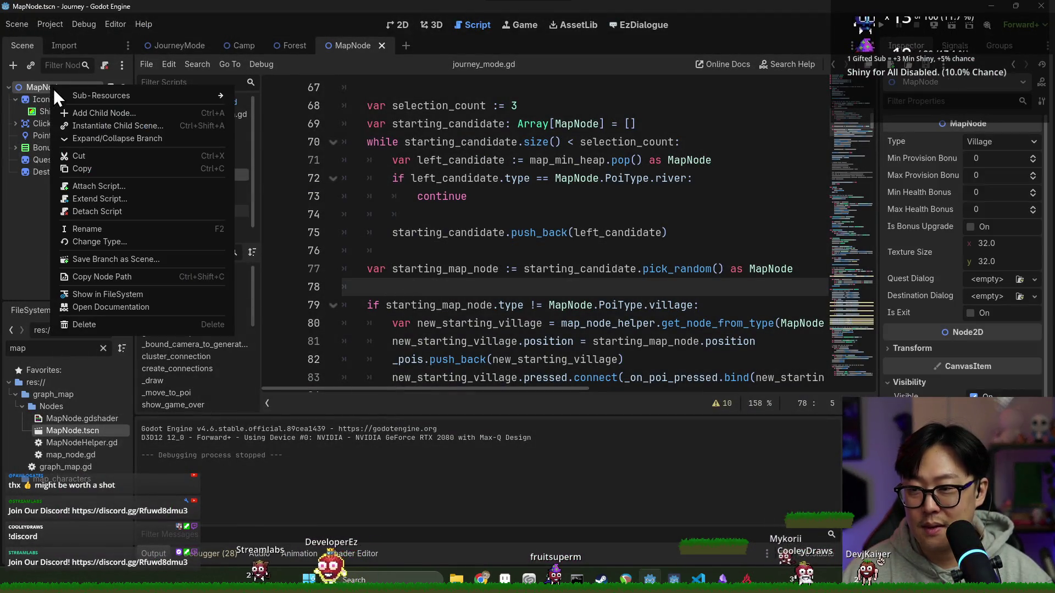
{"action": "left_click", "coordinate": [77, 110]}
{"action": "key", "text": "Escape"}
{"action": "scroll", "coordinate": [429, 278], "scroll_direction": "down", "scroll_amount": 1}
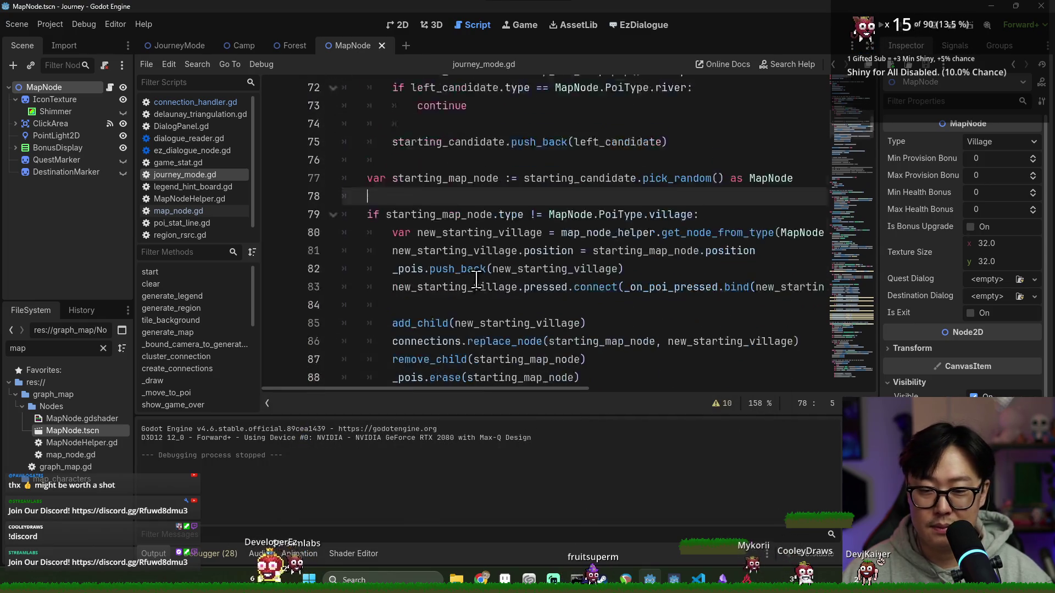
{"action": "scroll", "coordinate": [473, 264], "scroll_direction": "up", "scroll_amount": 1}
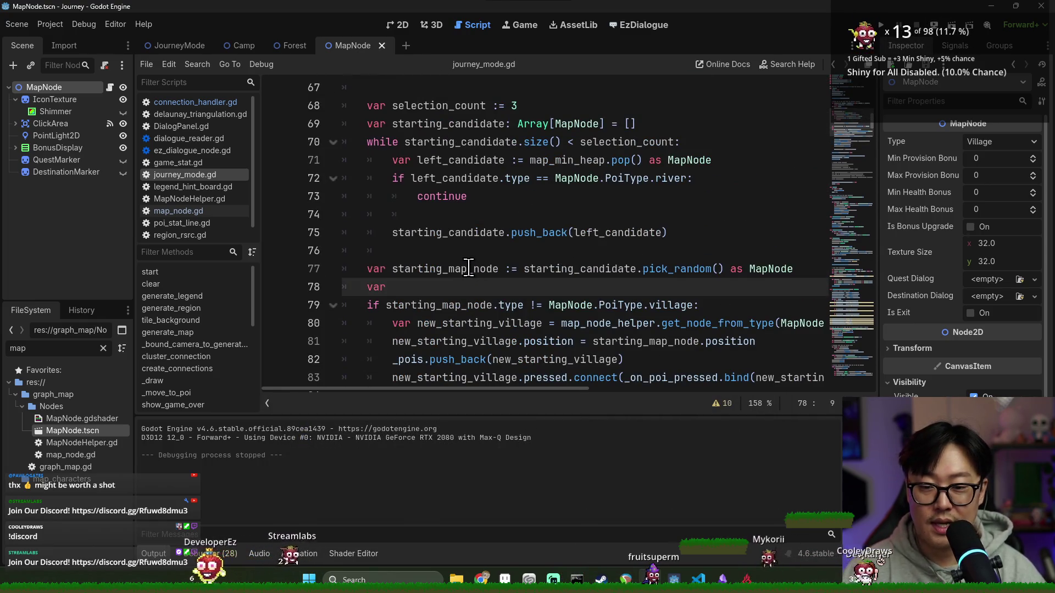
{"action": "type", "text": "var audio: Audi"}
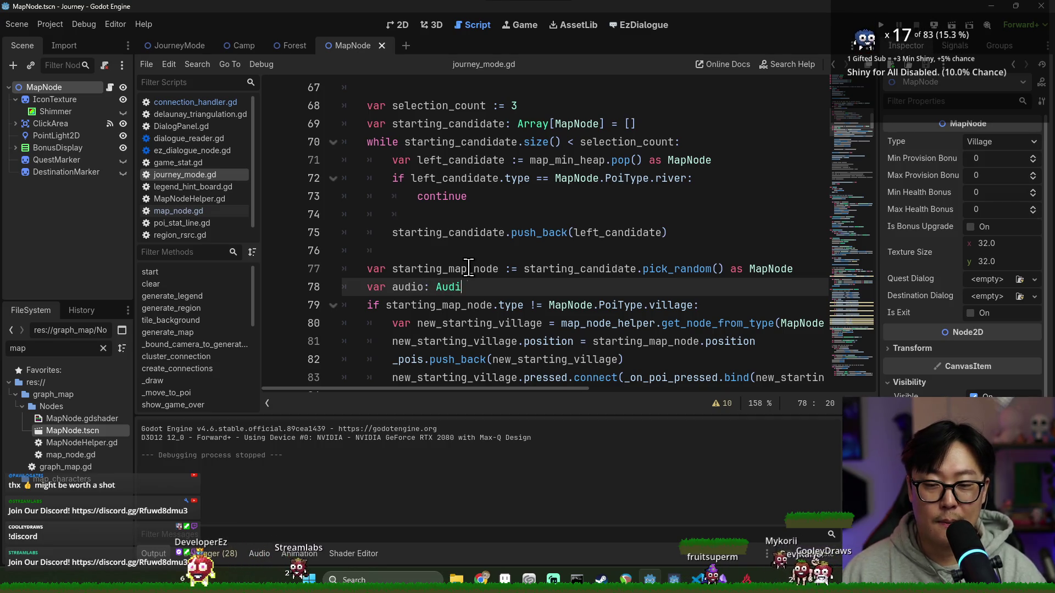
{"action": "type", "text": "oStre"}
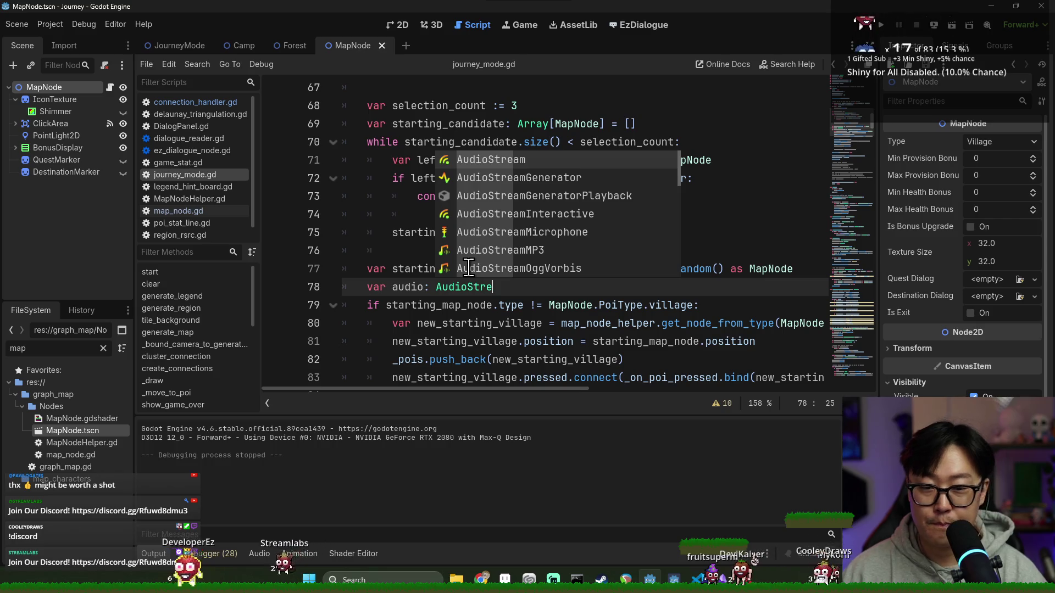
{"action": "key", "text": "Return"}
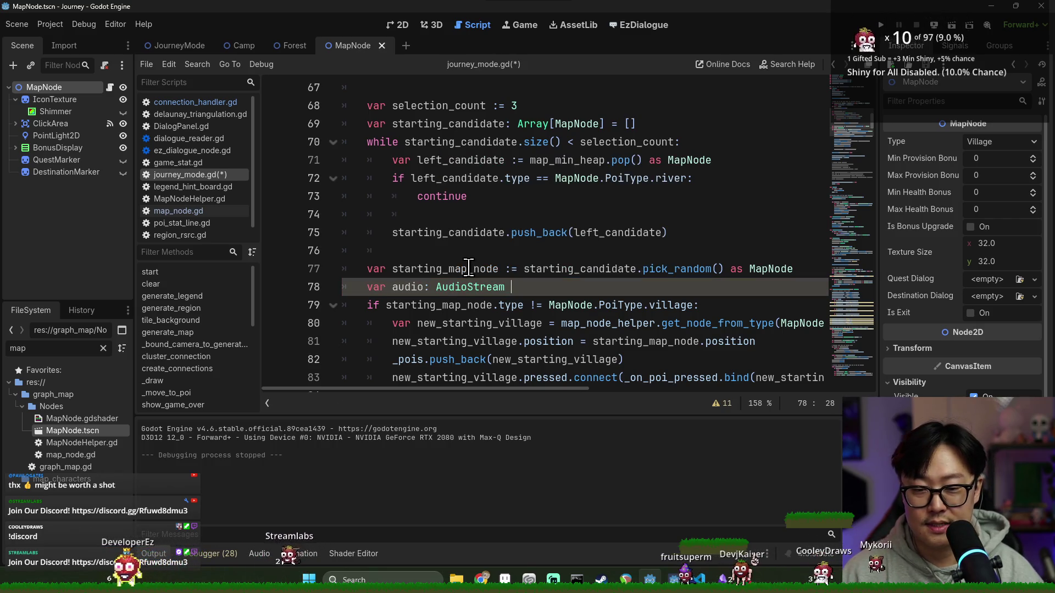
Add an 'audio.play()' call on the line below the declaration.
{"action": "key", "text": "Return"}
{"action": "type", "text": "audio.play"}
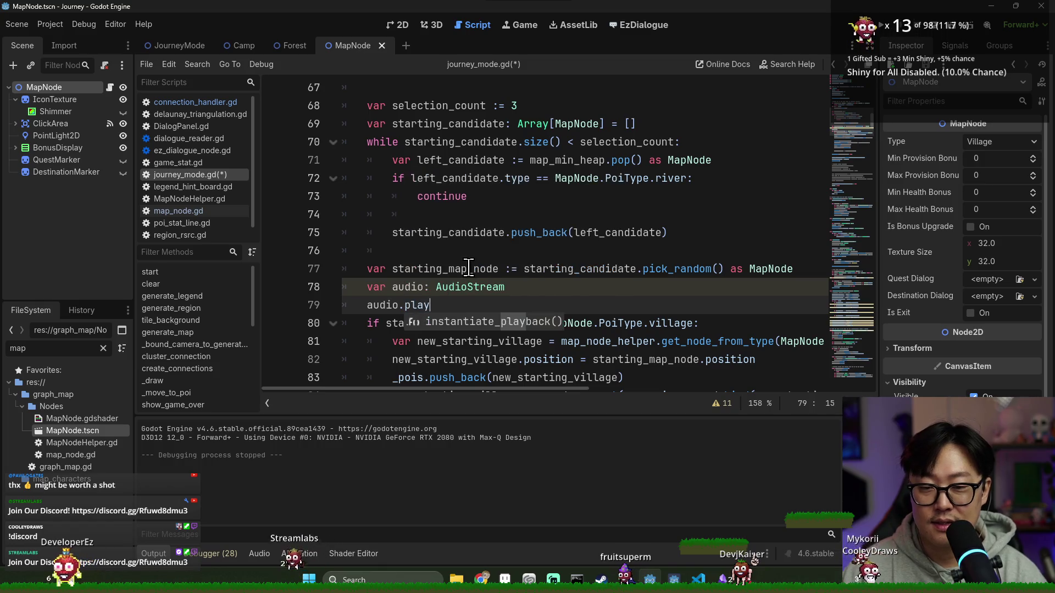
{"action": "key", "text": "BackSpace"}
{"action": "key", "text": "BackSpace"}
{"action": "key", "text": "BackSpace"}
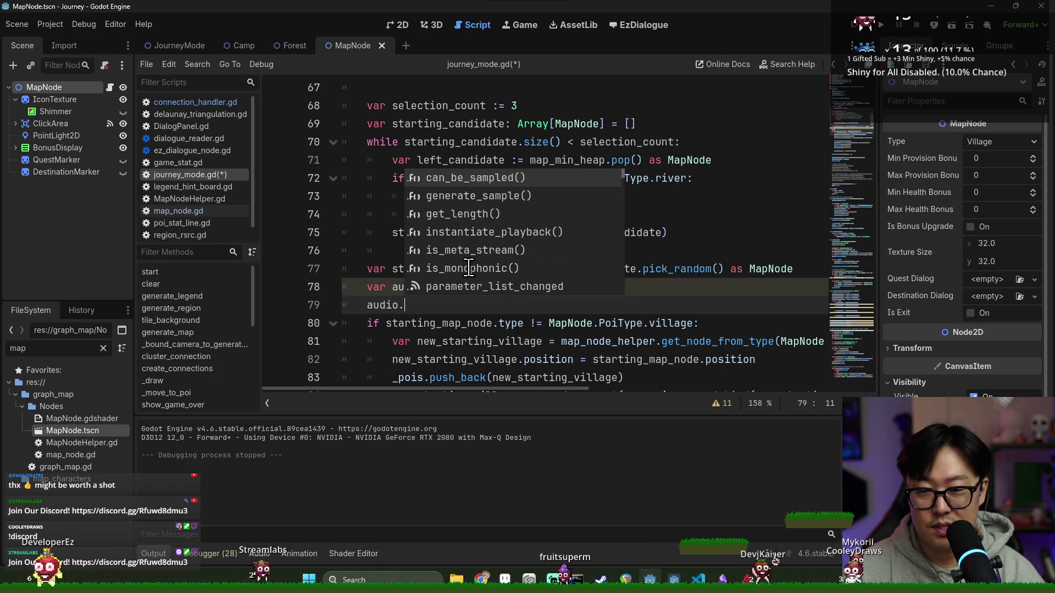
{"action": "key", "text": "Escape"}
{"action": "left_click", "coordinate": [513, 286]}
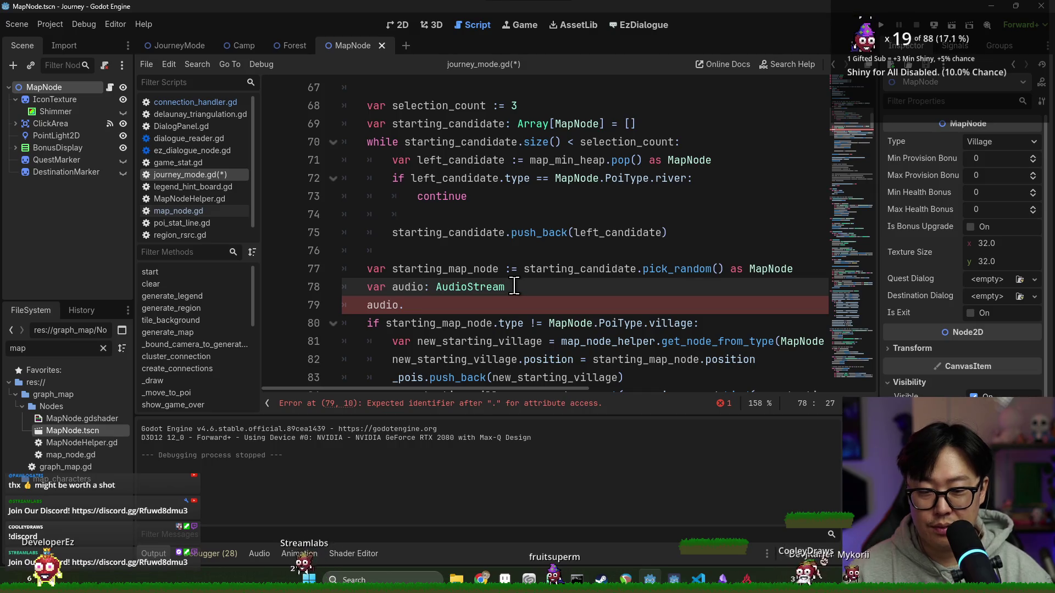
{"action": "key", "text": "Escape"}
{"action": "key", "text": "Down"}
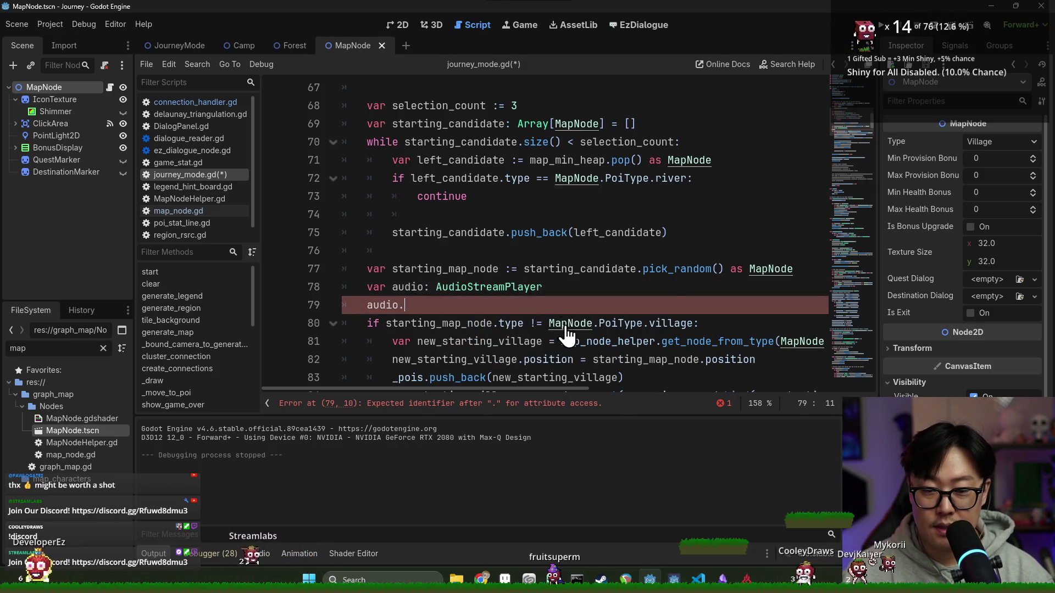
{"action": "key", "text": "ctrl+space"}
{"action": "type", "text": "play"}
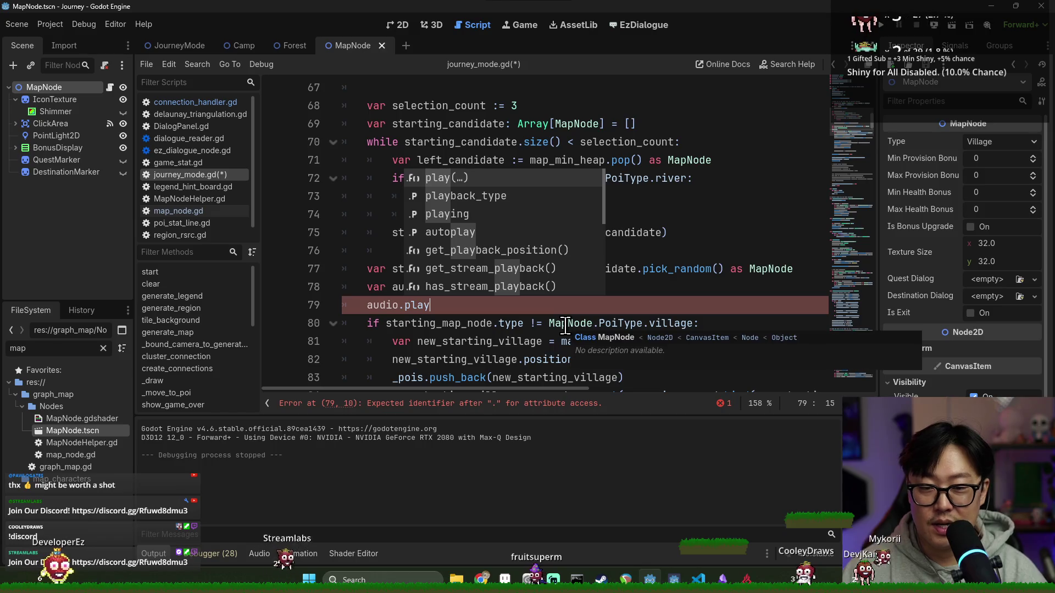
{"action": "key", "text": "Return"}
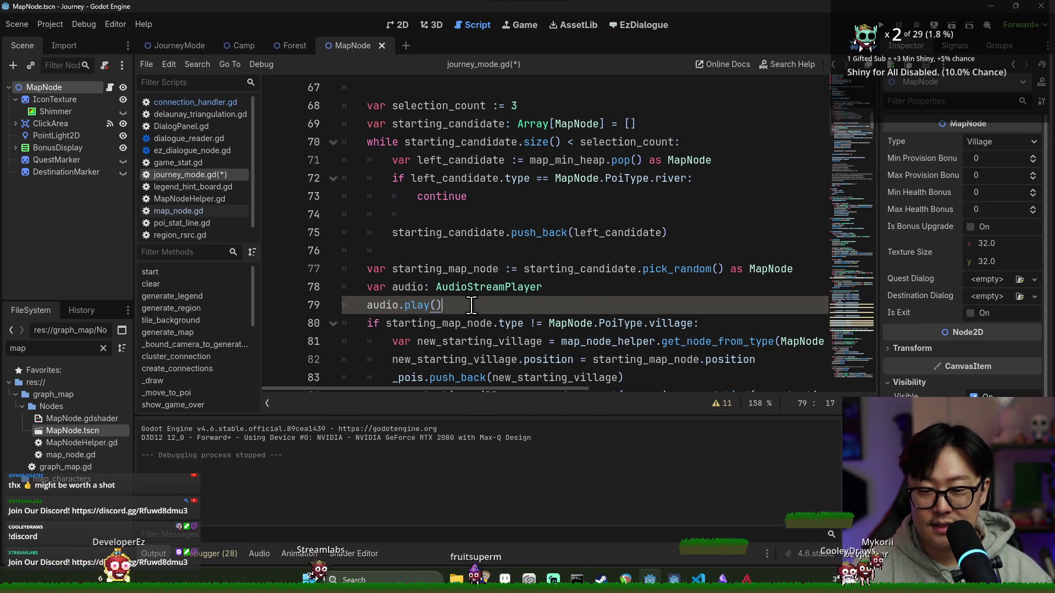
Jump from the AudioStreamPlayer type to its class reference documentation.
{"action": "double_click", "coordinate": [425, 307]}
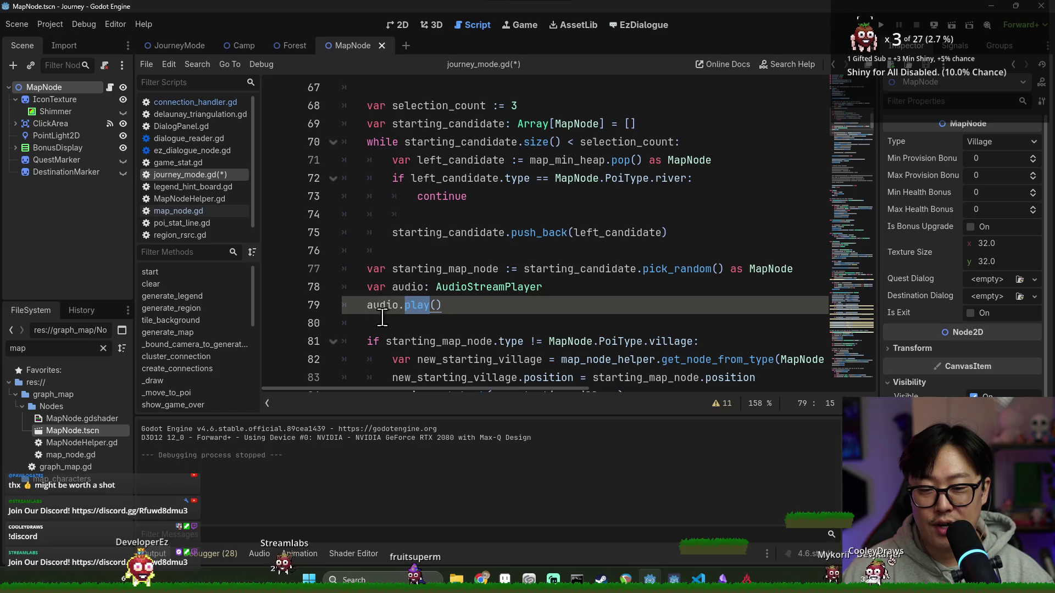
{"action": "double_click", "coordinate": [407, 287]}
{"action": "double_click", "coordinate": [385, 305]}
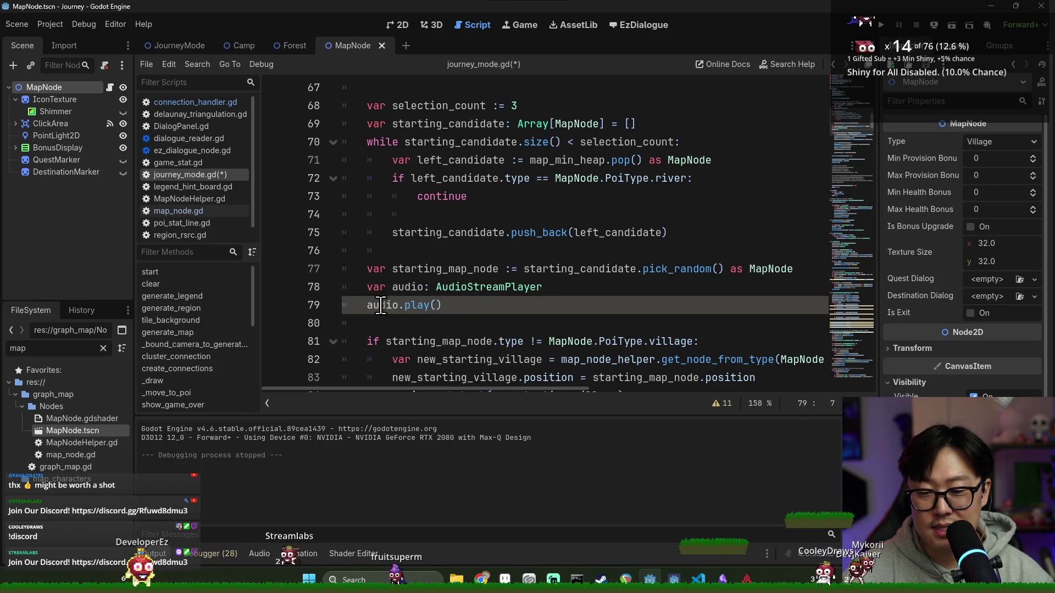
{"action": "left_click", "coordinate": [415, 329]}
{"action": "type", "text": "audio."}
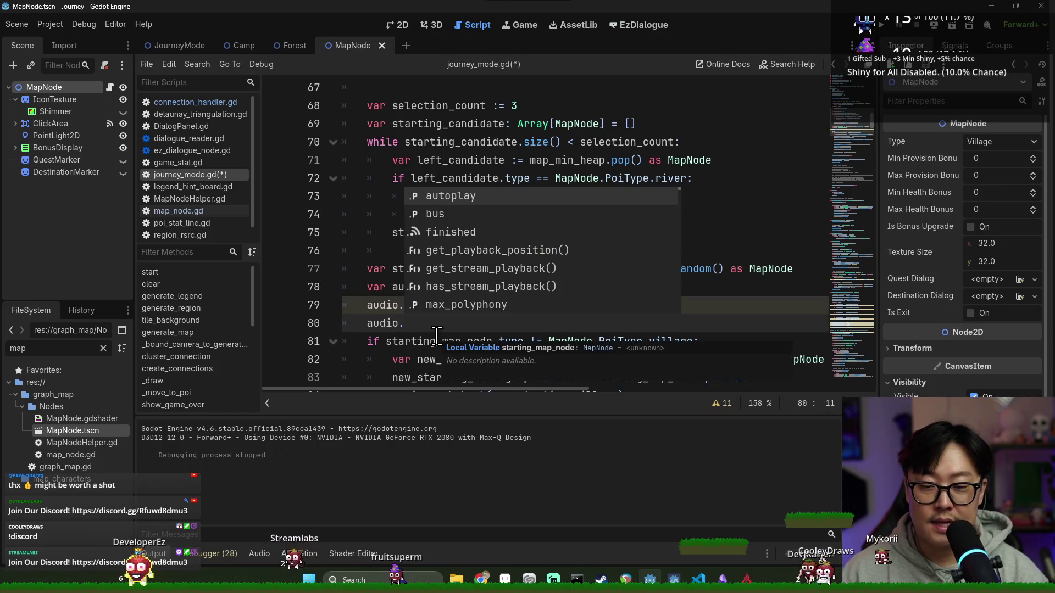
{"action": "key", "text": "ctrl"}
{"action": "left_click", "coordinate": [479, 305], "text": "ctrl"}
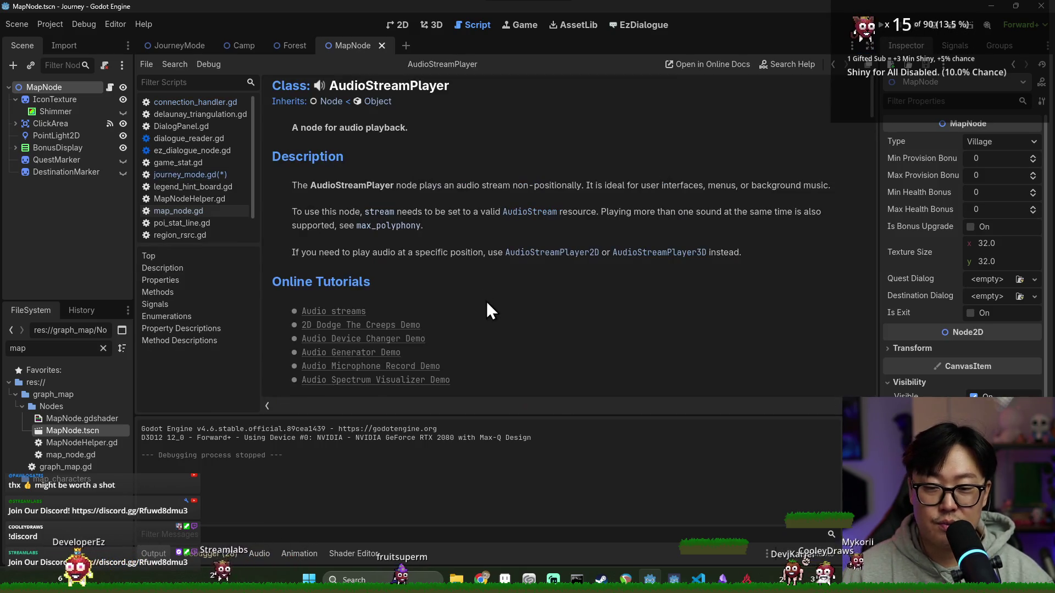
Return to journey_mode.gd and start an audio.finished reference on line 80.
{"action": "scroll", "coordinate": [357, 209], "scroll_direction": "down", "scroll_amount": 6}
{"action": "scroll", "coordinate": [389, 216], "scroll_direction": "down", "scroll_amount": 5}
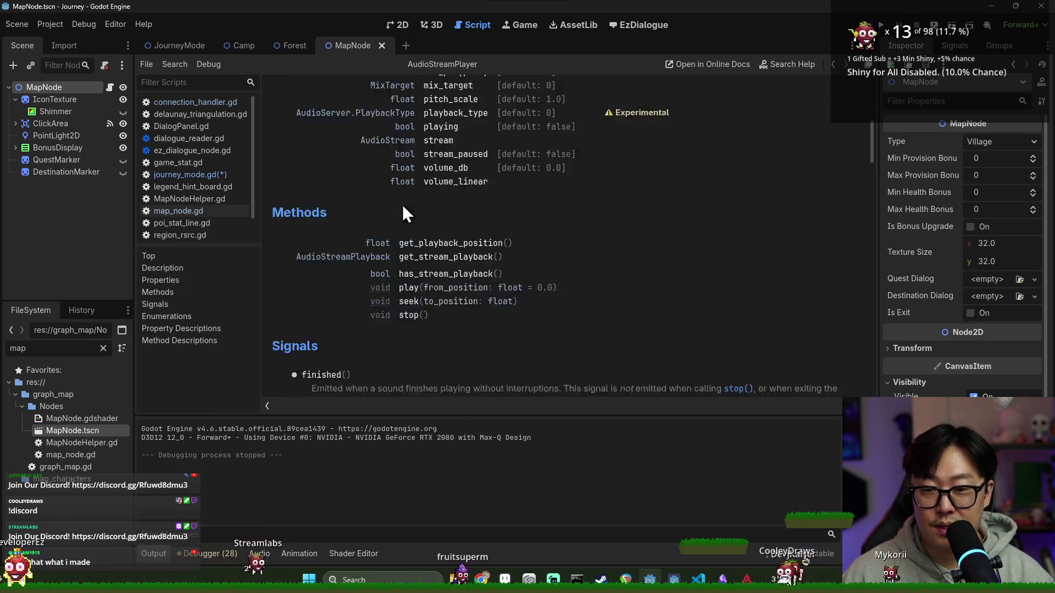
{"action": "scroll", "coordinate": [385, 209], "scroll_direction": "down", "scroll_amount": 7}
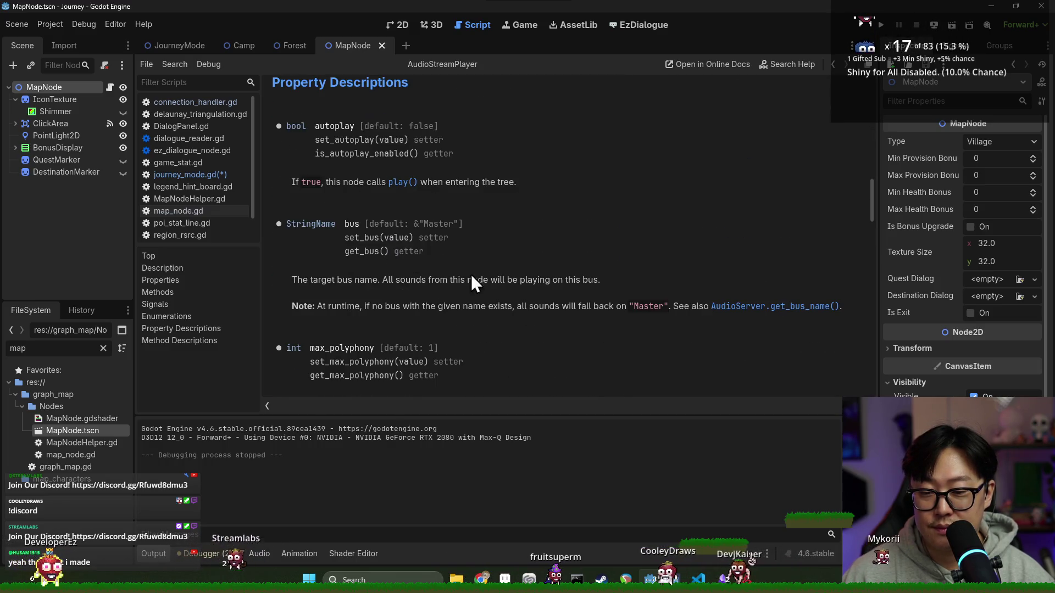
{"action": "key", "text": "alt+Left"}
{"action": "left_click", "coordinate": [445, 323]}
{"action": "type", "text": "is"}
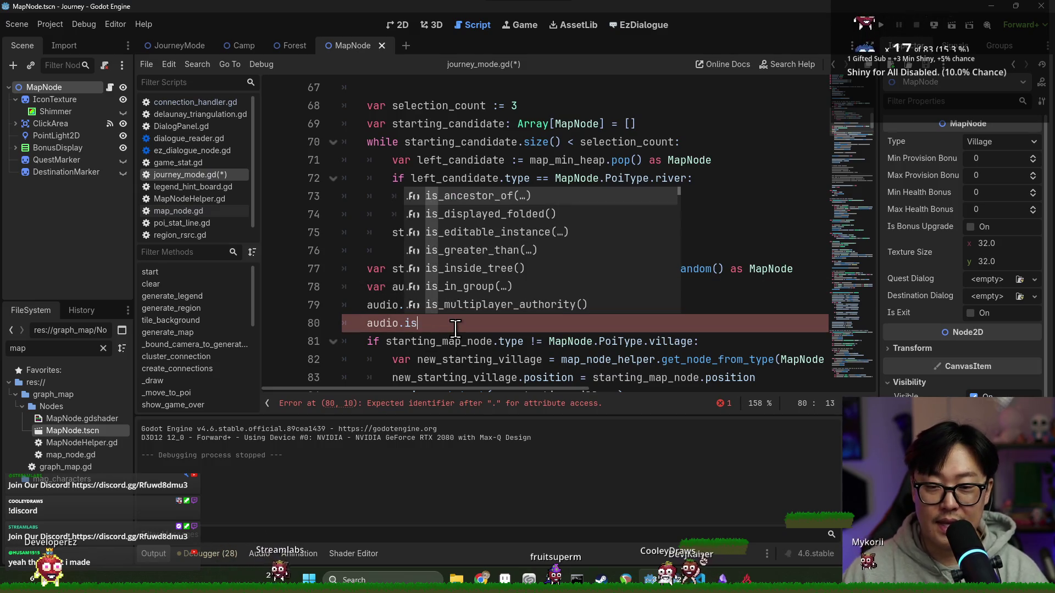
{"action": "type", "text": "_playin"}
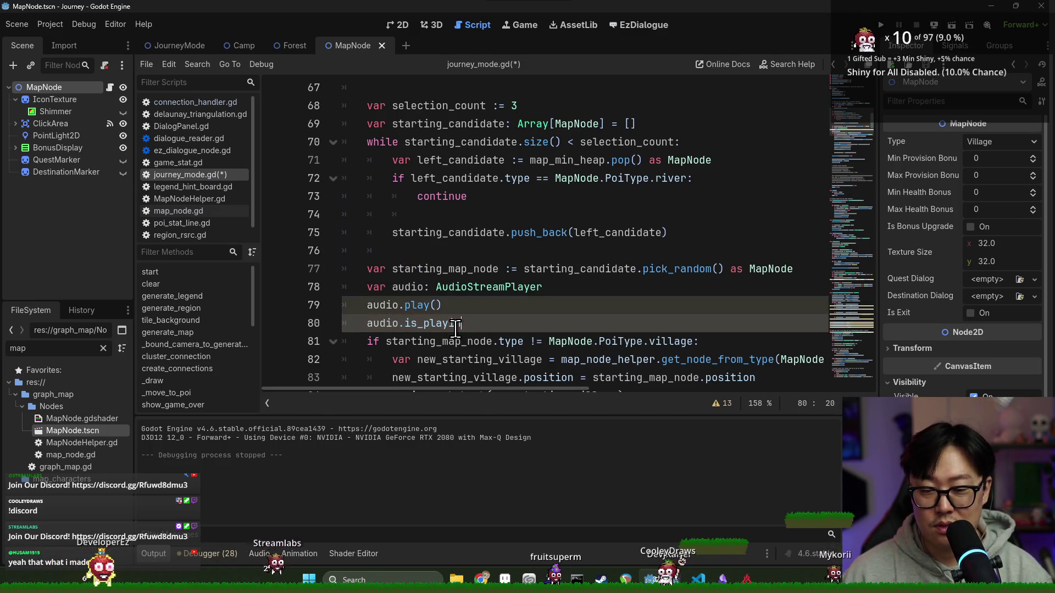
{"action": "key", "text": "BackSpace"}
{"action": "key", "text": "BackSpace"}
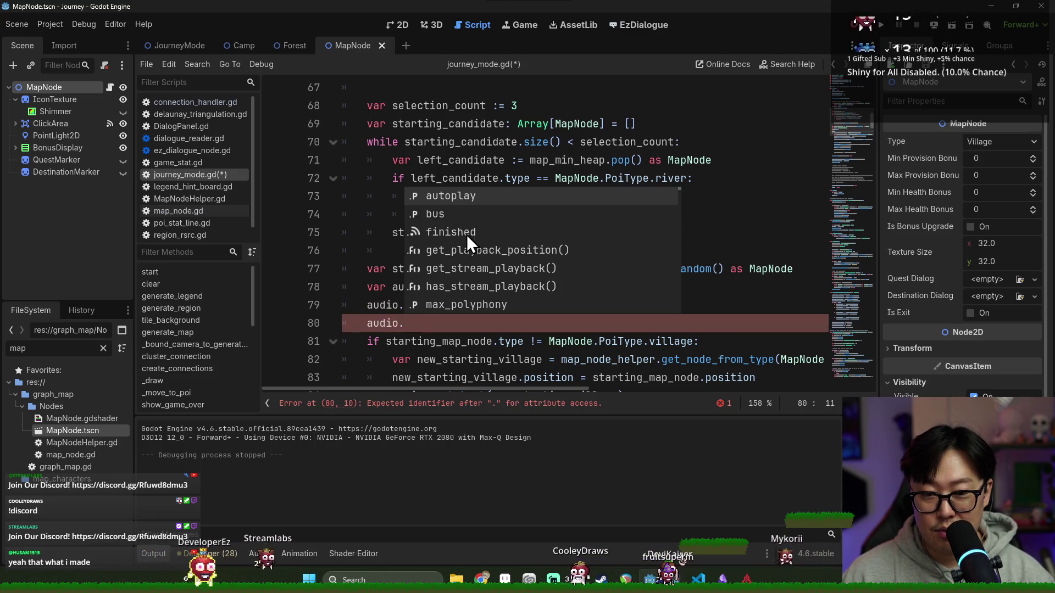
{"action": "left_click", "coordinate": [459, 233]}
Try appending .connect( to audio.finished on line 80, then delete it.
{"action": "double_click", "coordinate": [438, 324]}
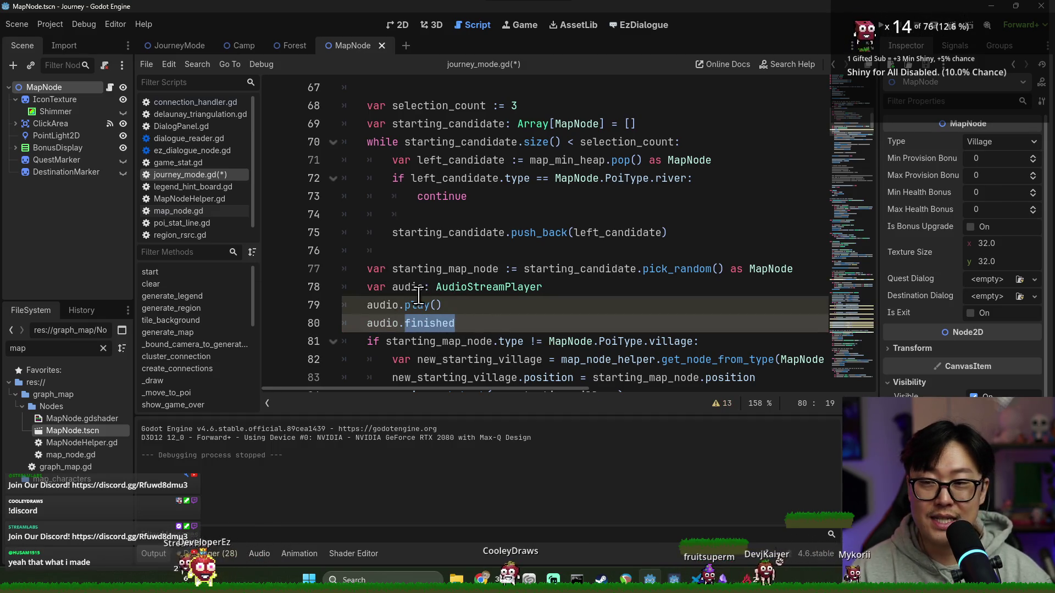
{"action": "key", "text": "ctrl+Return"}
{"action": "left_click", "coordinate": [432, 324]}
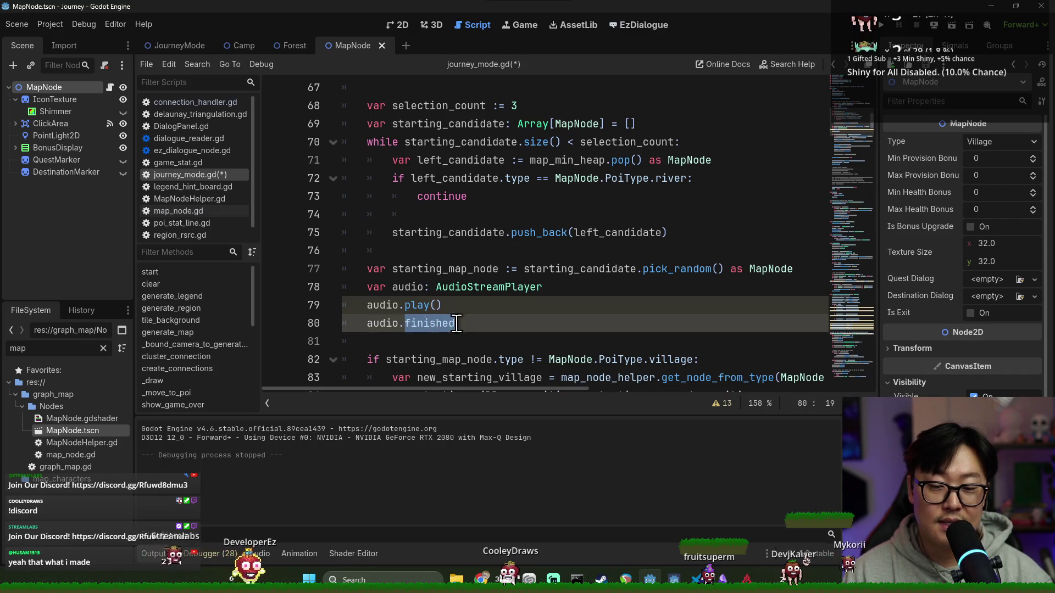
{"action": "left_click", "coordinate": [416, 324]}
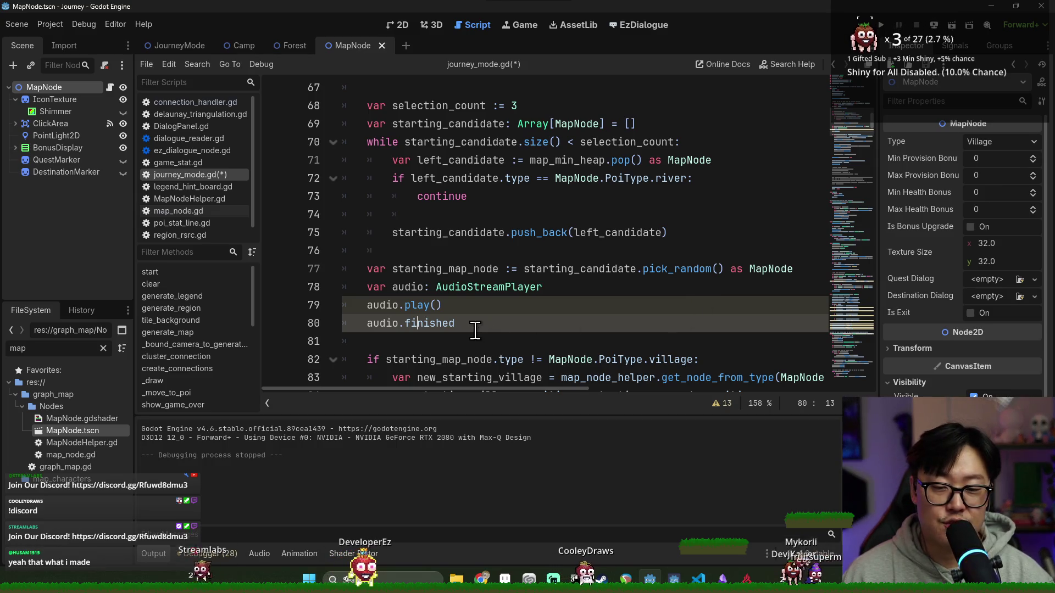
{"action": "double_click", "coordinate": [426, 324]}
{"action": "left_click", "coordinate": [361, 324]}
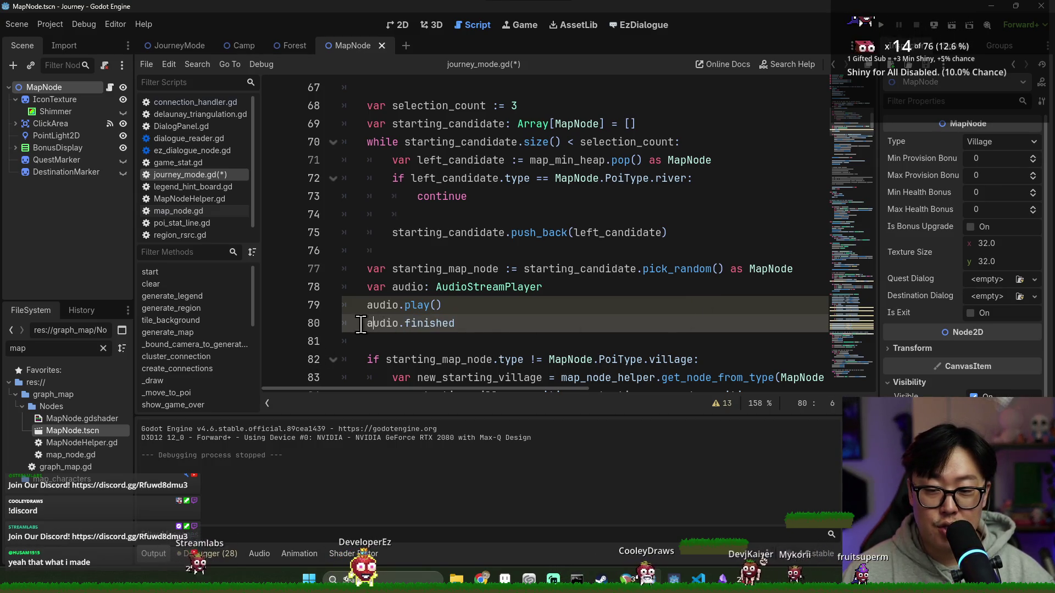
{"action": "double_click", "coordinate": [442, 323]}
{"action": "left_click", "coordinate": [456, 324]}
{"action": "triple_click", "coordinate": [467, 324]}
{"action": "left_click", "coordinate": [482, 326]}
{"action": "type", "text": ".co"}
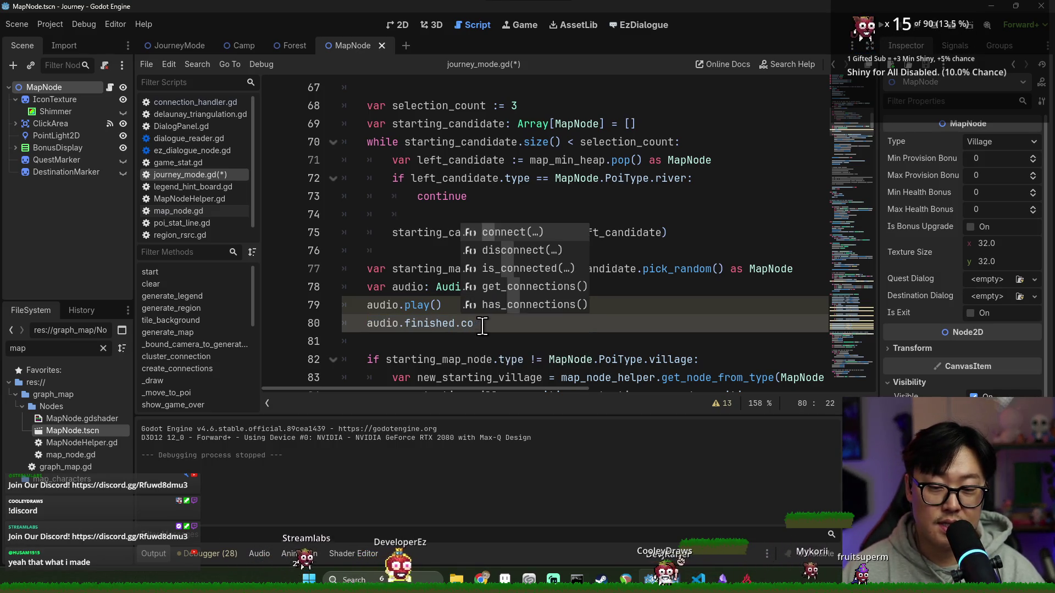
{"action": "type", "text": "nnect("}
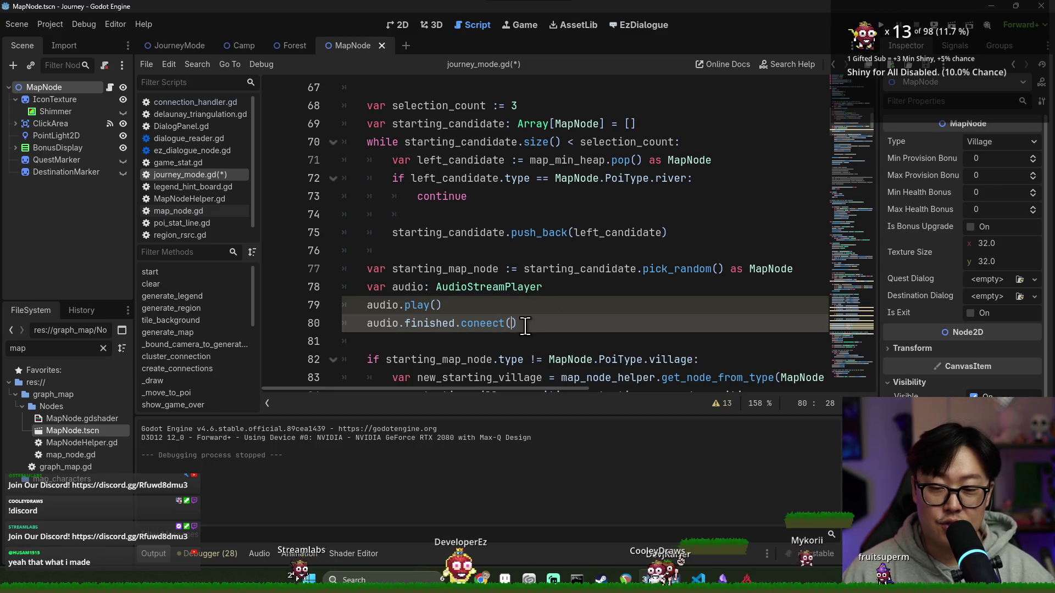
{"action": "left_click_drag", "start_coordinate": [461, 324], "coordinate": [547, 324]}
{"action": "key", "text": "BackSpace"}
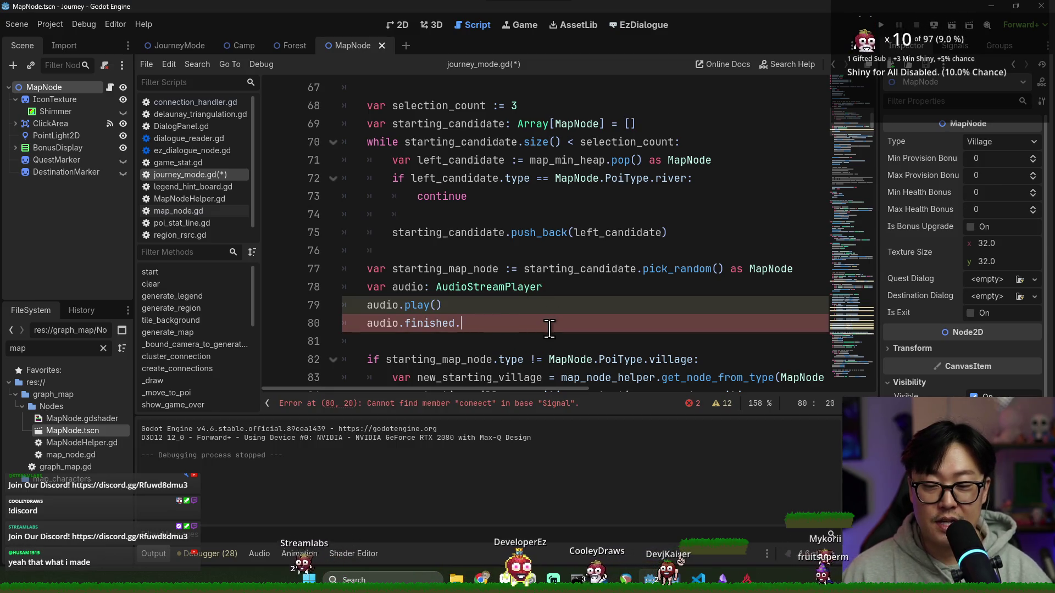
Change line 80 to reference the audio.playing property.
{"action": "type", "text": "ini"}
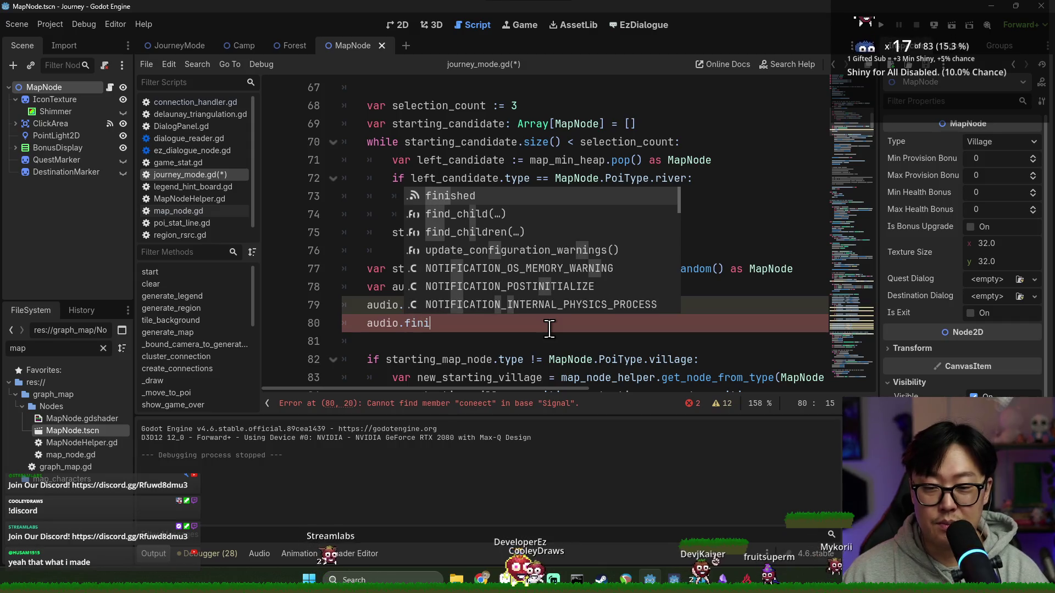
{"action": "scroll", "coordinate": [495, 269], "scroll_direction": "down", "scroll_amount": 15}
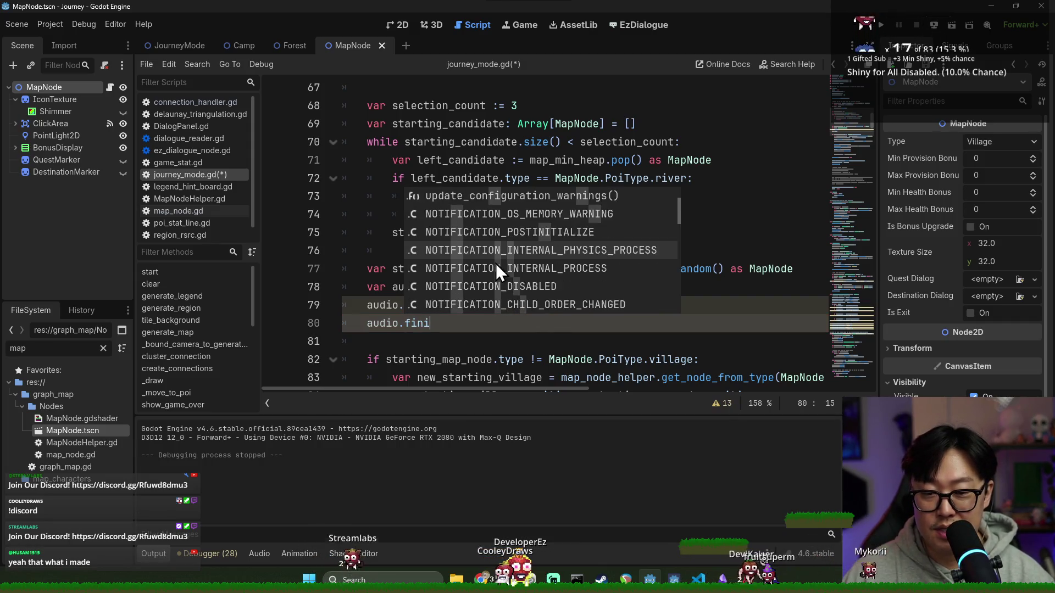
{"action": "key", "text": "BackSpace"}
{"action": "key", "text": "BackSpace"}
{"action": "key", "text": "BackSpace"}
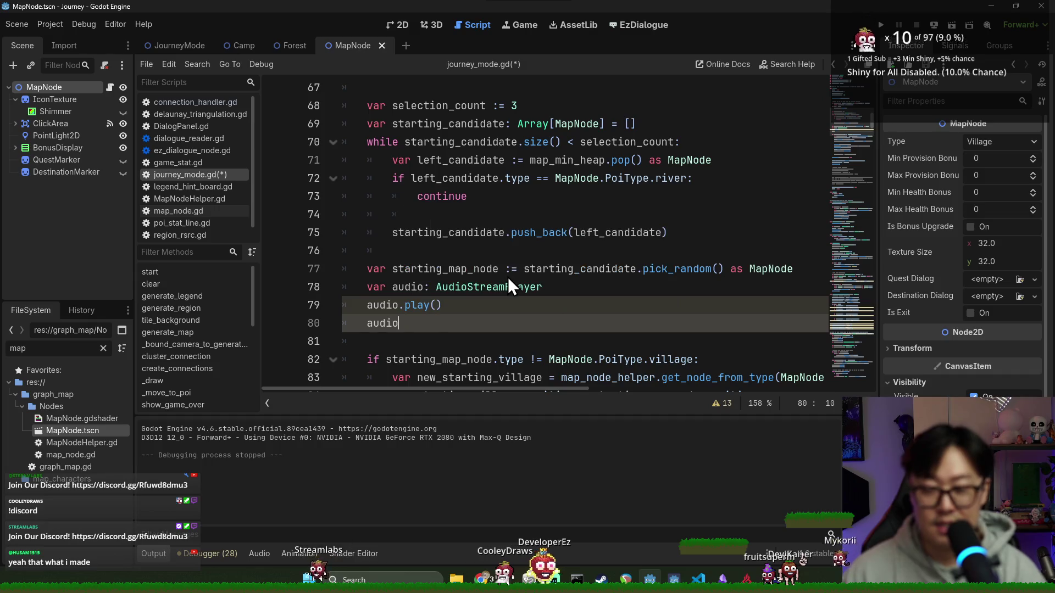
{"action": "type", "text": ".play"}
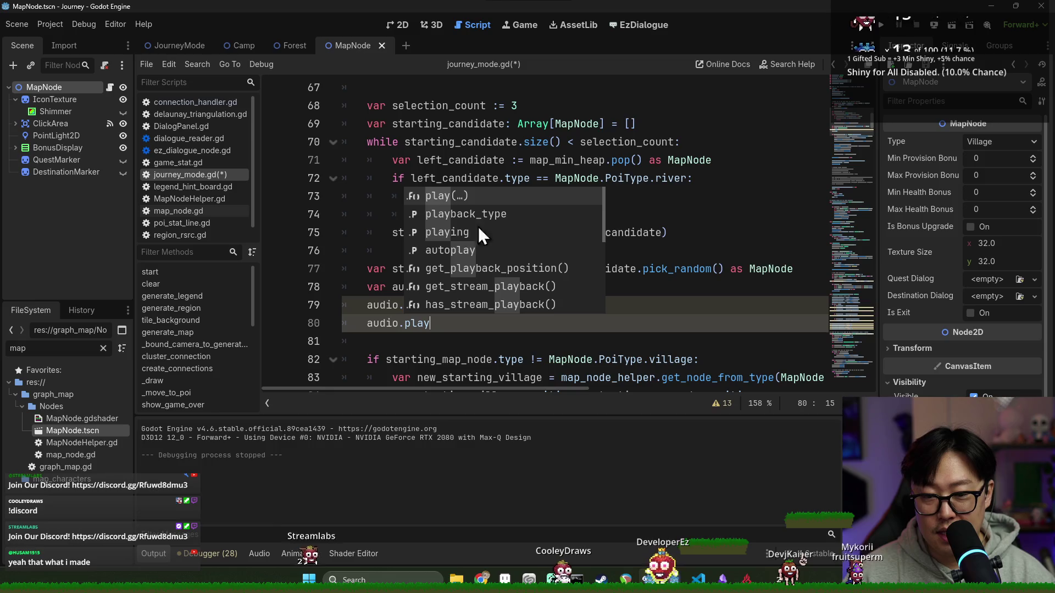
{"action": "left_click", "coordinate": [478, 228]}
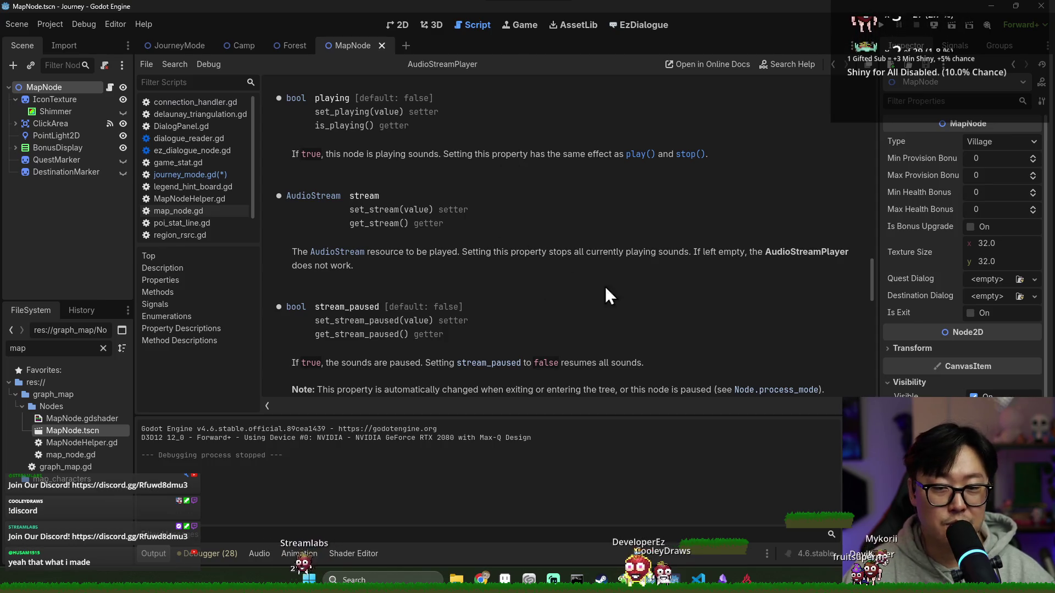
{"action": "key", "text": "alt+Left"}
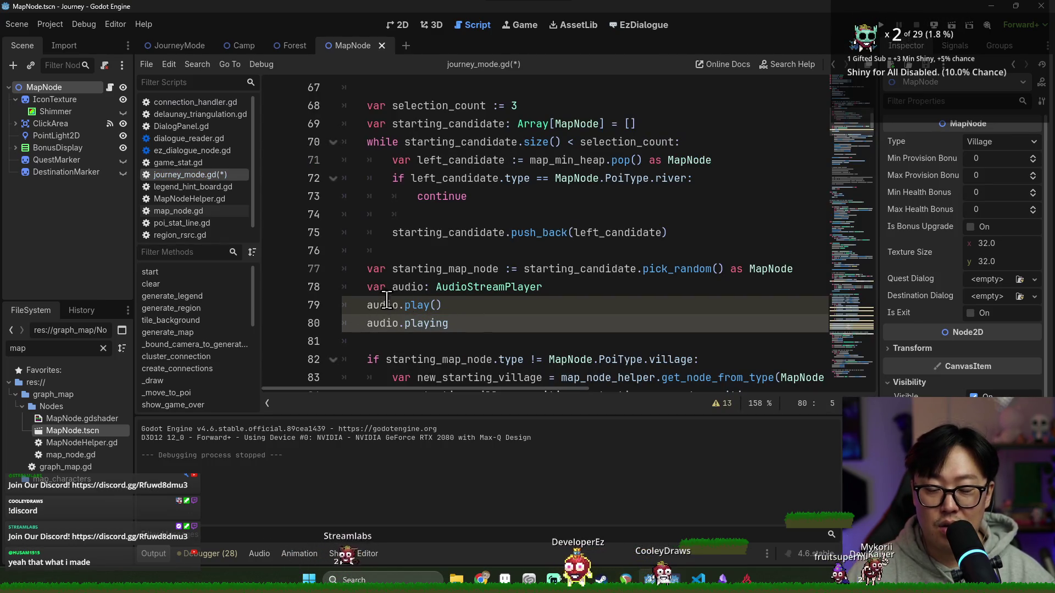
Turn line 80 into an 'if !audio.playing:' check and remove the old audio.play() line.
{"action": "key", "text": "Delete"}
{"action": "type", "text": "if"}
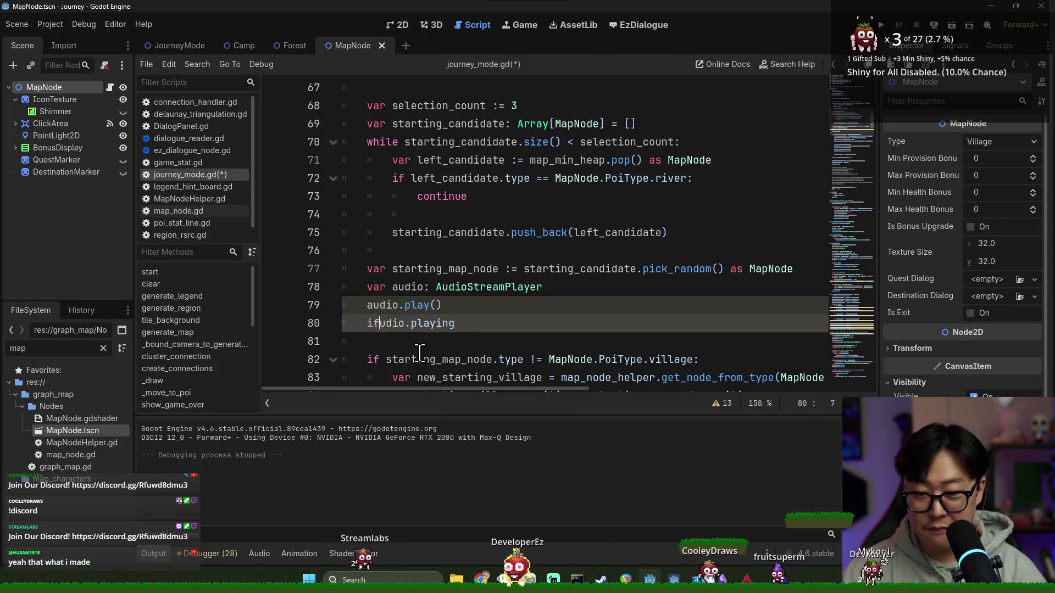
{"action": "type", "text": " a"}
{"action": "left_click", "coordinate": [483, 323]}
{"action": "type", "text": ":"}
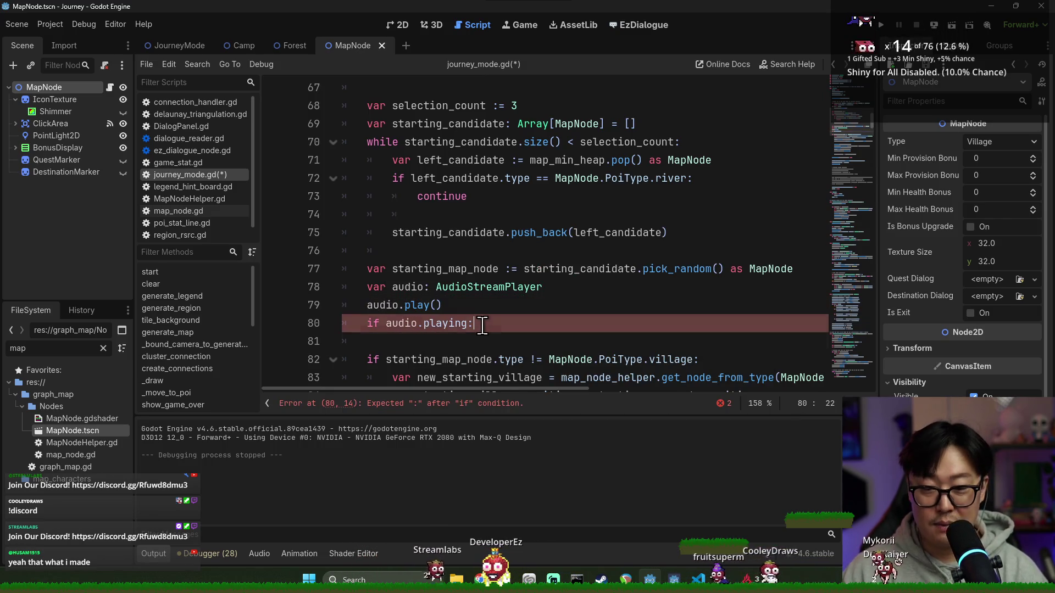
{"action": "key", "text": "Return"}
{"action": "type", "text": "audio.play("}
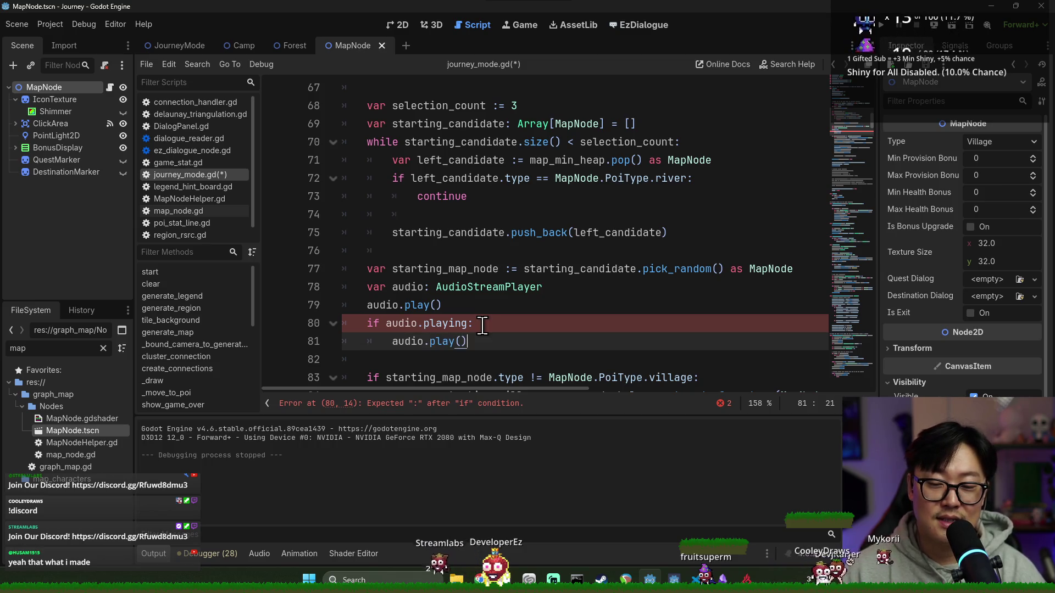
{"action": "left_click", "coordinate": [386, 323]}
{"action": "key", "text": "Return"}
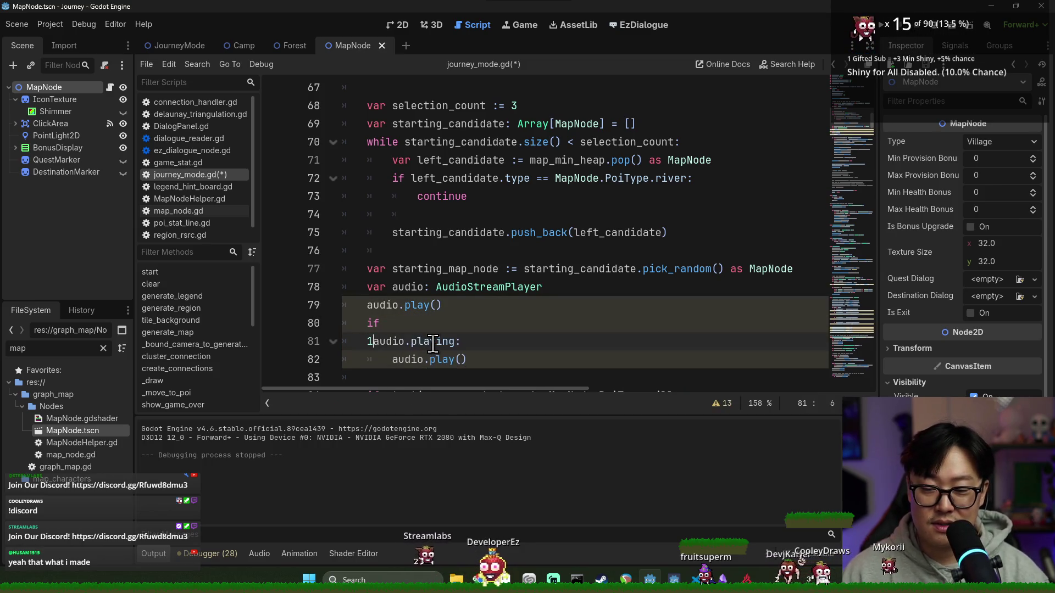
{"action": "key", "text": "ctrl+z"}
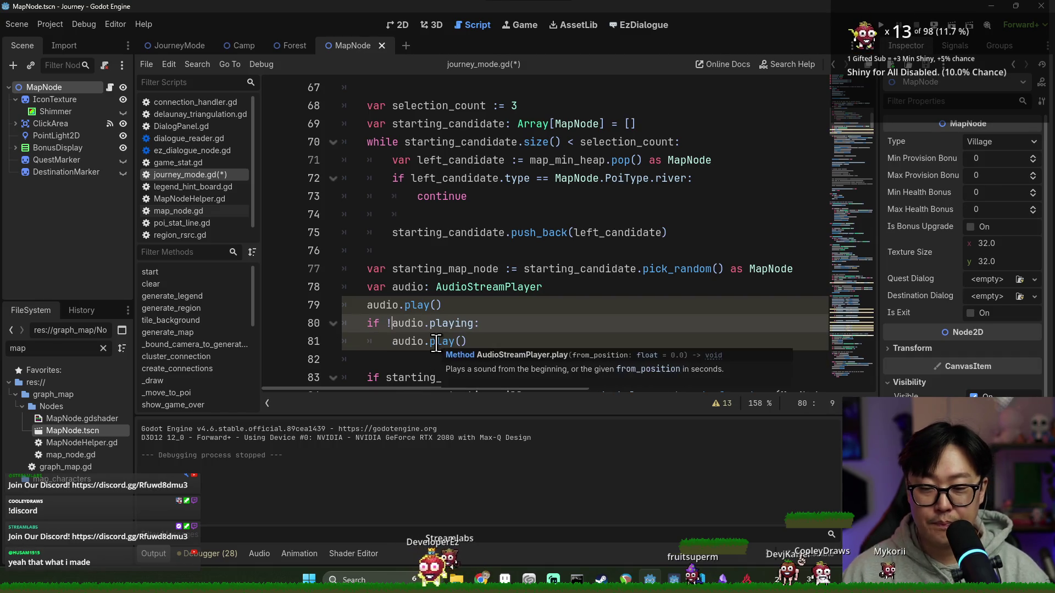
{"action": "type", "text": "!"}
{"action": "triple_click", "coordinate": [406, 305]}
{"action": "key", "text": "BackSpace"}
{"action": "left_click", "coordinate": [478, 341]}
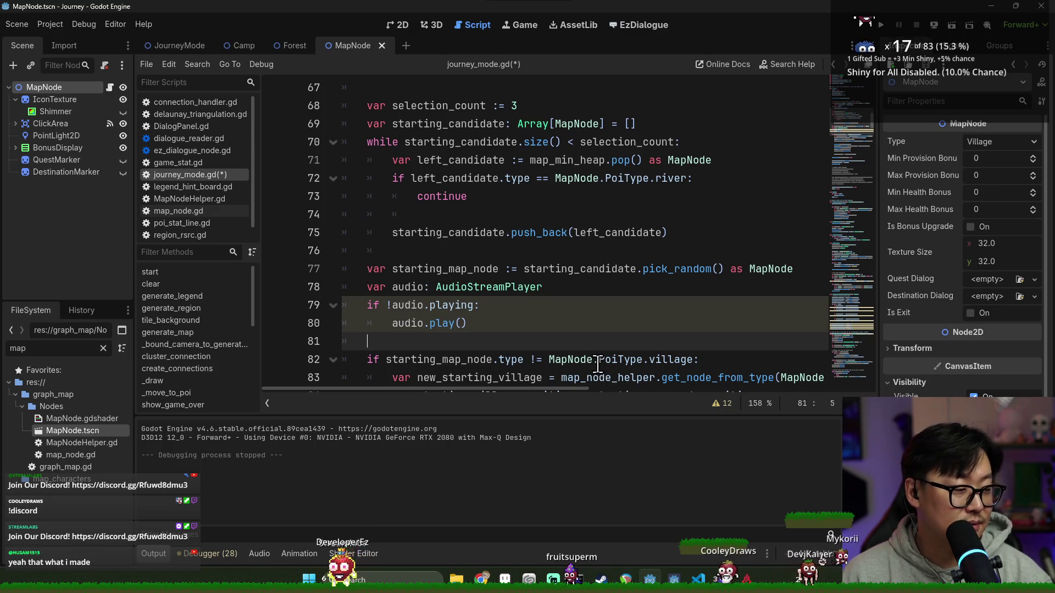
Delete all the audio test lines and save journey_mode.gd.
{"action": "mouse_move", "coordinate": [468, 323]}
{"action": "left_mouse_down"}
{"action": "mouse_move", "coordinate": [352, 333]}
{"action": "mouse_move", "coordinate": [329, 292]}
{"action": "left_mouse_up"}
{"action": "key", "text": "shift+Down"}
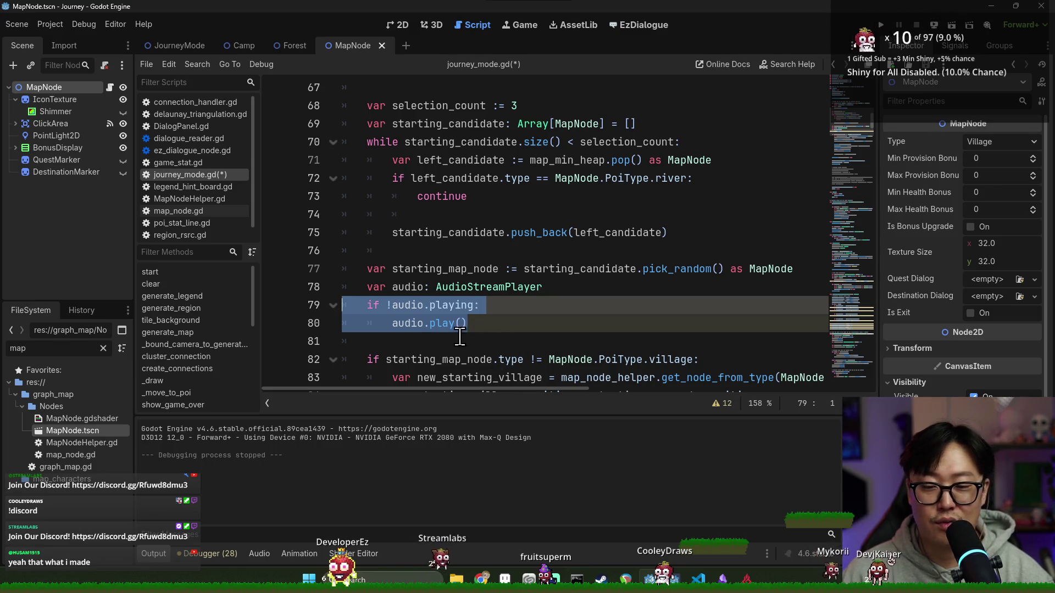
{"action": "key", "text": "shift+Home"}
{"action": "key", "text": "shift+Up"}
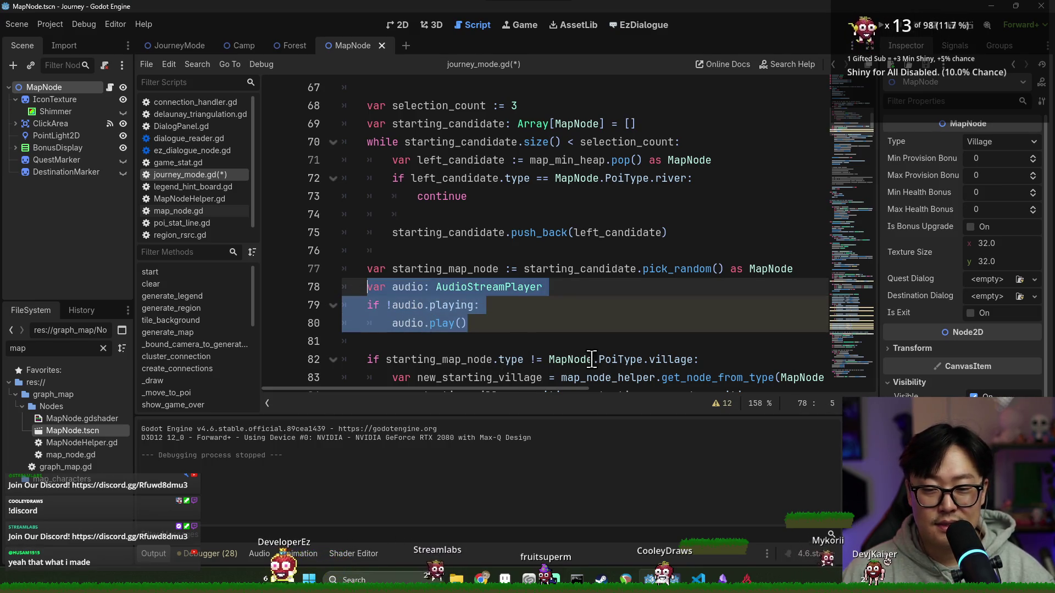
{"action": "key", "text": "BackSpace"}
{"action": "key", "text": "BackSpace"}
{"action": "key", "text": "ctrl+s"}
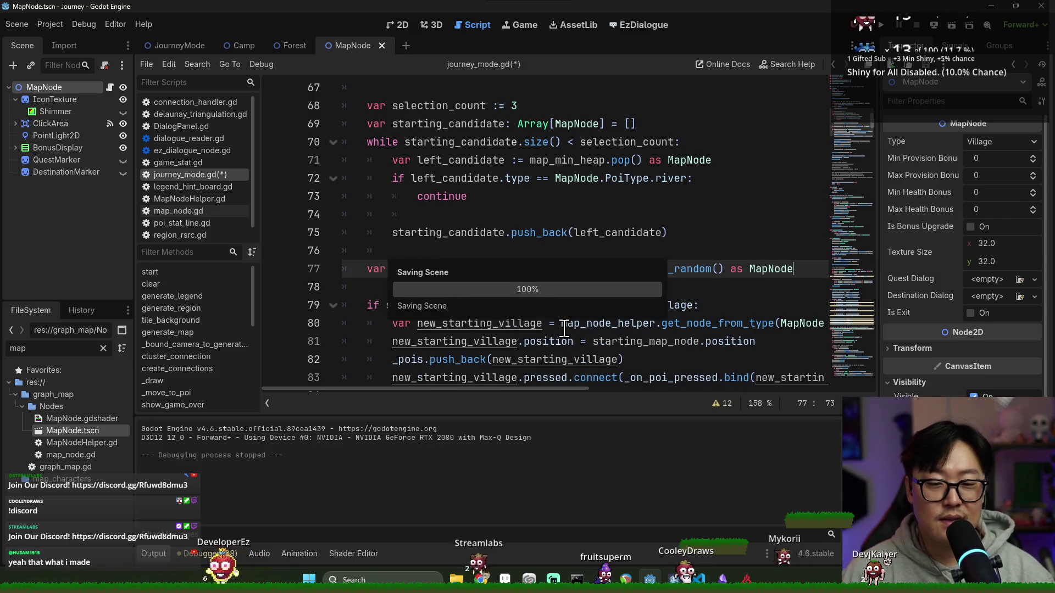
{"action": "left_click", "coordinate": [534, 222]}
{"action": "left_click_drag", "start_coordinate": [533, 225], "coordinate": [379, 252]}
{"action": "left_click", "coordinate": [498, 256]}
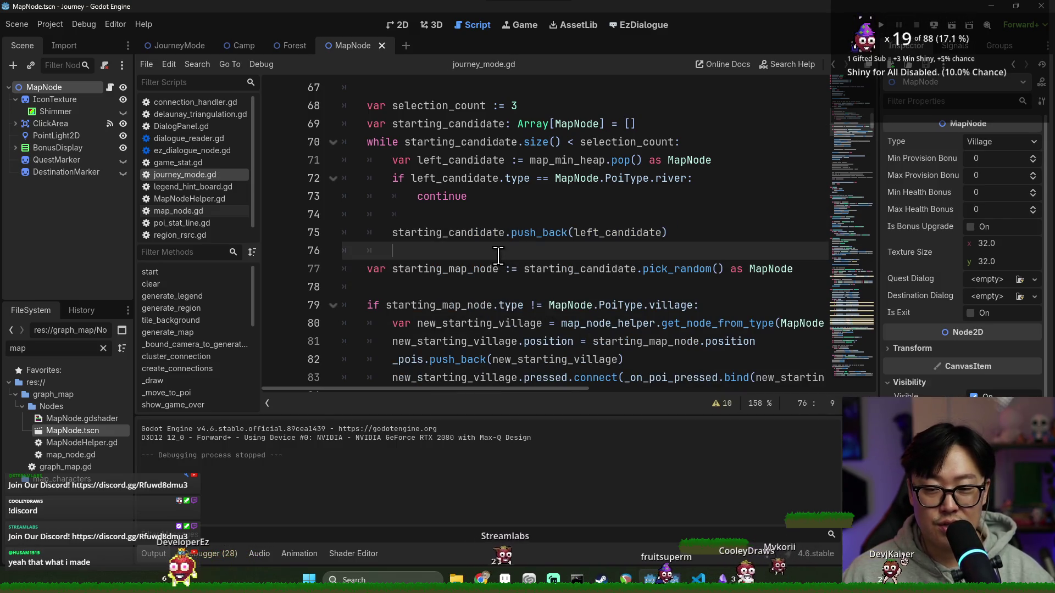
Delete the empty line 76 and save journey_mode.gd.
{"action": "key", "text": "BackSpace"}
{"action": "left_click", "coordinate": [494, 274]}
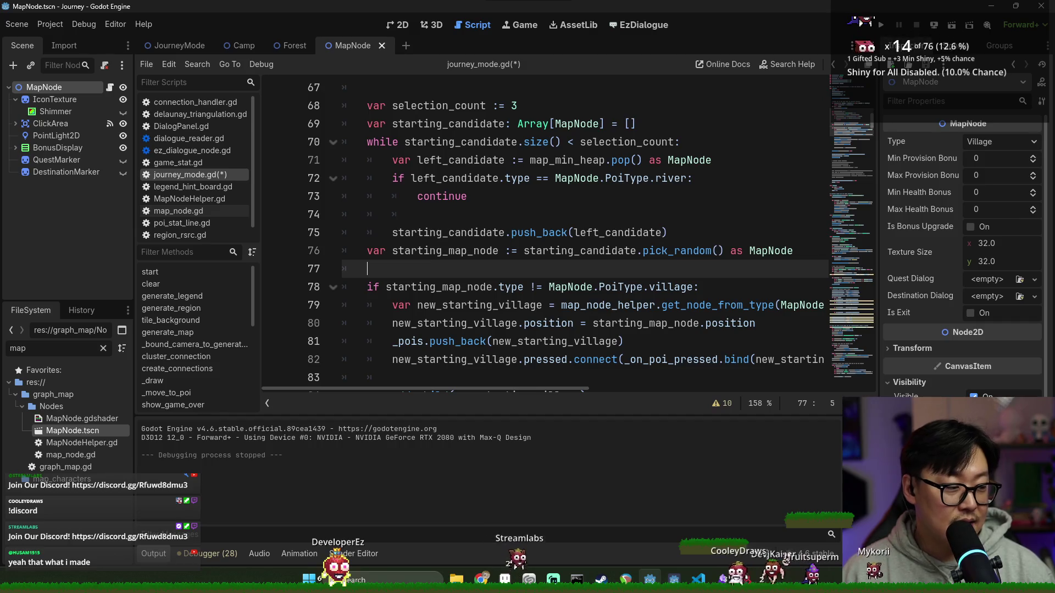
{"action": "key", "text": "ctrl+s"}
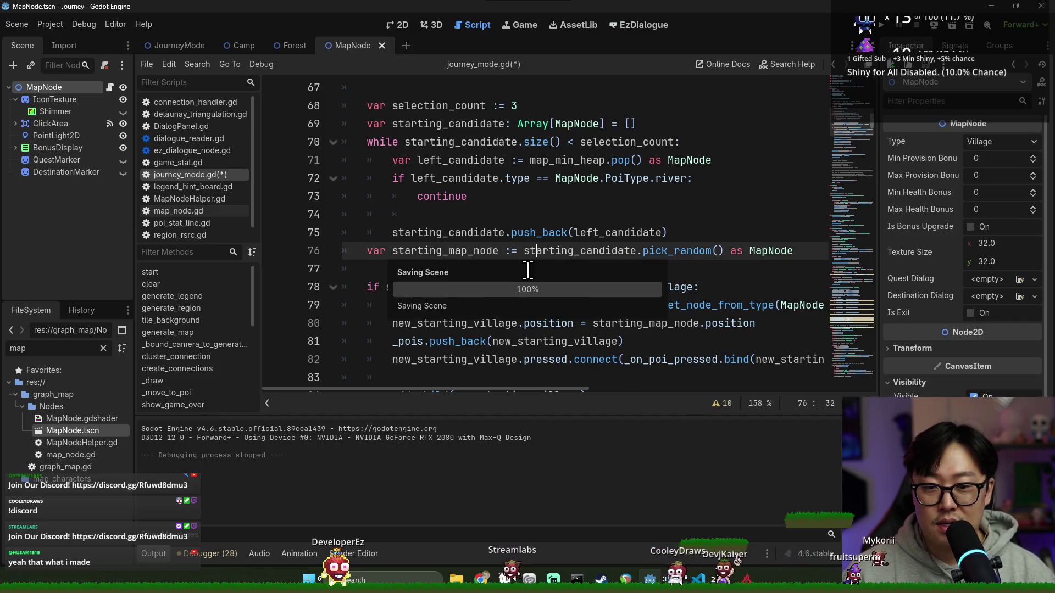
Add a queue_free() call at line 88, save, and switch to map_node.gd.
{"action": "left_click", "coordinate": [545, 214]}
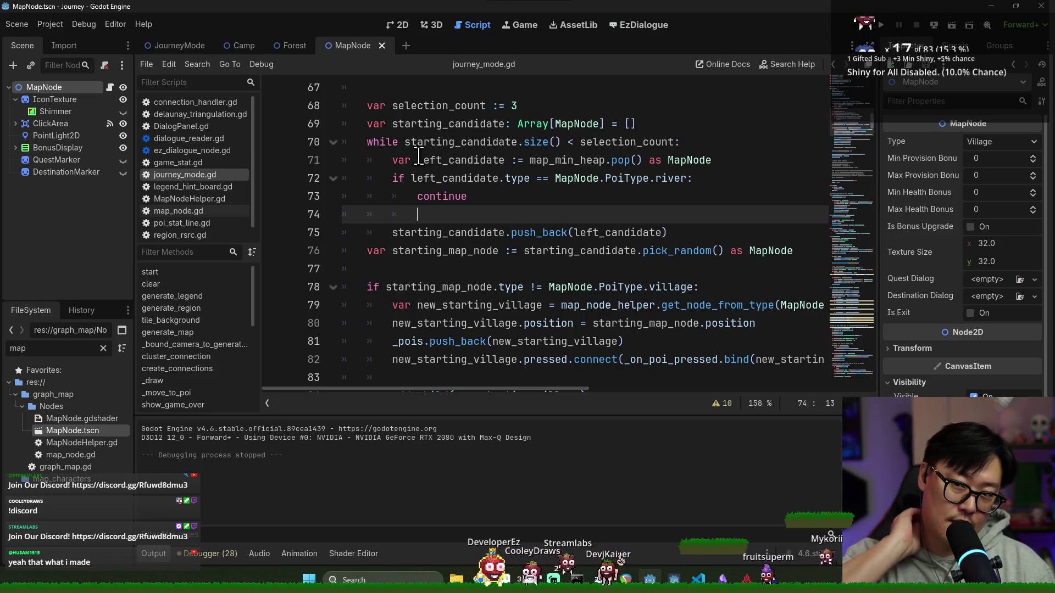
{"action": "scroll", "coordinate": [488, 226], "scroll_direction": "down", "scroll_amount": 4}
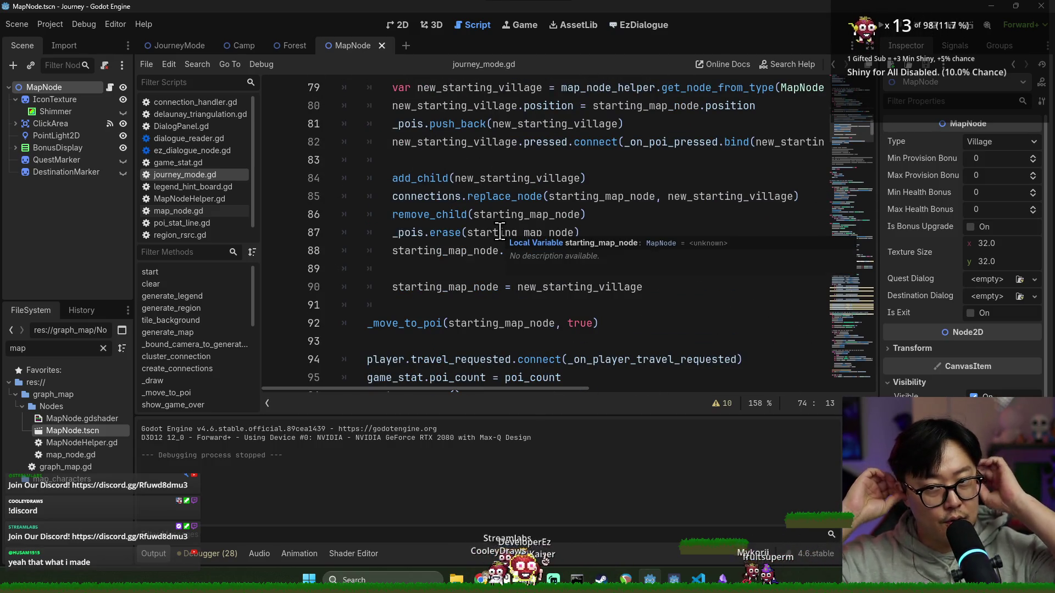
{"action": "type", "text": "queue_free()"}
{"action": "key", "text": "ctrl+s"}
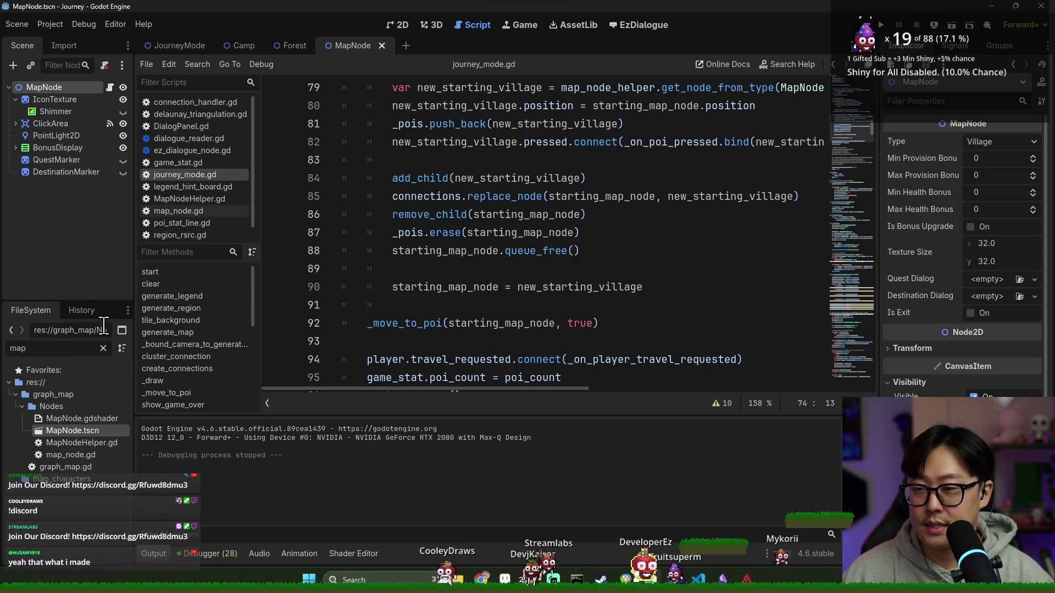
{"action": "left_click", "coordinate": [110, 88]}
{"action": "key", "text": "ctrl+s"}
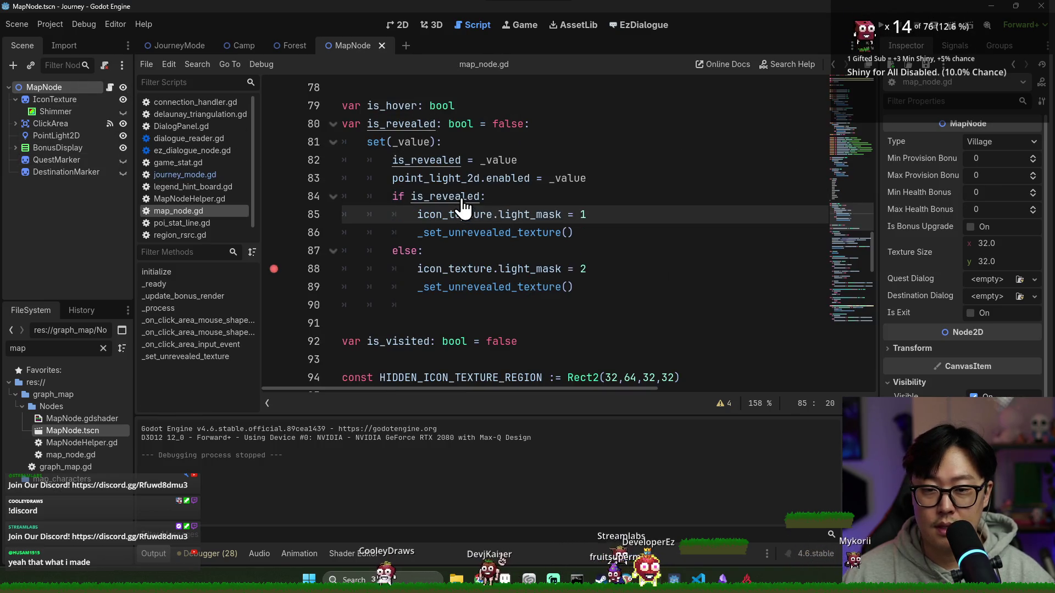
Set a breakpoint on line 88 near the is_revealed setter and save map_node.gd.
{"action": "double_click", "coordinate": [461, 198]}
{"action": "left_click", "coordinate": [275, 275]}
{"action": "left_click", "coordinate": [401, 276]}
{"action": "double_click", "coordinate": [426, 198]}
{"action": "left_click", "coordinate": [423, 160], "text": "ctrl"}
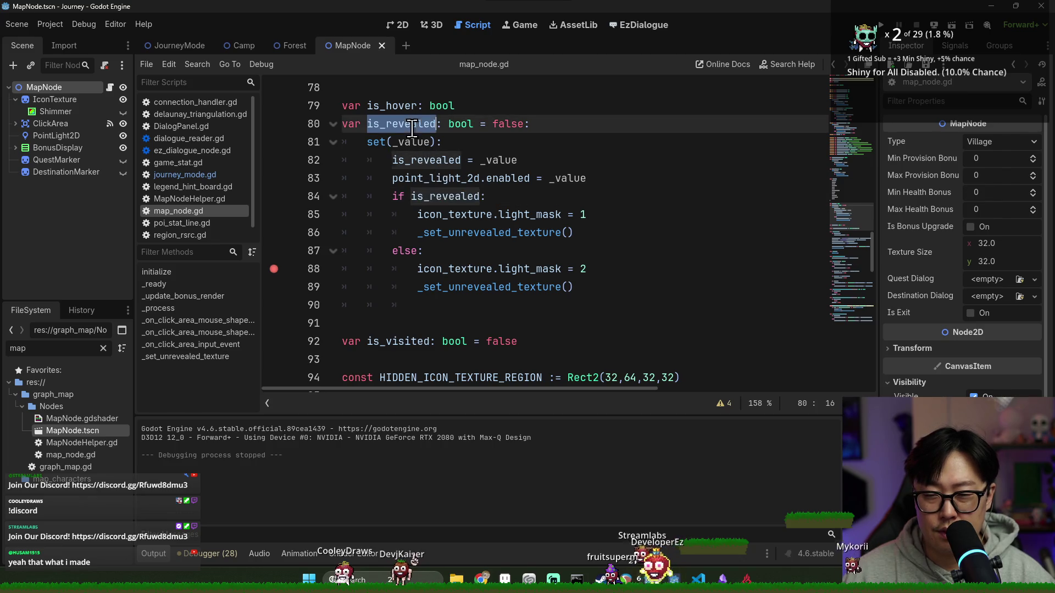
{"action": "key", "text": "ctrl+s"}
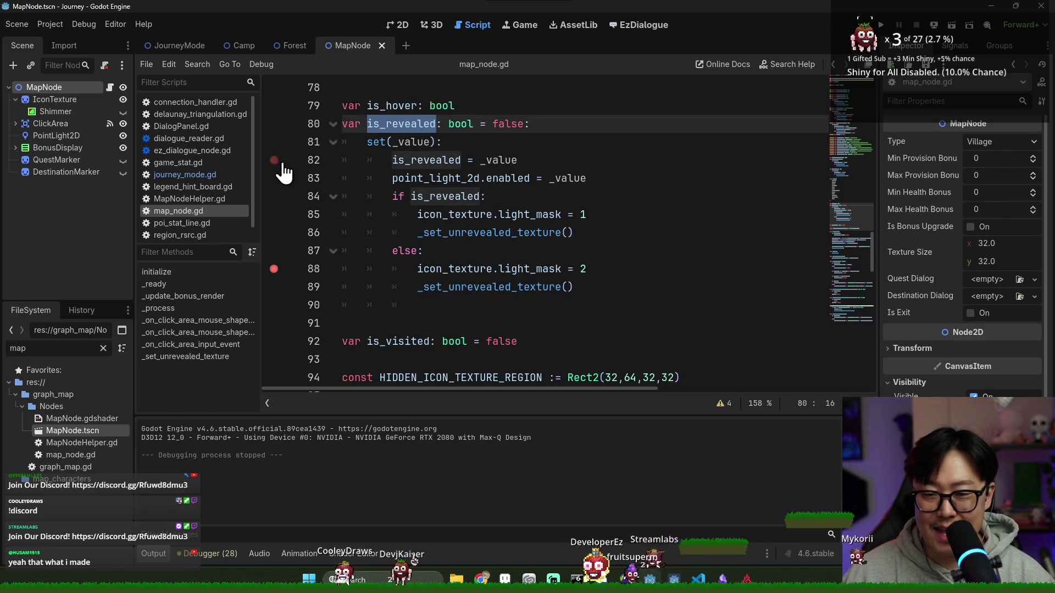
Run the game, step through the is_revealed setter at the breakpoint, then stop it.
{"action": "left_click", "coordinate": [881, 26]}
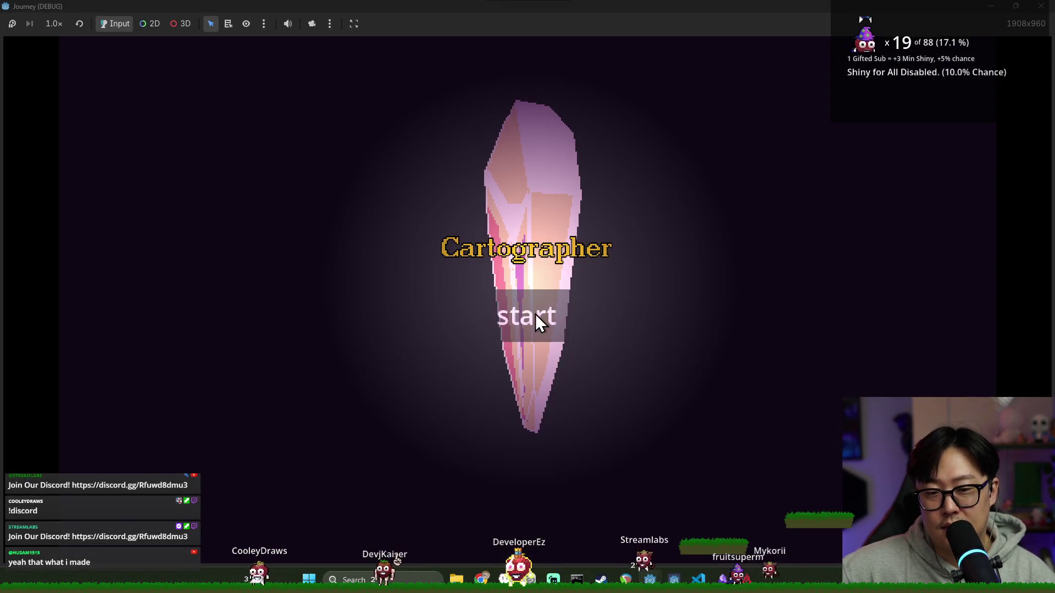
{"action": "left_click", "coordinate": [535, 314]}
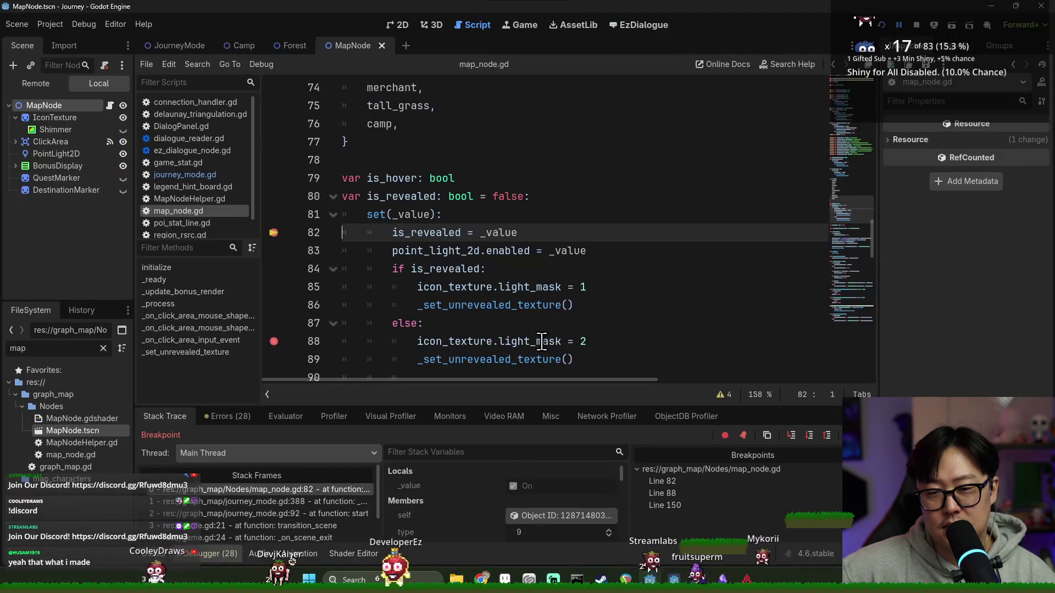
{"action": "left_click", "coordinate": [810, 434]}
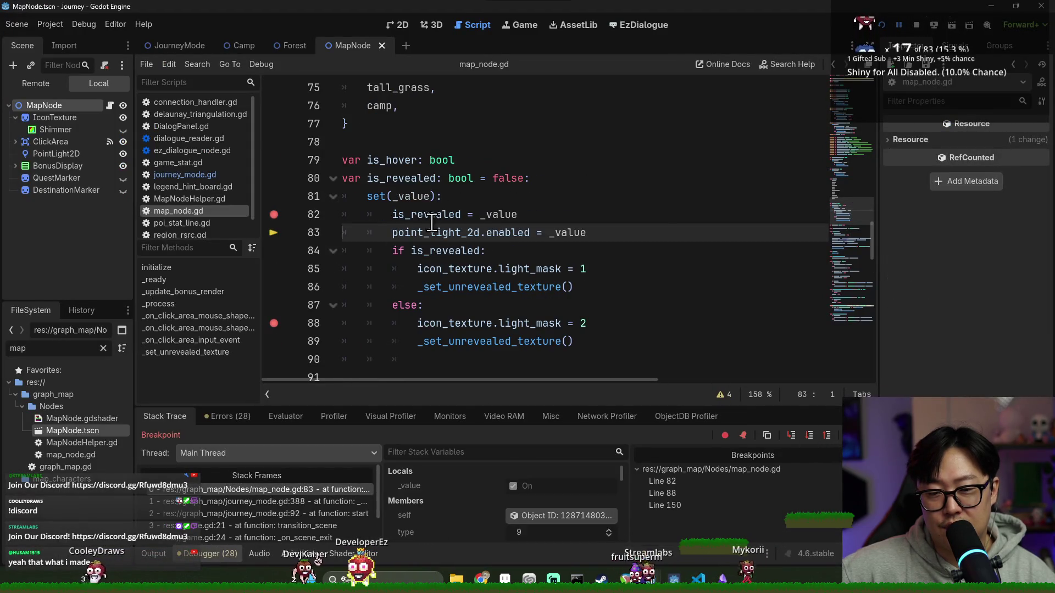
{"action": "mouse_move", "coordinate": [428, 218]}
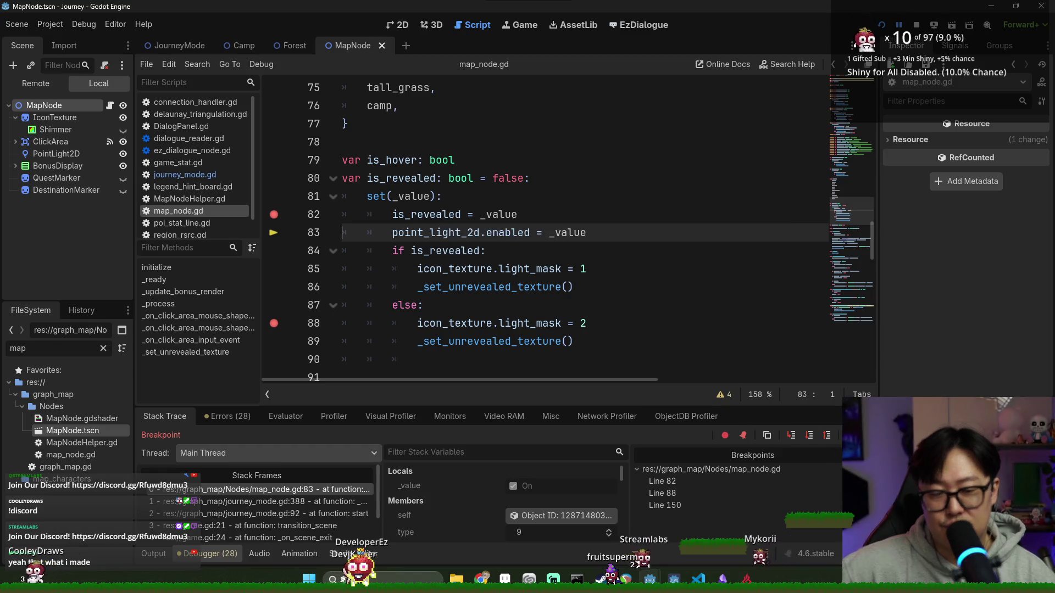
{"action": "key", "text": "F12"}
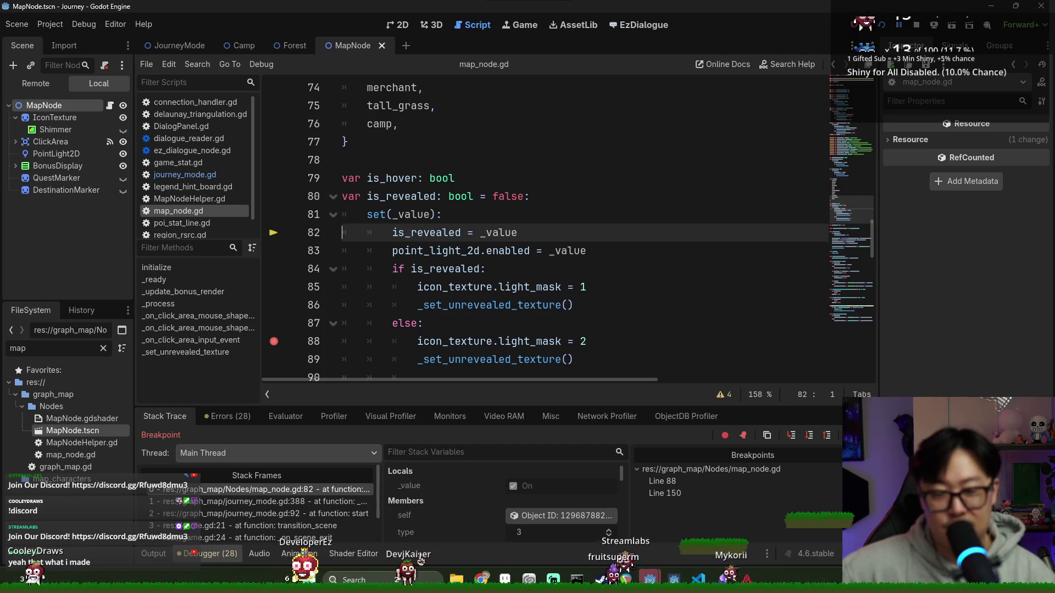
{"action": "key", "text": "F12"}
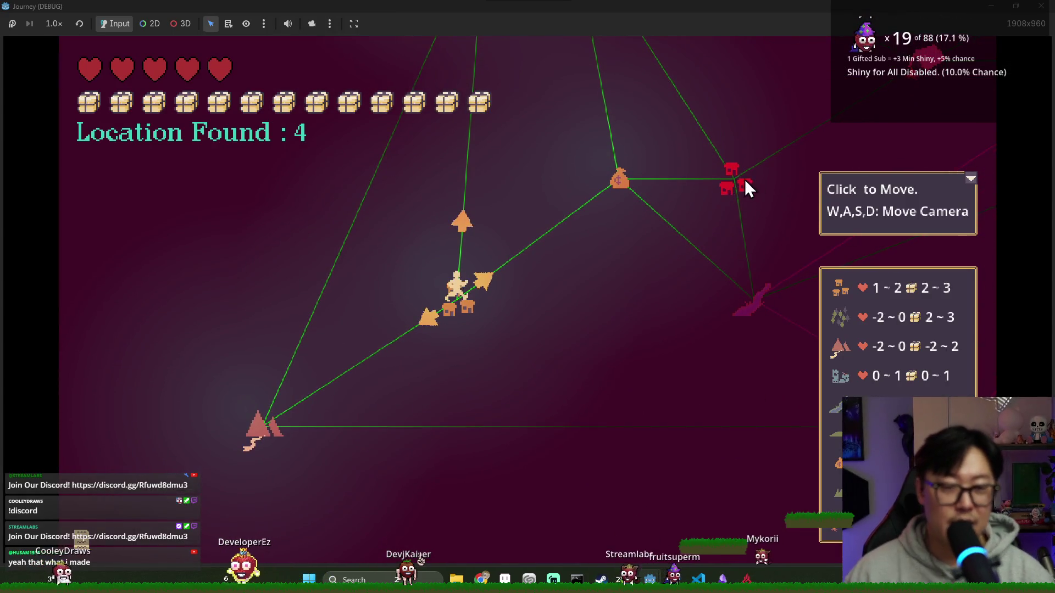
{"action": "key", "text": "d"}
{"action": "key", "text": "w"}
{"action": "left_click", "coordinate": [437, 374]}
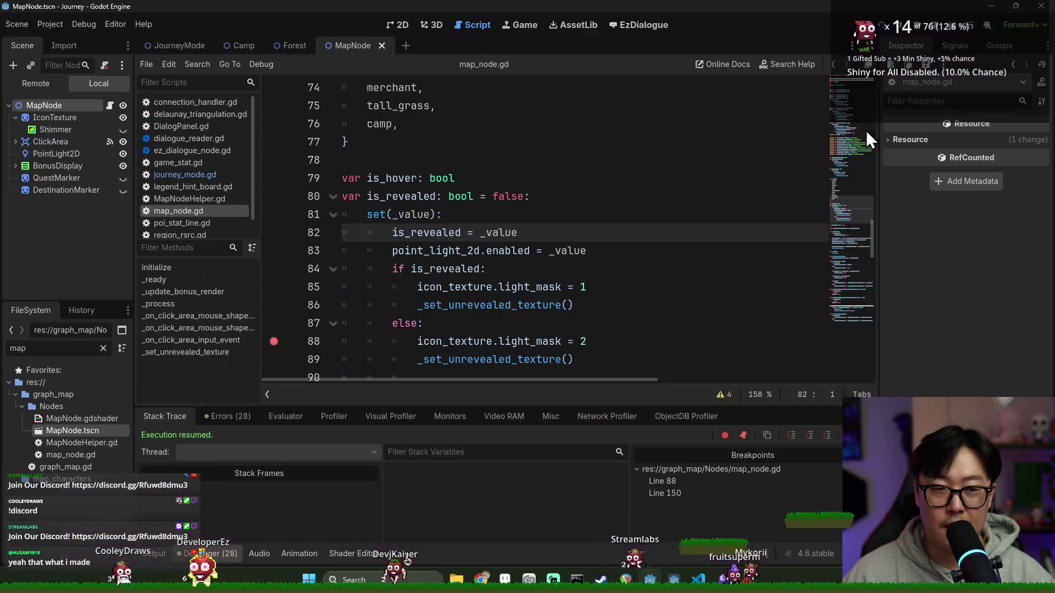
{"action": "left_click", "coordinate": [916, 26]}
Paste _set_unrevealed_texture() after initialize() in _ready and save the script.
{"action": "left_click_drag", "start_coordinate": [418, 306], "coordinate": [574, 306]}
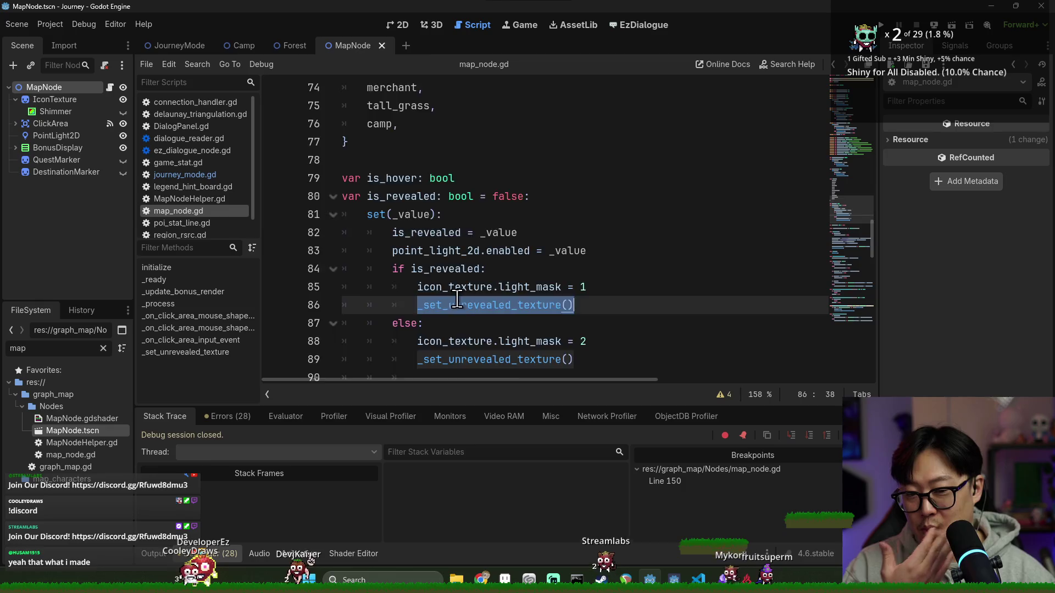
{"action": "scroll", "coordinate": [456, 302], "scroll_direction": "down", "scroll_amount": 8}
{"action": "left_click", "coordinate": [454, 270]}
{"action": "left_click", "coordinate": [469, 288]}
{"action": "key", "text": "Return"}
{"action": "type", "text": "_set_unrevealed_texture()"}
{"action": "key", "text": "ctrl+s"}
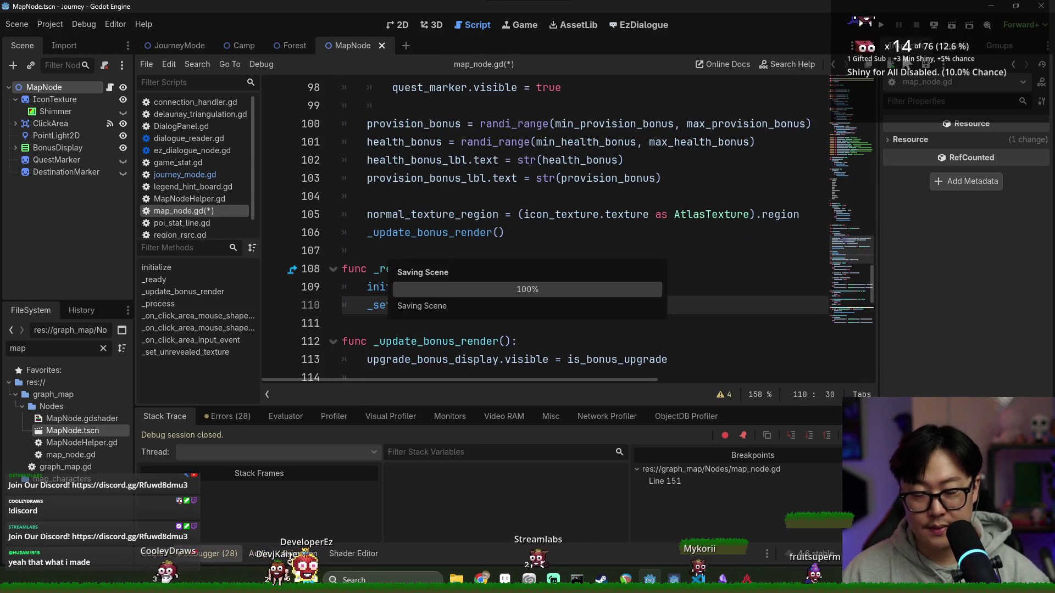
Run the game, start a new game, and continue past the line 151 breakpoint to the map.
{"action": "key", "text": "F5"}
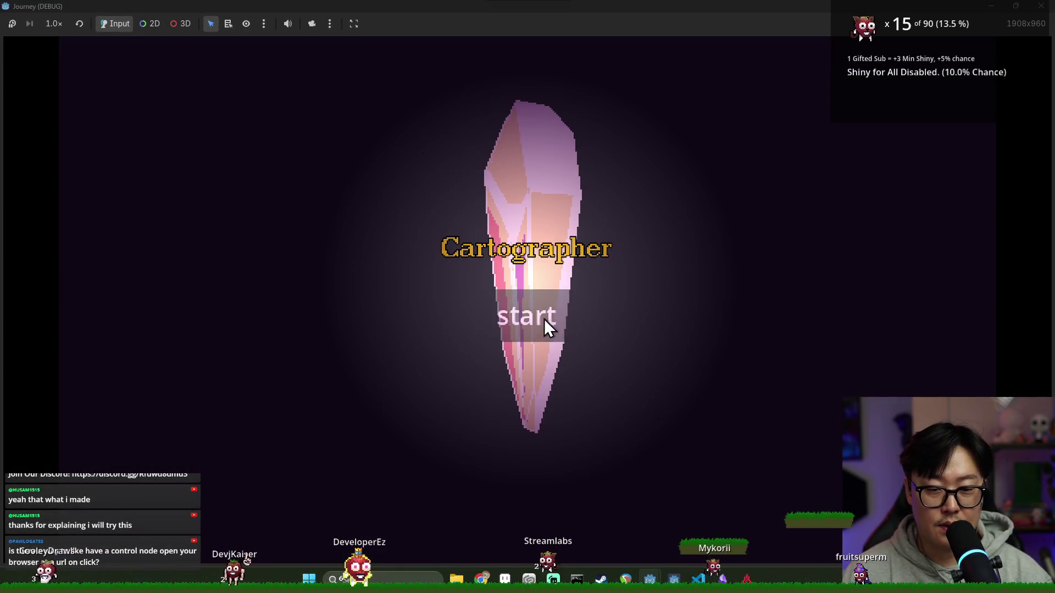
{"action": "left_click", "coordinate": [544, 319]}
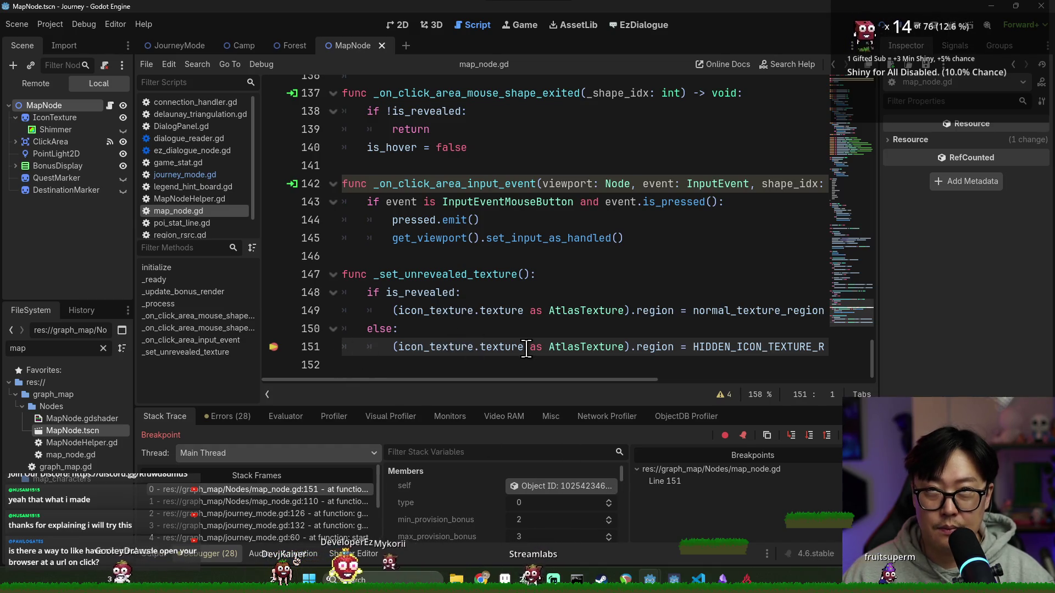
{"action": "mouse_move", "coordinate": [526, 348]}
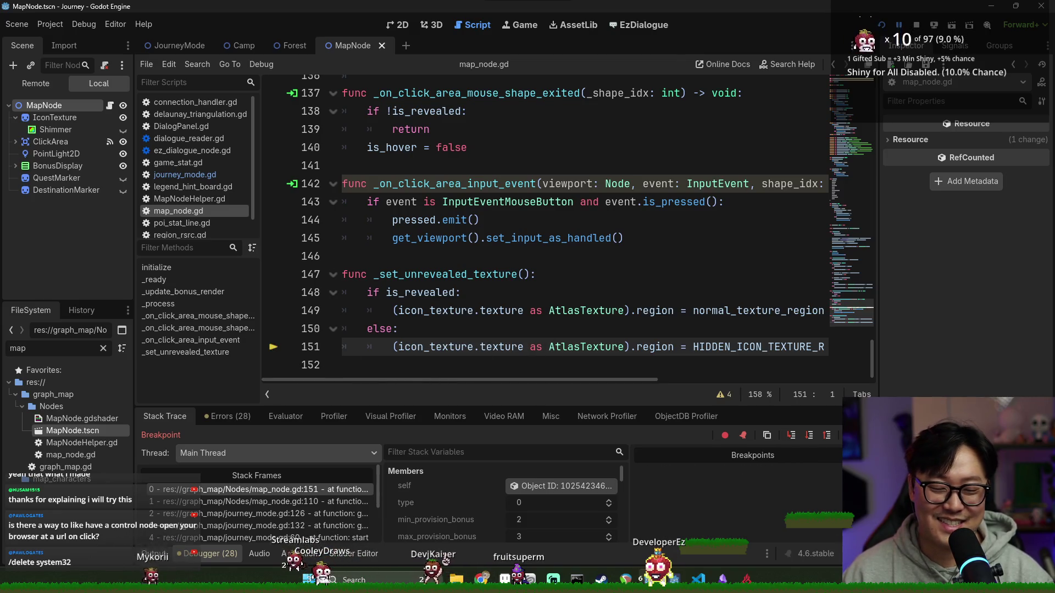
{"action": "key", "text": "F12"}
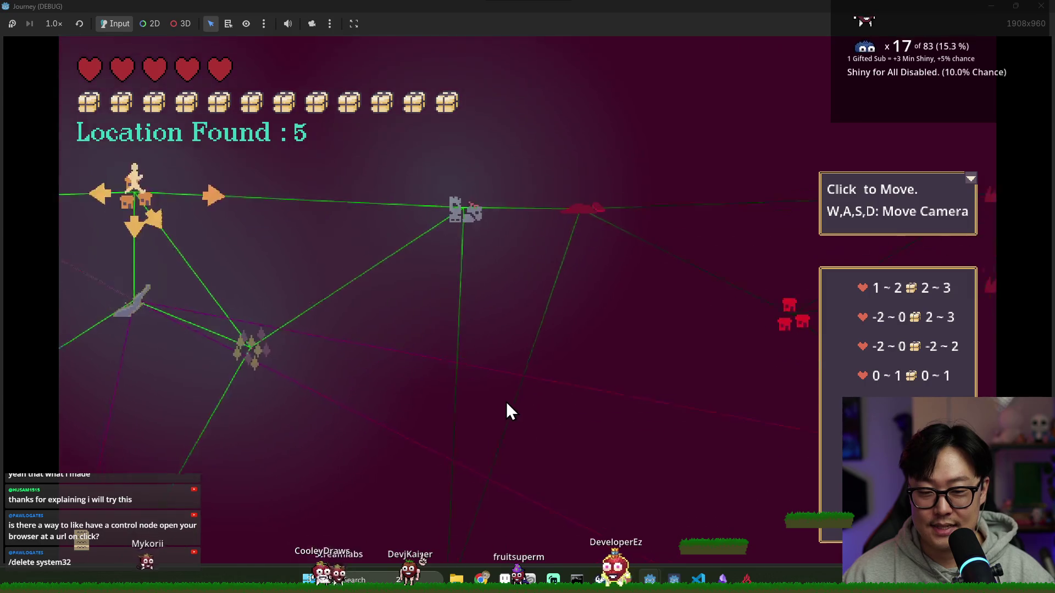
Back in the editor, set a breakpoint on line 151 and relaunch the game.
{"action": "key", "text": "alt+Tab"}
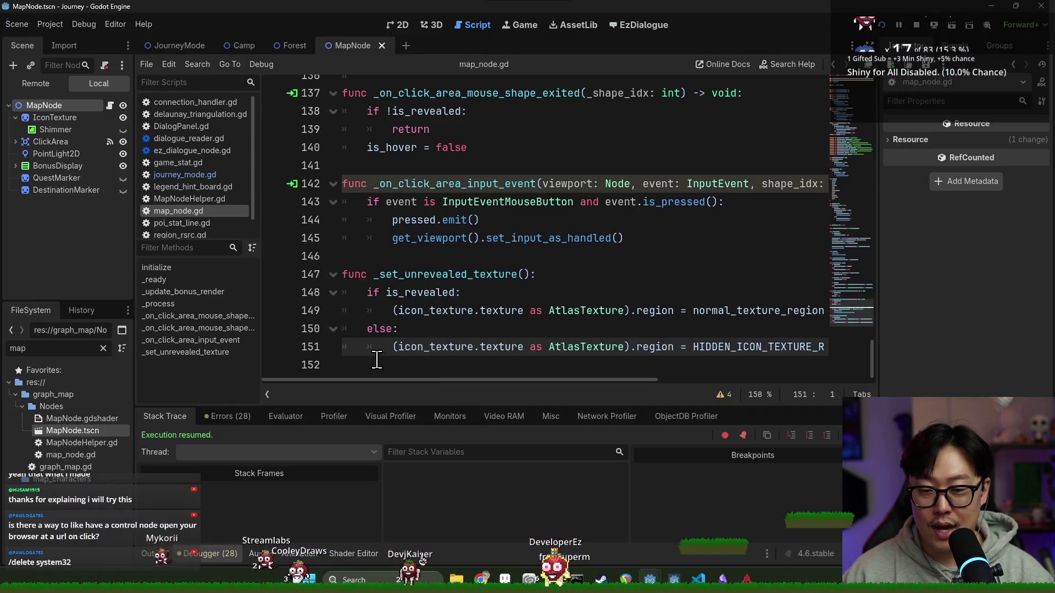
{"action": "left_click", "coordinate": [276, 350]}
{"action": "mouse_move", "coordinate": [480, 380]}
{"action": "left_mouse_down"}
{"action": "mouse_move", "coordinate": [591, 385]}
{"action": "mouse_move", "coordinate": [379, 385]}
{"action": "left_mouse_up"}
{"action": "mouse_move", "coordinate": [620, 352]}
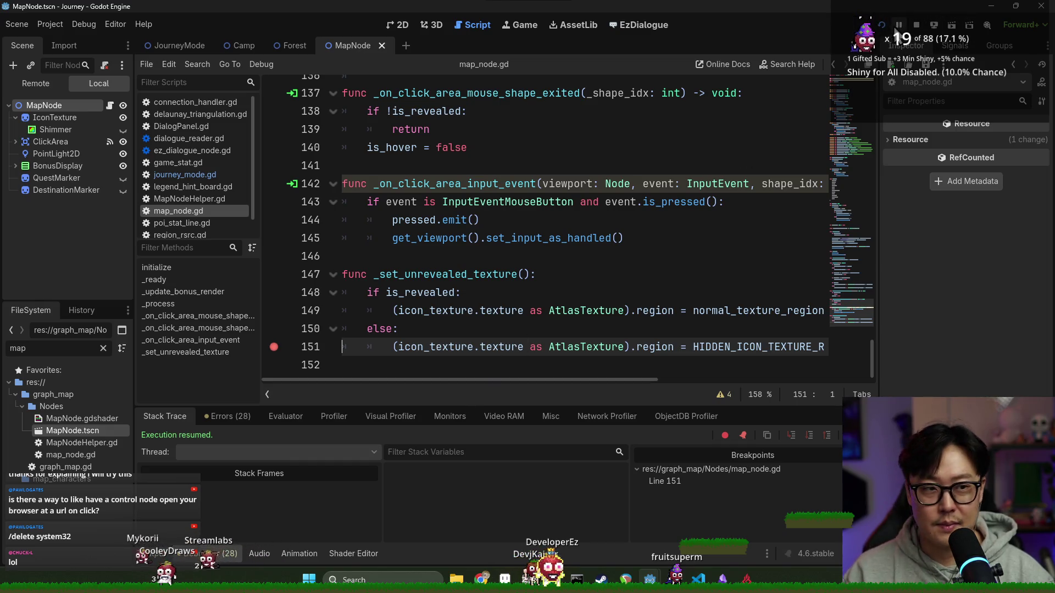
{"action": "left_click", "coordinate": [881, 25]}
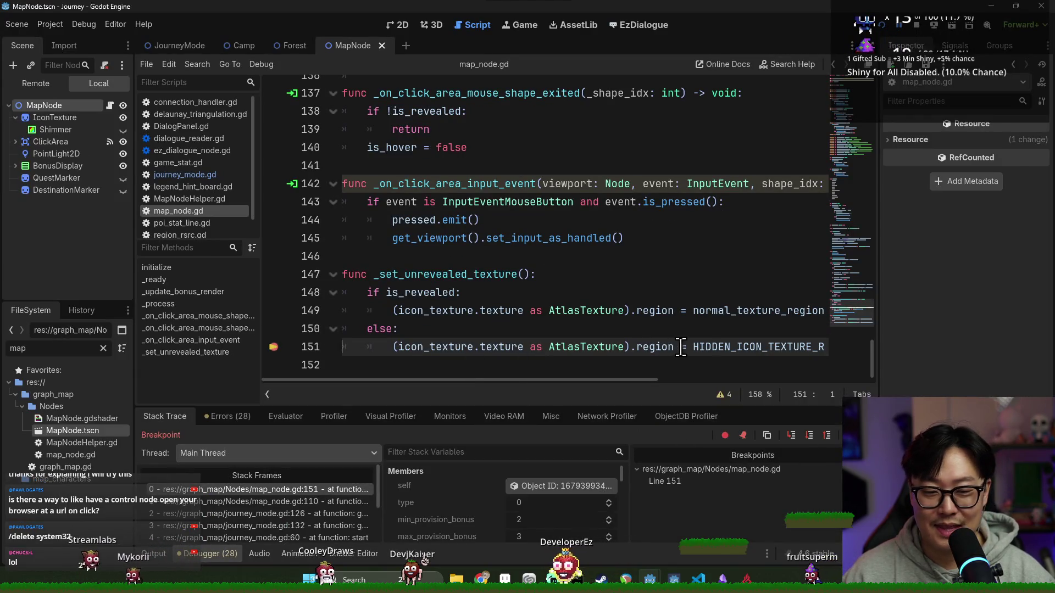
Move the breakpoint from line 151 to line 149 and resume the game to the map.
{"action": "mouse_move", "coordinate": [709, 349]}
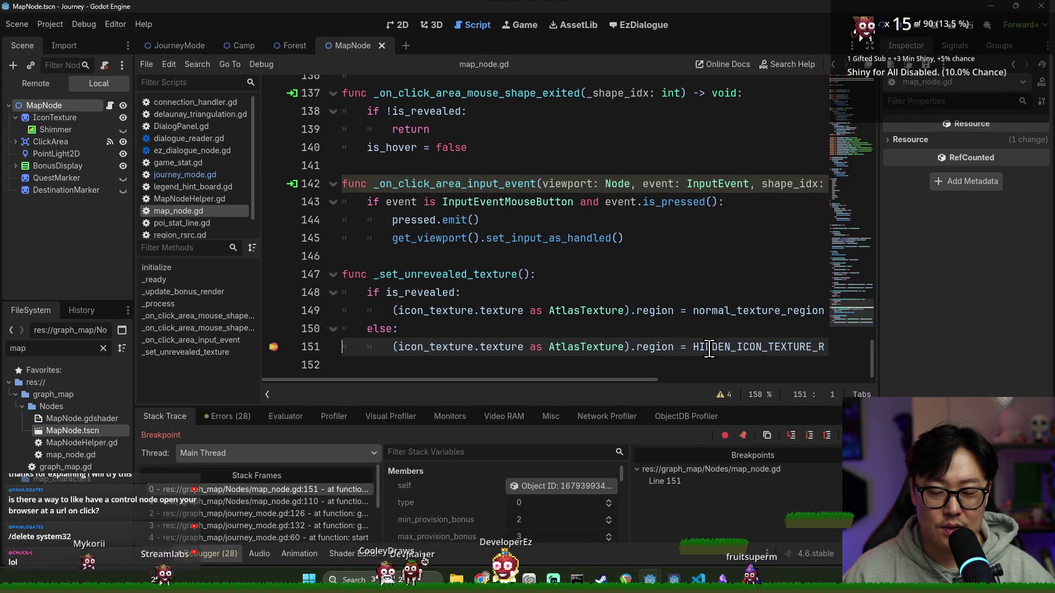
{"action": "mouse_move", "coordinate": [515, 349]}
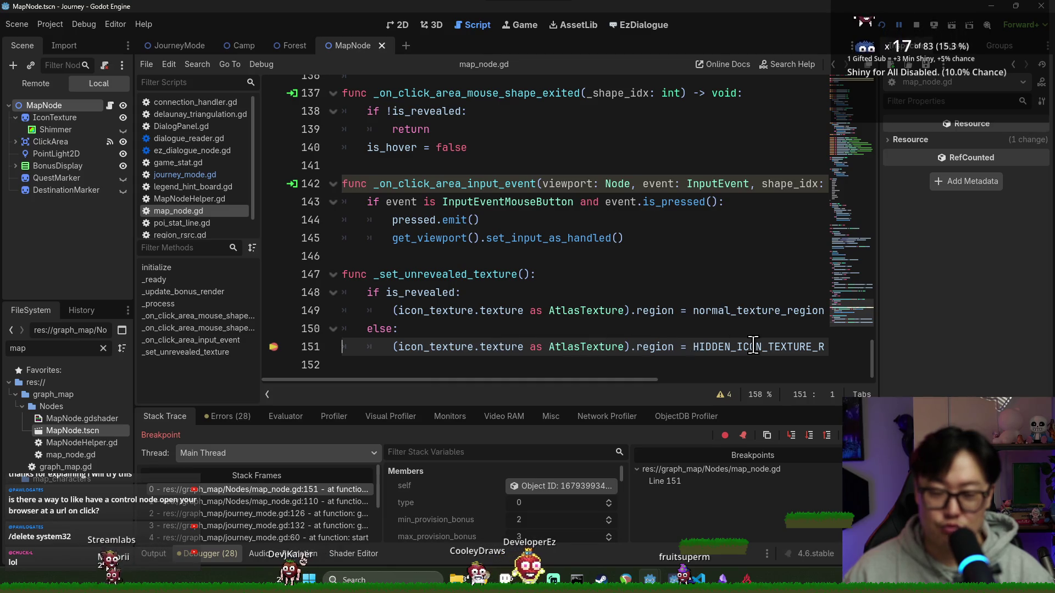
{"action": "left_click_drag", "start_coordinate": [612, 379], "coordinate": [723, 381]}
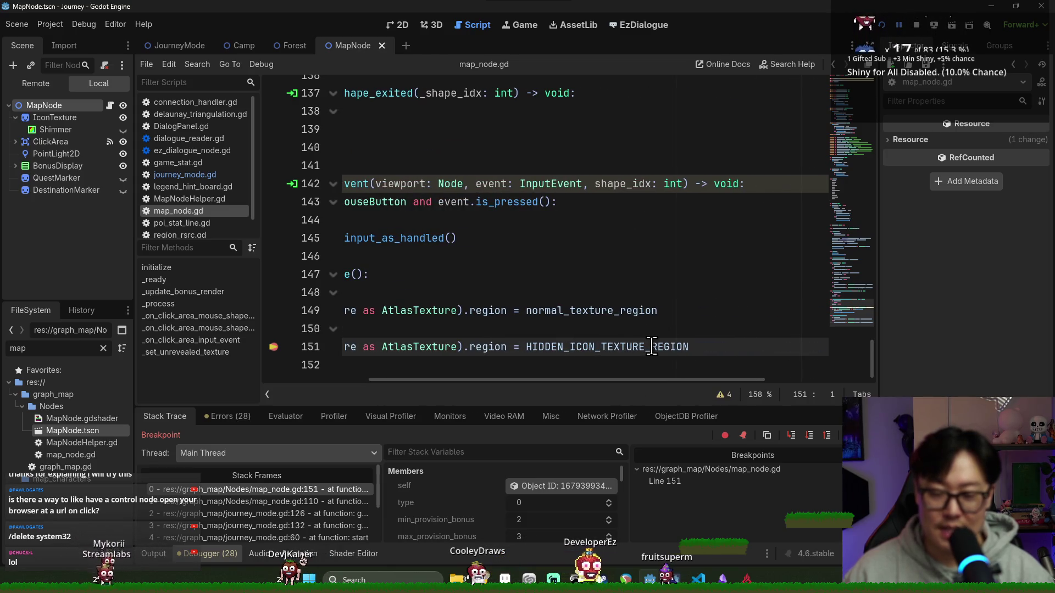
{"action": "mouse_move", "coordinate": [651, 346]}
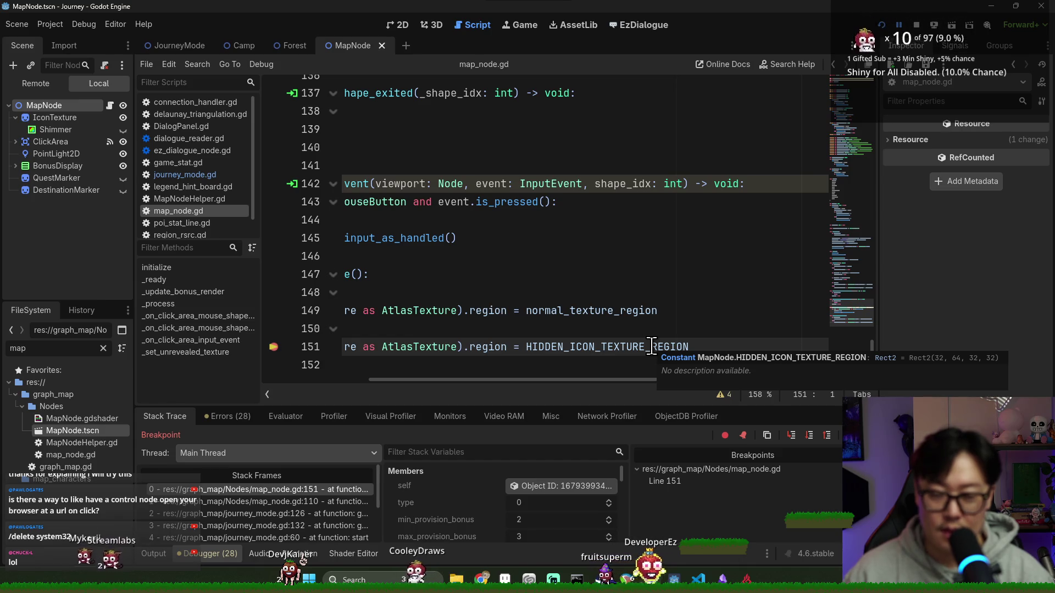
{"action": "left_click_drag", "start_coordinate": [563, 380], "coordinate": [450, 378]}
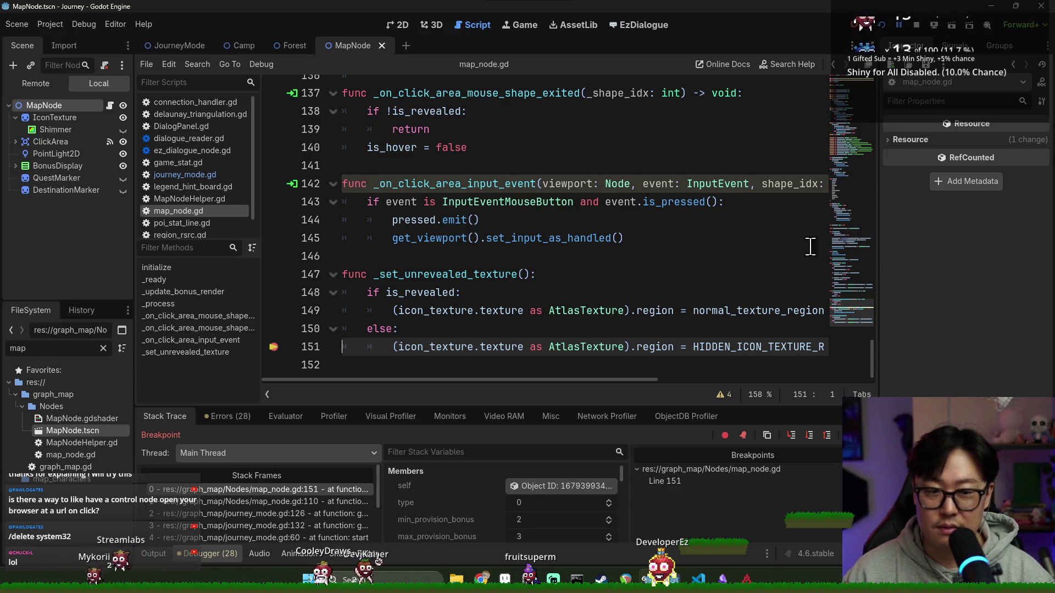
{"action": "left_click", "coordinate": [274, 314]}
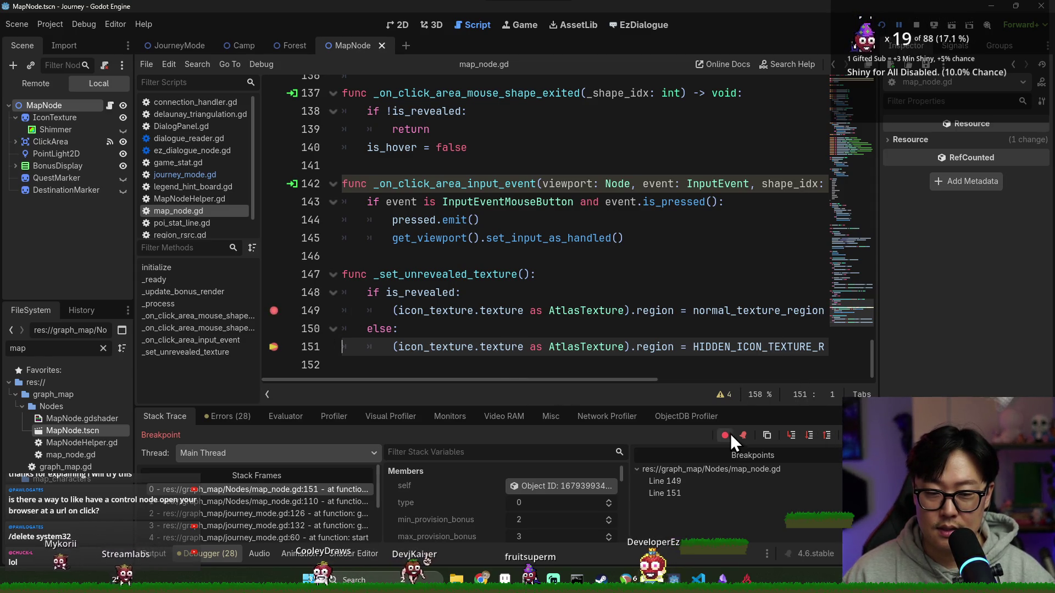
{"action": "key", "text": "F12"}
{"action": "key", "text": "F12"}
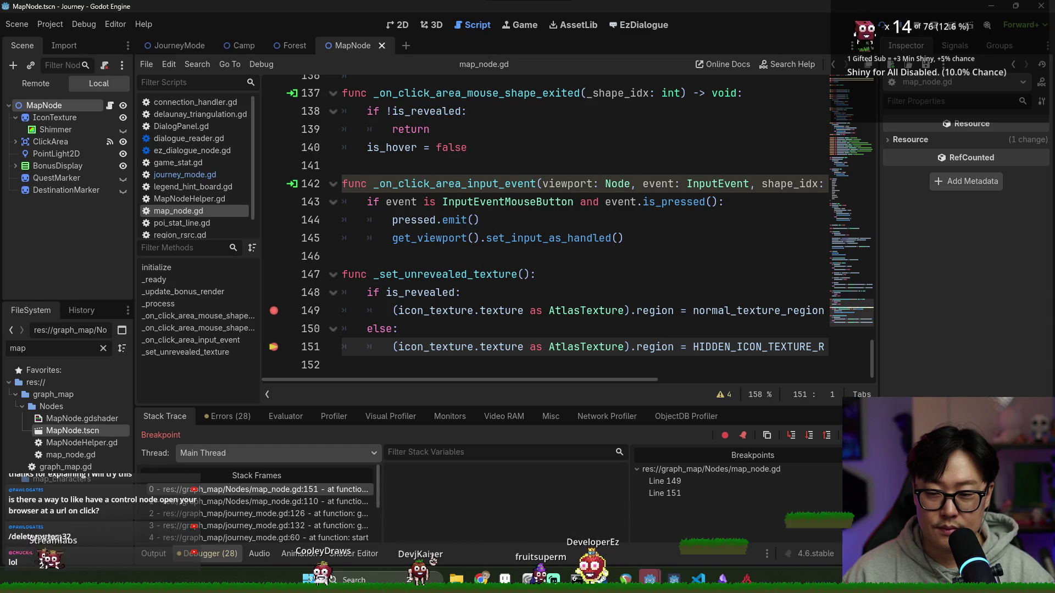
{"action": "left_click", "coordinate": [281, 352]}
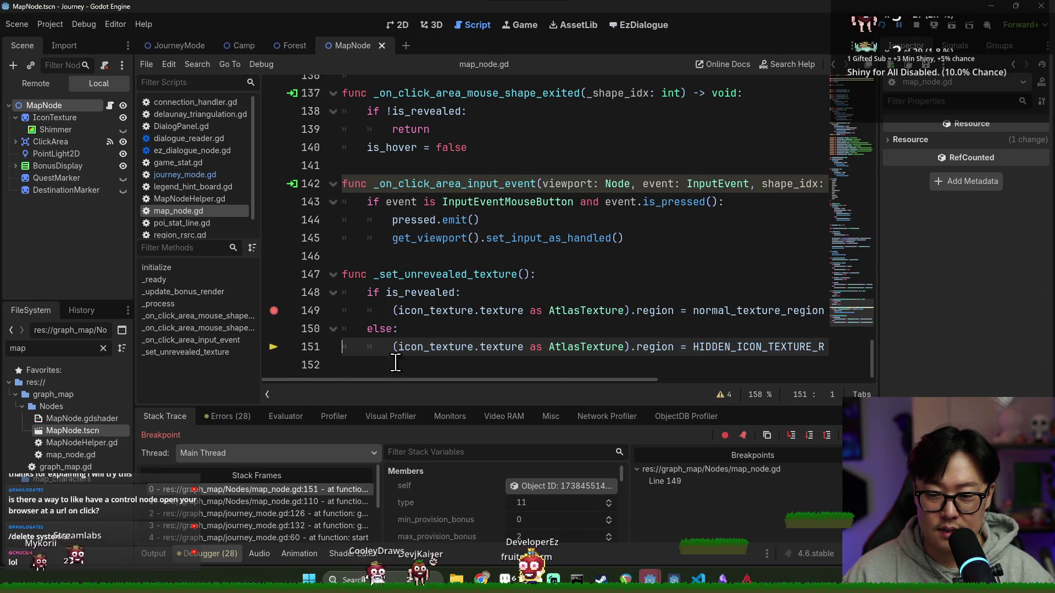
{"action": "key", "text": "F12"}
{"action": "key", "text": "F12"}
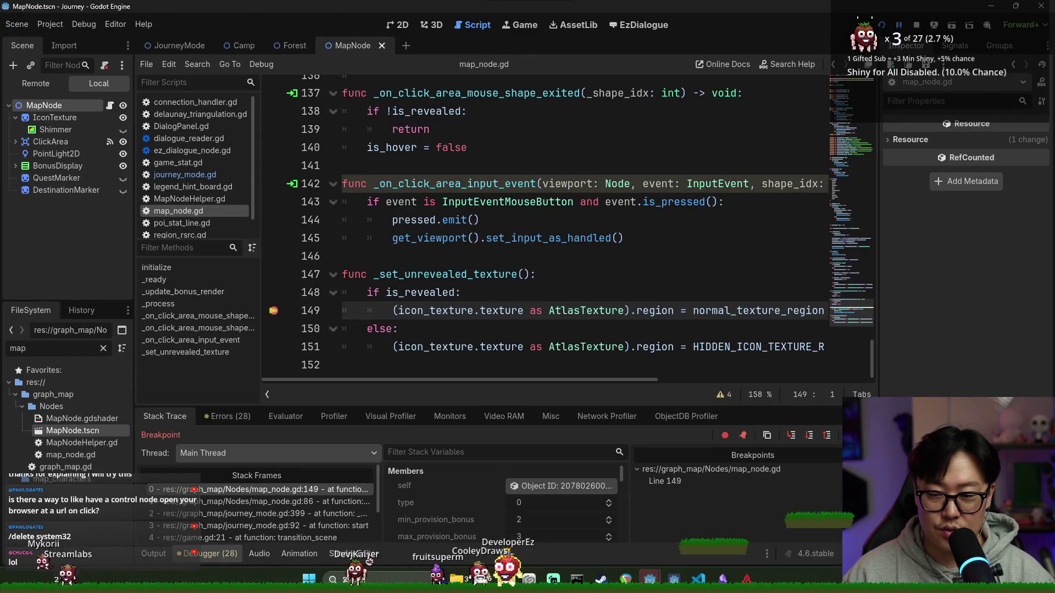
{"action": "key", "text": "F12"}
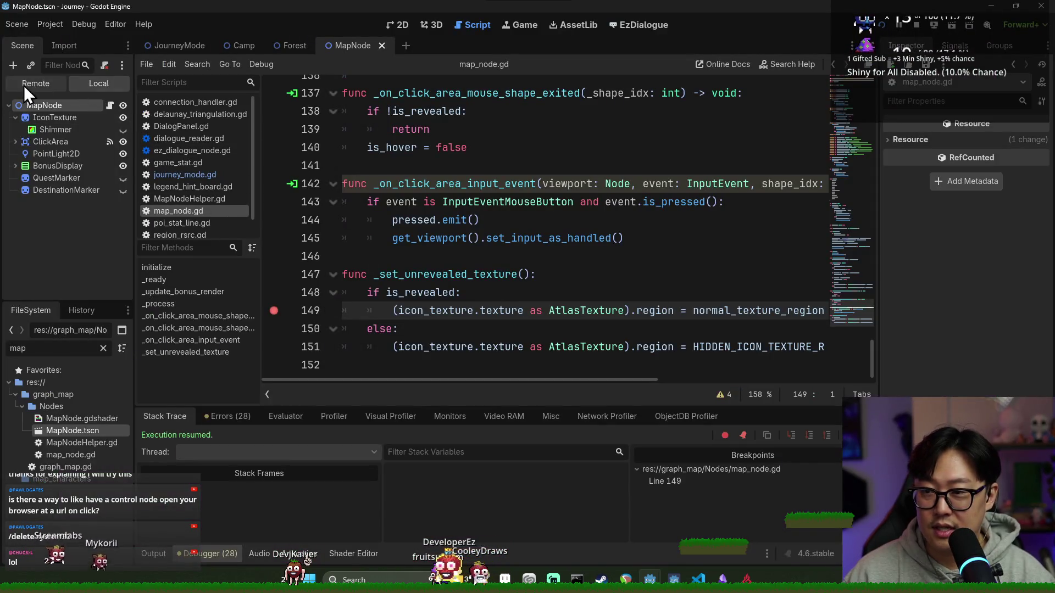
Browse the live scene tree down to the Journey map nodes and open the Hill scene.
{"action": "left_click", "coordinate": [35, 85]}
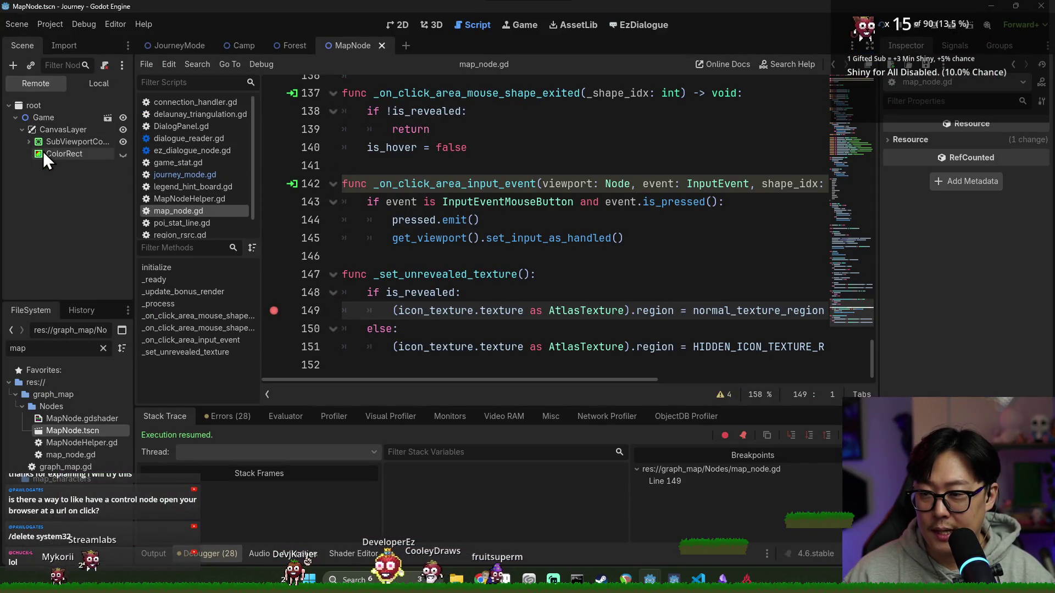
{"action": "left_click", "coordinate": [29, 142]}
{"action": "left_click", "coordinate": [35, 154]}
{"action": "left_click", "coordinate": [42, 166]}
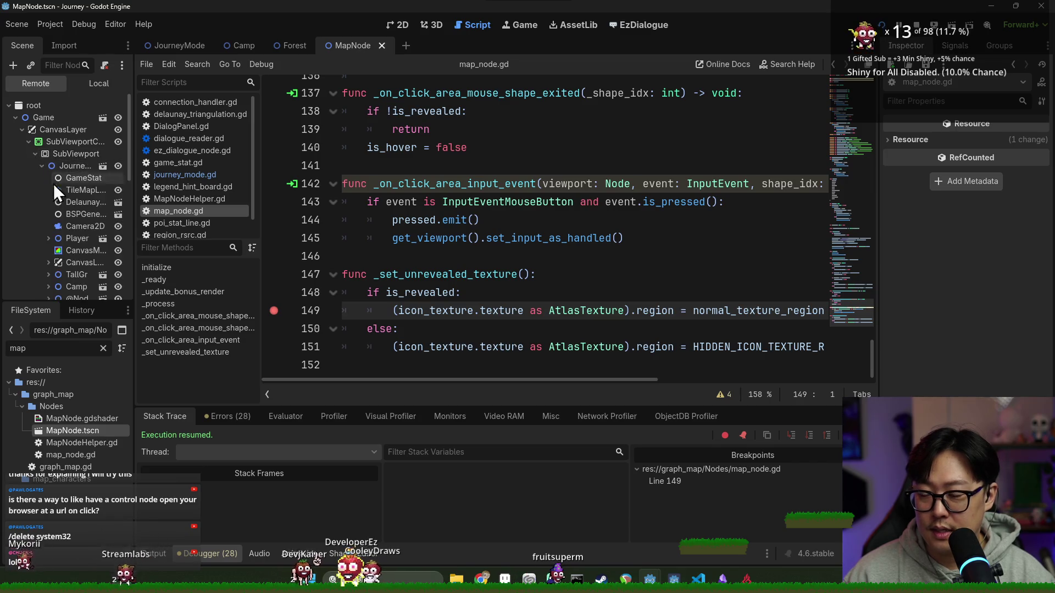
{"action": "scroll", "coordinate": [72, 217], "scroll_direction": "down", "scroll_amount": 5}
{"action": "left_click", "coordinate": [73, 248]}
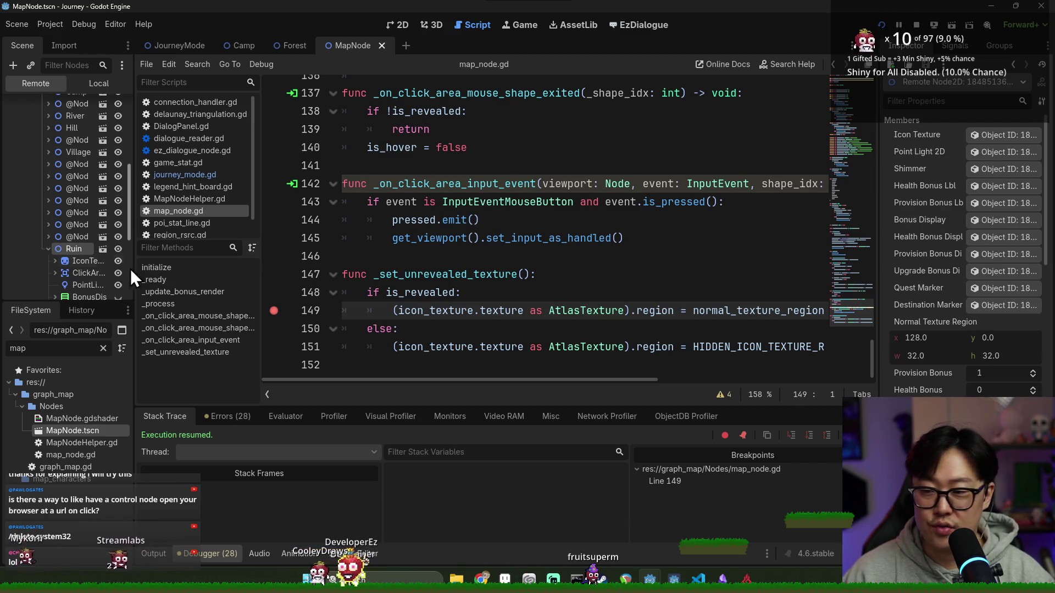
{"action": "left_click", "coordinate": [88, 230]}
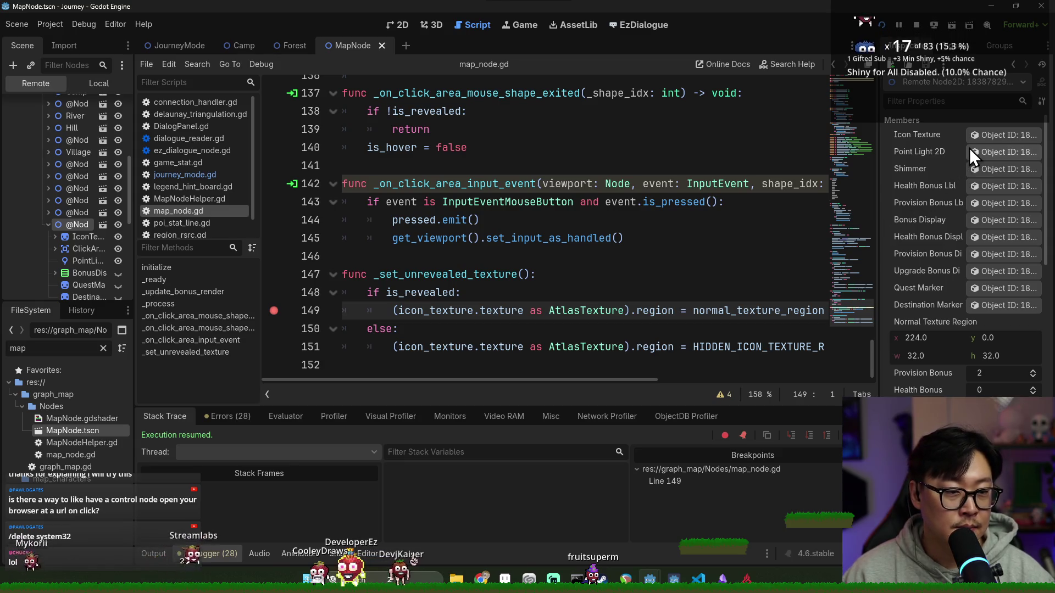
{"action": "left_click", "coordinate": [103, 226]}
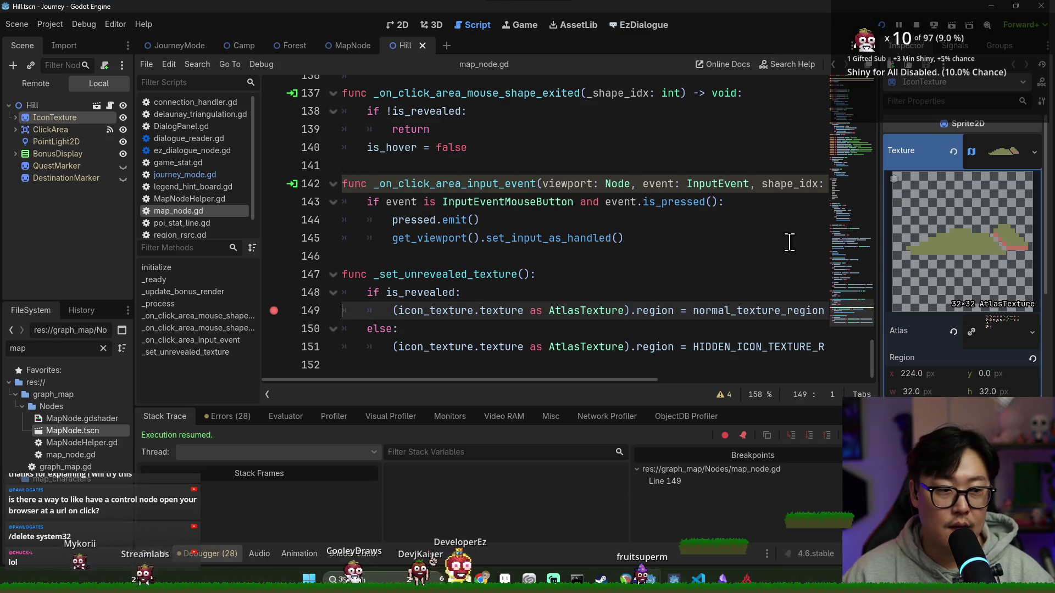
{"action": "scroll", "coordinate": [936, 296], "scroll_direction": "down", "scroll_amount": 2}
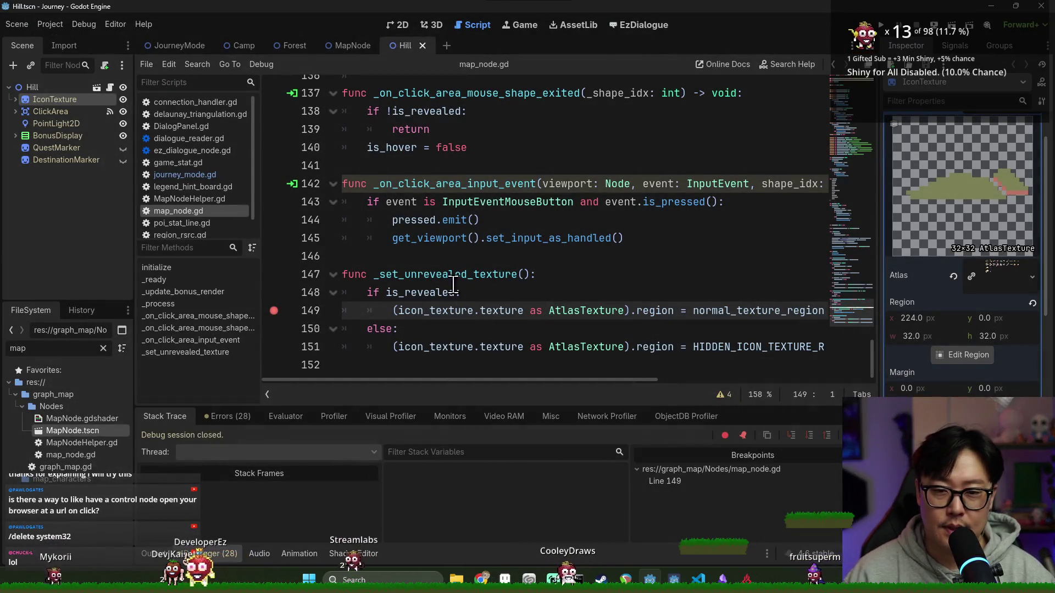
Compare with the region usage on lines 128–130, then make line 151 assign region.position.
{"action": "double_click", "coordinate": [462, 274]}
{"action": "scroll", "coordinate": [461, 275], "scroll_direction": "up", "scroll_amount": 7}
{"action": "scroll", "coordinate": [487, 286], "scroll_direction": "down", "scroll_amount": 2}
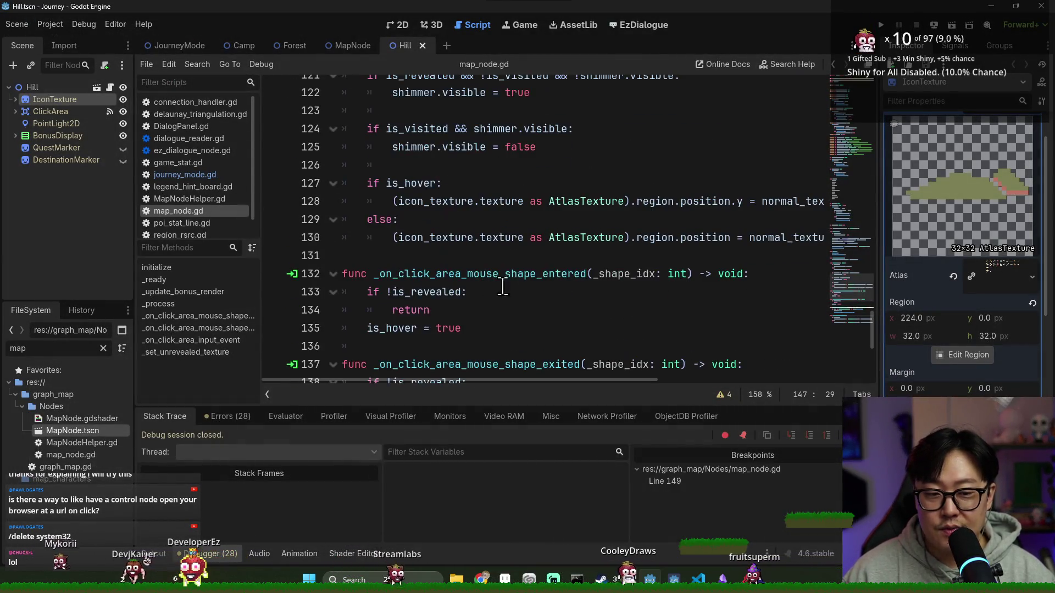
{"action": "double_click", "coordinate": [680, 242]}
{"action": "double_click", "coordinate": [709, 201]}
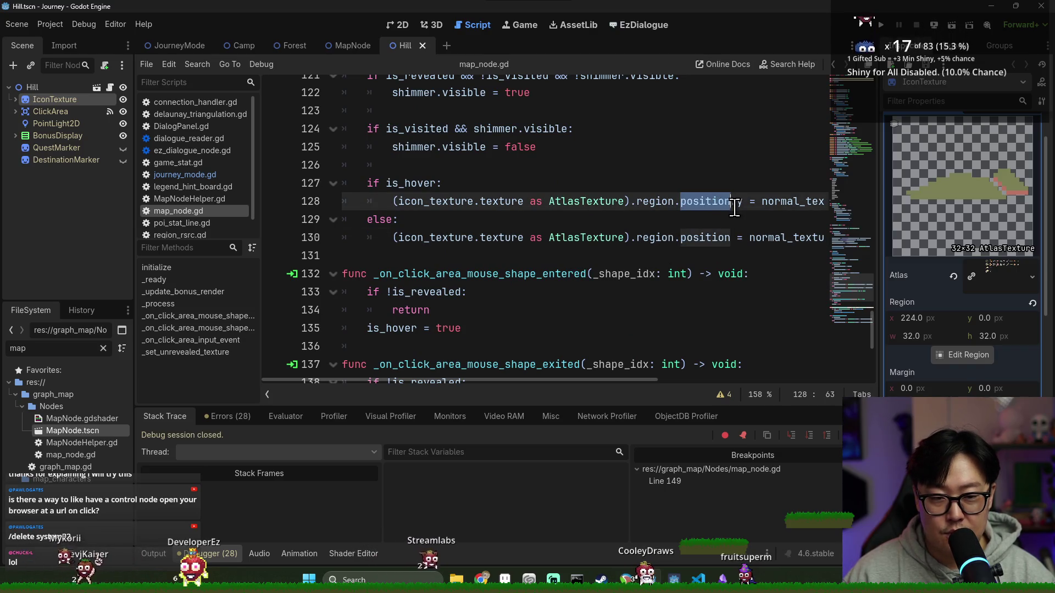
{"action": "scroll", "coordinate": [720, 225], "scroll_direction": "down", "scroll_amount": 5}
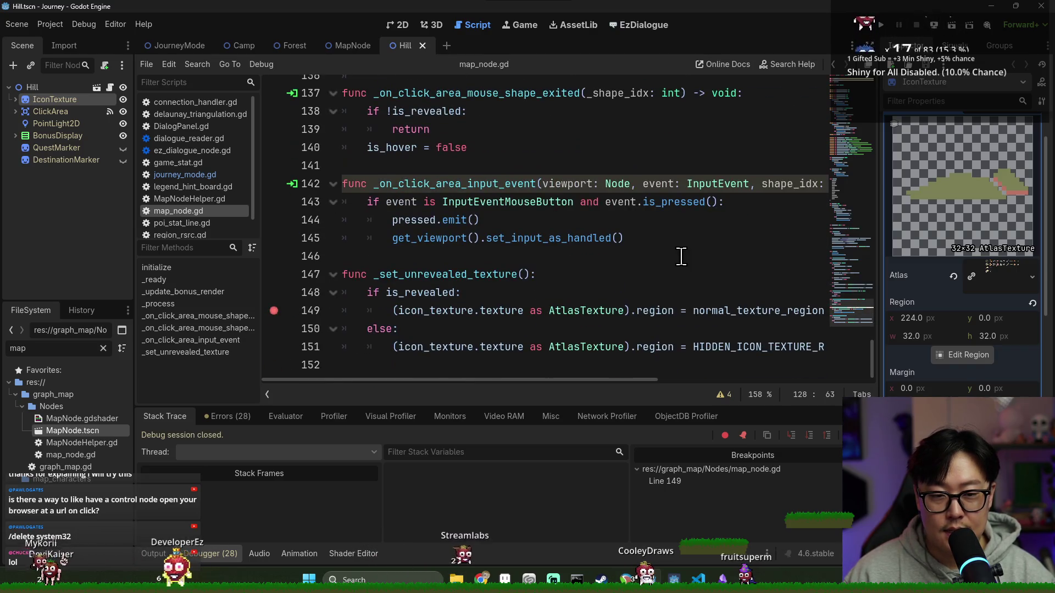
{"action": "double_click", "coordinate": [658, 310]}
{"action": "left_click", "coordinate": [674, 346]}
{"action": "type", "text": ".po"}
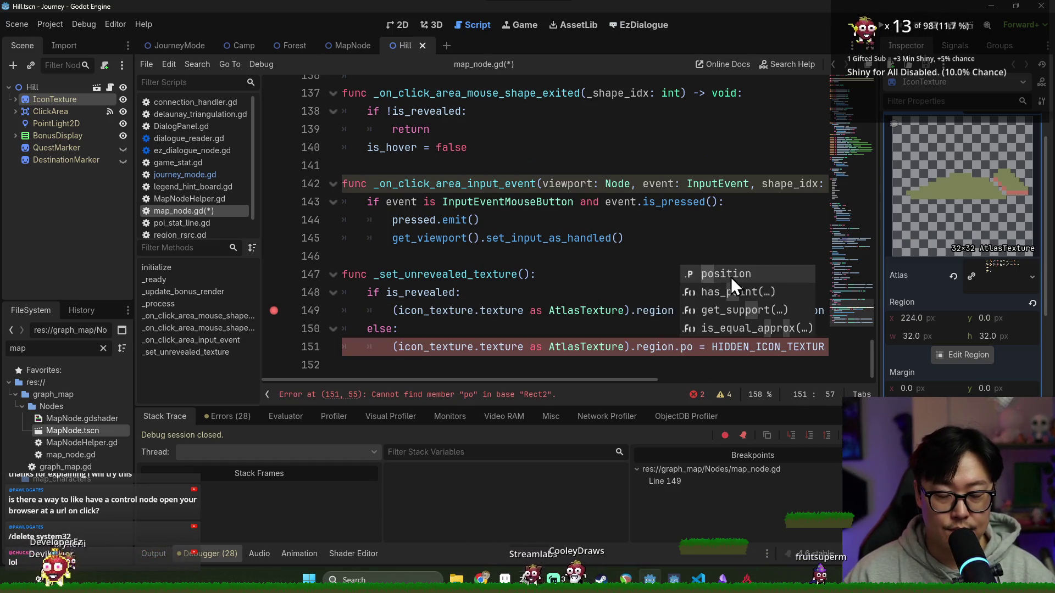
{"action": "left_click", "coordinate": [731, 276]}
Make line 149 assign region.position, add .position to both Rect2 values, save and relaunch.
{"action": "scroll", "coordinate": [731, 276], "scroll_direction": "up", "scroll_amount": 4}
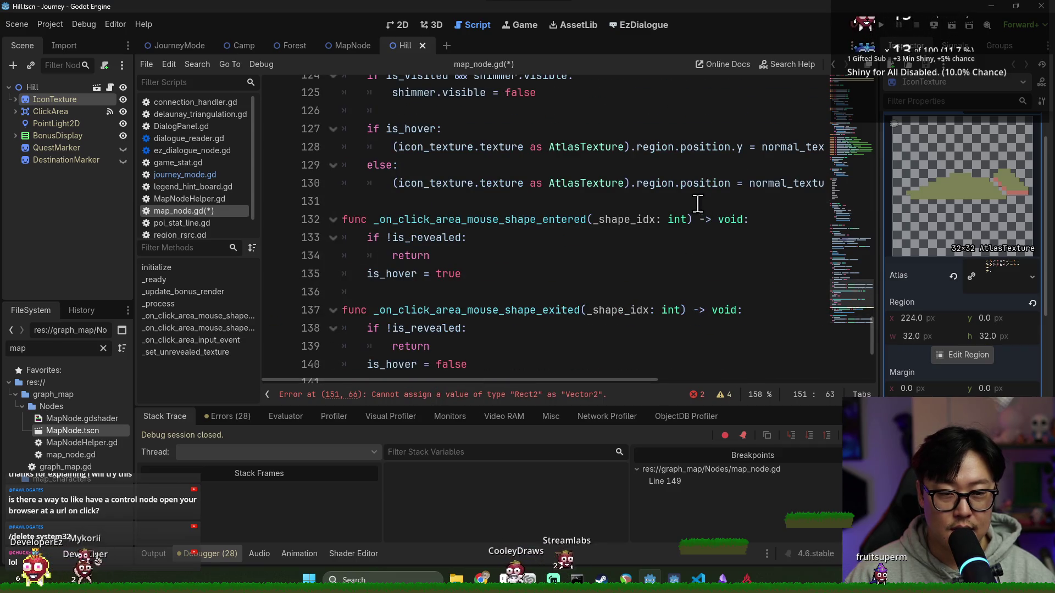
{"action": "double_click", "coordinate": [695, 182]}
{"action": "left_click_drag", "start_coordinate": [634, 380], "coordinate": [735, 381]}
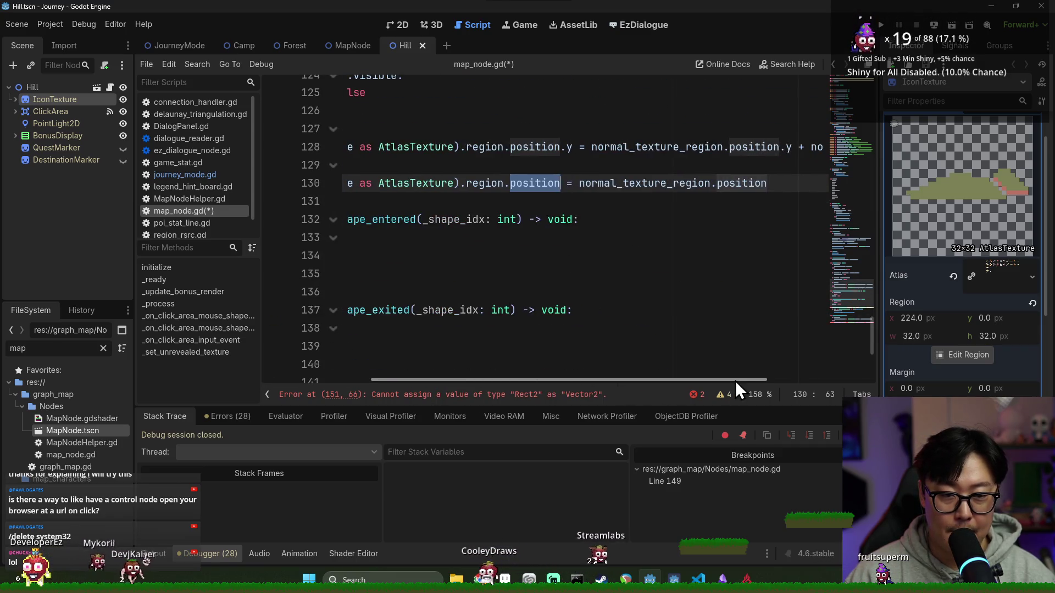
{"action": "scroll", "coordinate": [725, 333], "scroll_direction": "down", "scroll_amount": 4}
{"action": "left_click_drag", "start_coordinate": [569, 379], "coordinate": [548, 379]}
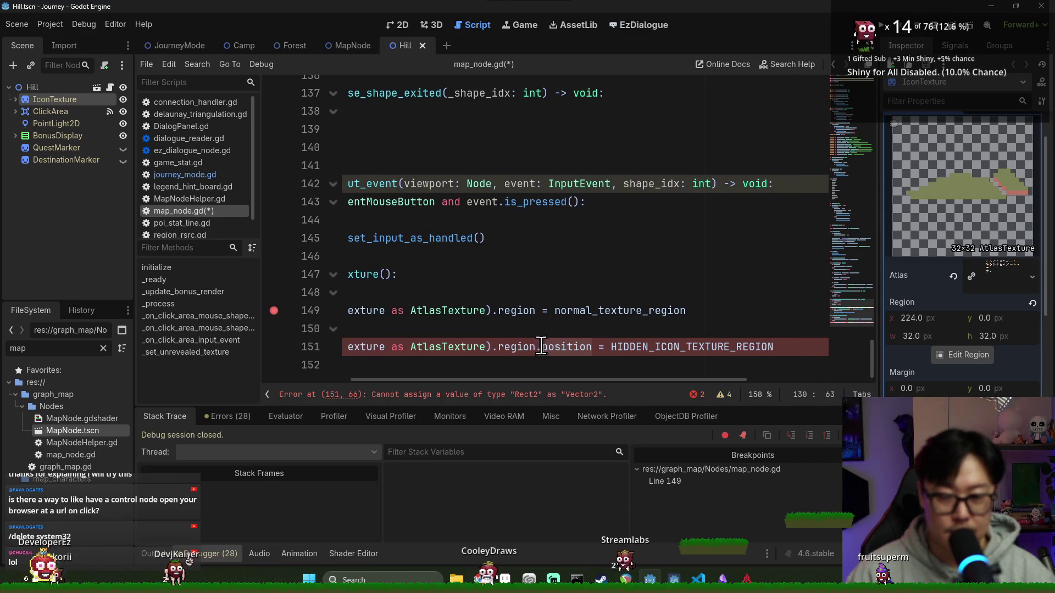
{"action": "left_click", "coordinate": [537, 311]}
{"action": "key", "text": "Return"}
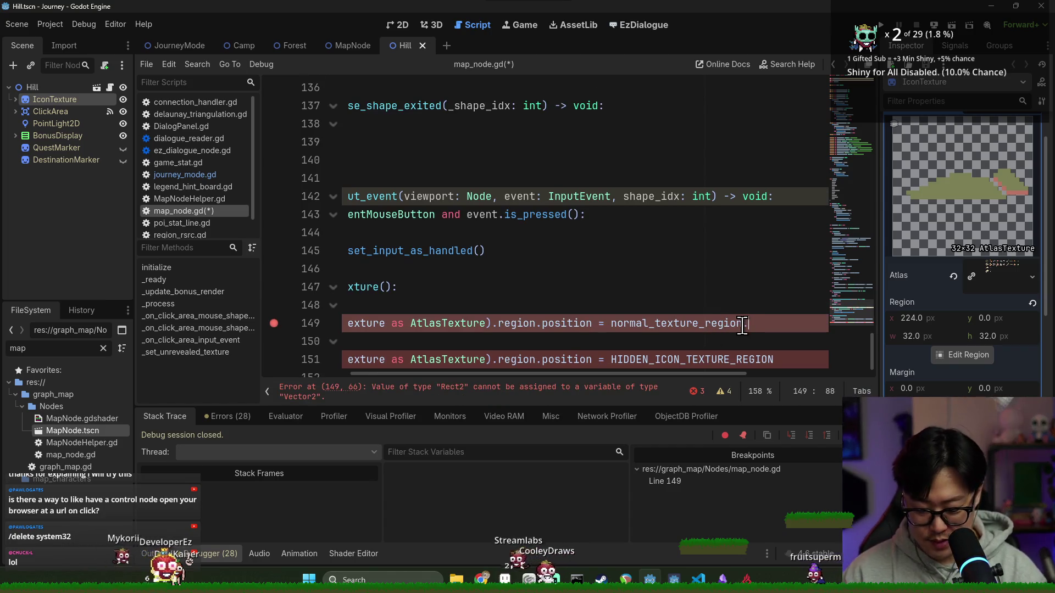
{"action": "left_click", "coordinate": [779, 359]}
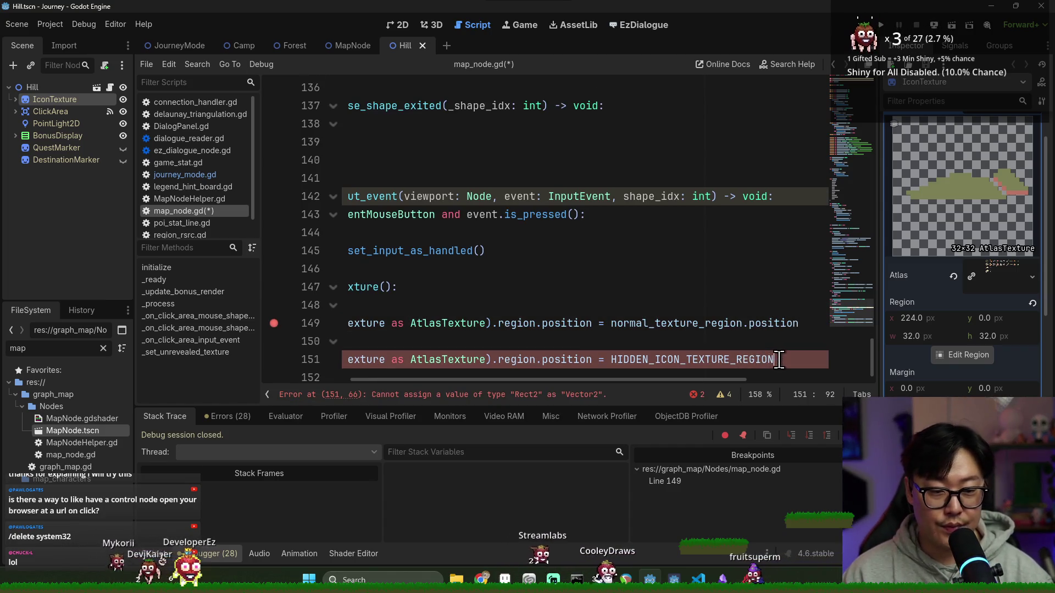
{"action": "type", "text": ".position"}
{"action": "key", "text": "Return"}
{"action": "key", "text": "ctrl+s"}
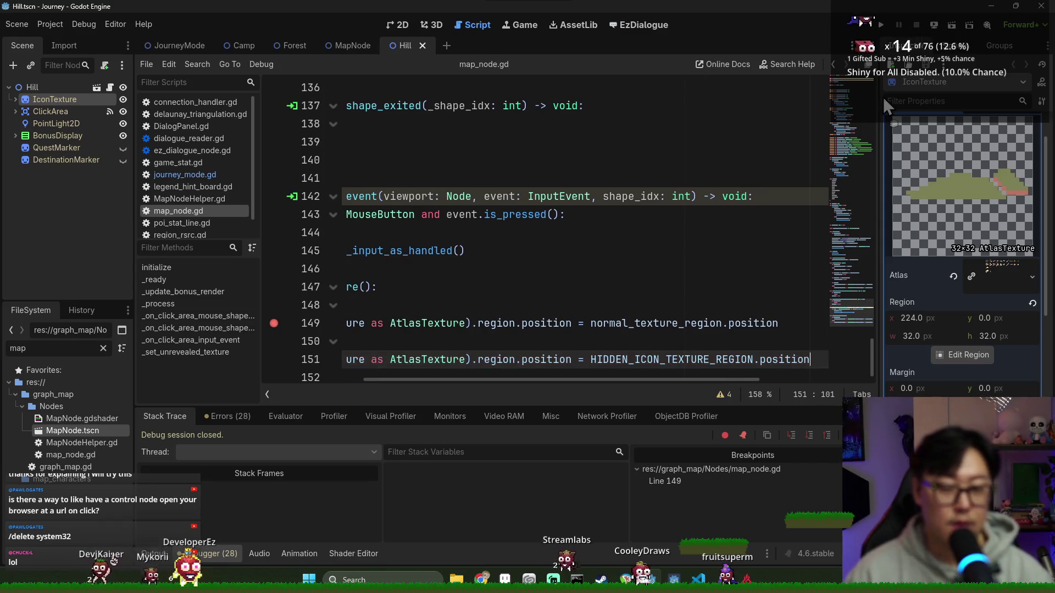
{"action": "left_click", "coordinate": [883, 28]}
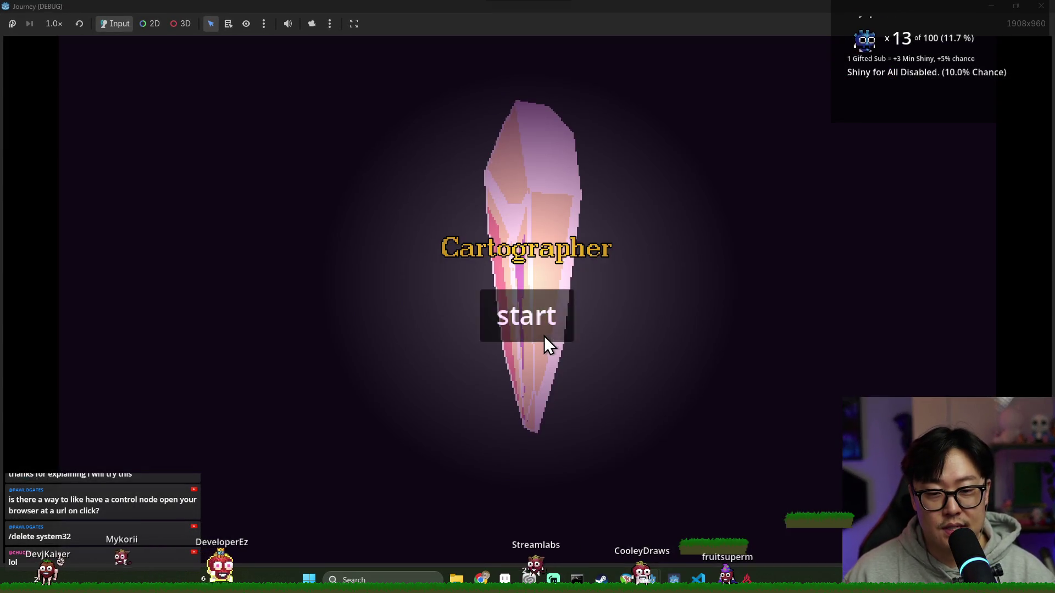
Start the game, shatter the crystal, and resume past the line-149 breakpoint.
{"action": "left_click", "coordinate": [559, 328]}
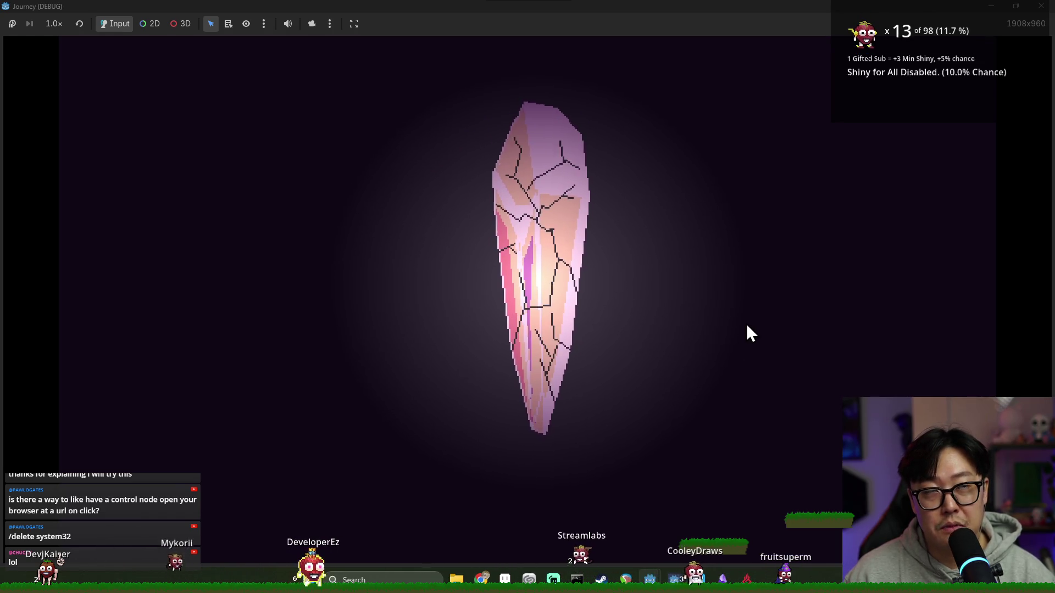
{"action": "left_click", "coordinate": [533, 343]}
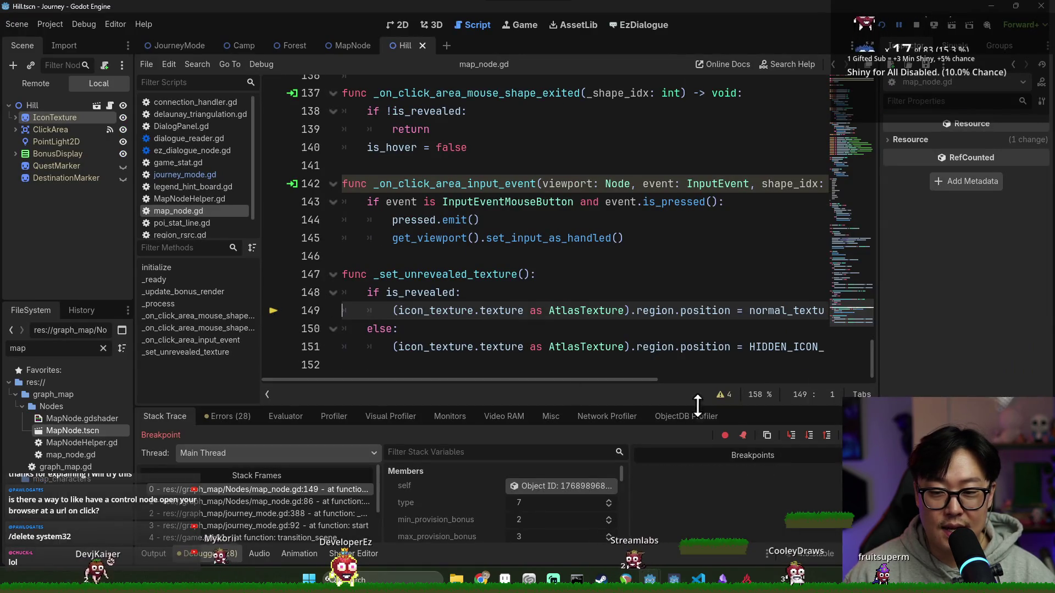
{"action": "key", "text": "F12"}
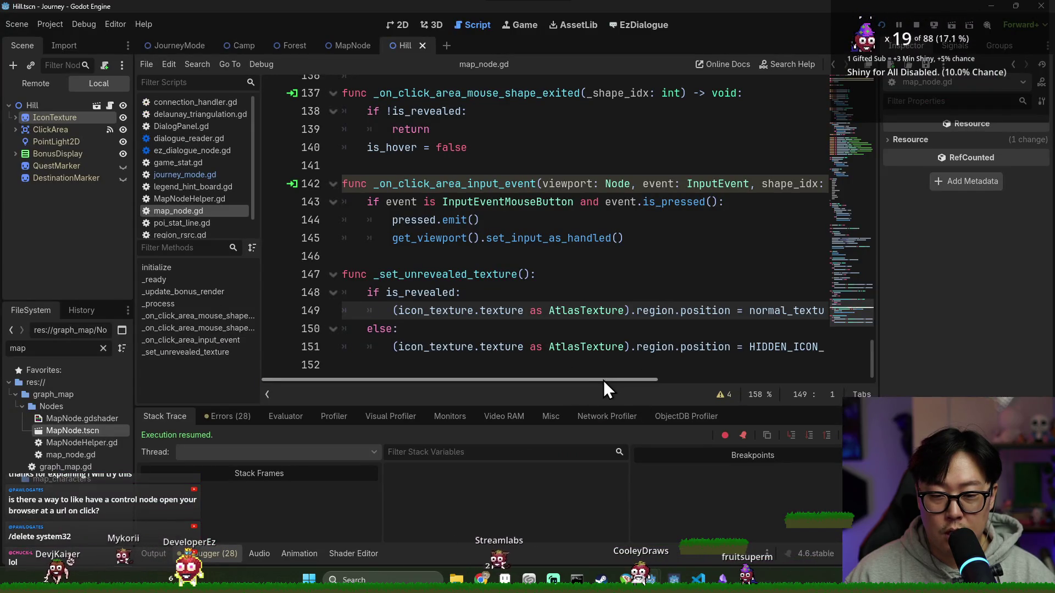
Delete the if/else body of _set_unrevealed_texture, then restore it with undo.
{"action": "left_click_drag", "start_coordinate": [603, 380], "coordinate": [615, 383]}
{"action": "double_click", "coordinate": [447, 310]}
{"action": "scroll", "coordinate": [511, 307], "scroll_direction": "up", "scroll_amount": 5}
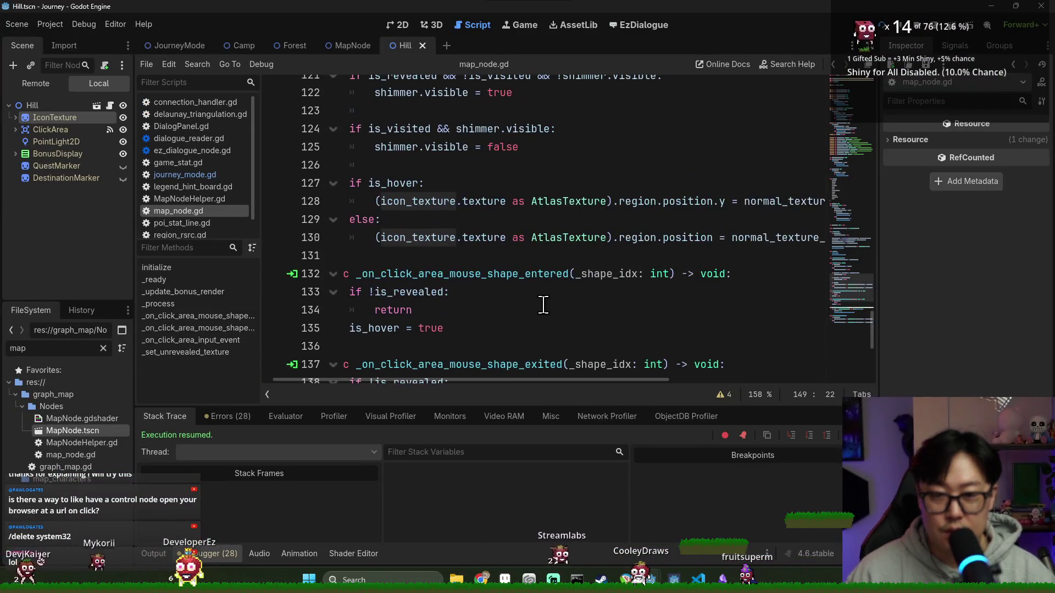
{"action": "scroll", "coordinate": [659, 296], "scroll_direction": "down", "scroll_amount": 5}
{"action": "scroll", "coordinate": [666, 294], "scroll_direction": "up", "scroll_amount": 1}
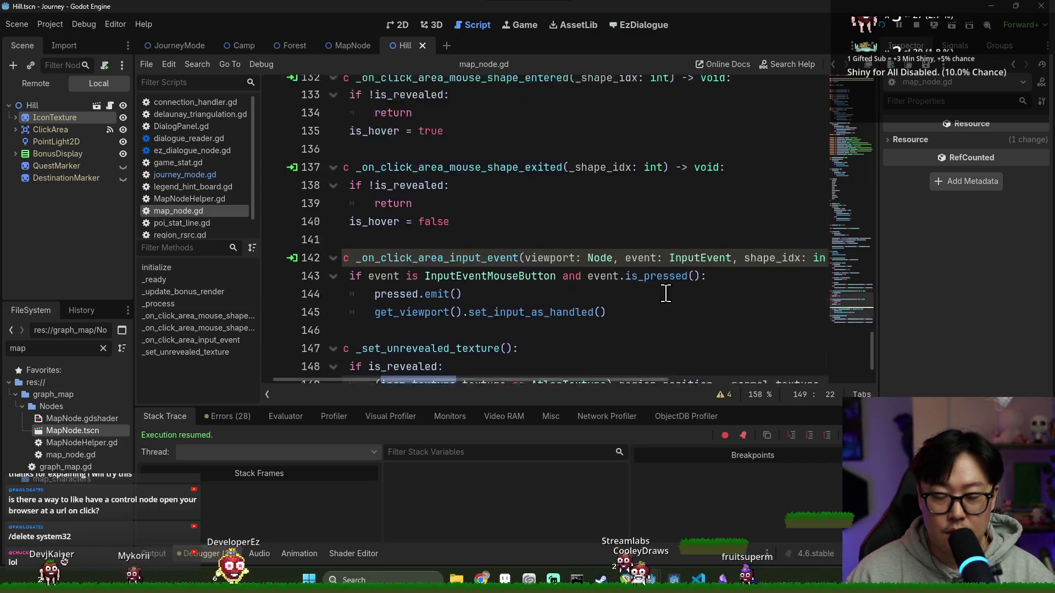
{"action": "scroll", "coordinate": [662, 301], "scroll_direction": "down", "scroll_amount": 1}
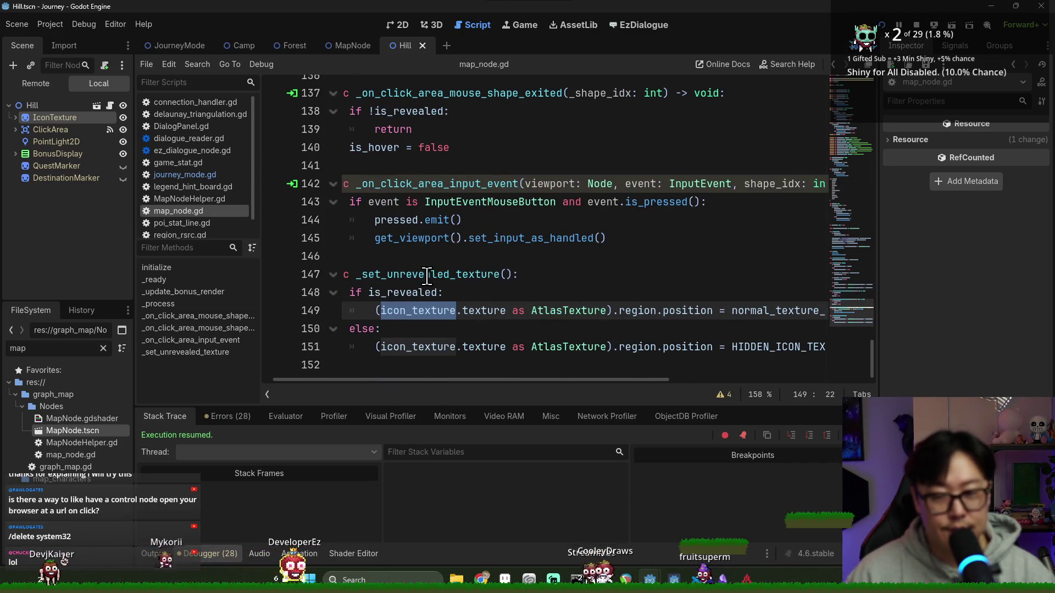
{"action": "double_click", "coordinate": [407, 293]}
{"action": "key", "text": "Home"}
{"action": "left_click_drag", "start_coordinate": [394, 382], "coordinate": [382, 384]}
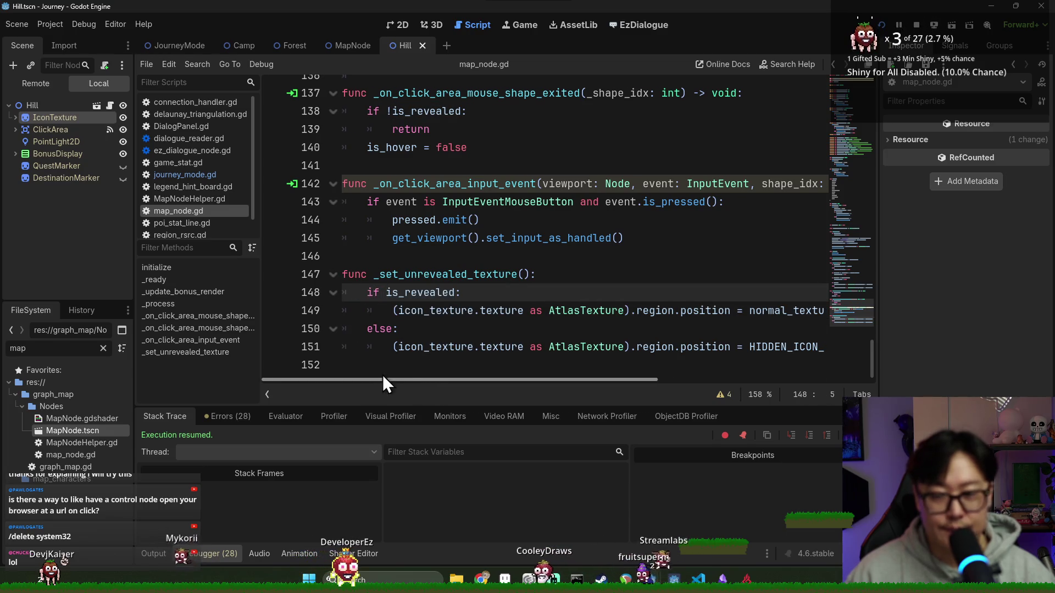
{"action": "left_click", "coordinate": [405, 358], "text": "shift"}
{"action": "key", "text": "BackSpace"}
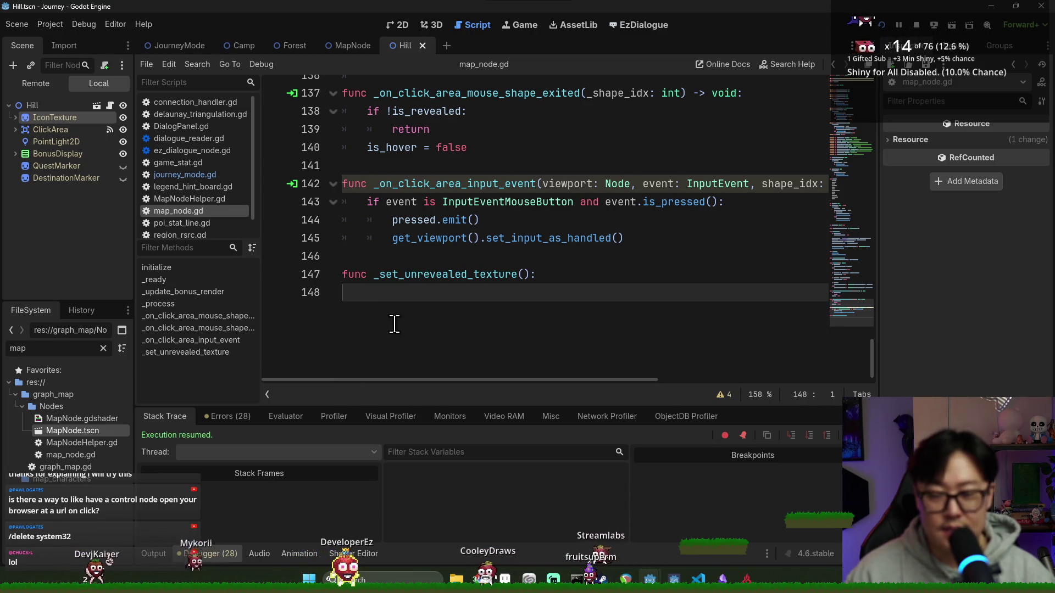
{"action": "key", "text": "ctrl+z"}
Add a _set_unrevealed_texture() call on new line 132 after the hover block and run with F5.
{"action": "double_click", "coordinate": [514, 274]}
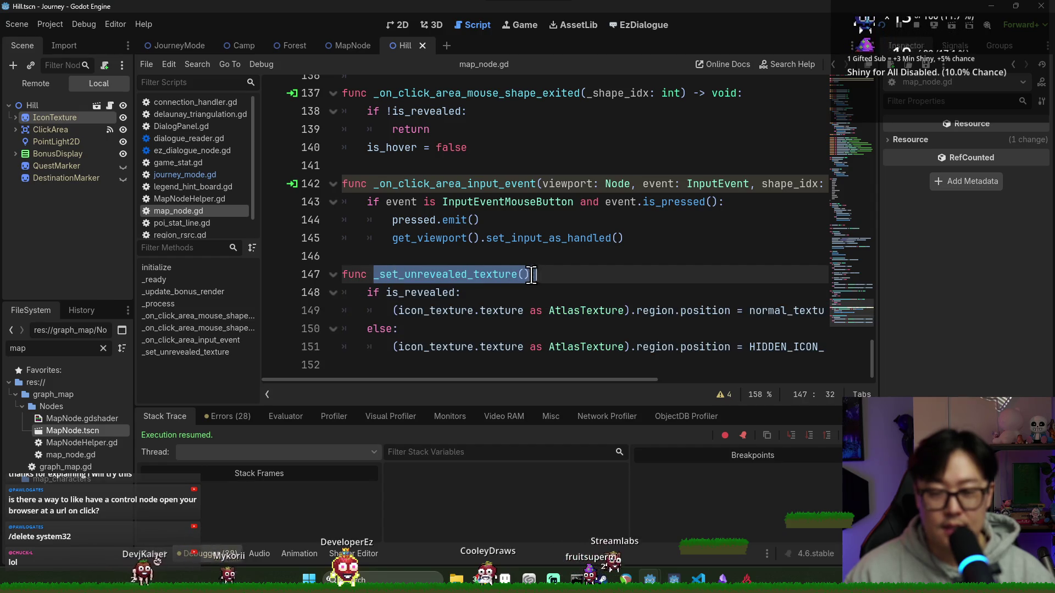
{"action": "scroll", "coordinate": [536, 291], "scroll_direction": "up", "scroll_amount": 4}
{"action": "scroll", "coordinate": [509, 283], "scroll_direction": "down", "scroll_amount": 3}
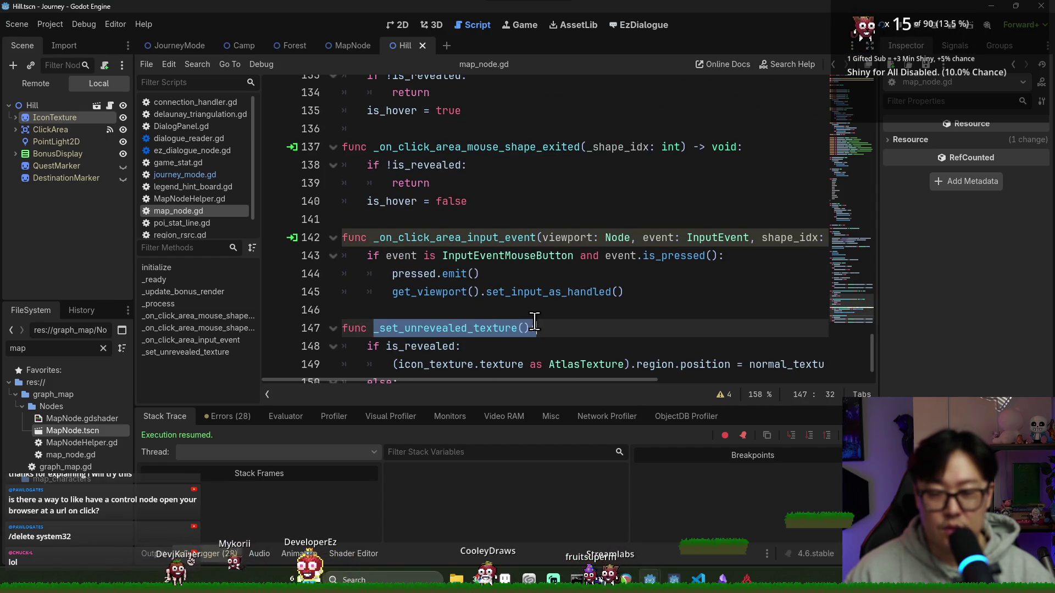
{"action": "scroll", "coordinate": [535, 286], "scroll_direction": "up", "scroll_amount": 5}
{"action": "left_click", "coordinate": [484, 311]}
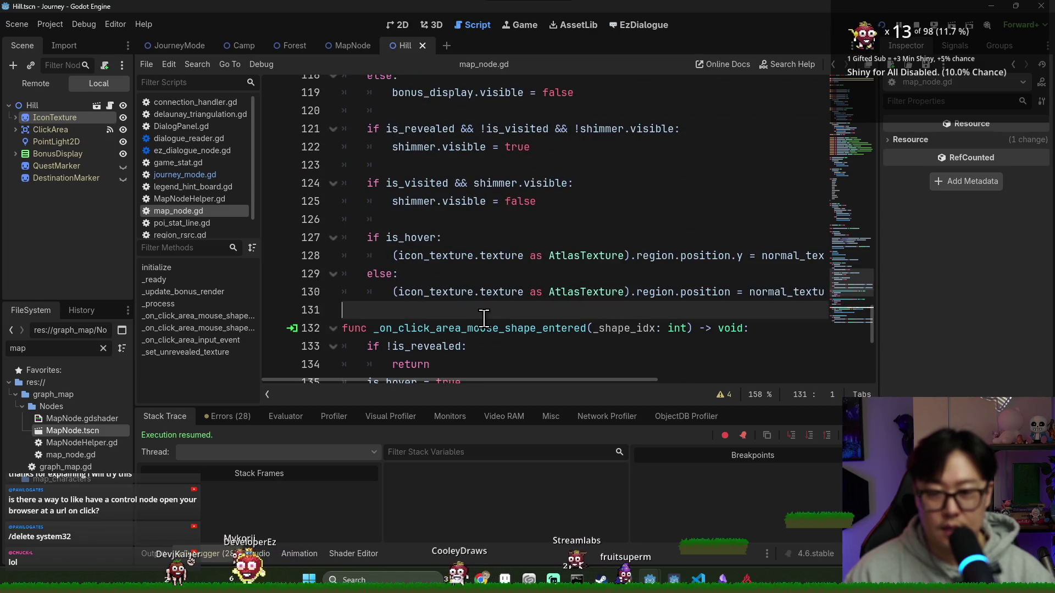
{"action": "key", "text": "Return"}
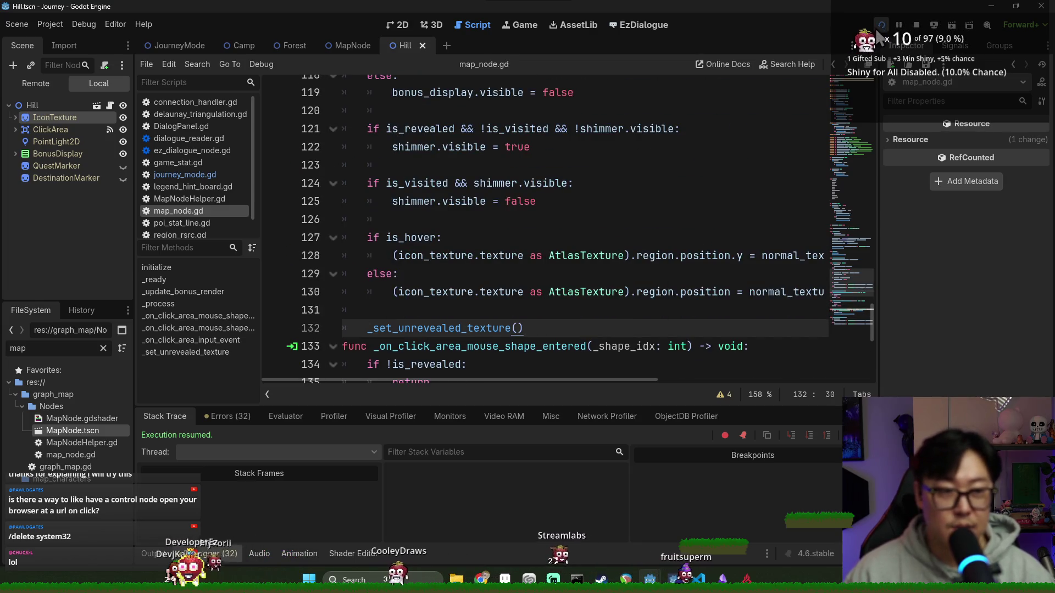
{"action": "key", "text": "F5"}
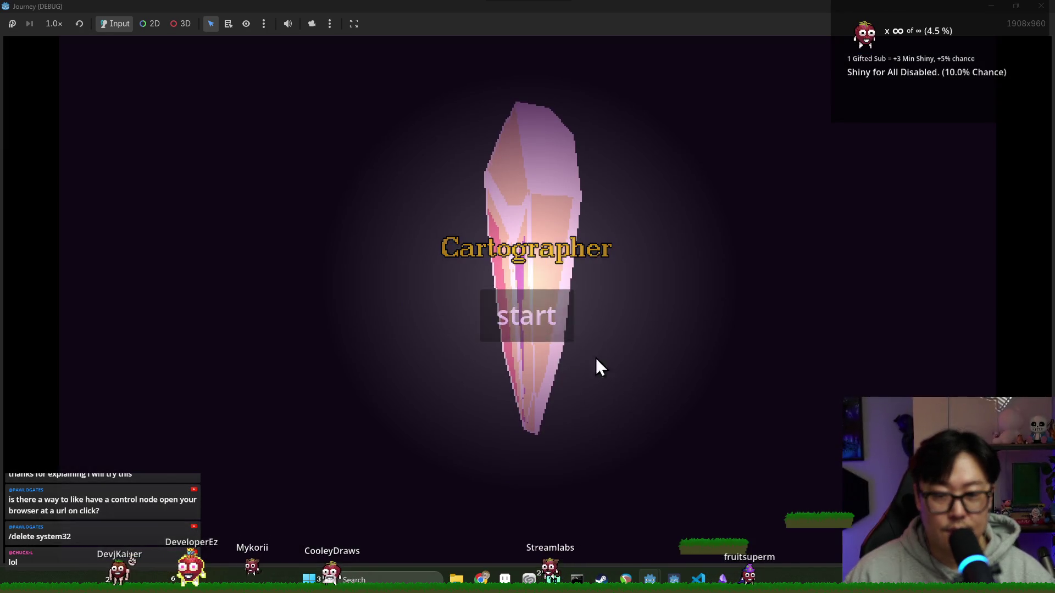
Check the running game against the editor, then close the game with Alt+F4.
{"action": "key", "text": "alt+Tab"}
{"action": "mouse_move", "coordinate": [605, 391]}
{"action": "left_mouse_down"}
{"action": "mouse_move", "coordinate": [793, 388]}
{"action": "mouse_move", "coordinate": [597, 391]}
{"action": "left_mouse_up"}
{"action": "key", "text": "alt+Tab"}
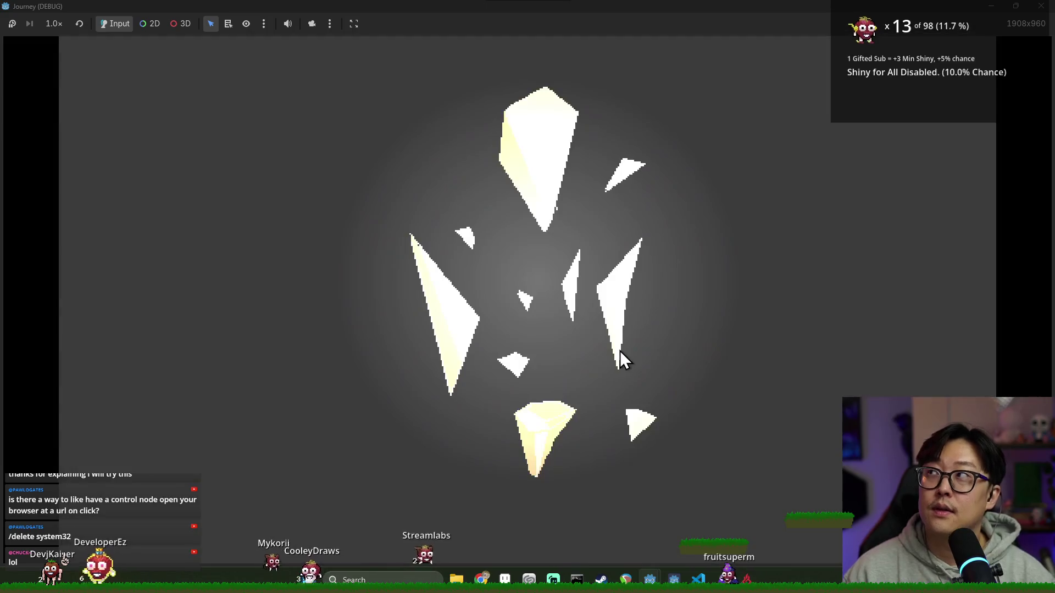
{"action": "key", "text": "alt+F4"}
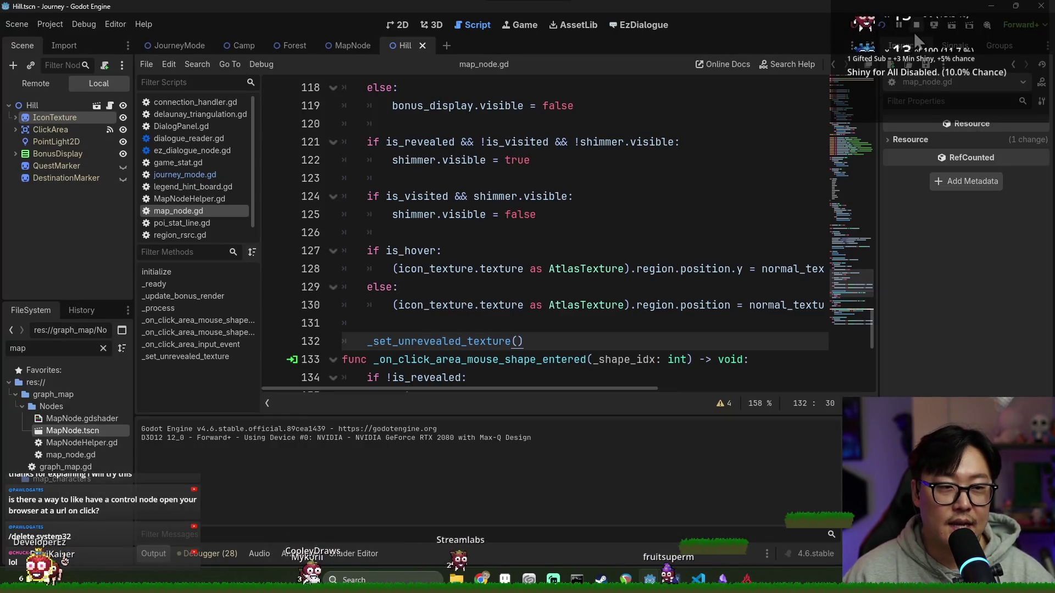
Save, then review the _set_unrevealed_texture function's is_revealed check and normal_texture_region use.
{"action": "key", "text": "ctrl+s"}
{"action": "left_click_drag", "start_coordinate": [405, 287], "coordinate": [521, 305]}
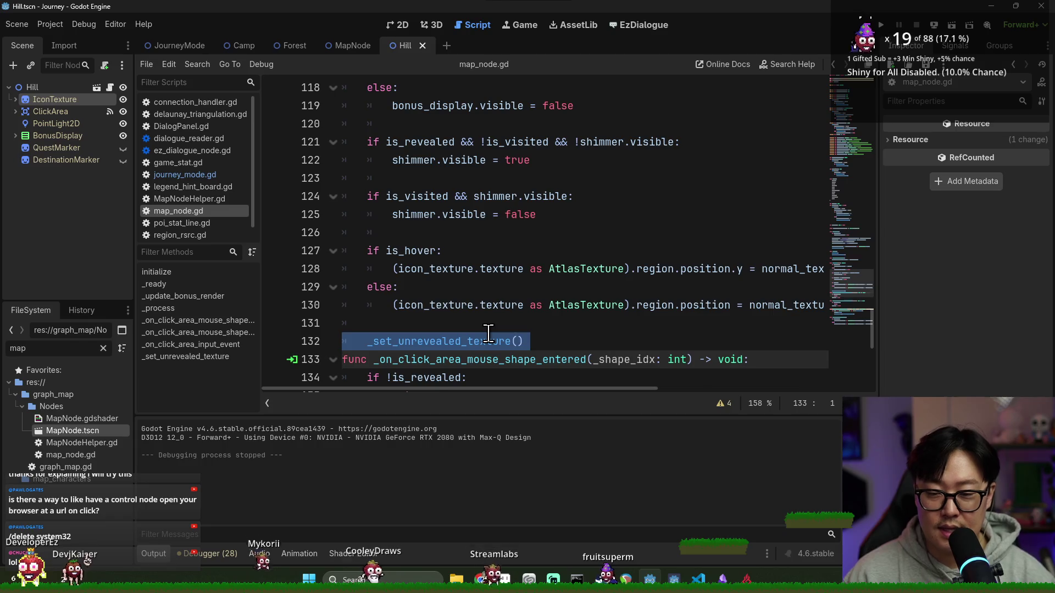
{"action": "left_click", "coordinate": [487, 341], "text": "ctrl"}
{"action": "left_click", "coordinate": [460, 324]}
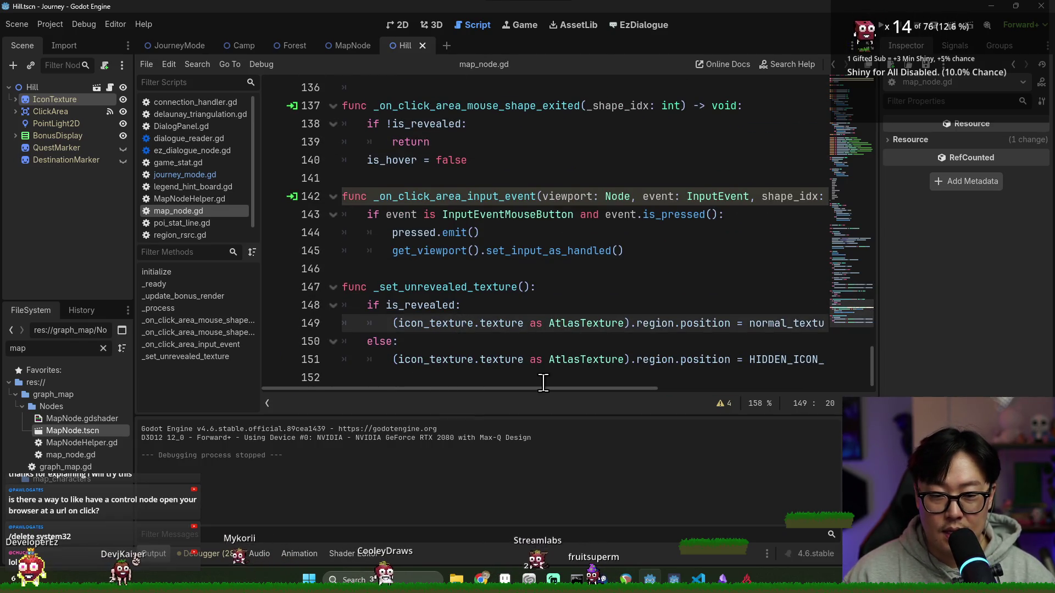
{"action": "scroll", "coordinate": [566, 319], "scroll_direction": "up", "scroll_amount": 4}
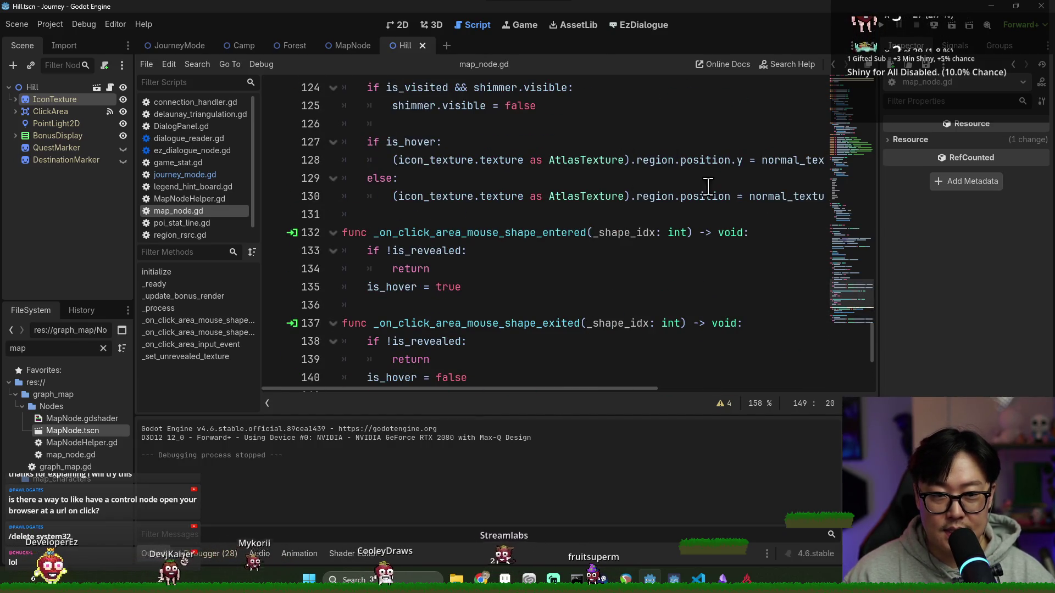
{"action": "scroll", "coordinate": [666, 289], "scroll_direction": "down", "scroll_amount": 4}
{"action": "left_click_drag", "start_coordinate": [533, 388], "coordinate": [610, 390]}
{"action": "double_click", "coordinate": [646, 323]}
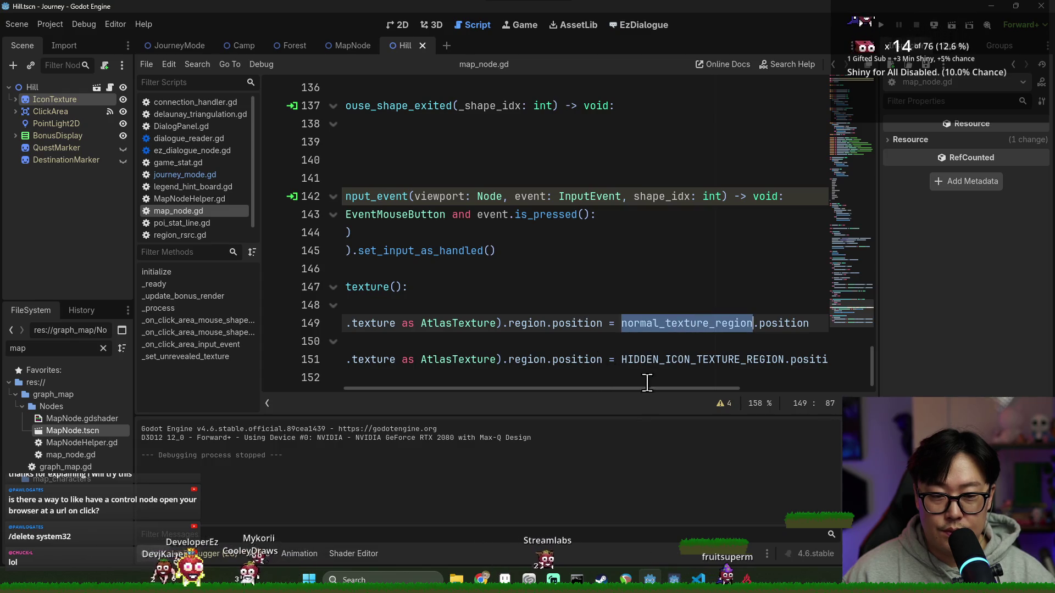
{"action": "left_click_drag", "start_coordinate": [594, 389], "coordinate": [499, 388]}
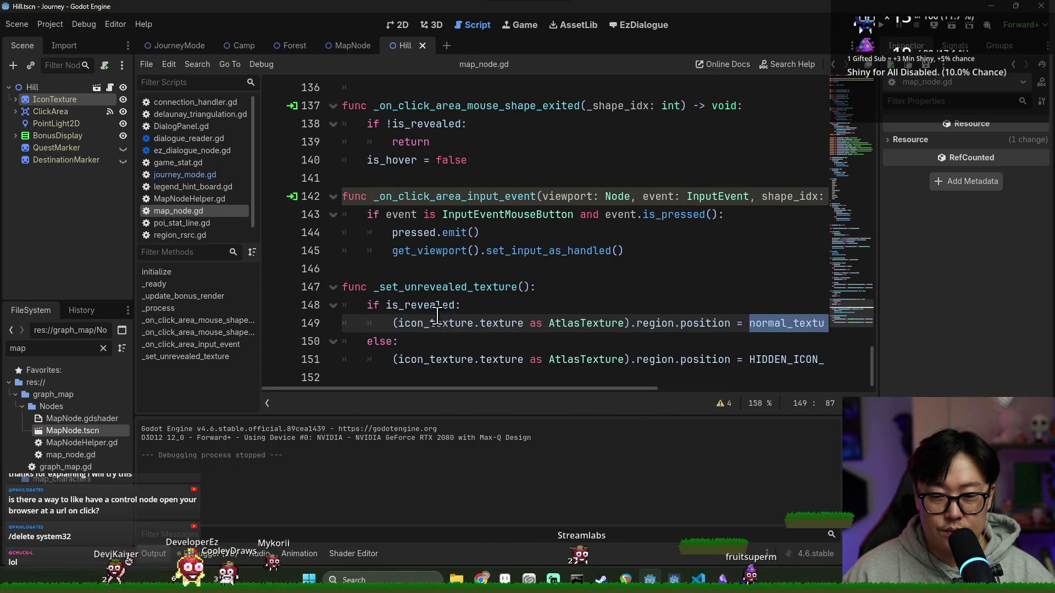
{"action": "double_click", "coordinate": [420, 305]}
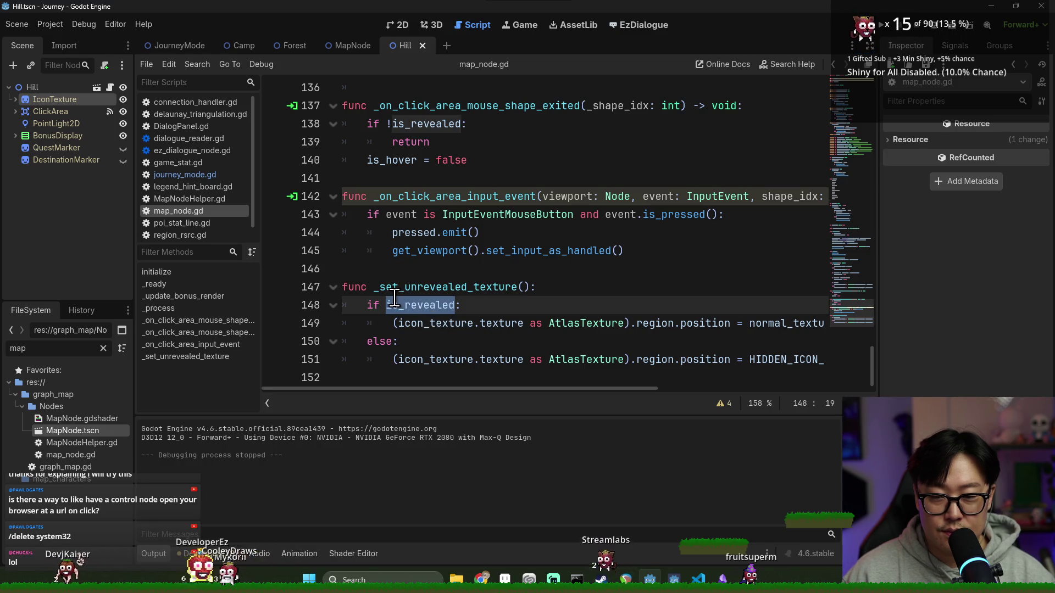
{"action": "key", "text": "Up"}
{"action": "key", "text": "Up"}
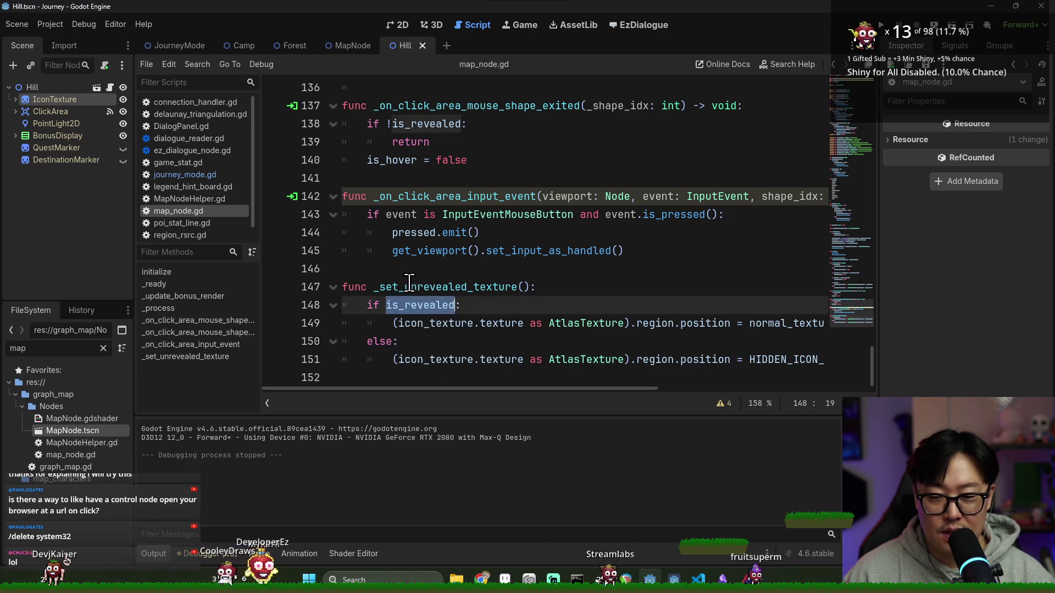
Delete the whole _set_unrevealed_texture function and place the caret before the hover check.
{"action": "left_click", "coordinate": [396, 373], "text": "shift"}
{"action": "key", "text": "BackSpace"}
{"action": "key", "text": "BackSpace"}
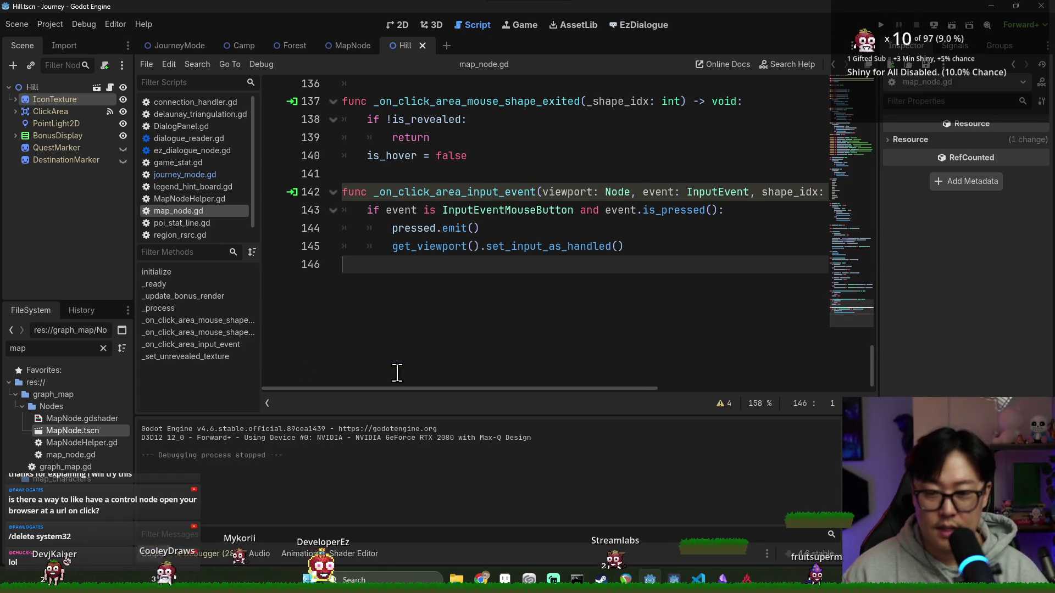
{"action": "scroll", "coordinate": [480, 291], "scroll_direction": "up", "scroll_amount": 6}
{"action": "scroll", "coordinate": [483, 280], "scroll_direction": "down", "scroll_amount": 1}
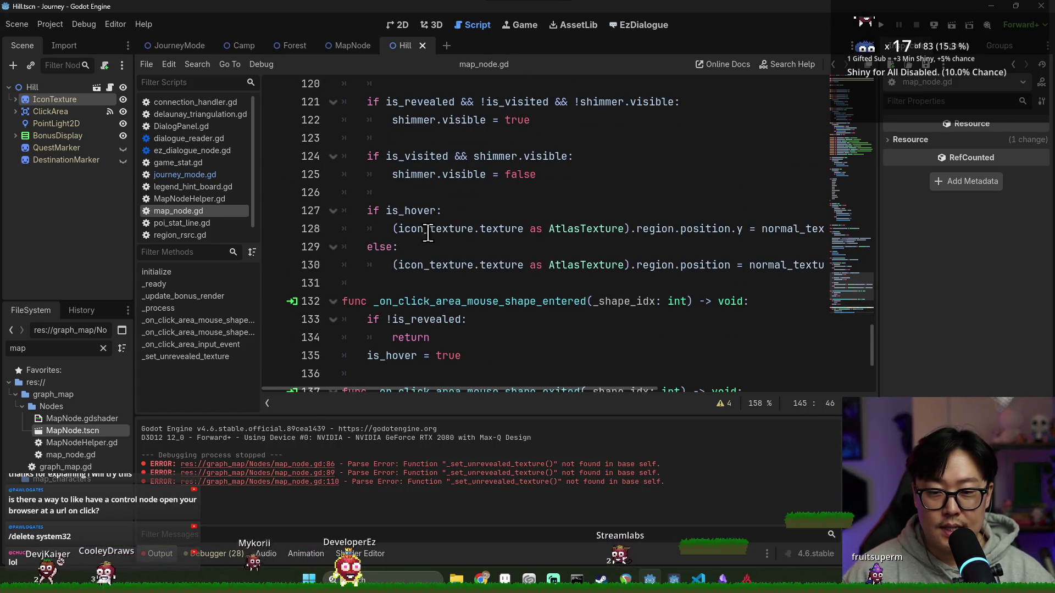
{"action": "left_click", "coordinate": [436, 211]}
{"action": "mouse_move", "coordinate": [516, 388]}
{"action": "left_mouse_down"}
{"action": "mouse_move", "coordinate": [557, 393]}
{"action": "mouse_move", "coordinate": [480, 391]}
{"action": "left_mouse_up"}
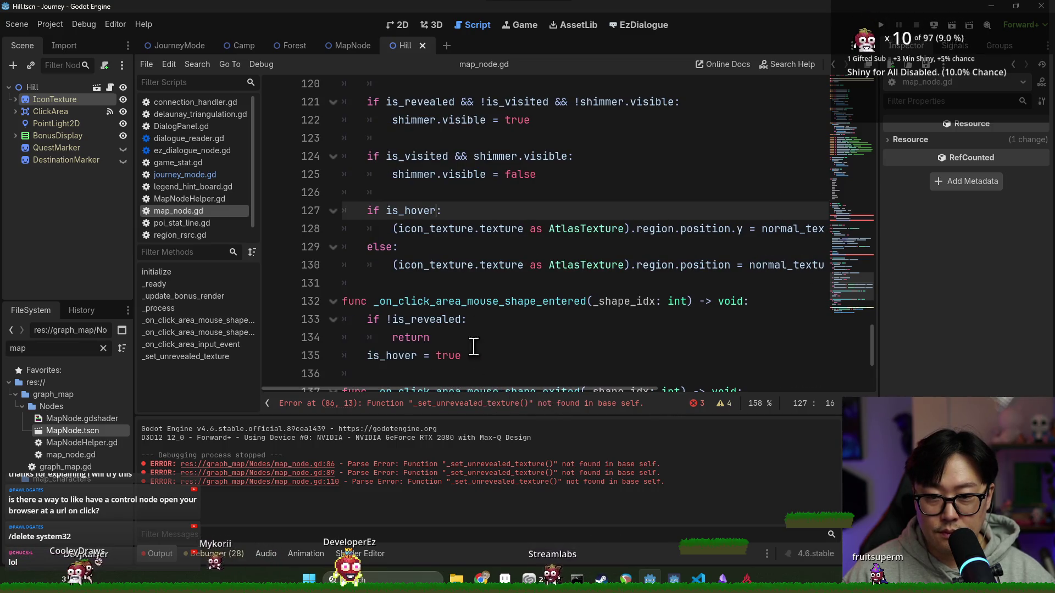
{"action": "left_click", "coordinate": [472, 193]}
Add texture_origin_region: normal_texture_region if is_revealed, else HIDDEN_ICON_TEXTURE_REGION, above the hover check.
{"action": "key", "text": "Return"}
{"action": "type", "text": "var texture_origin_region: Rect2 ="}
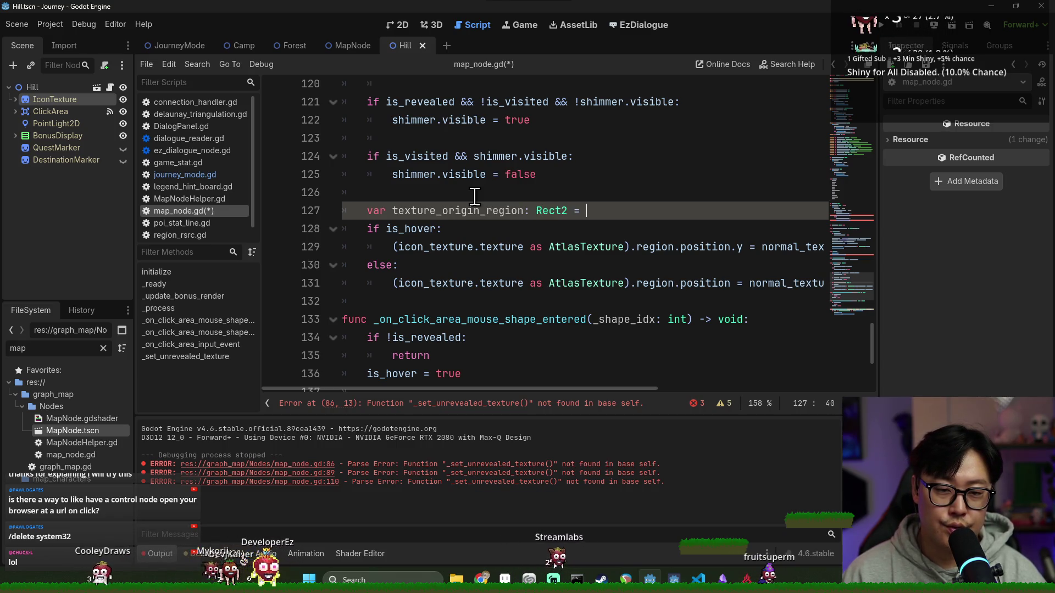
{"action": "key", "text": "ctrl+space"}
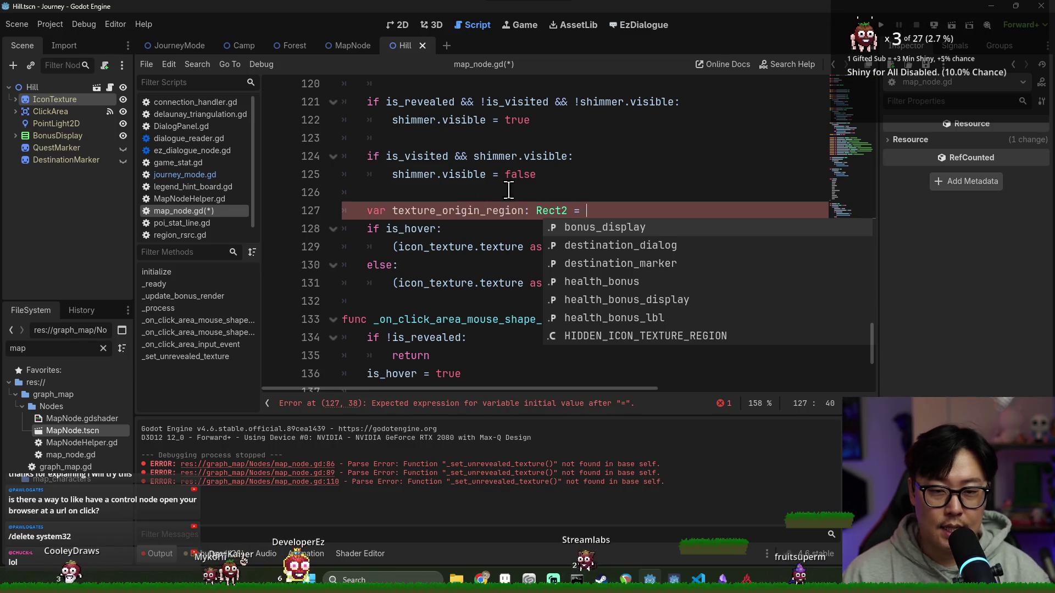
{"action": "key", "text": "Escape"}
{"action": "left_click_drag", "start_coordinate": [618, 388], "coordinate": [684, 388]}
{"action": "double_click", "coordinate": [682, 250]}
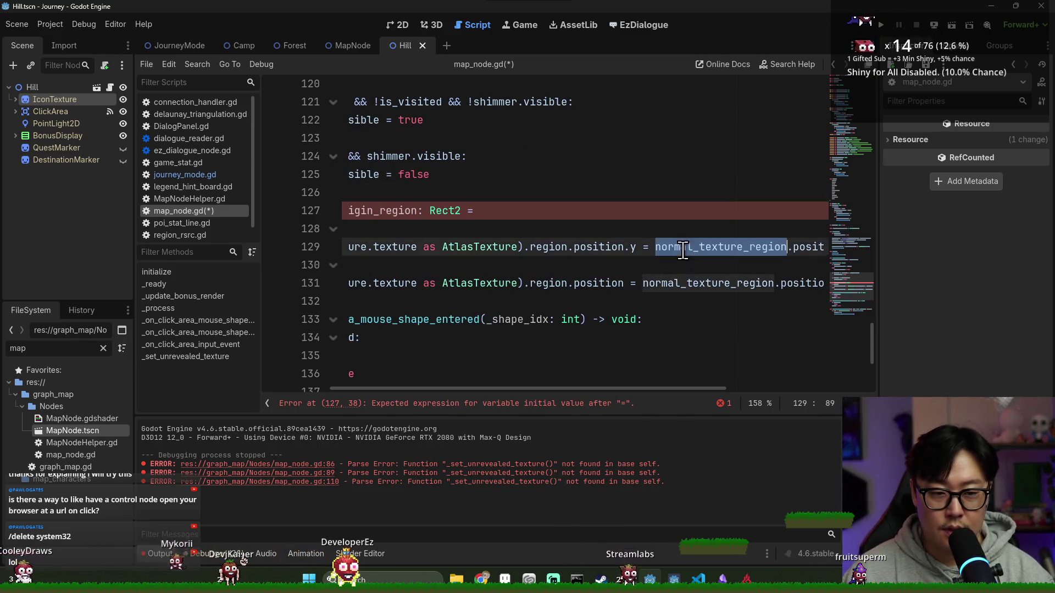
{"action": "left_click", "coordinate": [552, 218]}
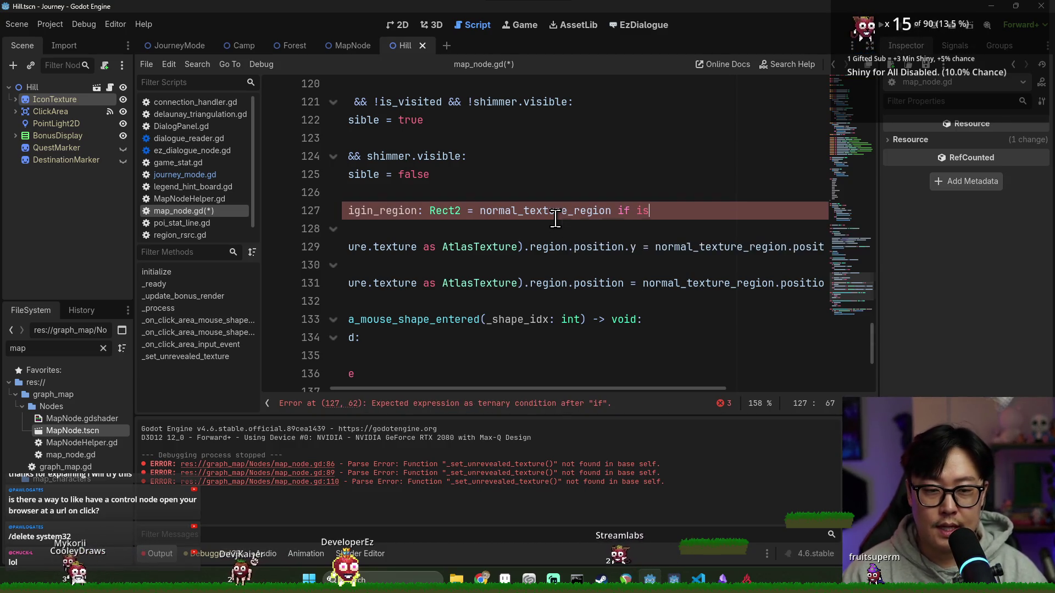
{"action": "type", "text": "is_revealed else HI"}
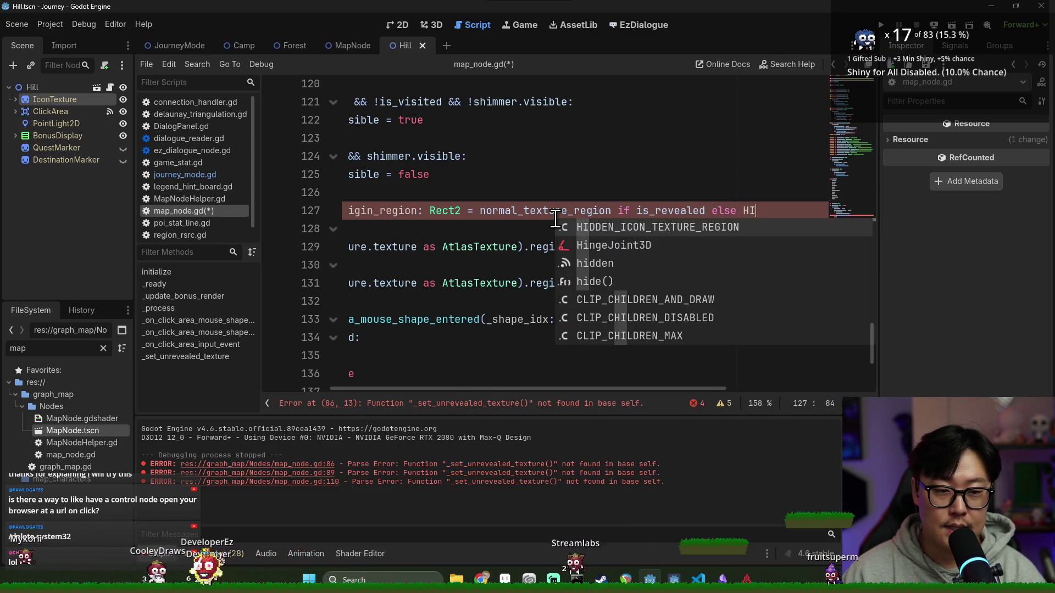
{"action": "key", "text": "Return"}
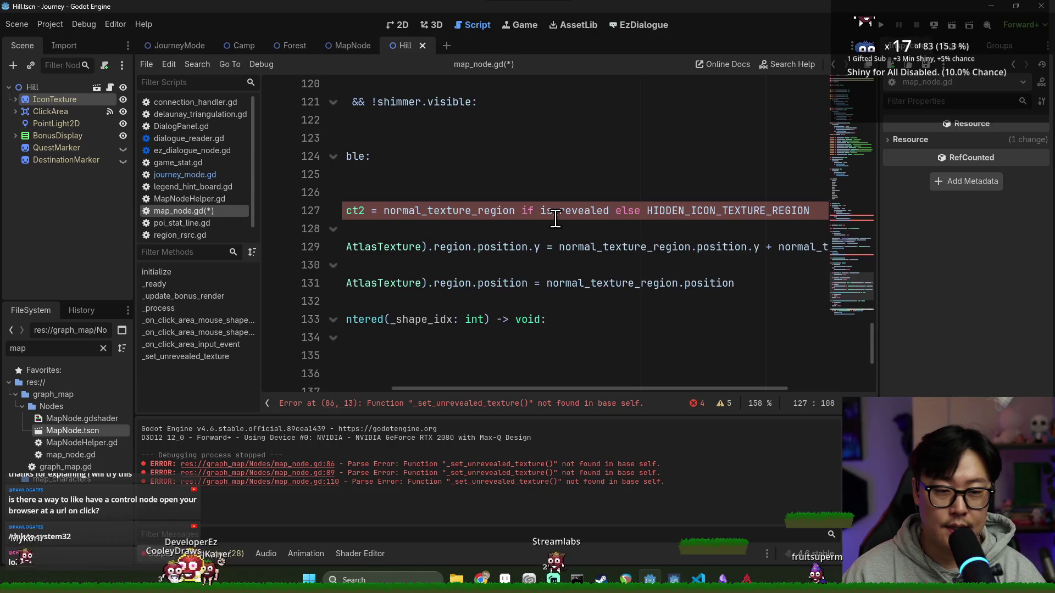
{"action": "left_click_drag", "start_coordinate": [541, 381], "coordinate": [409, 382]}
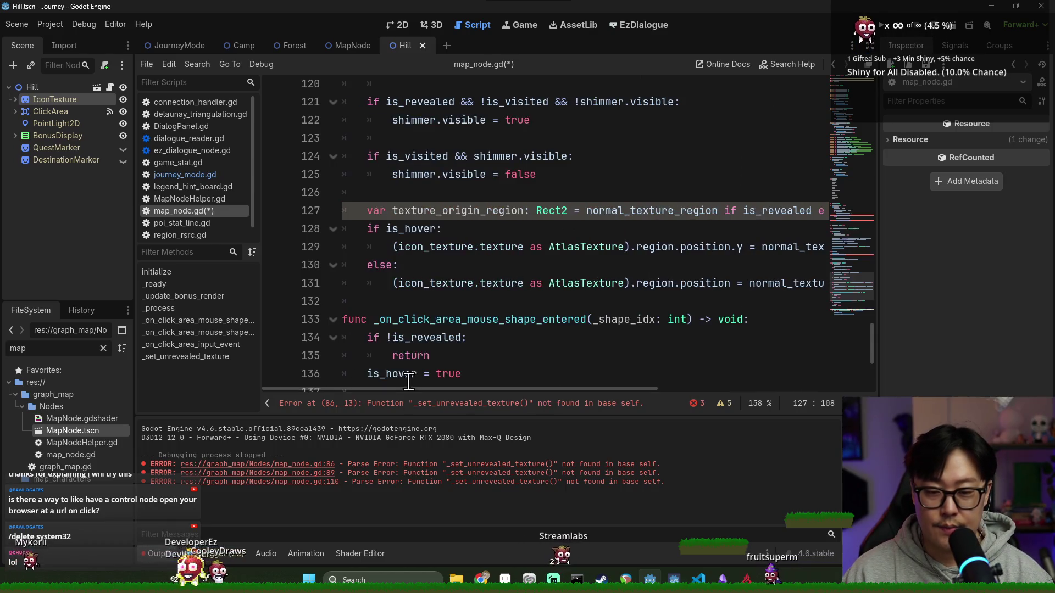
Replace the three normal_texture_region references in the hover block with texture_origin_region and save.
{"action": "double_click", "coordinate": [456, 215]}
{"action": "key", "text": "ctrl+c"}
{"action": "left_click_drag", "start_coordinate": [476, 389], "coordinate": [632, 392]}
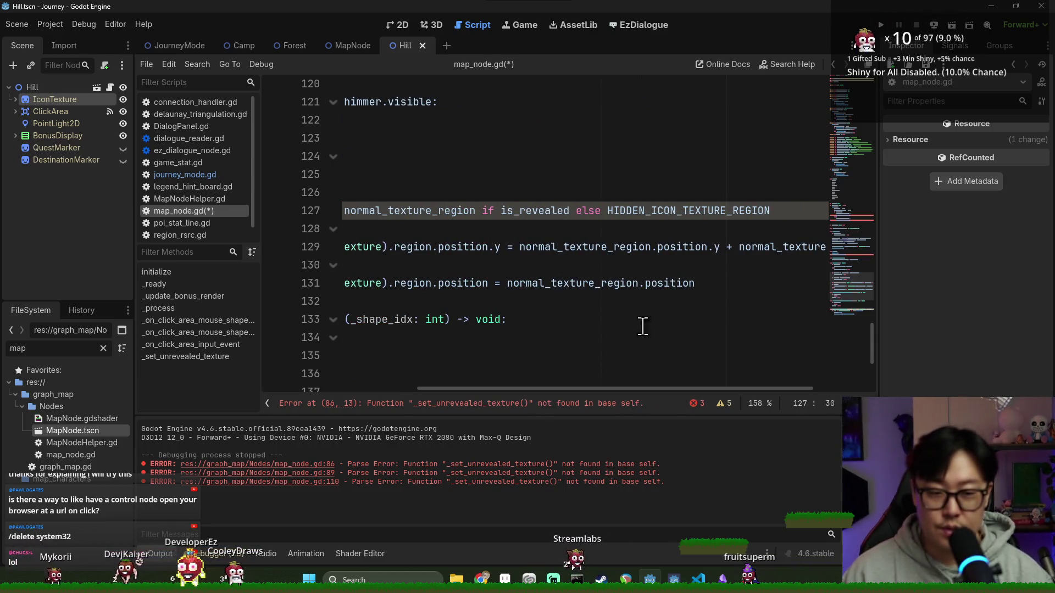
{"action": "double_click", "coordinate": [587, 246]}
{"action": "key", "text": "ctrl+v"}
{"action": "double_click", "coordinate": [567, 283]}
{"action": "key", "text": "ctrl+v"}
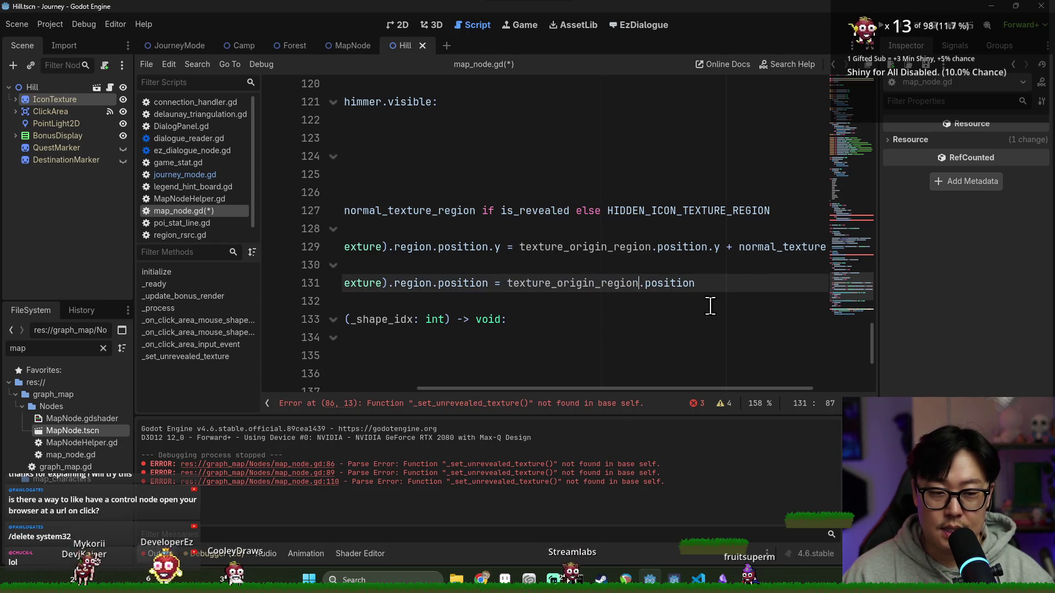
{"action": "double_click", "coordinate": [755, 247]}
{"action": "key", "text": "ctrl+v"}
{"action": "scroll", "coordinate": [716, 391], "scroll_direction": "left", "scroll_amount": 5}
{"action": "left_click", "coordinate": [558, 283]}
{"action": "key", "text": "ctrl+s"}
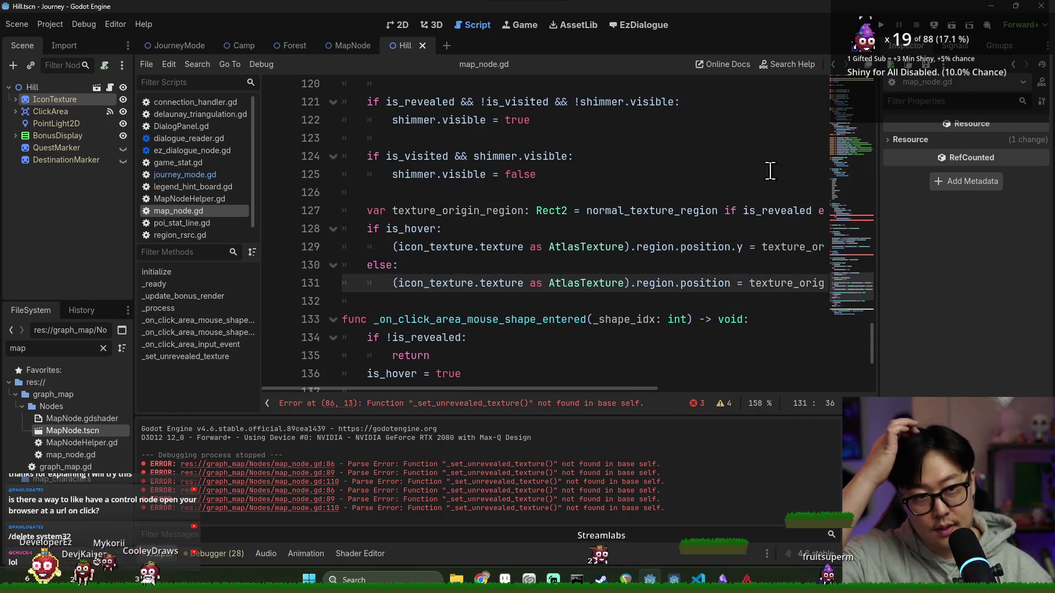
Remove the _set_unrevealed_texture calls on lines 86 and 89, save, and run the game.
{"action": "left_click", "coordinate": [593, 402]}
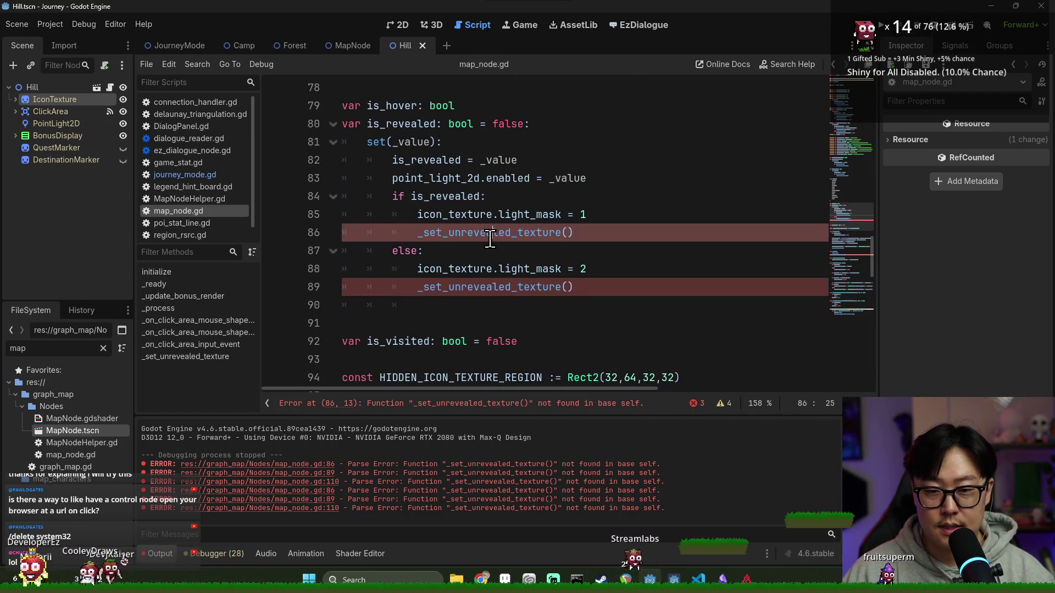
{"action": "key", "text": "ctrl+shift+k"}
{"action": "key", "text": "Down"}
{"action": "key", "text": "Down"}
{"action": "key", "text": "ctrl+shift+k"}
{"action": "key", "text": "Up"}
{"action": "key", "text": "Up"}
{"action": "key", "text": "ctrl+s"}
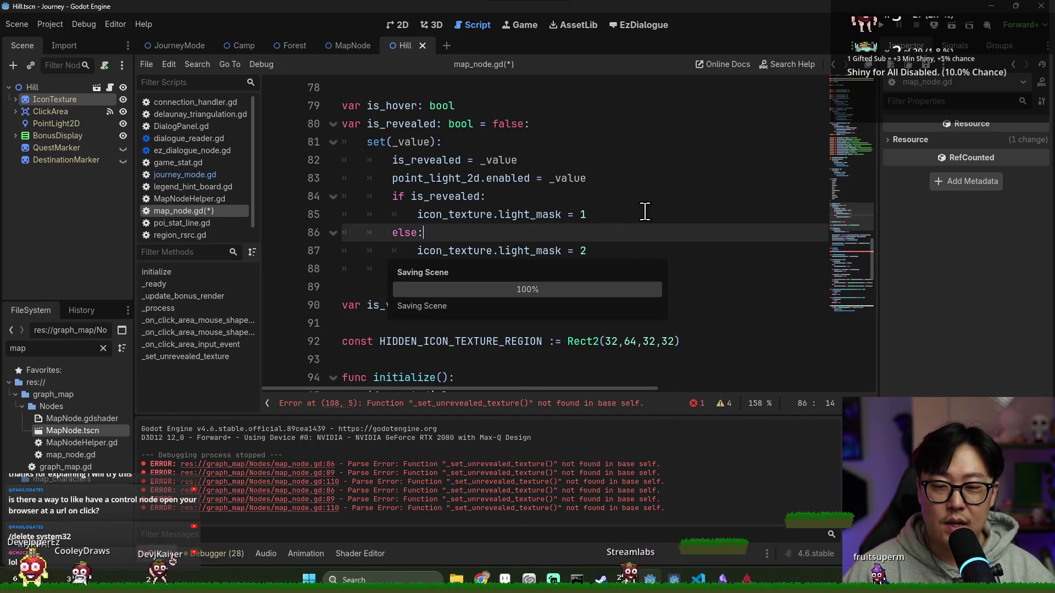
{"action": "left_click", "coordinate": [548, 264]}
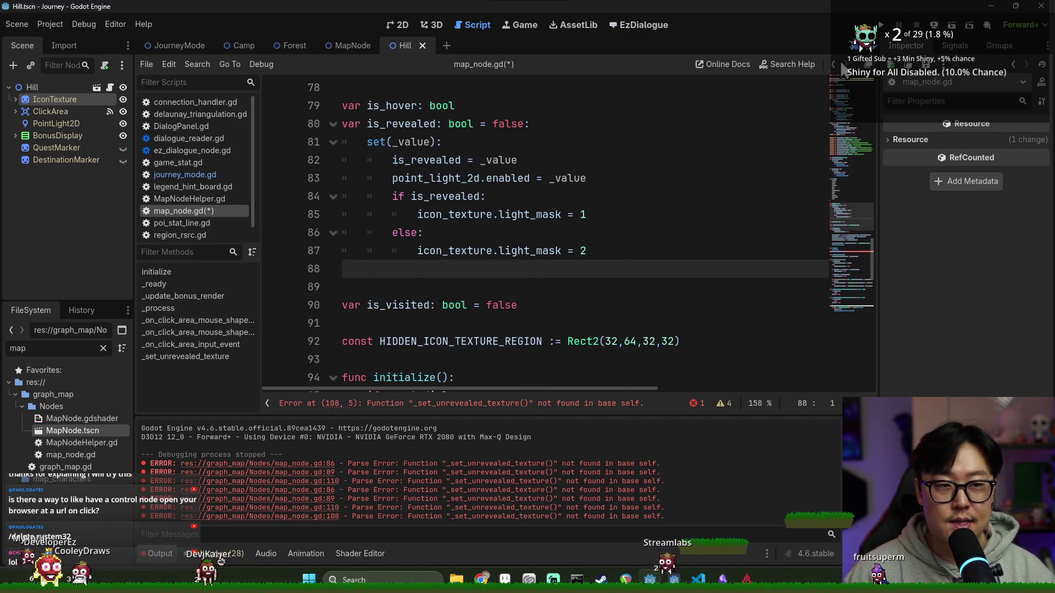
{"action": "left_click", "coordinate": [881, 25]}
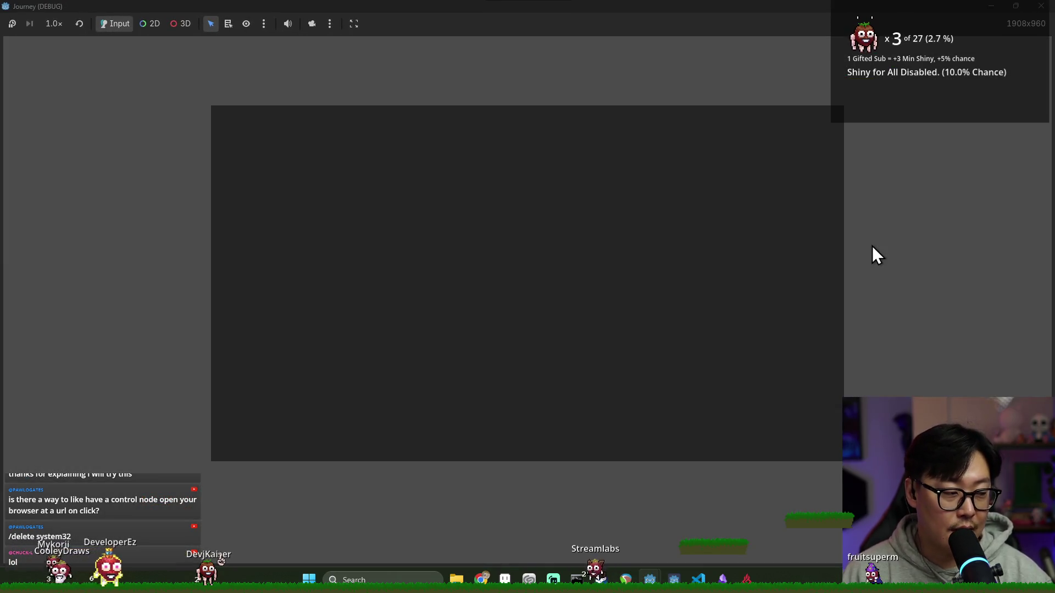
Delete the leftover _set_unrevealed_texture call on line 108, relaunch Journey and start a journey.
{"action": "key", "text": "ctrl+shift+k"}
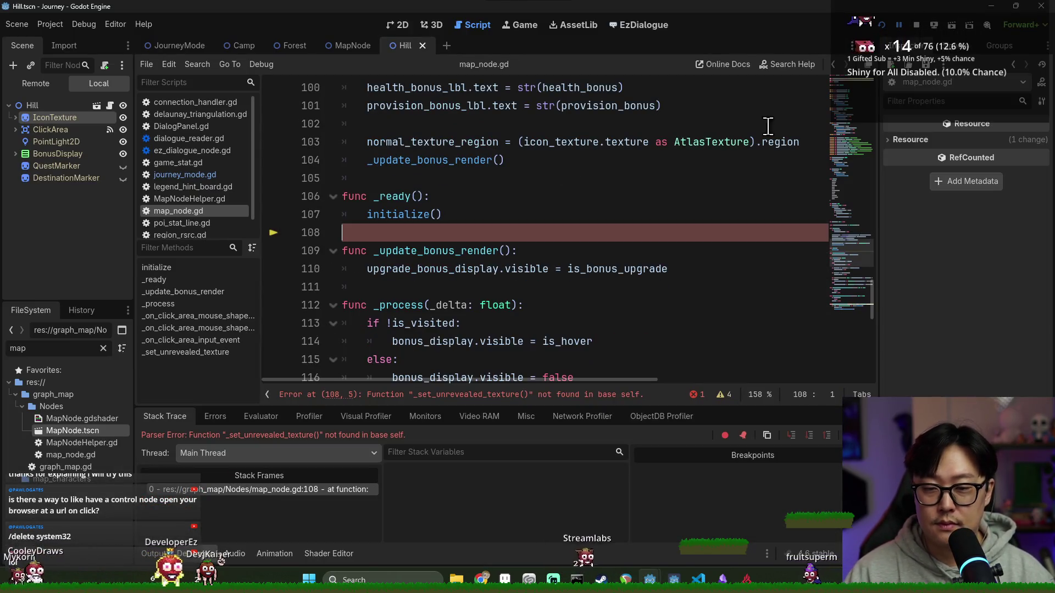
{"action": "left_click", "coordinate": [881, 25]}
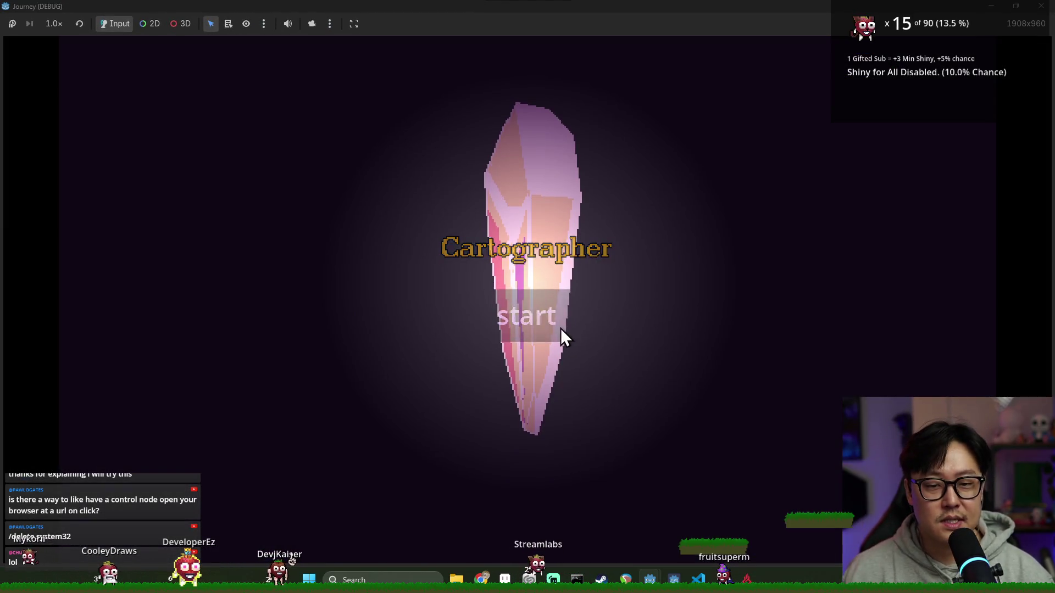
{"action": "left_click", "coordinate": [560, 328]}
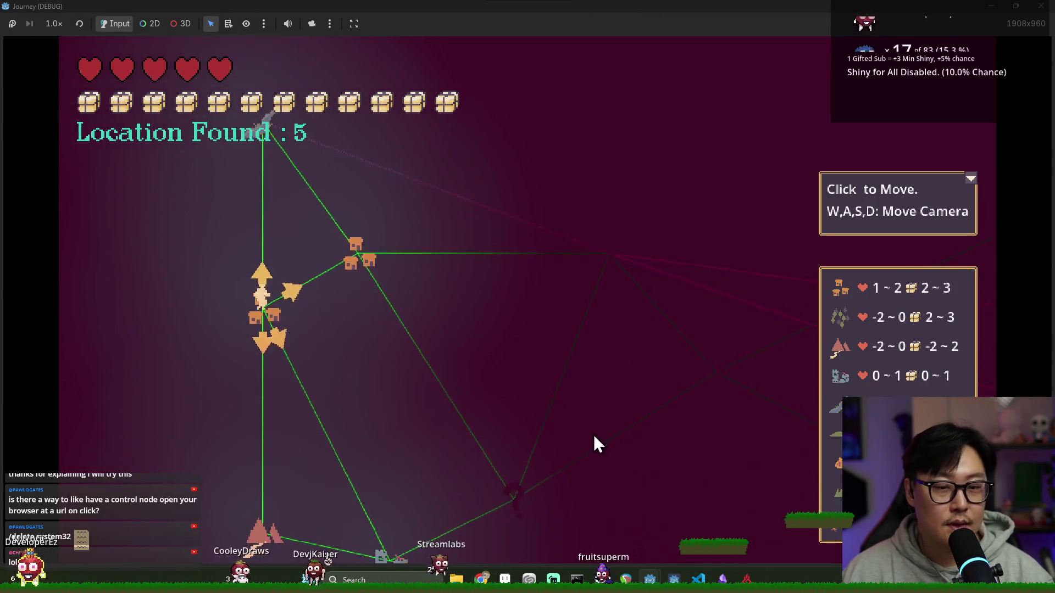
Pan the map with D, A, W and D to inspect the unrevealed nodes.
{"action": "key", "text": "d"}
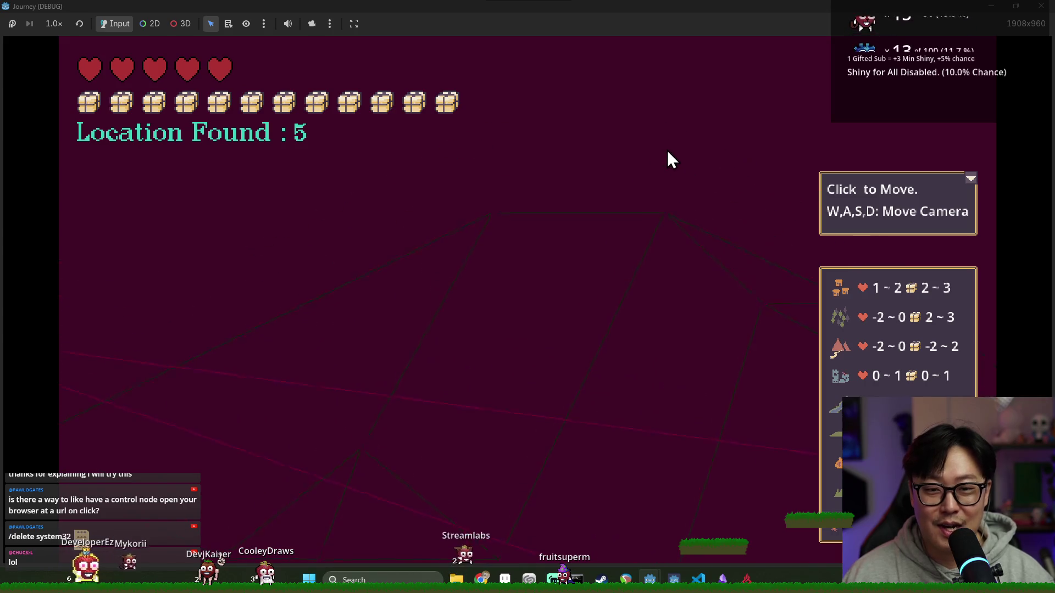
{"action": "key", "text": "a"}
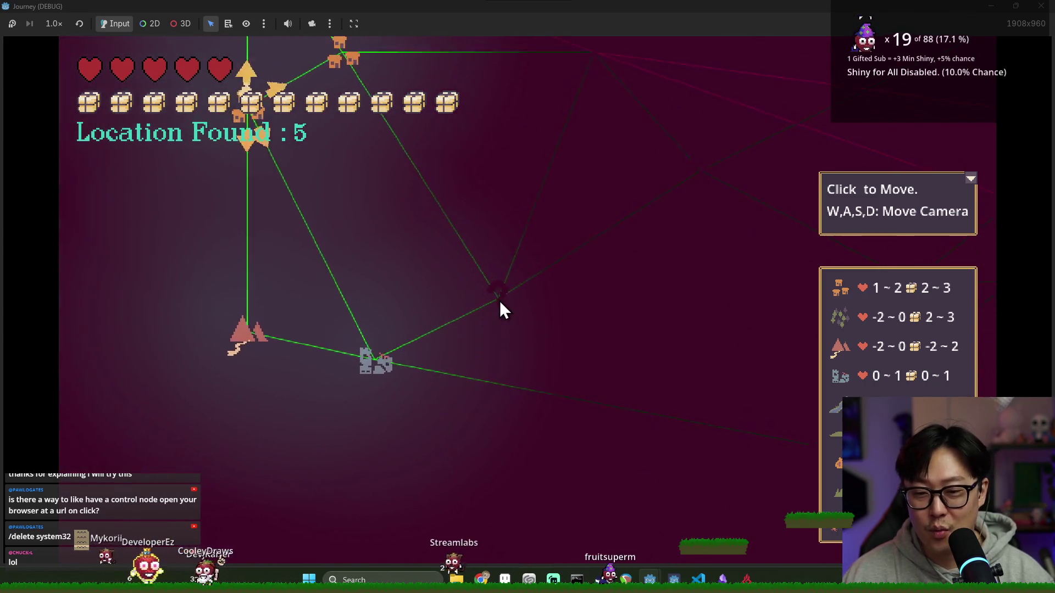
{"action": "key", "text": "w"}
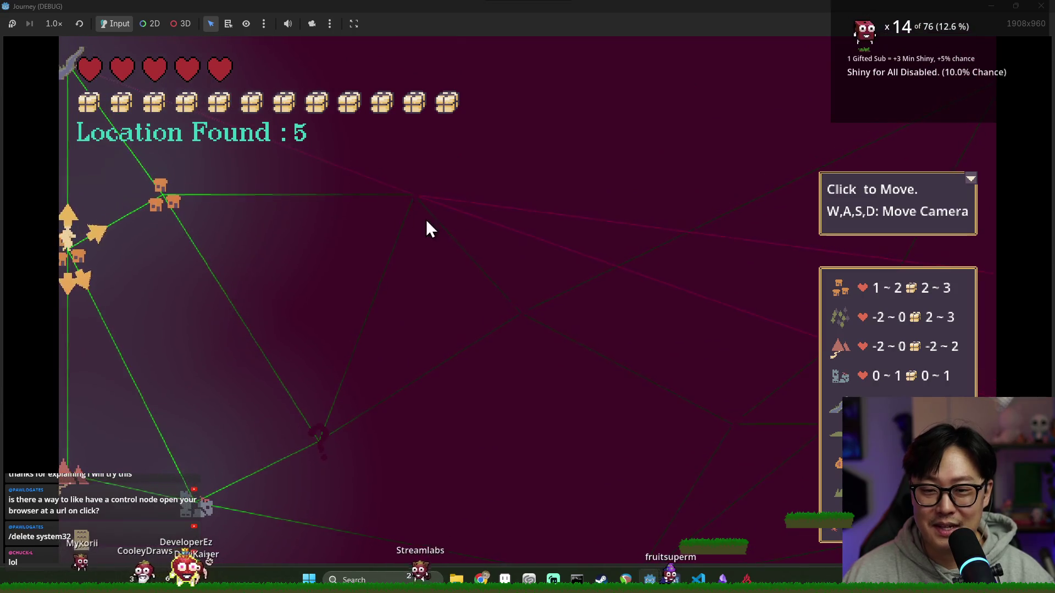
{"action": "key", "text": "d"}
{"action": "key", "text": "alt+Tab"}
{"action": "key", "text": "alt+Tab"}
{"action": "key", "text": "Tab"}
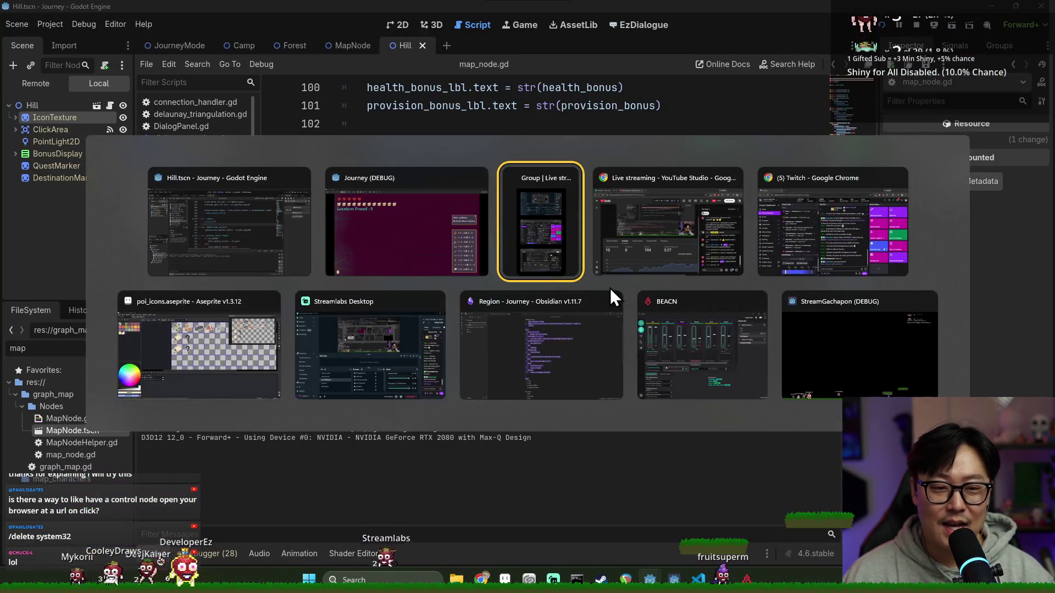
In the poi_icons sheet, flood-fill the question mark's body with the mauve palette colour.
{"action": "left_click", "coordinate": [247, 357]}
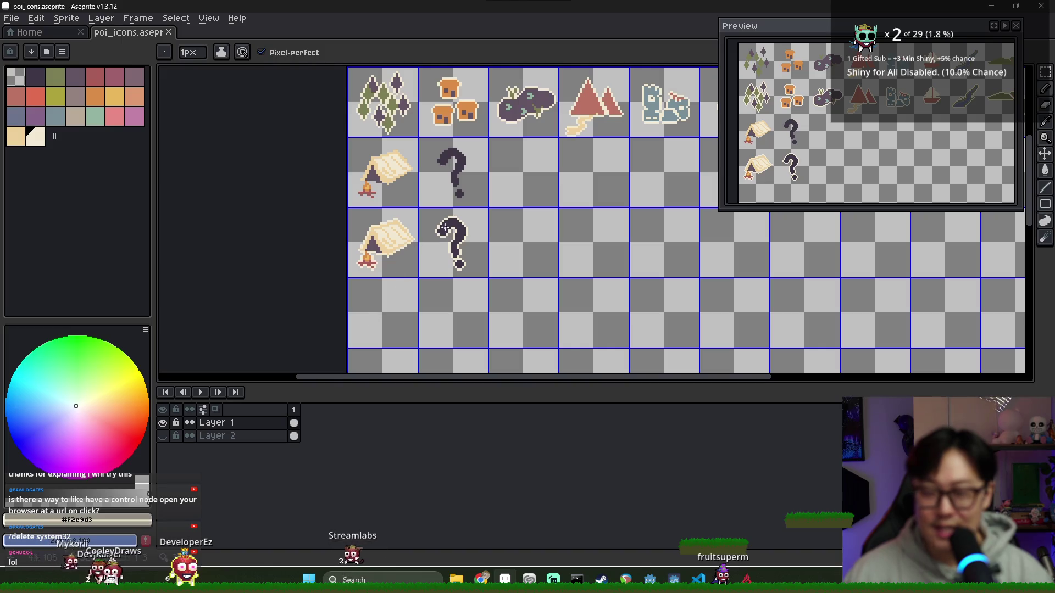
{"action": "left_click", "coordinate": [465, 173], "text": "alt"}
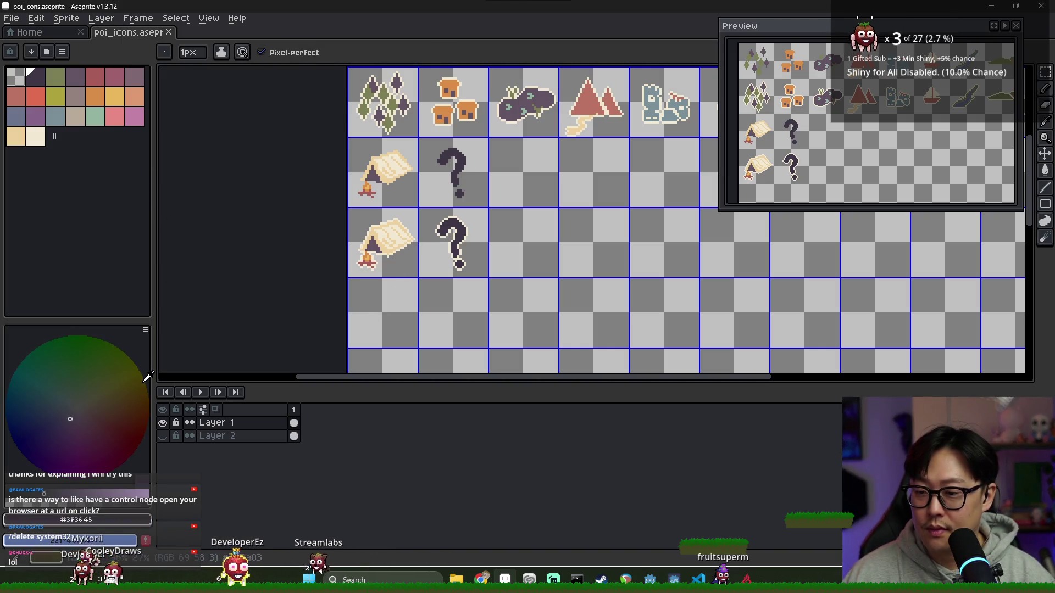
{"action": "left_click", "coordinate": [95, 75]}
{"action": "key", "text": "g"}
{"action": "left_click", "coordinate": [456, 169]}
{"action": "key", "text": "ctrl+z"}
{"action": "left_click", "coordinate": [457, 169]}
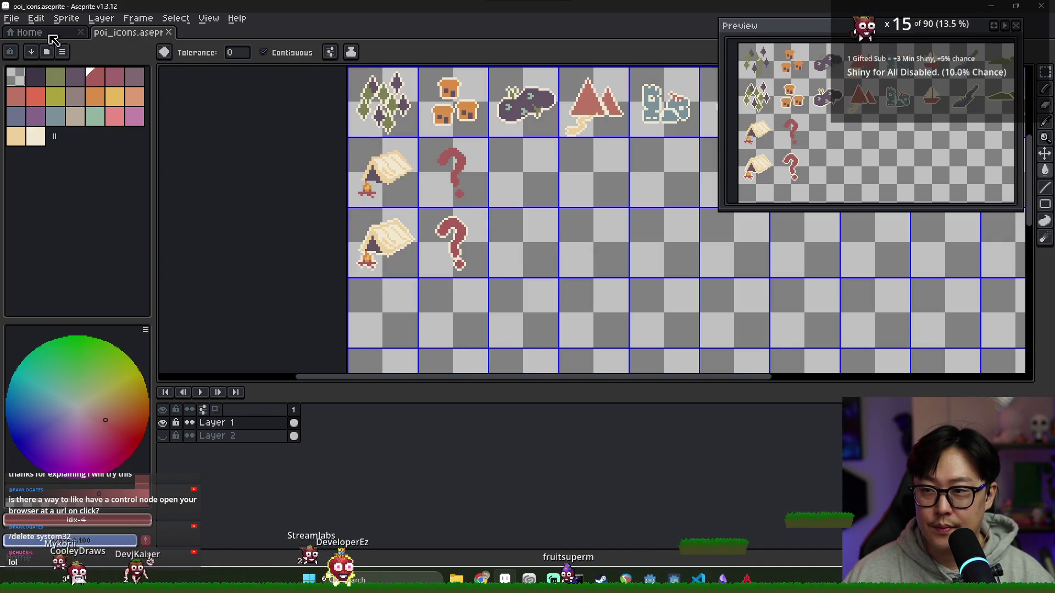
Export the sheet over poi_icons.png, confirm the overwrite, and return to the Journey game.
{"action": "left_click", "coordinate": [11, 19]}
{"action": "mouse_move", "coordinate": [88, 132]}
{"action": "left_click", "coordinate": [167, 127]}
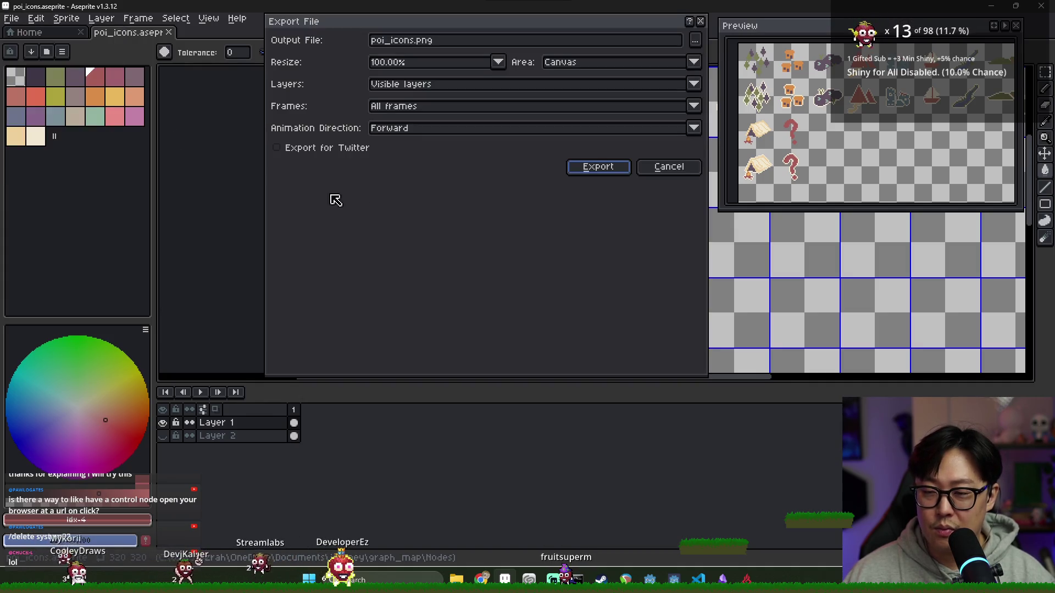
{"action": "left_click", "coordinate": [579, 174]}
{"action": "left_click", "coordinate": [501, 323]}
{"action": "key", "text": "alt+Tab"}
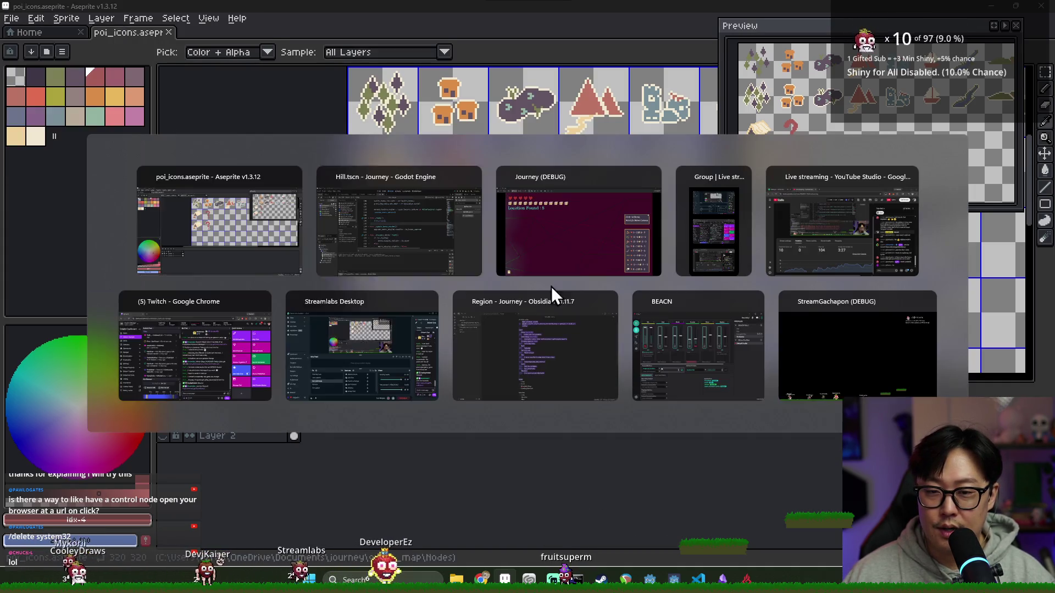
{"action": "left_click", "coordinate": [565, 233]}
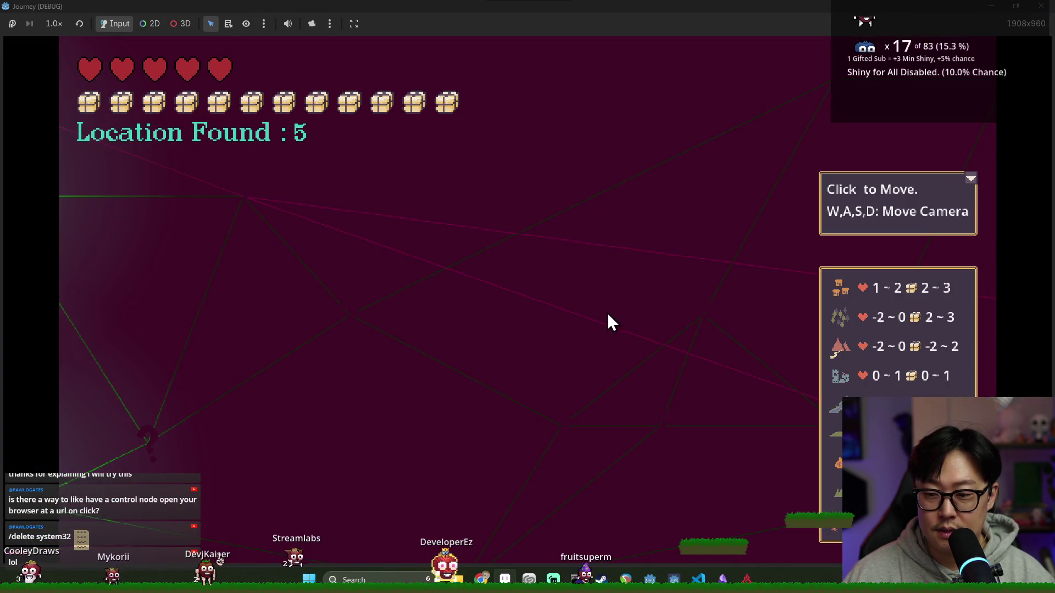
Relaunch Journey from the Godot editor, start a new game and shatter the crystal.
{"action": "key", "text": "alt+Tab"}
{"action": "left_click", "coordinate": [546, 246]}
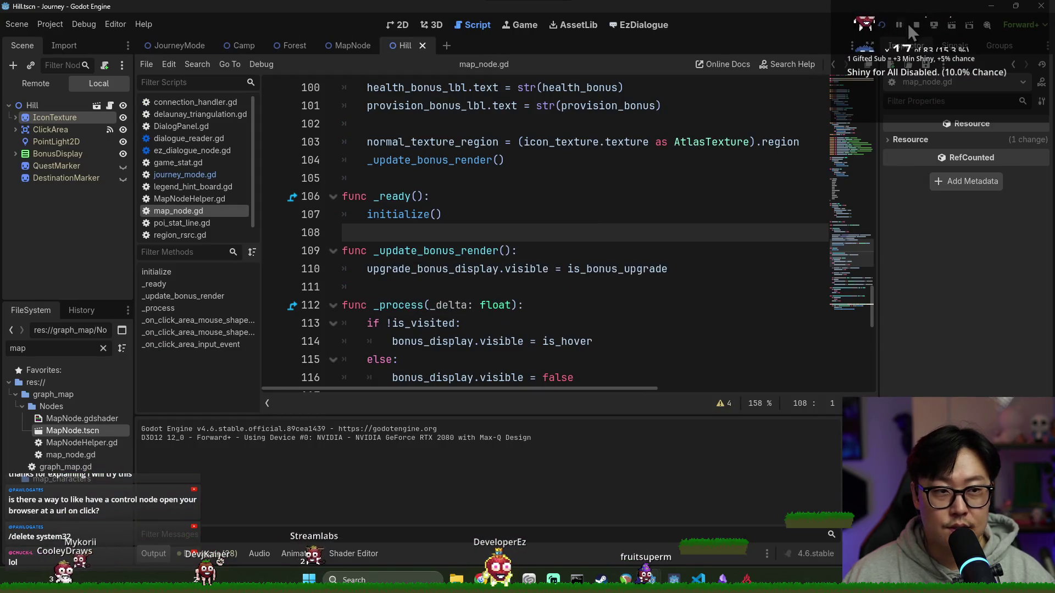
{"action": "left_click", "coordinate": [908, 23]}
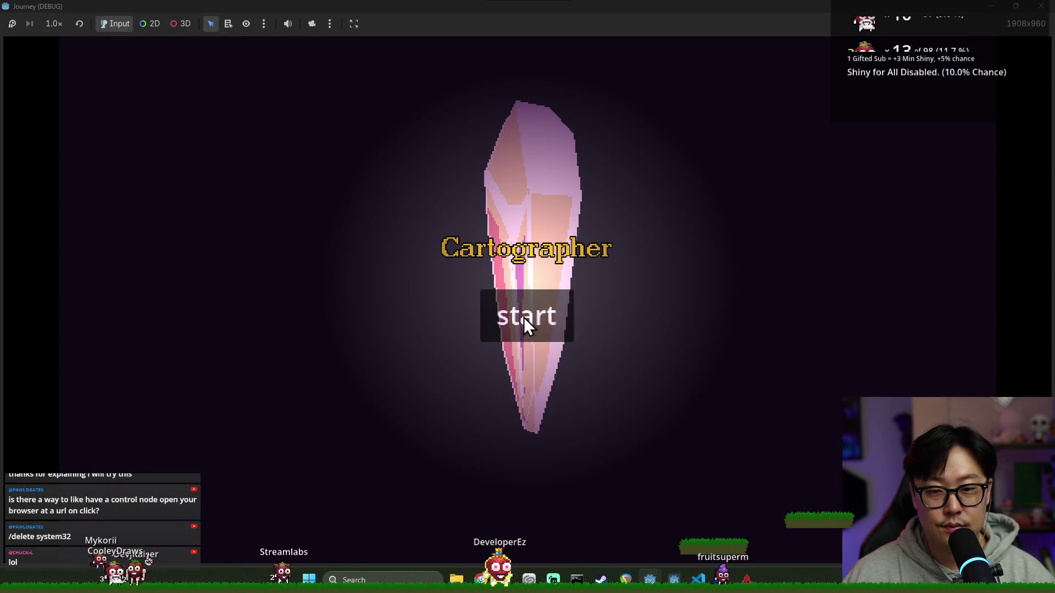
{"action": "left_click", "coordinate": [523, 318]}
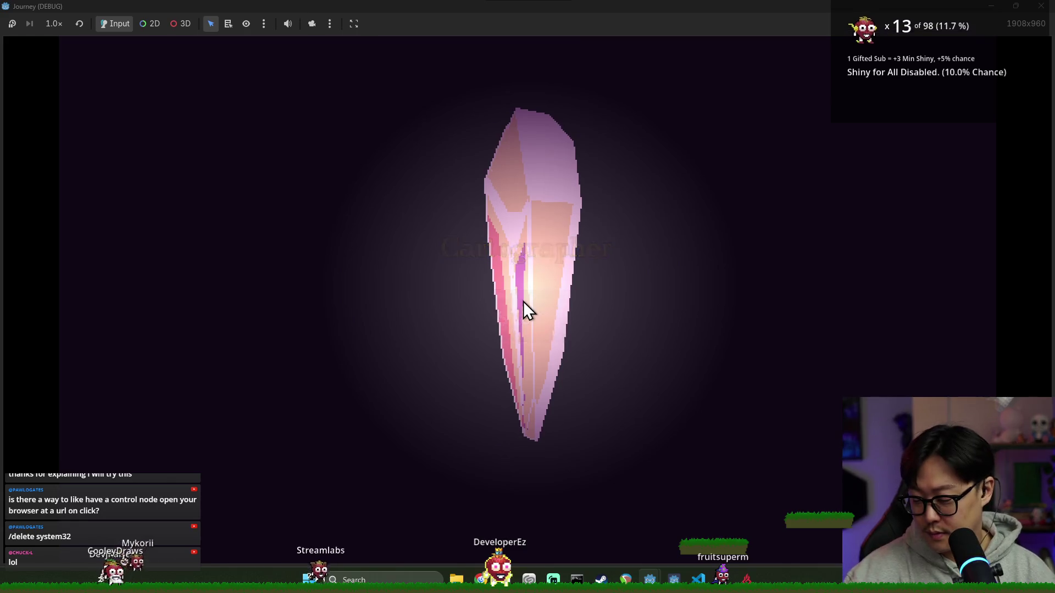
{"action": "left_click", "coordinate": [523, 302]}
{"action": "left_click", "coordinate": [523, 302]}
{"action": "left_click", "coordinate": [523, 301]}
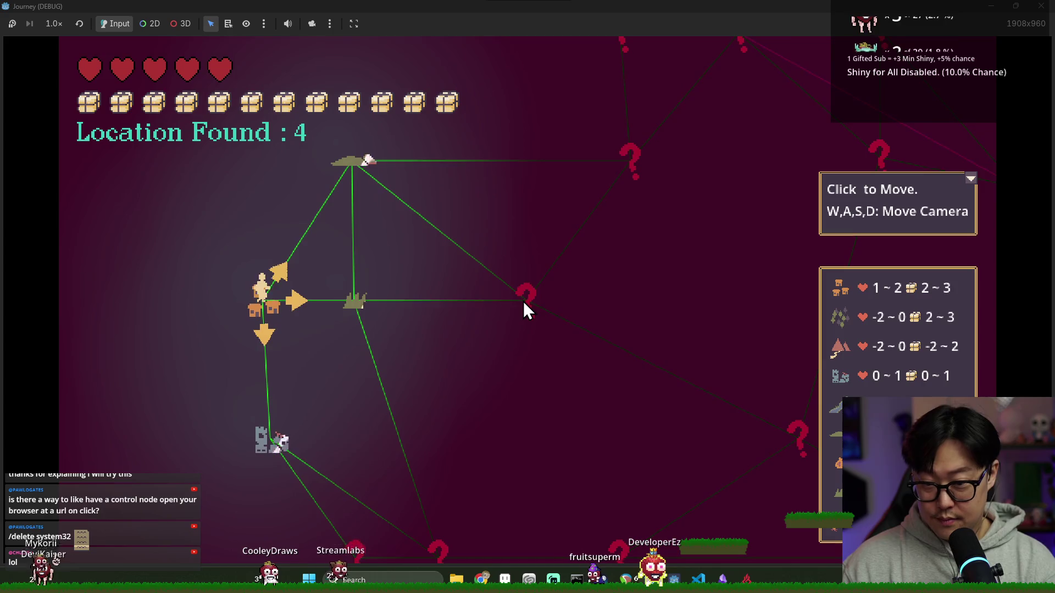
Pan the map, move the character to two grass nodes, then stop the game with F8.
{"action": "key", "text": "d"}
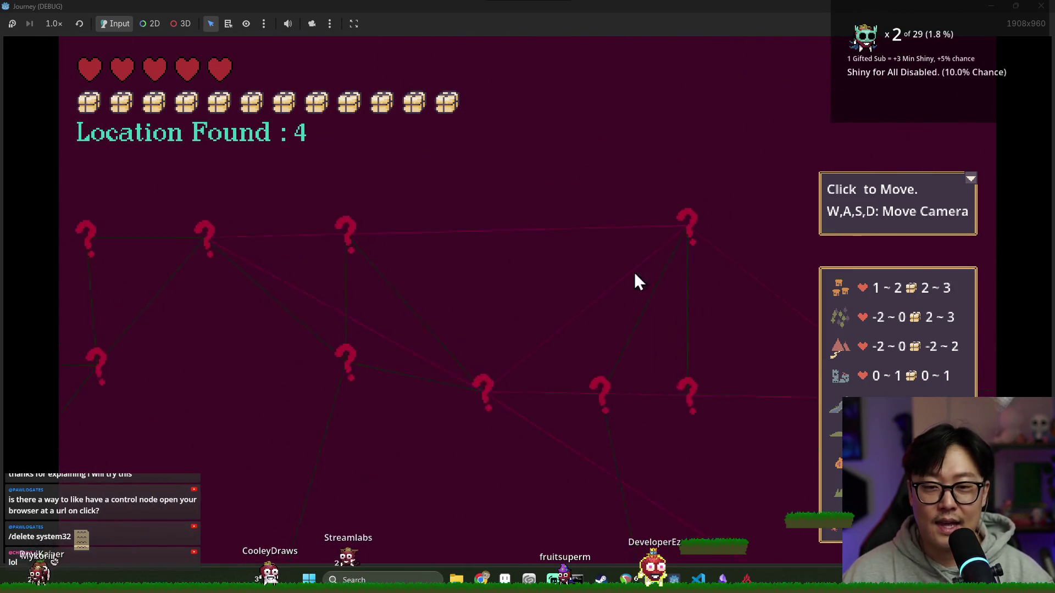
{"action": "key", "text": "a"}
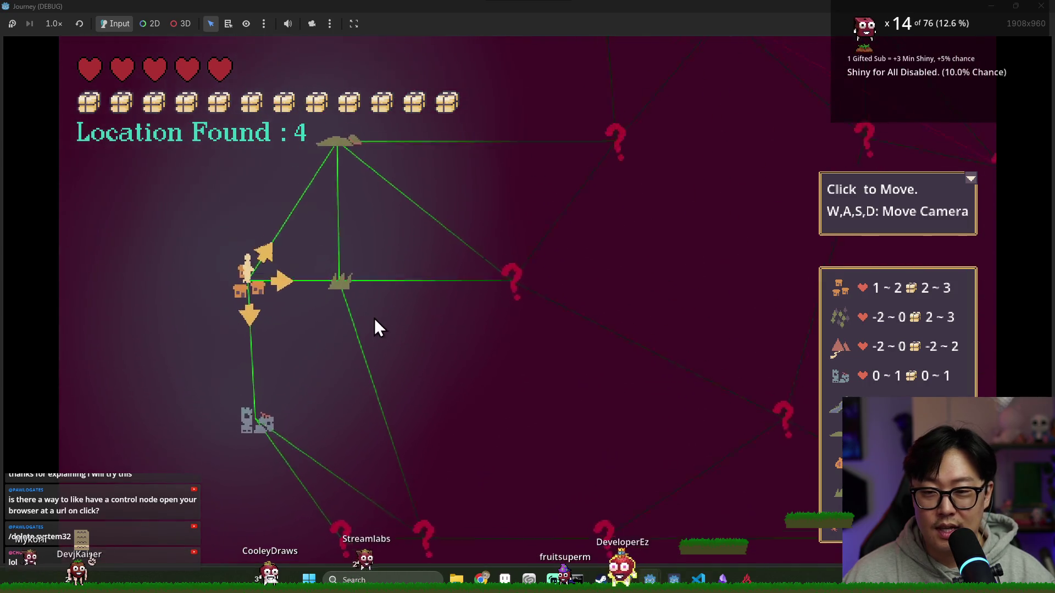
{"action": "left_click", "coordinate": [357, 316]}
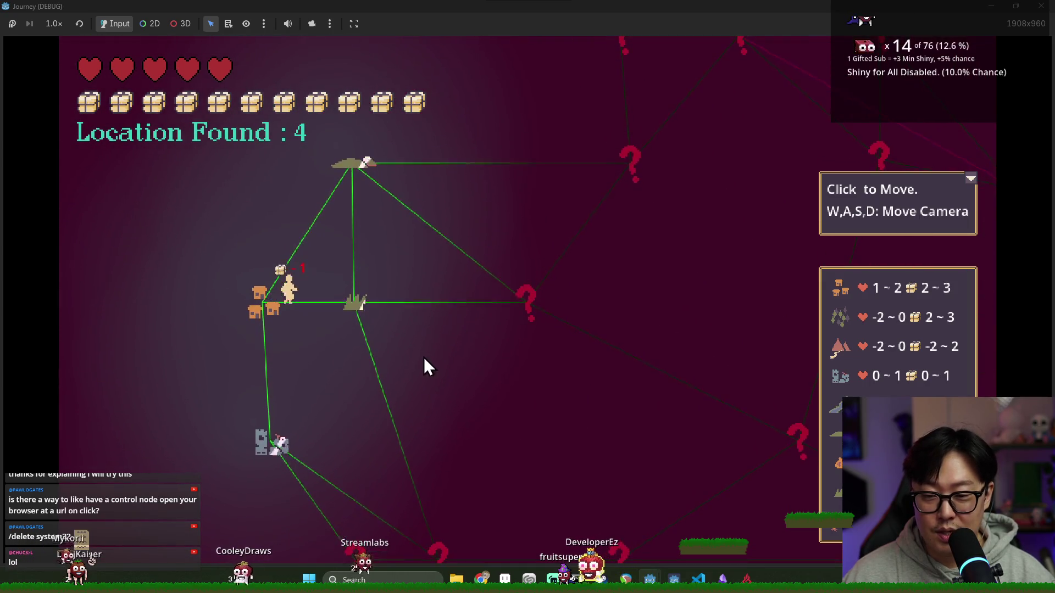
{"action": "key", "text": "s"}
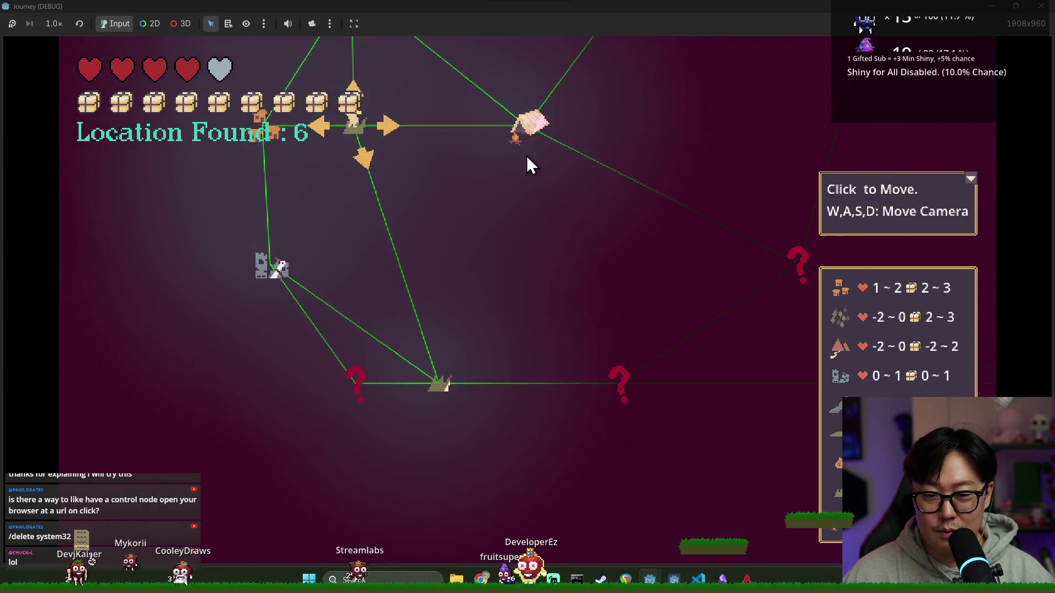
{"action": "key", "text": "w"}
{"action": "left_click", "coordinate": [443, 511]}
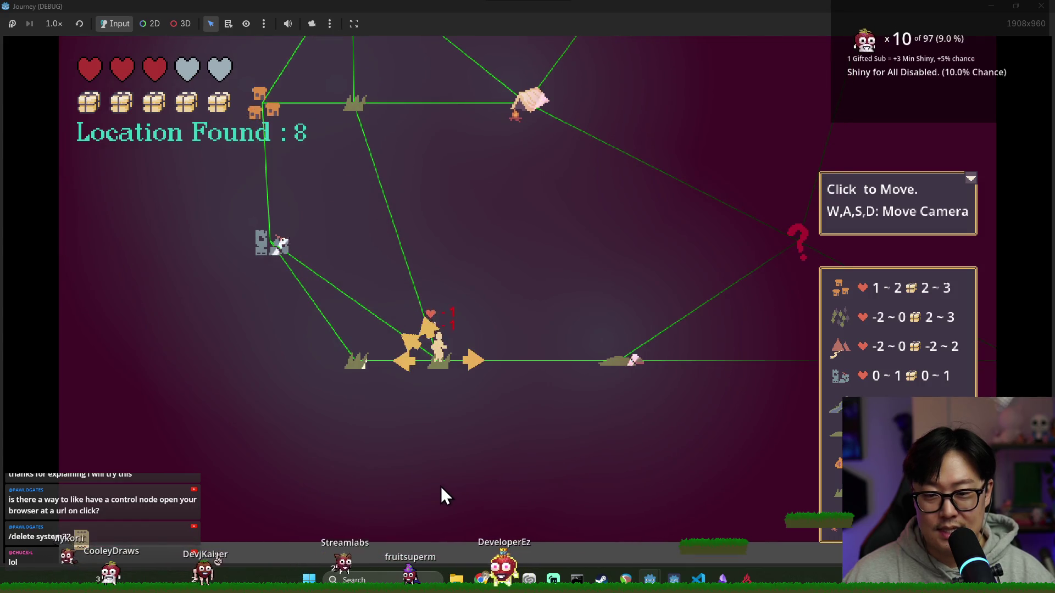
{"action": "key", "text": "F8"}
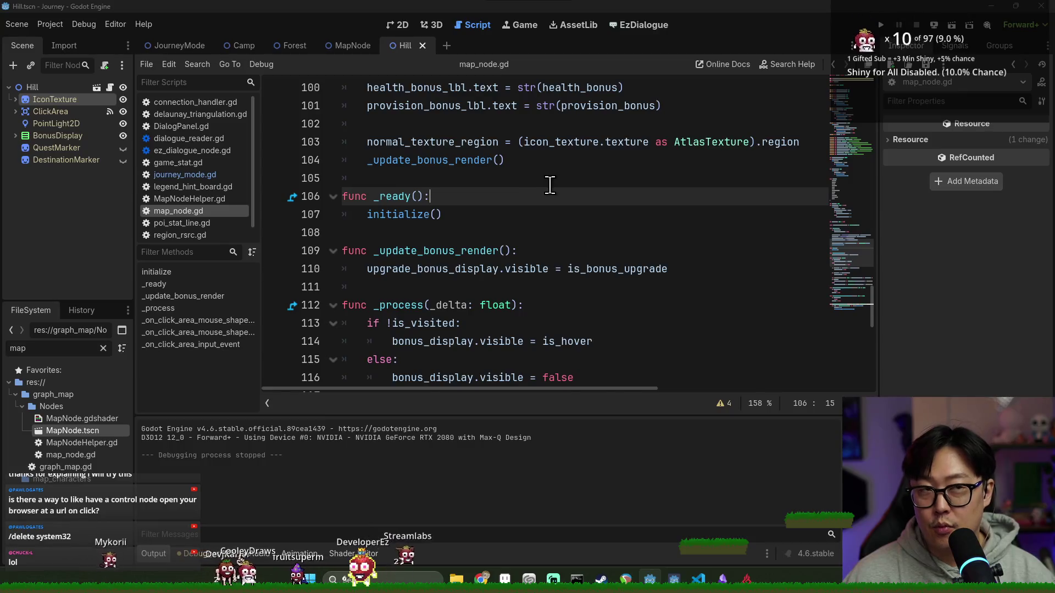
Switch to the JourneyMode scene's journey_mode.gd and scroll to its starting-node code near lines 70–86.
{"action": "key", "text": "alt+Tab"}
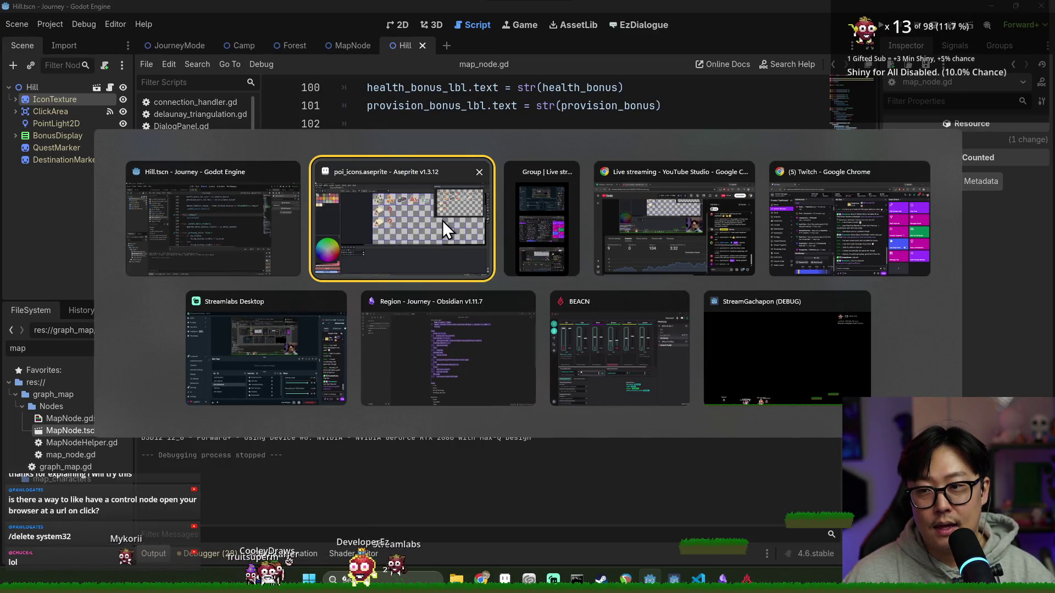
{"action": "key", "text": "Escape"}
{"action": "key", "text": "ctrl+Tab"}
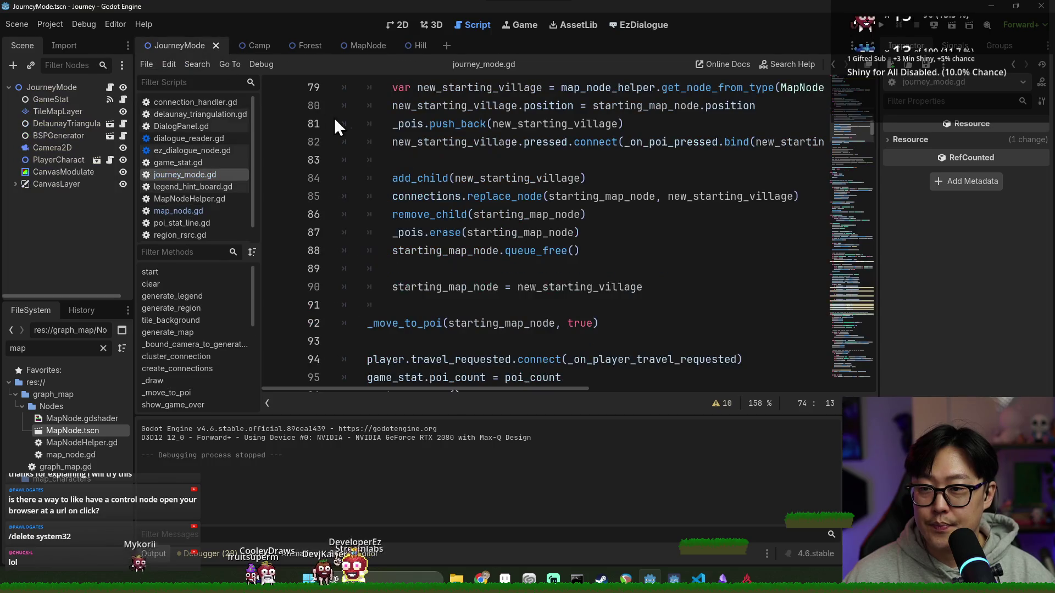
{"action": "scroll", "coordinate": [426, 196], "scroll_direction": "up", "scroll_amount": 3}
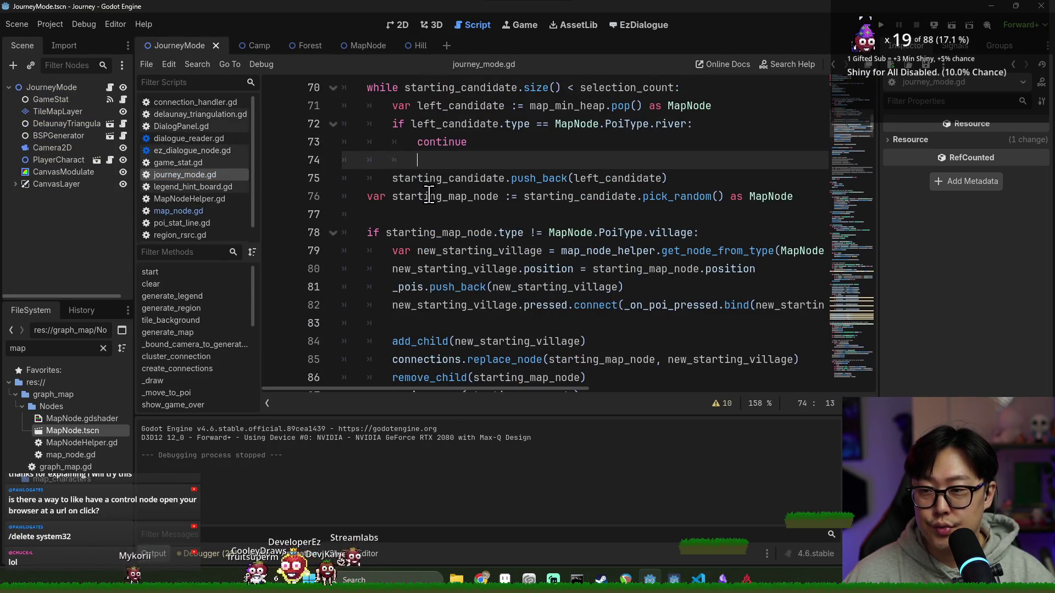
Save the JourneyMode scene and stay in the Godot script editor.
{"action": "key", "text": "ctrl+s"}
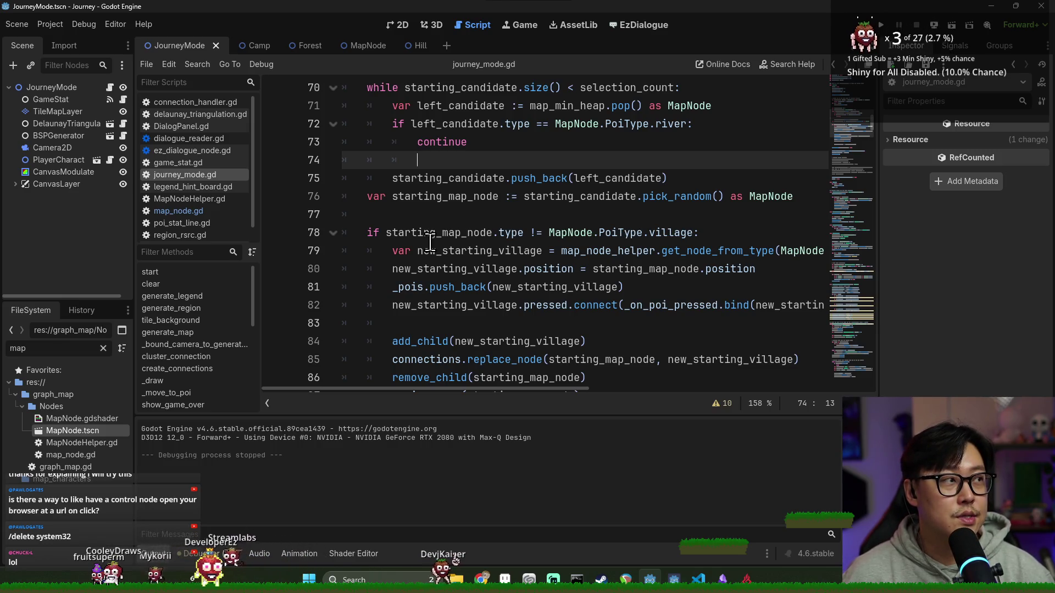
{"action": "key", "text": "ctrl+s"}
{"action": "key", "text": "alt+Tab"}
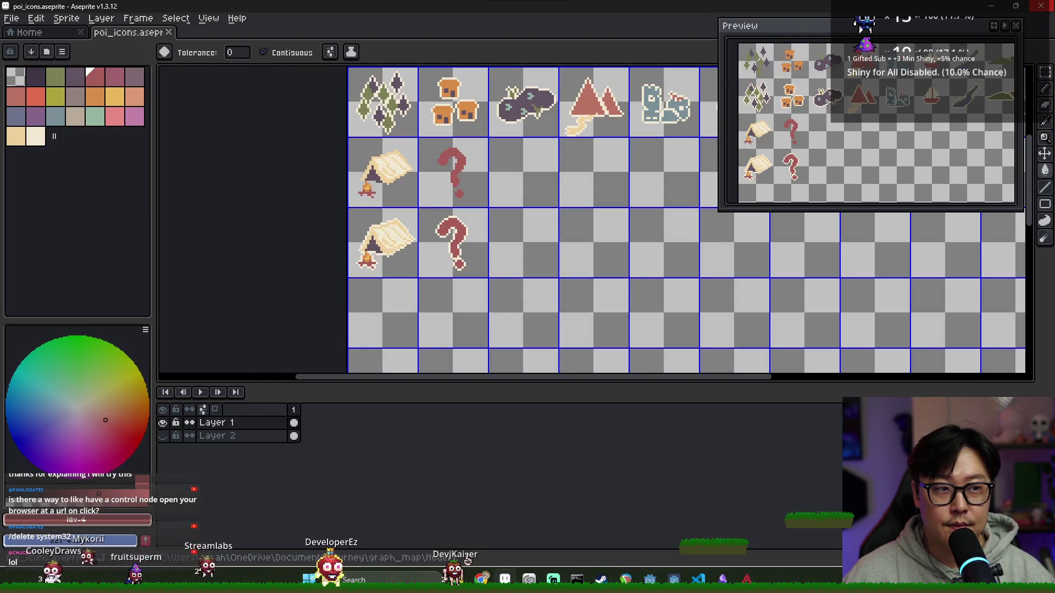
{"action": "key", "text": "alt+Tab"}
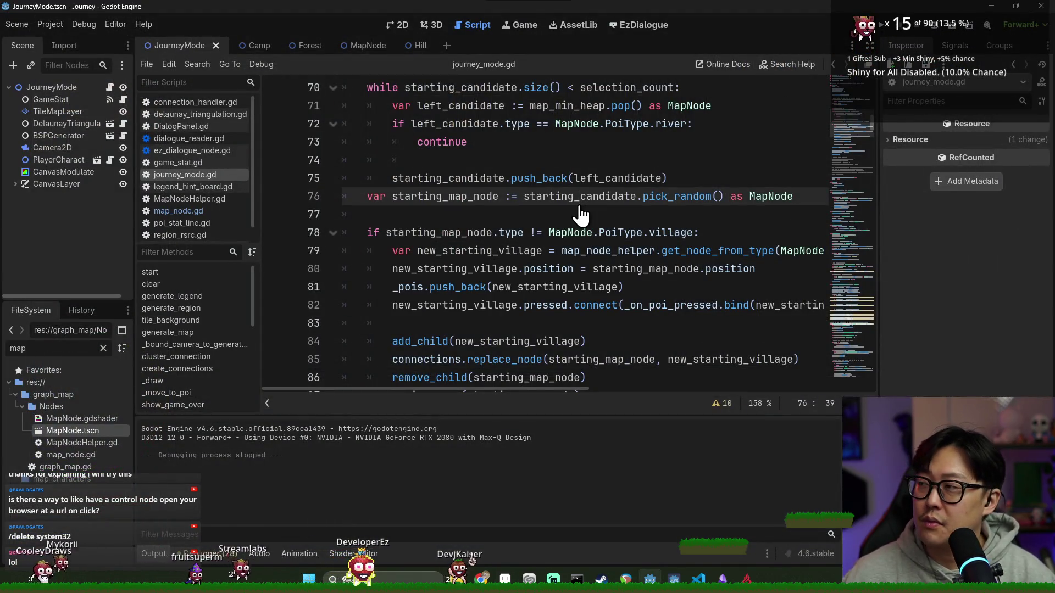
Place the caret on line 75 and relaunch the Journey game with F5.
{"action": "mouse_move", "coordinate": [580, 204]}
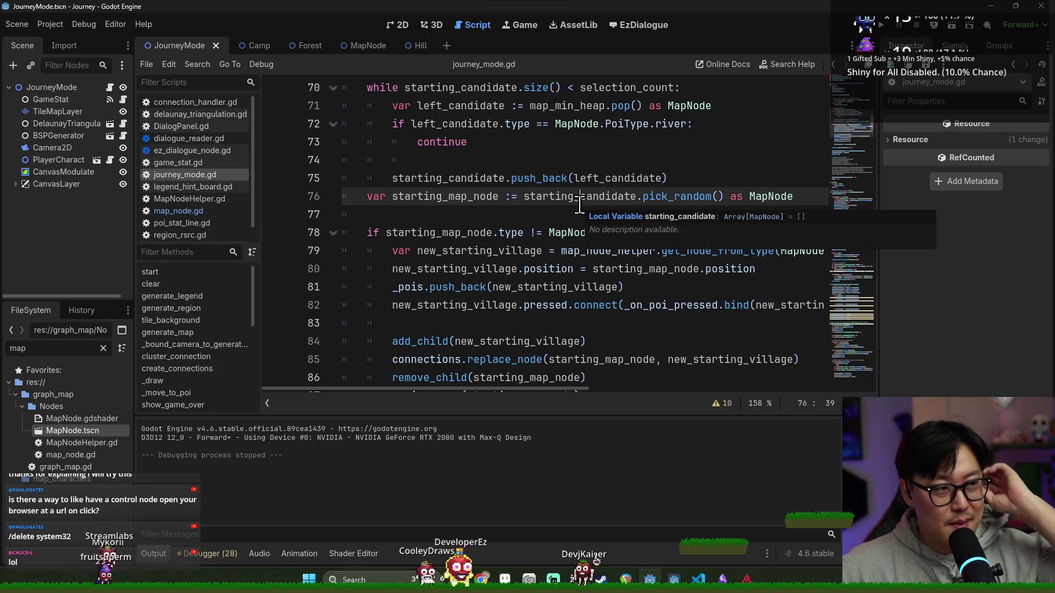
{"action": "left_click", "coordinate": [482, 178]}
{"action": "key", "text": "alt+Tab"}
{"action": "key", "text": "F5"}
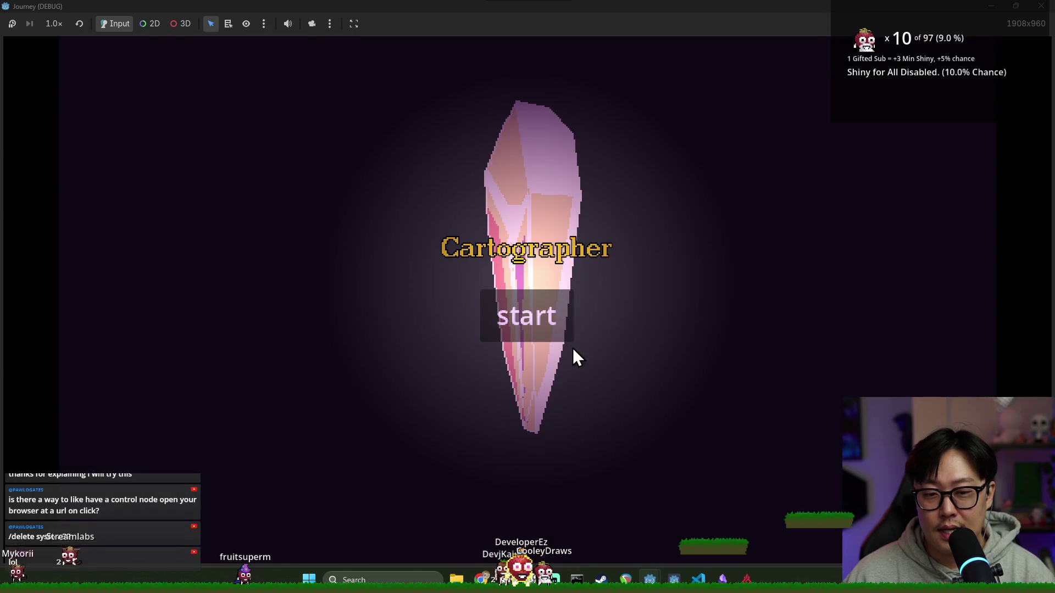
Start a new game, shatter the crystal to reach the map, and collapse the help and stats panels.
{"action": "left_click", "coordinate": [571, 340]}
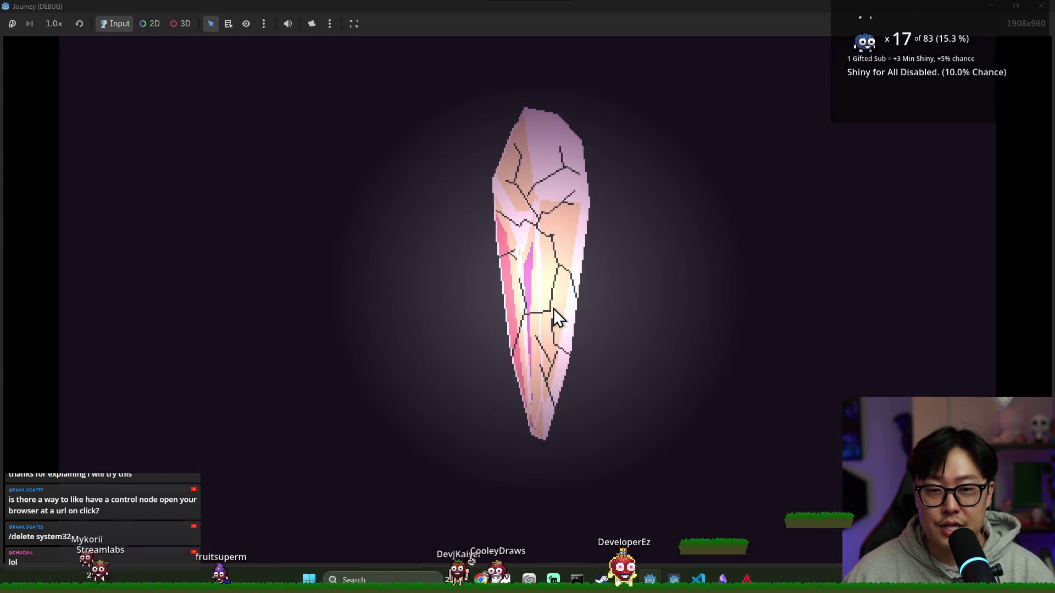
{"action": "left_click", "coordinate": [553, 309]}
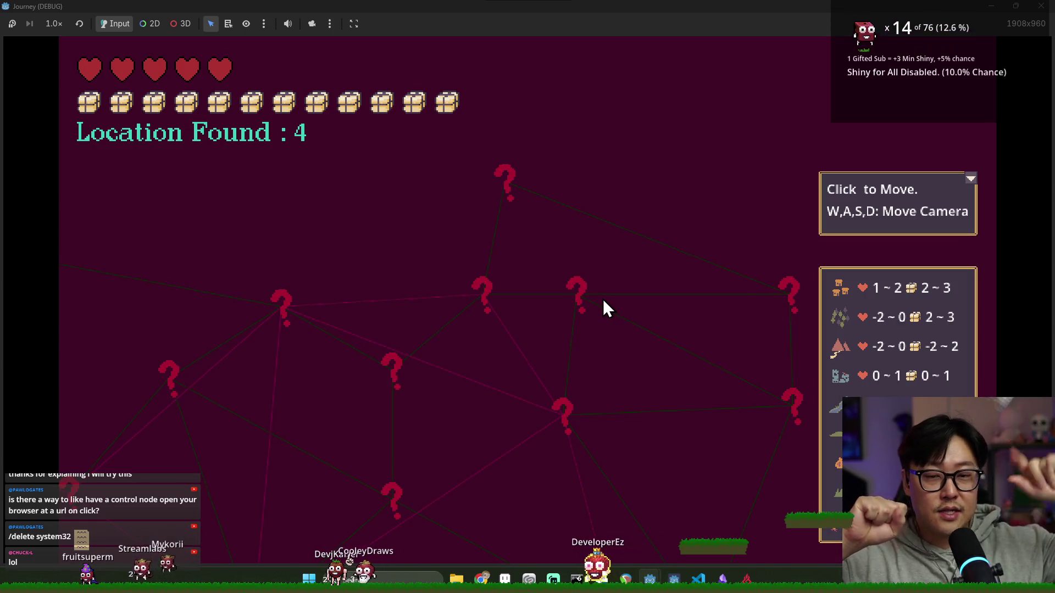
{"action": "left_click", "coordinate": [970, 181]}
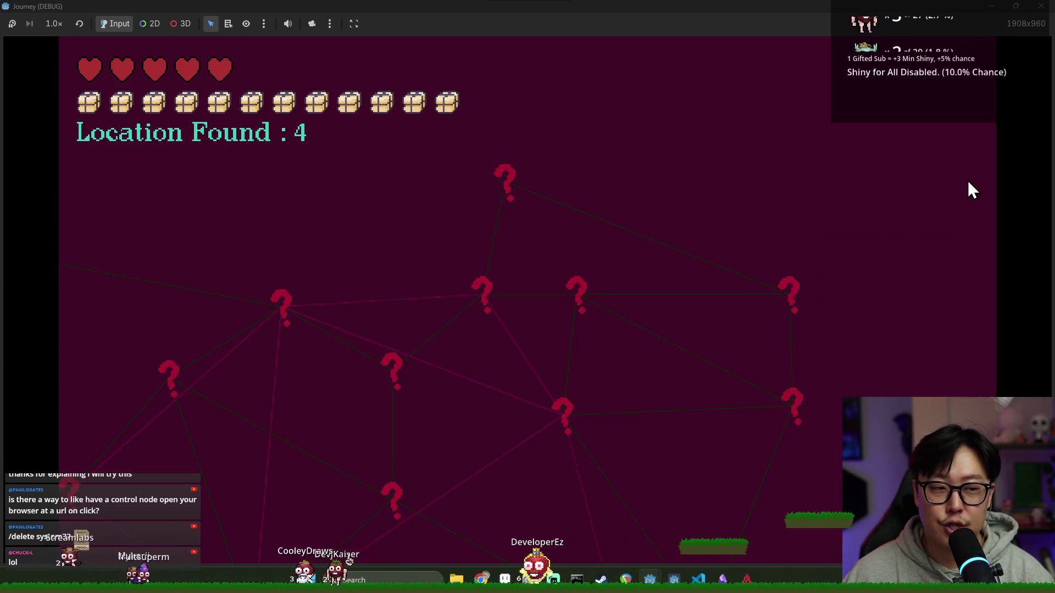
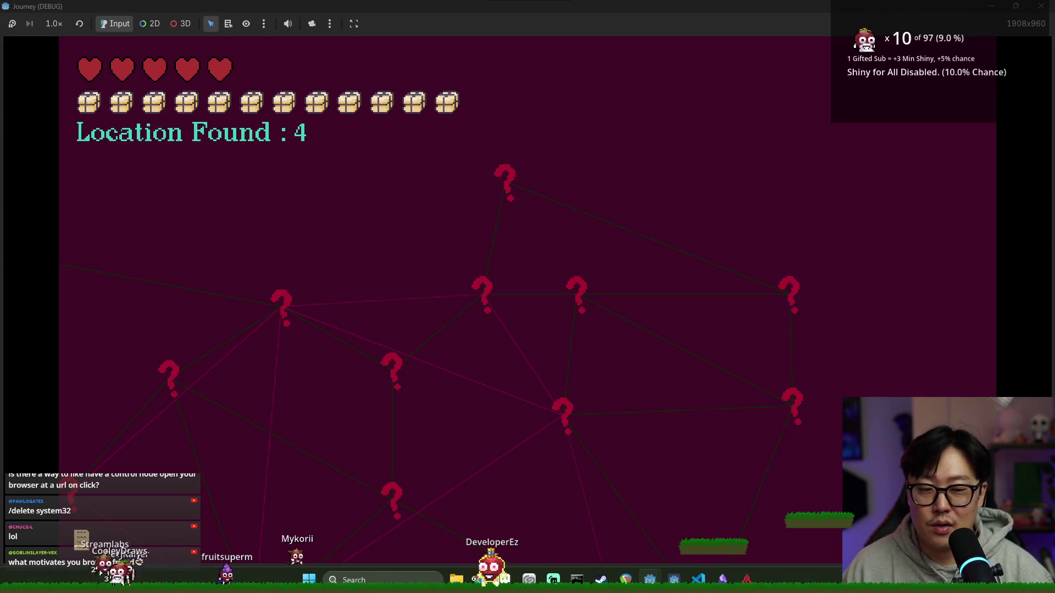
Pan the map to show the linked nodes on the left and travel to the dagger node.
{"action": "mouse_move", "coordinate": [1052, 394]}
{"action": "left_mouse_down"}
{"action": "mouse_move", "coordinate": [752, 363]}
{"action": "mouse_move", "coordinate": [482, 282]}
{"action": "mouse_move", "coordinate": [315, 275]}
{"action": "mouse_move", "coordinate": [257, 258]}
{"action": "mouse_move", "coordinate": [249, 374]}
{"action": "mouse_move", "coordinate": [764, 363]}
{"action": "mouse_move", "coordinate": [715, 400]}
{"action": "mouse_move", "coordinate": [546, 278]}
{"action": "mouse_move", "coordinate": [377, 285]}
{"action": "mouse_move", "coordinate": [370, 353]}
{"action": "mouse_move", "coordinate": [404, 450]}
{"action": "mouse_move", "coordinate": [695, 427]}
{"action": "mouse_move", "coordinate": [687, 255]}
{"action": "mouse_move", "coordinate": [733, 193]}
{"action": "mouse_move", "coordinate": [658, 278]}
{"action": "left_mouse_up"}
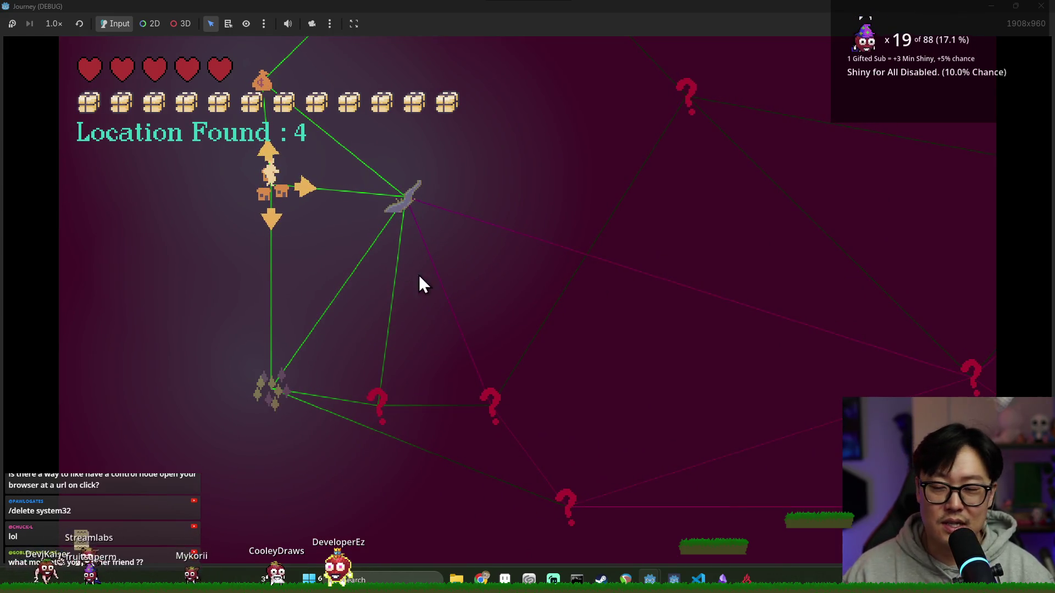
{"action": "mouse_move", "coordinate": [399, 239]}
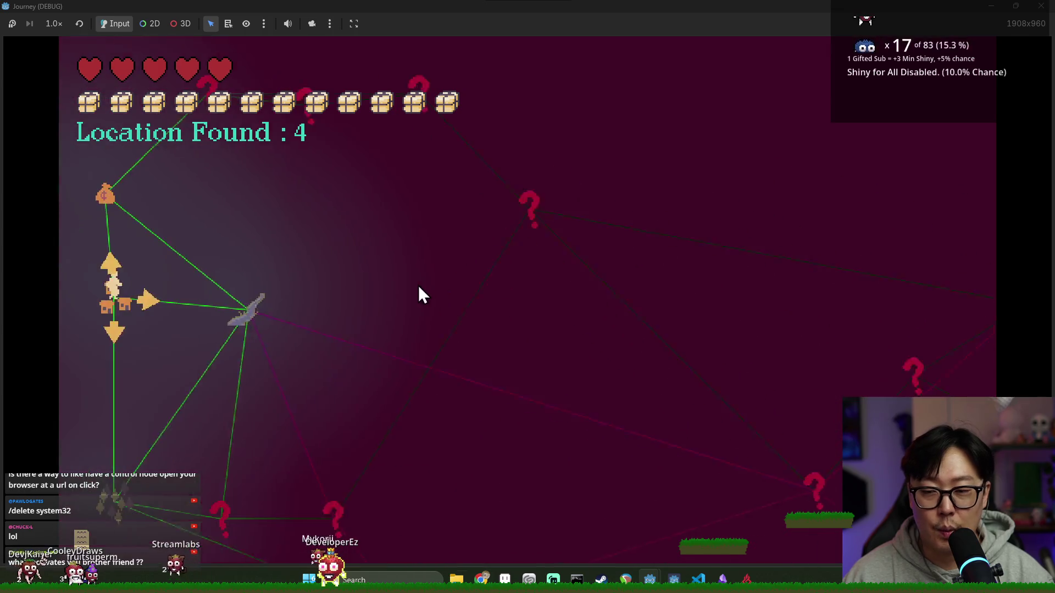
{"action": "left_click", "coordinate": [406, 227]}
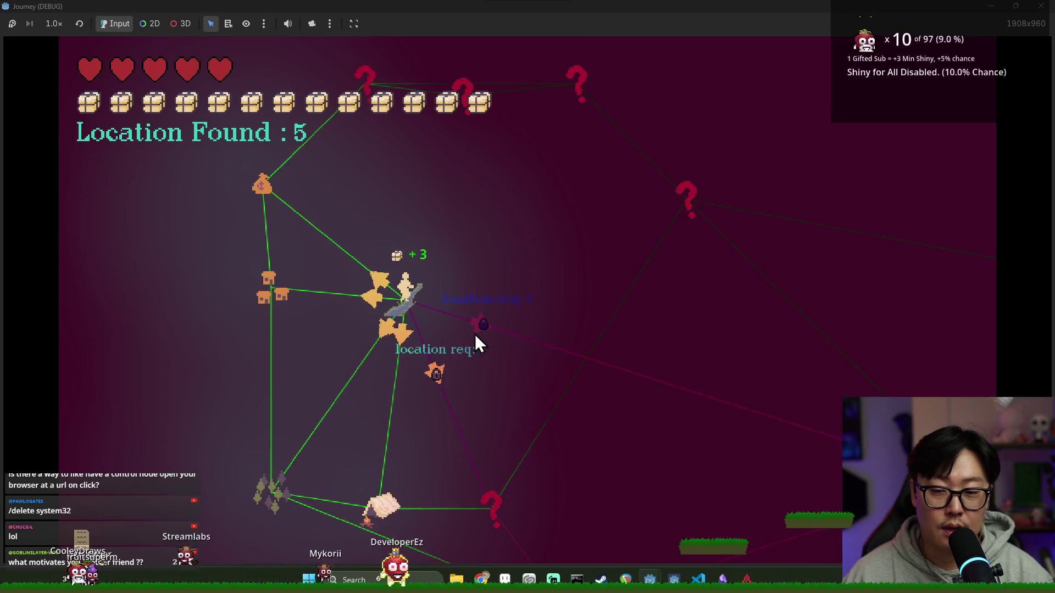
Move the character down to the next node, then up to the top node, reaching 11 locations found.
{"action": "left_click", "coordinate": [406, 338]}
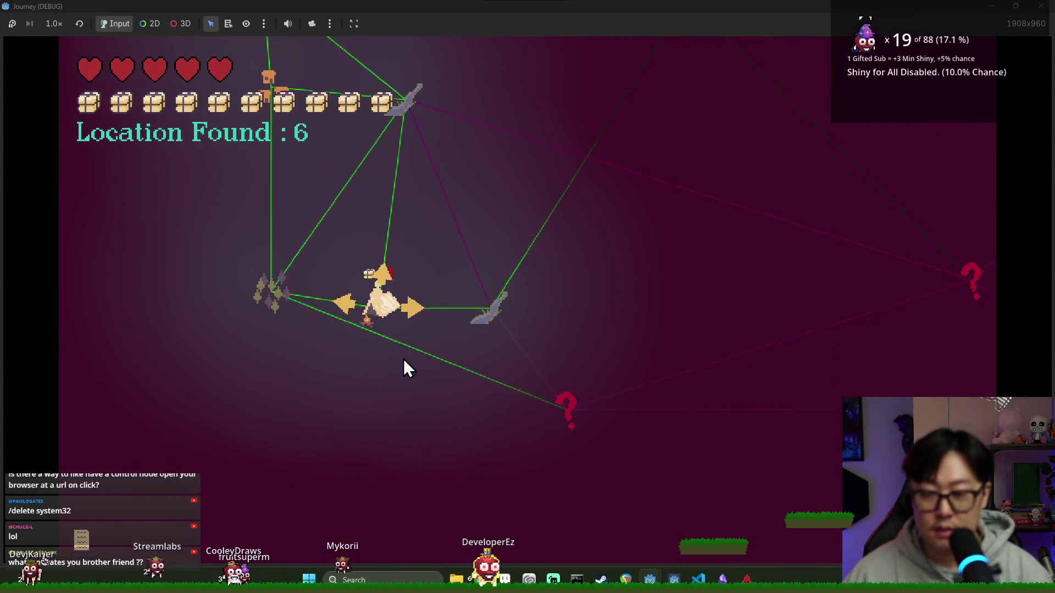
{"action": "mouse_move", "coordinate": [500, 306]}
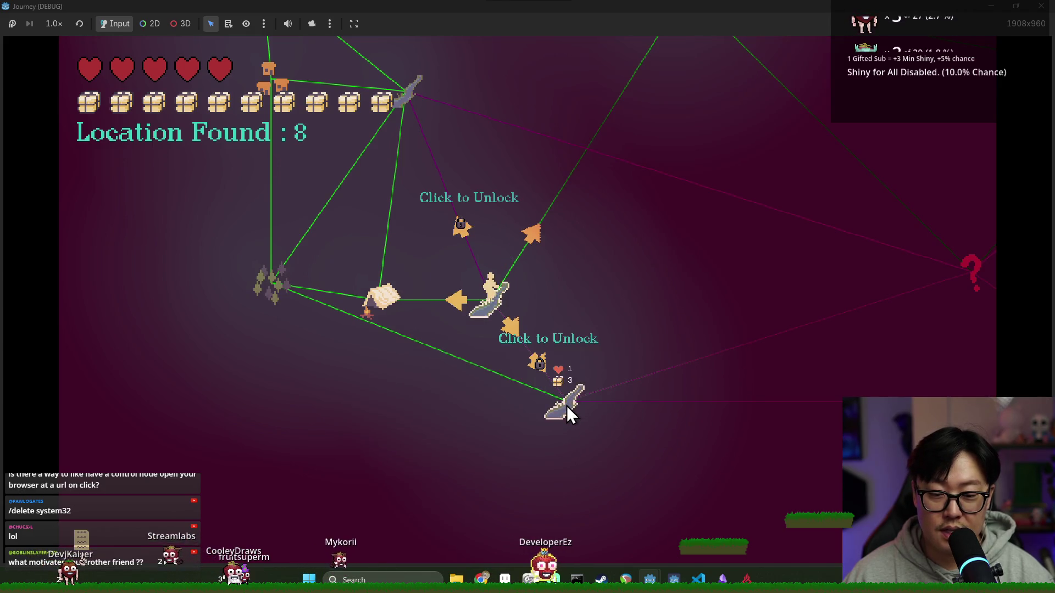
{"action": "scroll", "coordinate": [566, 406], "scroll_direction": "up", "scroll_amount": 2}
{"action": "left_click", "coordinate": [530, 355]}
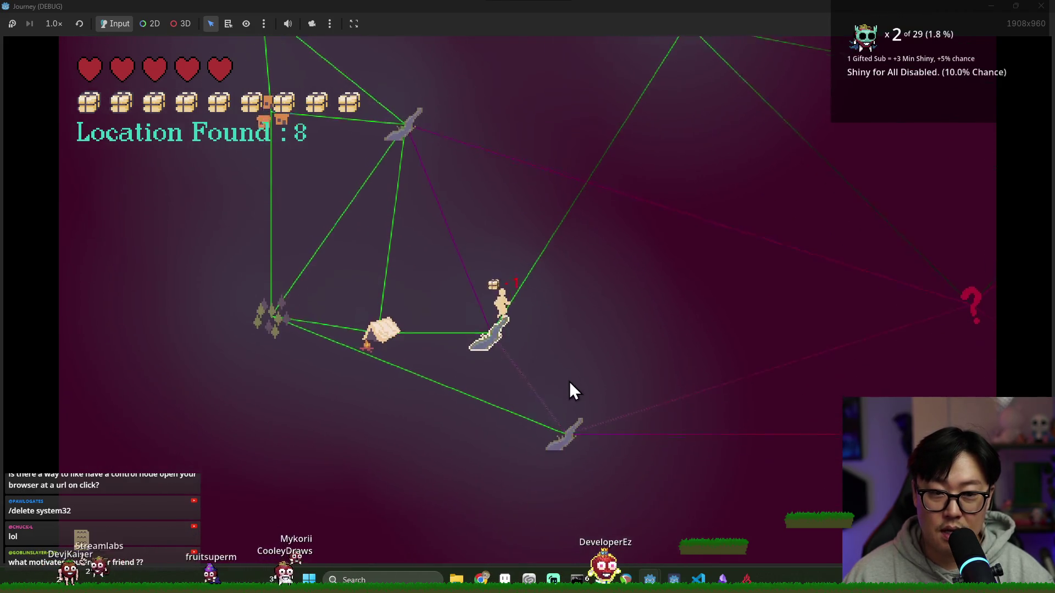
{"action": "mouse_move", "coordinate": [566, 474]}
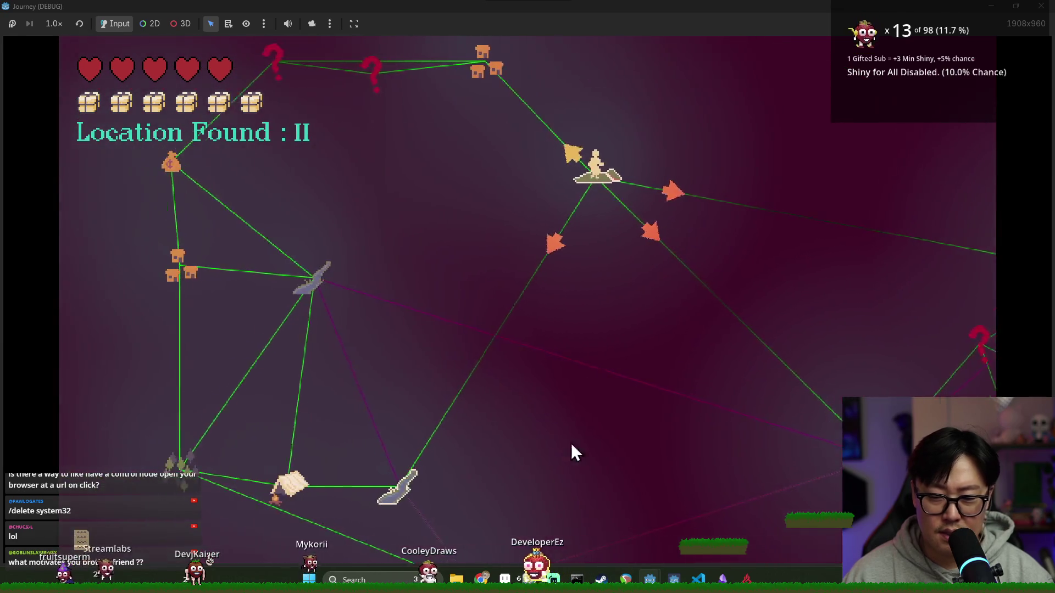
{"action": "key", "text": "alt+Tab"}
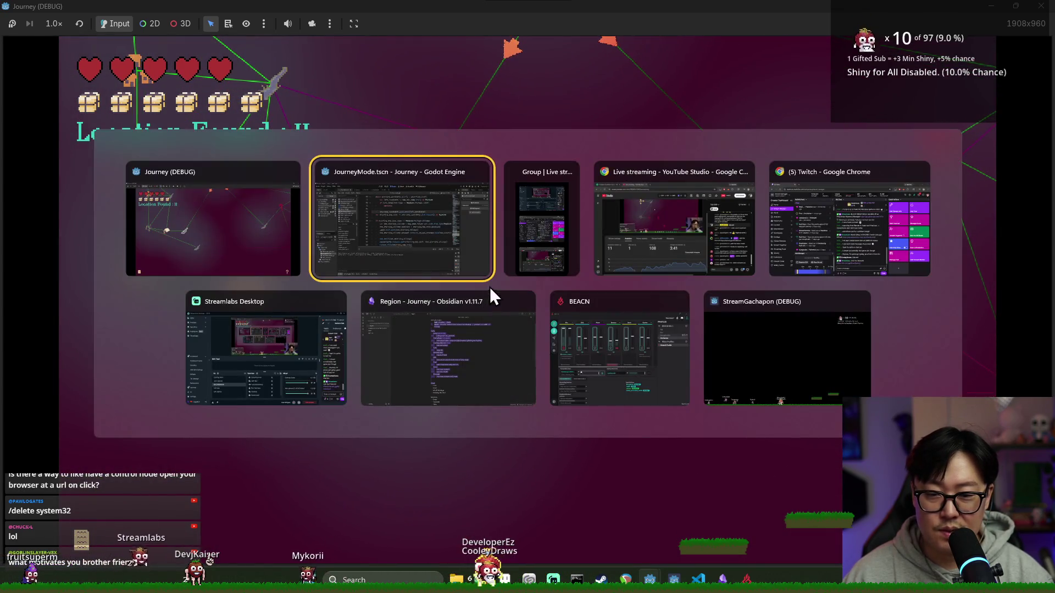
Find 'river' in journey_mode.gd, replace rivers.size()/2 with 0 on line 167, and run and start the game.
{"action": "left_click", "coordinate": [480, 233]}
{"action": "key", "text": "ctrl+f"}
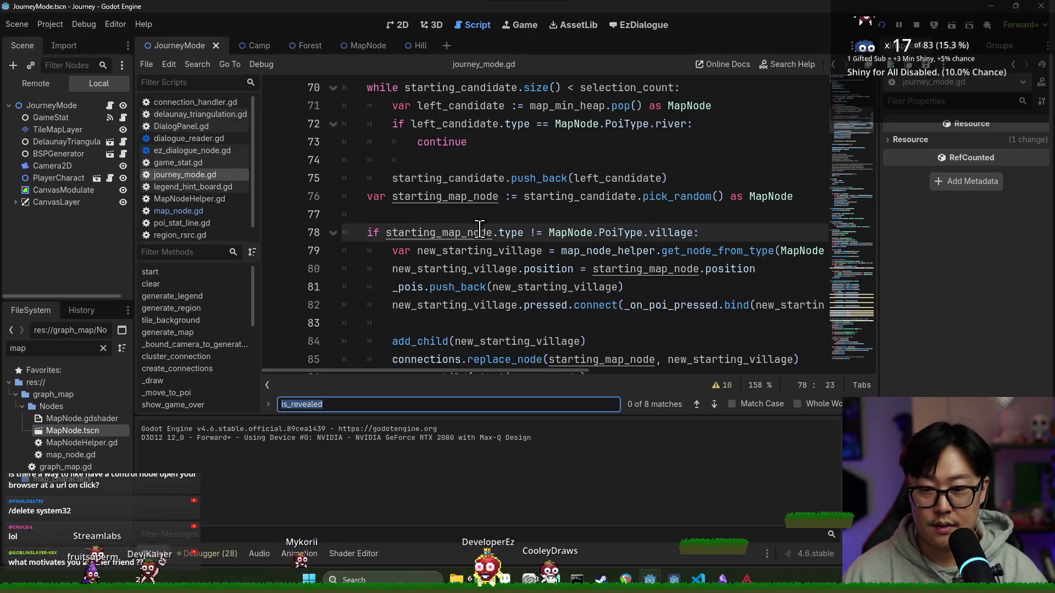
{"action": "type", "text": "river"}
{"action": "scroll", "coordinate": [459, 232], "scroll_direction": "down", "scroll_amount": 2}
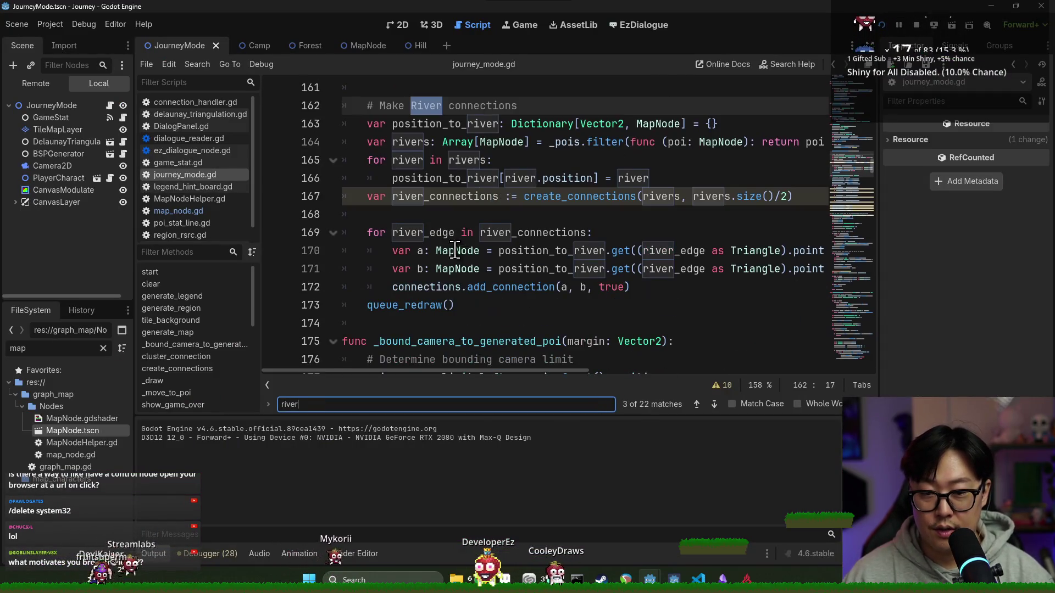
{"action": "left_click_drag", "start_coordinate": [693, 196], "coordinate": [790, 197]}
{"action": "type", "text": "0"}
{"action": "key", "text": "F5"}
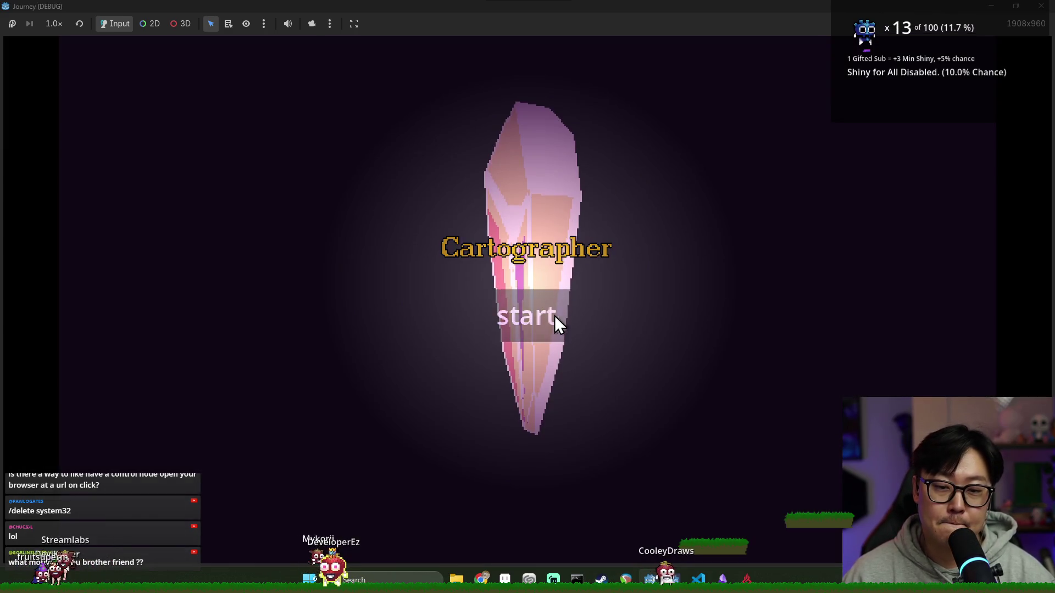
{"action": "left_click", "coordinate": [555, 318]}
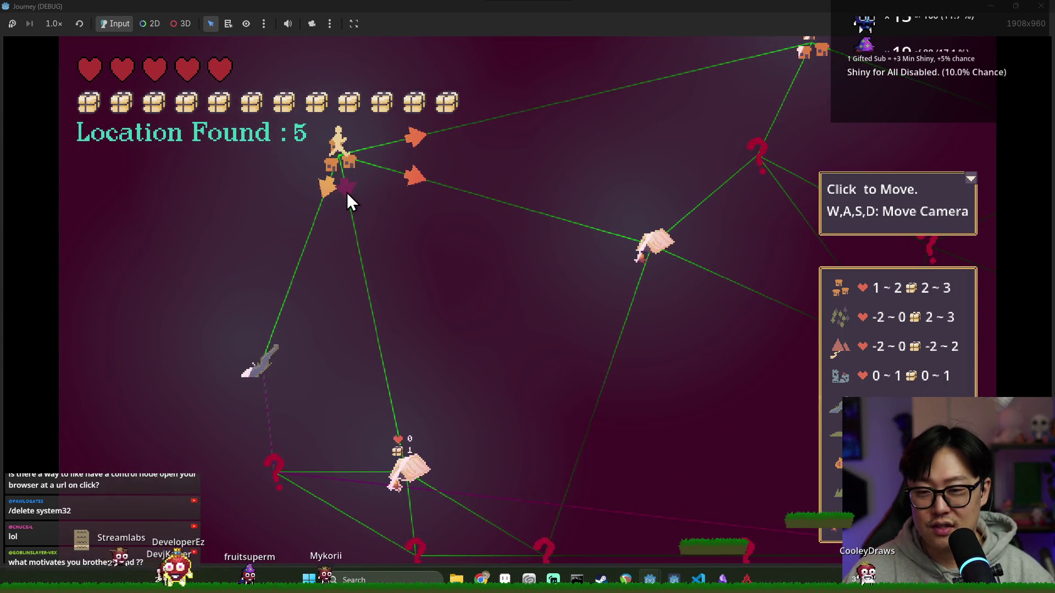
Dismiss the help panels and walk through the camp and pyramid toward the houses and sword node.
{"action": "left_click", "coordinate": [346, 193]}
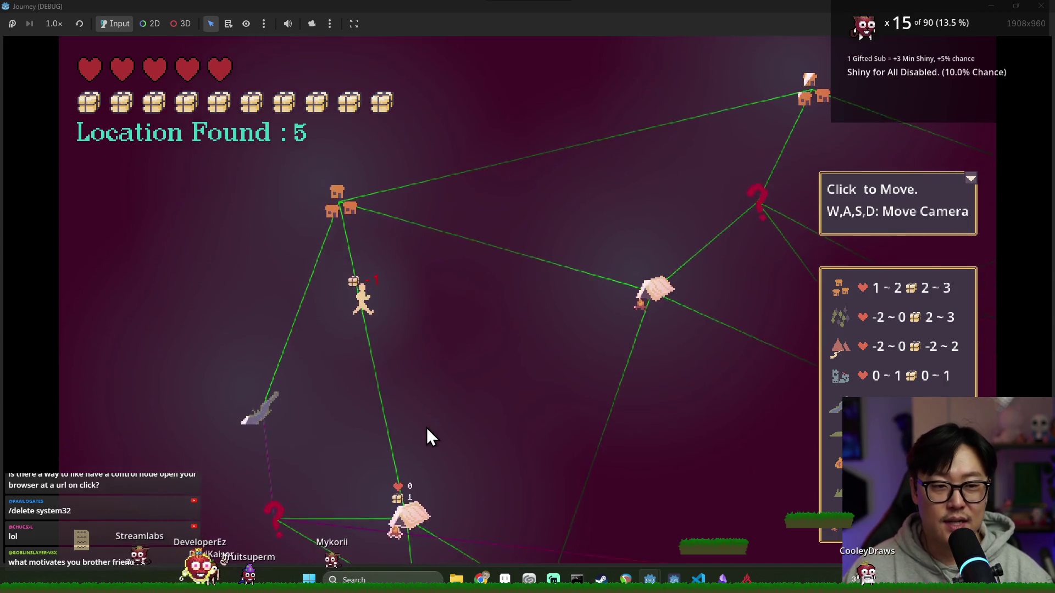
{"action": "left_click", "coordinate": [968, 178]}
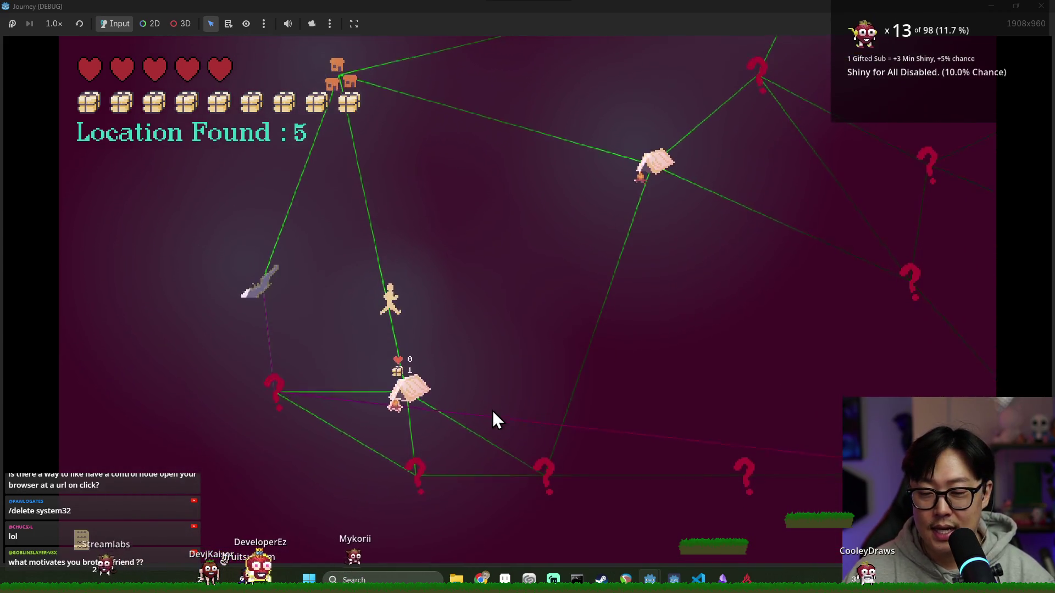
{"action": "left_click", "coordinate": [516, 393]}
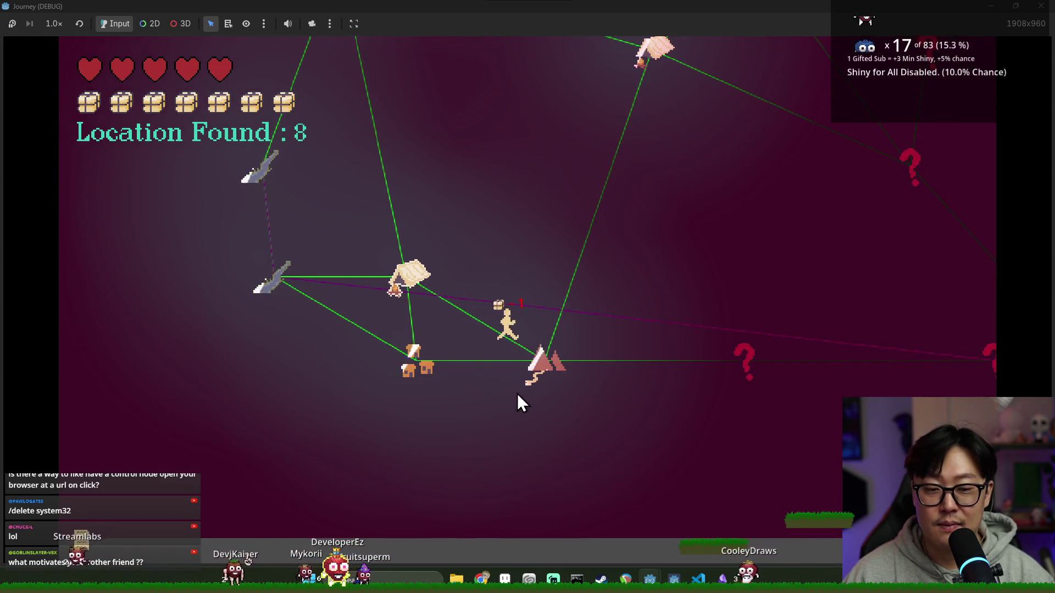
{"action": "left_click", "coordinate": [480, 404]}
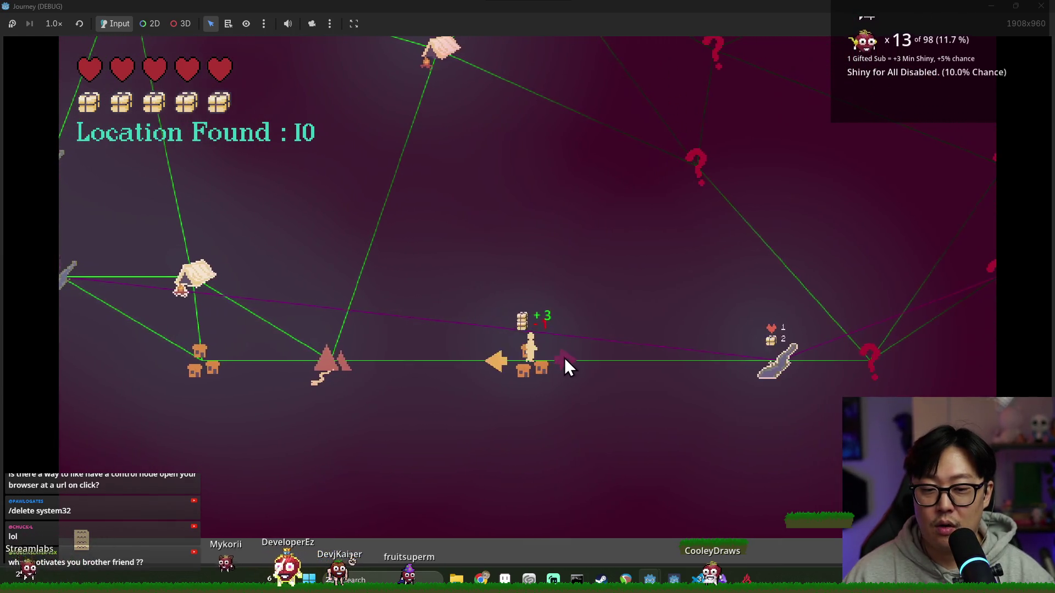
{"action": "left_click", "coordinate": [566, 361]}
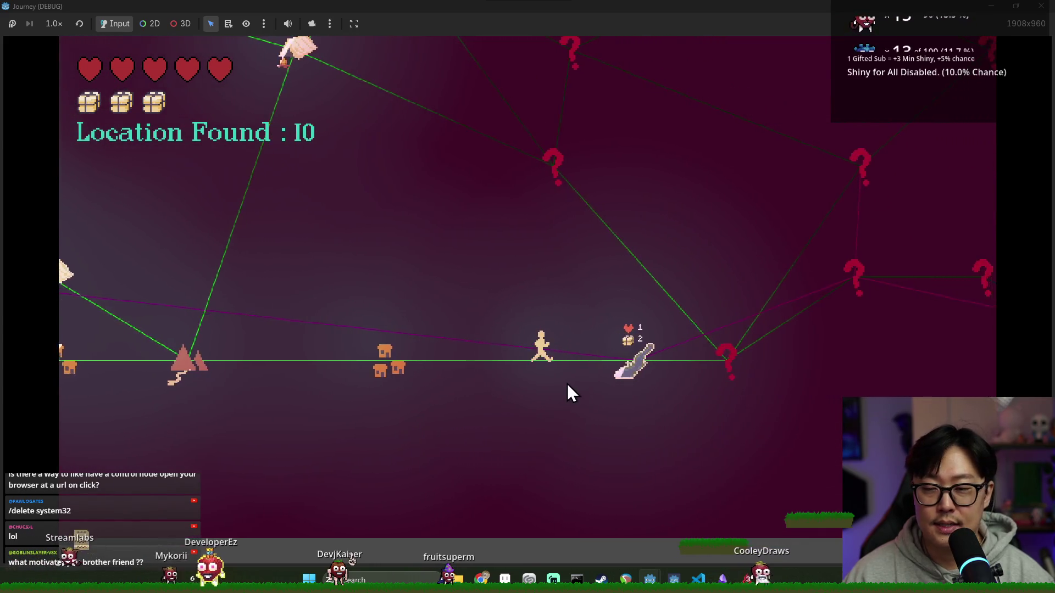
Continue via the mound node up-right along the path to 19 locations, then close the game.
{"action": "left_click", "coordinate": [565, 360]}
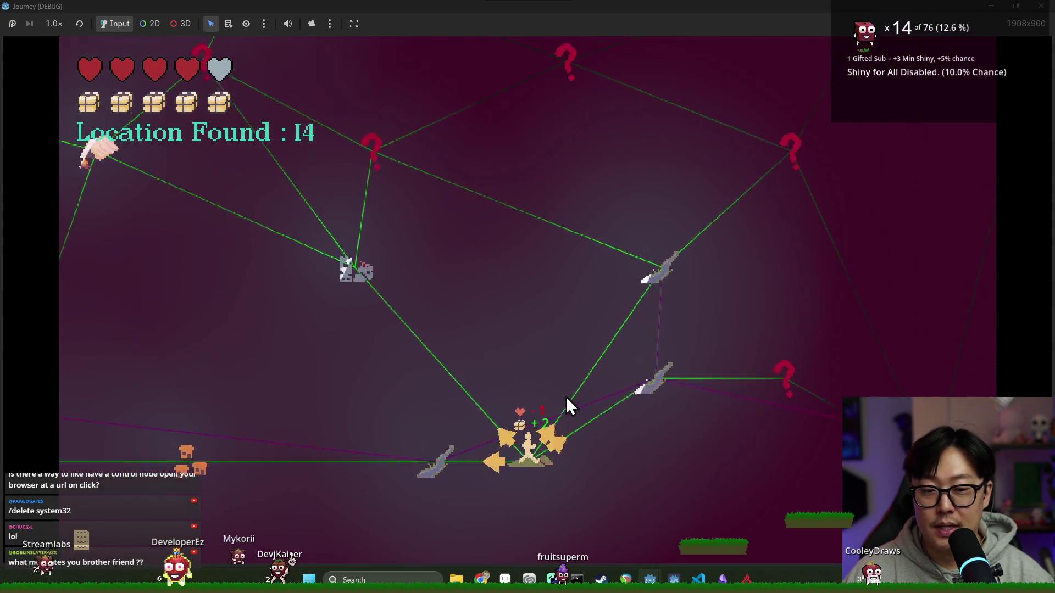
{"action": "left_click", "coordinate": [555, 450]}
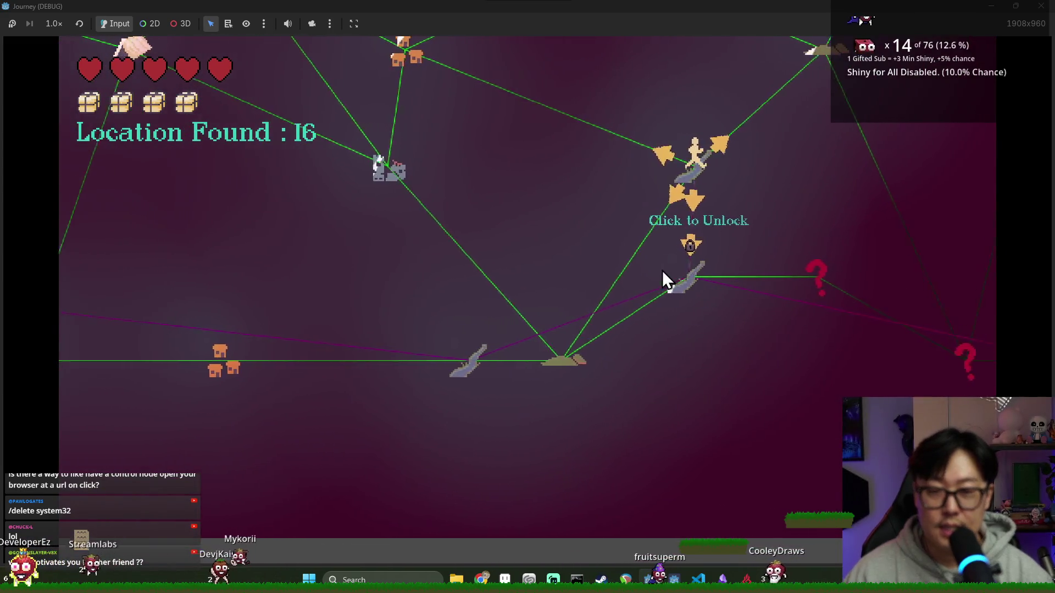
{"action": "left_click", "coordinate": [734, 277]}
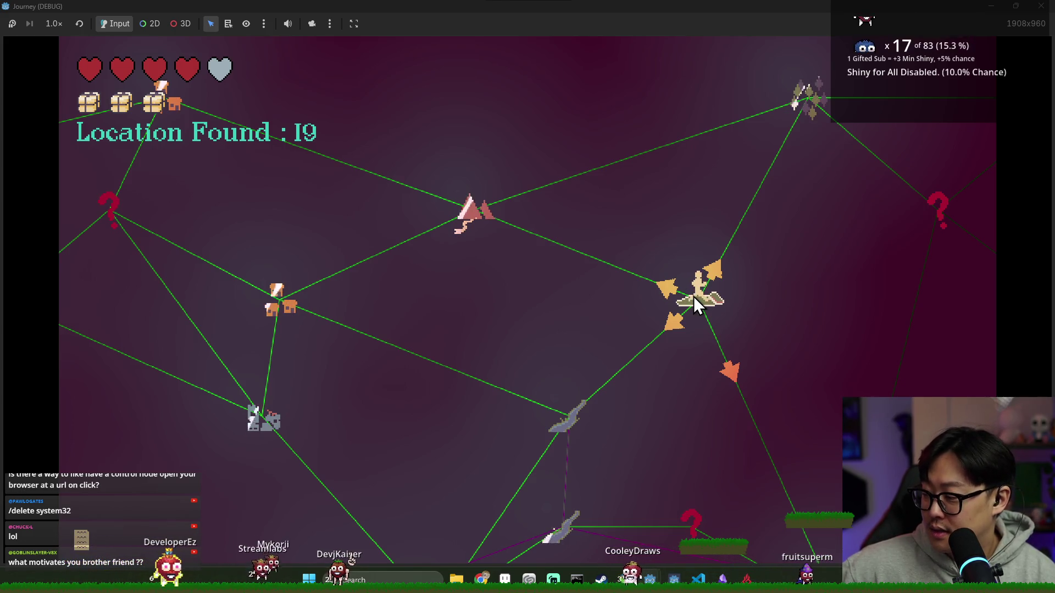
{"action": "mouse_move", "coordinate": [667, 294]}
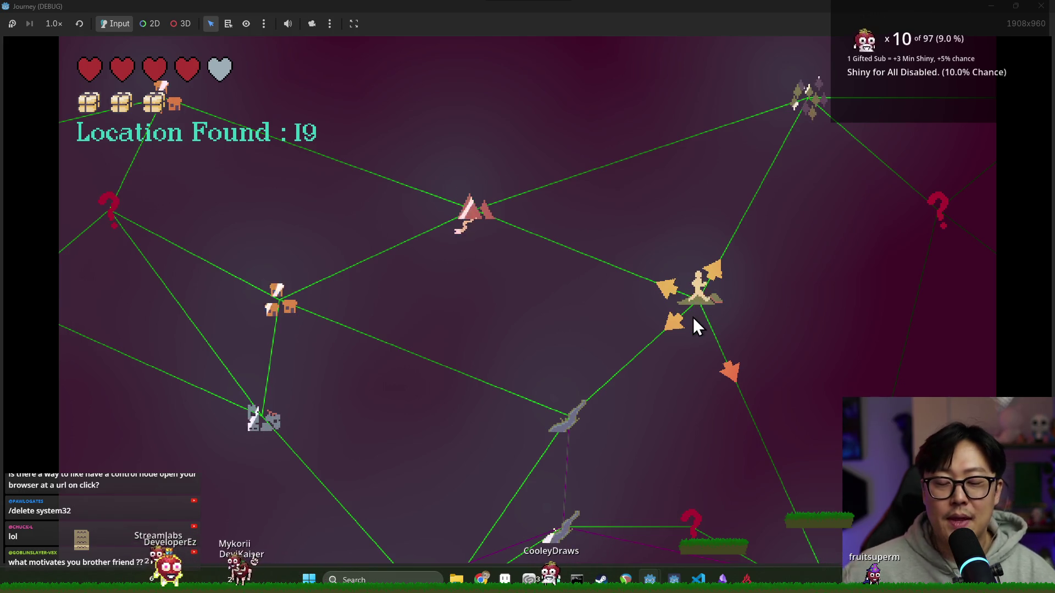
{"action": "scroll", "coordinate": [742, 364], "scroll_direction": "down", "scroll_amount": 1}
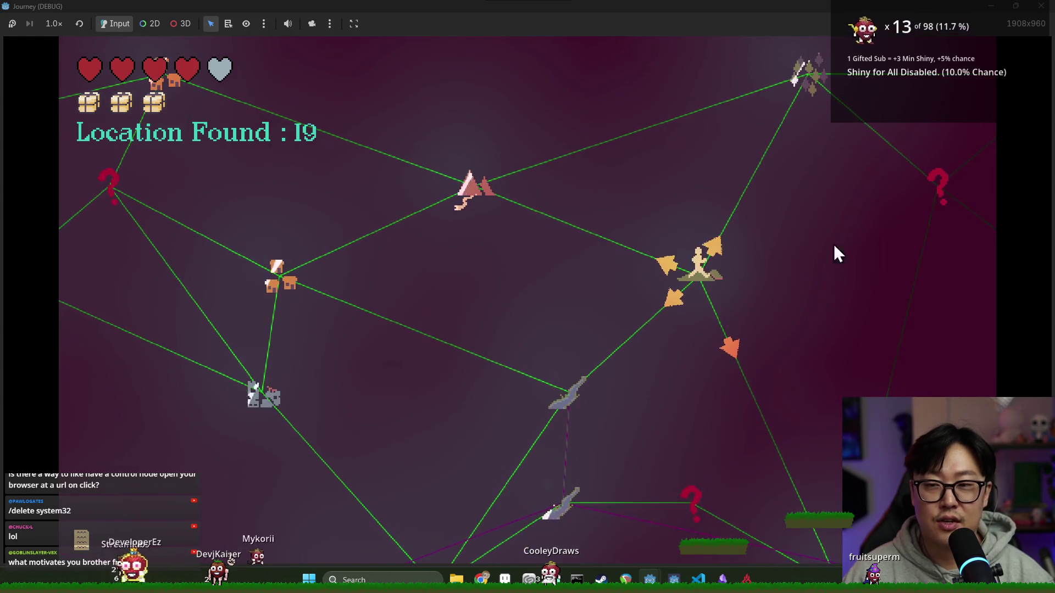
{"action": "left_click", "coordinate": [1040, 6]}
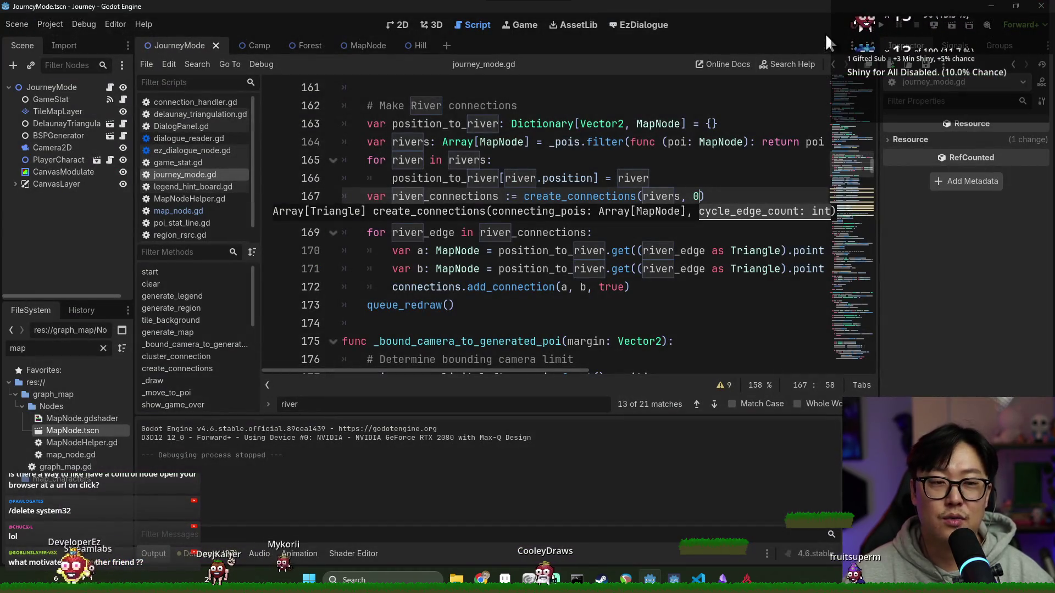
Stop the game, dismiss the argument hint, close the find bar and save journey_mode.gd.
{"action": "key", "text": "ctrl+s"}
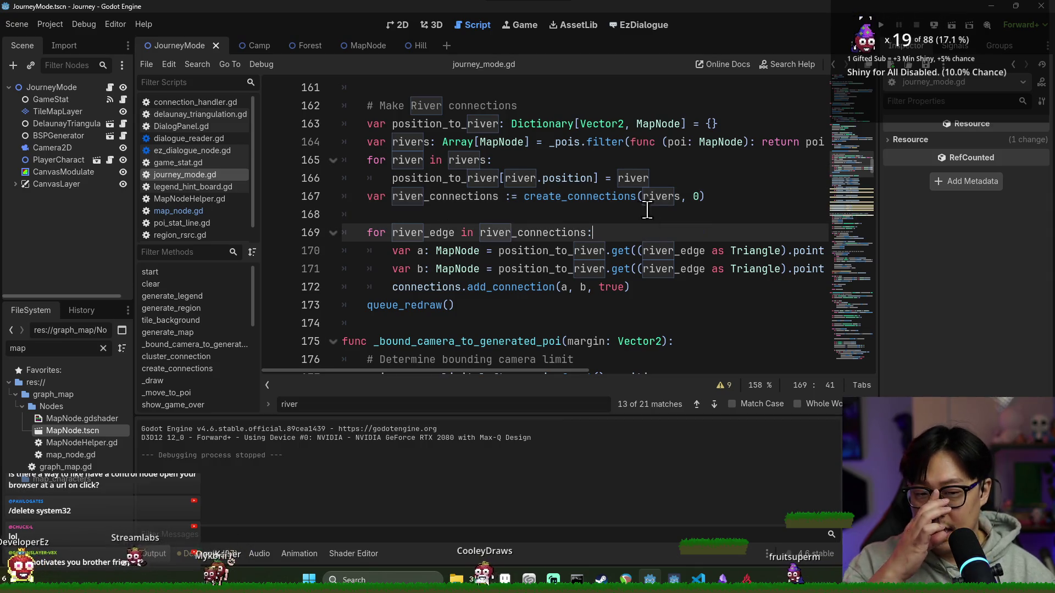
{"action": "left_click", "coordinate": [636, 178]}
{"action": "key", "text": "ctrl+s"}
{"action": "key", "text": "Escape"}
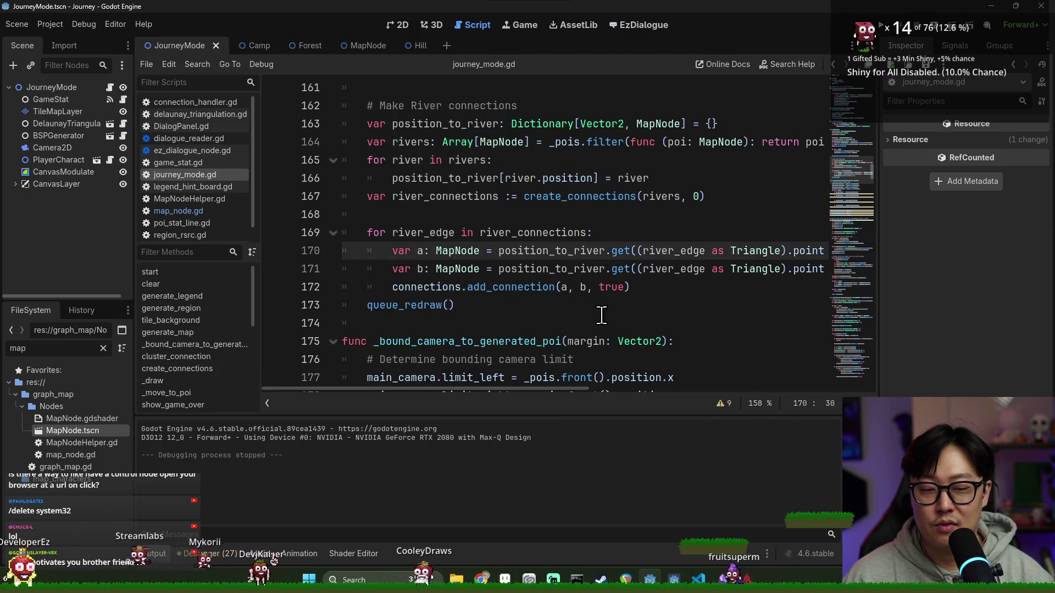
{"action": "left_click", "coordinate": [612, 306]}
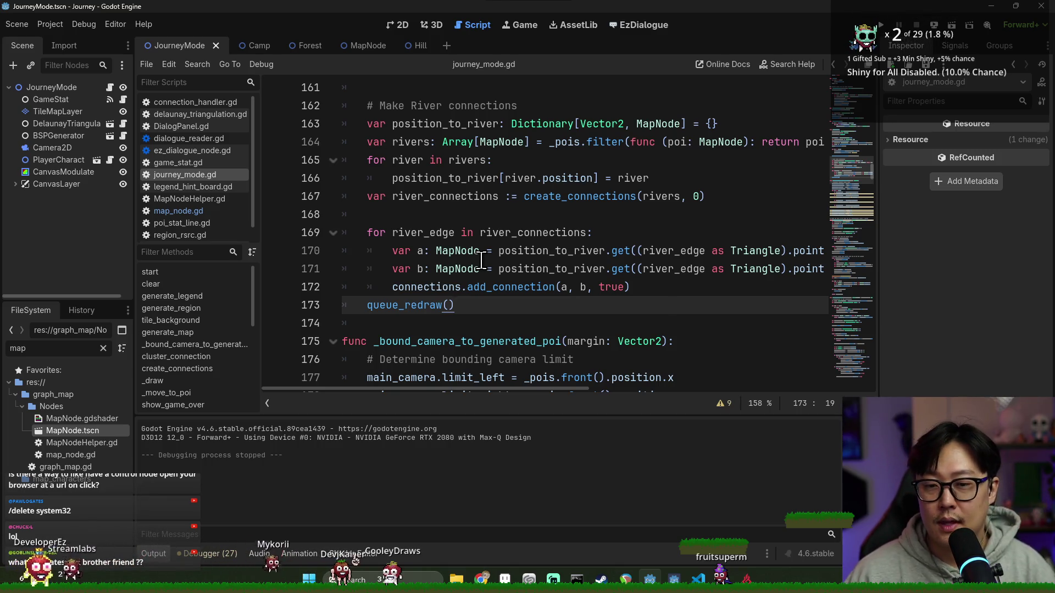
{"action": "key", "text": "ctrl+s"}
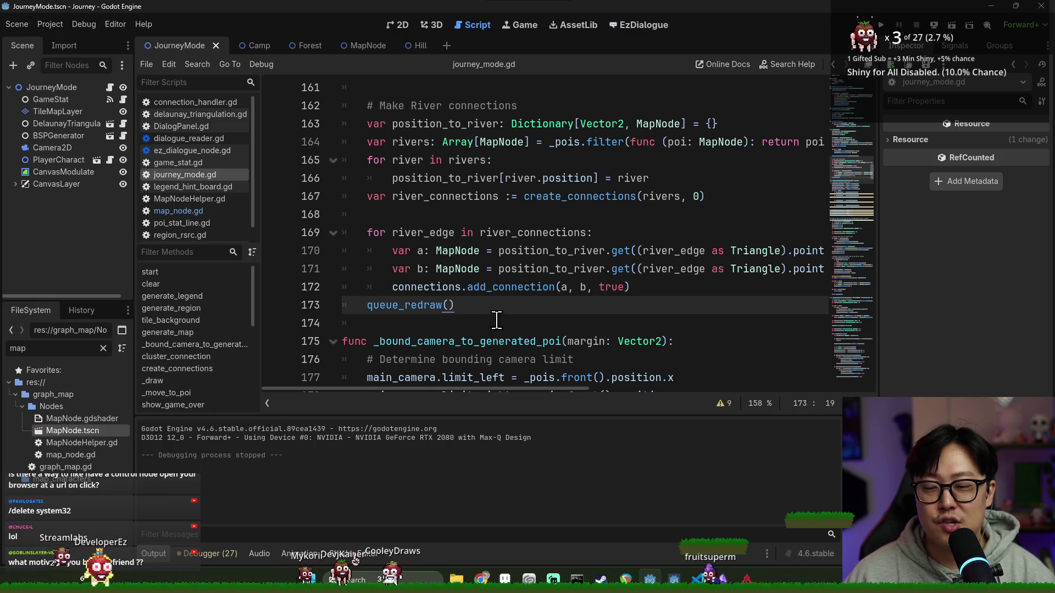
Remove the stray tab on line 174 and insert a blank line after line 172.
{"action": "left_click", "coordinate": [503, 316]}
{"action": "key", "text": "BackSpace"}
{"action": "key", "text": "ctrl+s"}
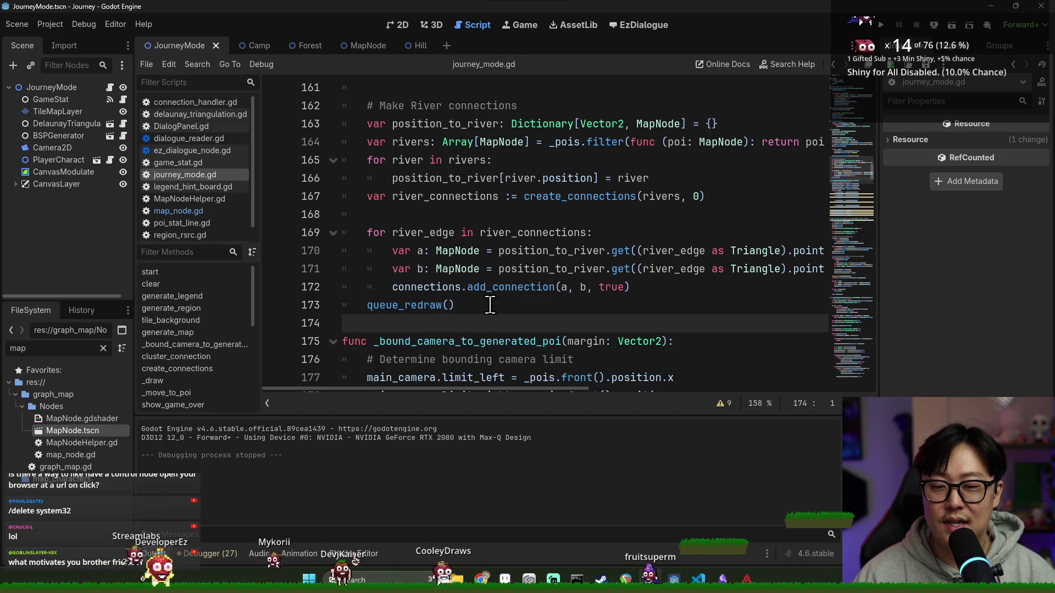
{"action": "left_click", "coordinate": [636, 286]}
{"action": "key", "text": "Return"}
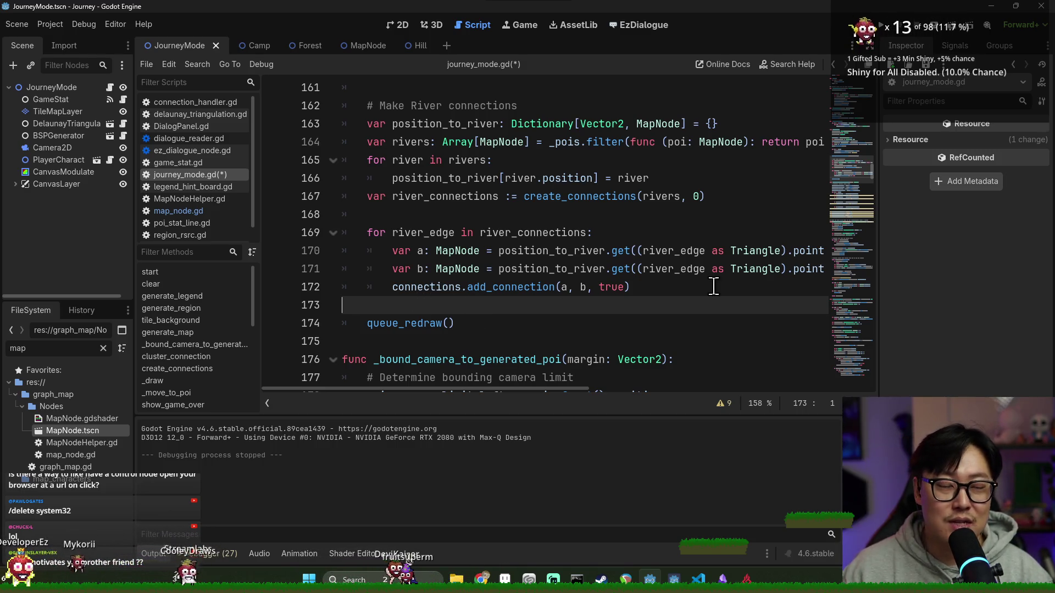
Declare func _replace_node(from: MapNode, to...) with a placeholder pass body.
{"action": "key", "text": "ctrl+z"}
{"action": "type", "text": "func _replace_node("}
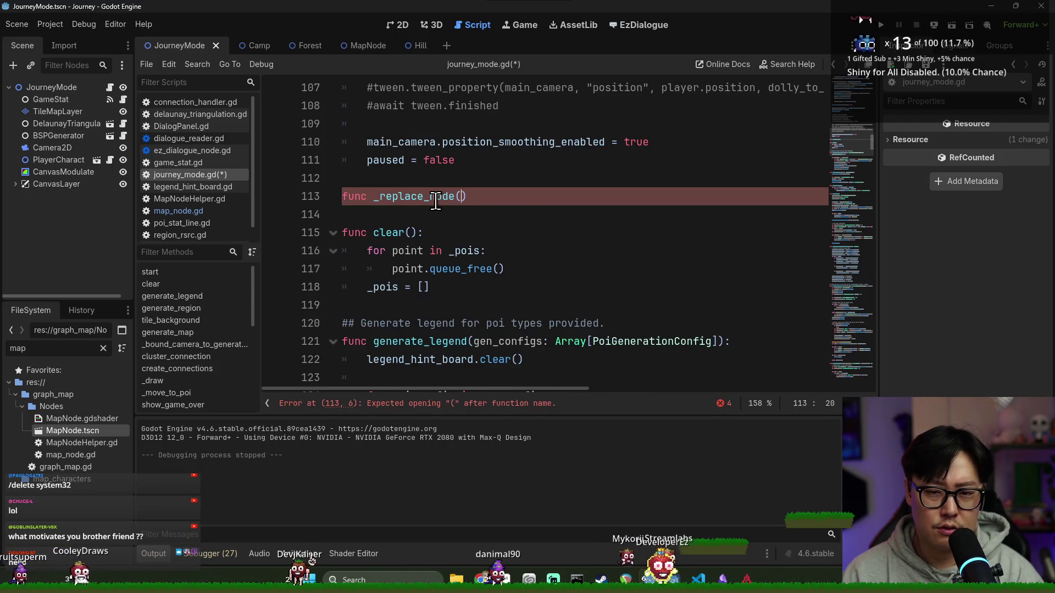
{"action": "type", "text": "):"}
{"action": "key", "text": "Return"}
{"action": "type", "text": "pass"}
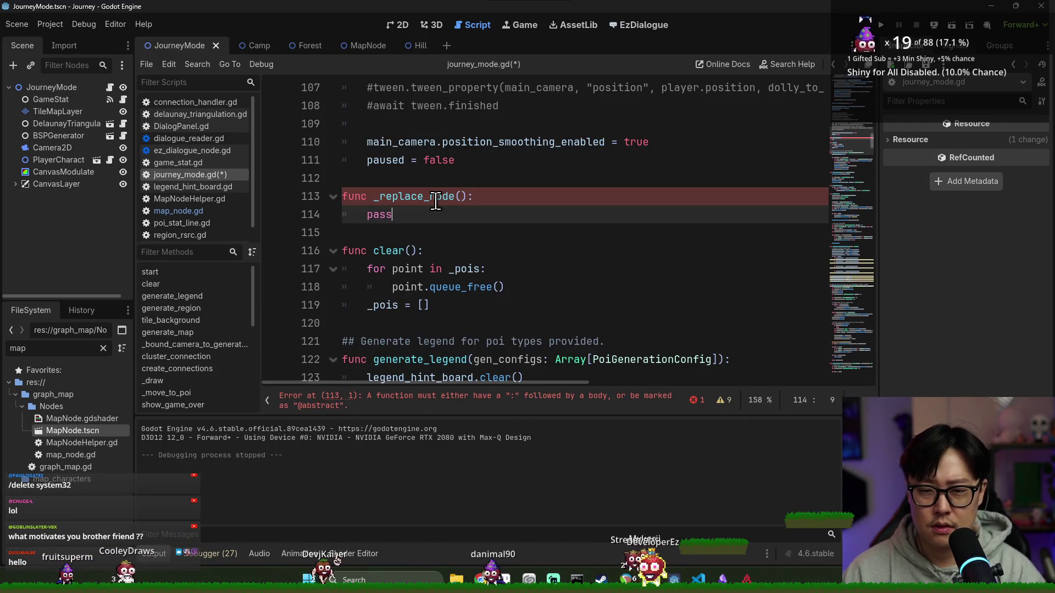
{"action": "left_click", "coordinate": [461, 198]}
{"action": "type", "text": "from: MapNo"}
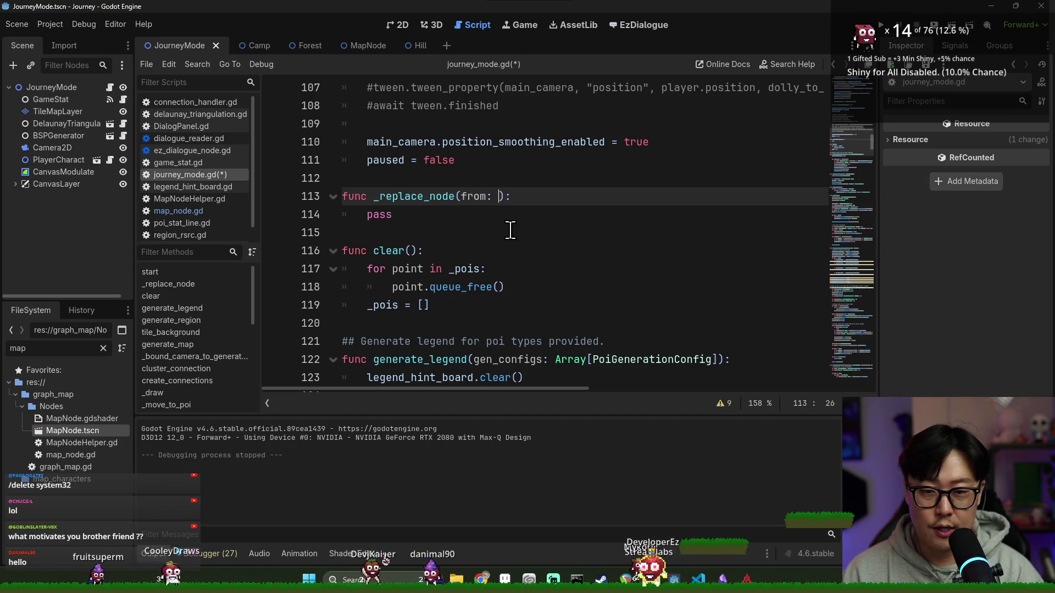
{"action": "type", "text": "de, to: MapNode"}
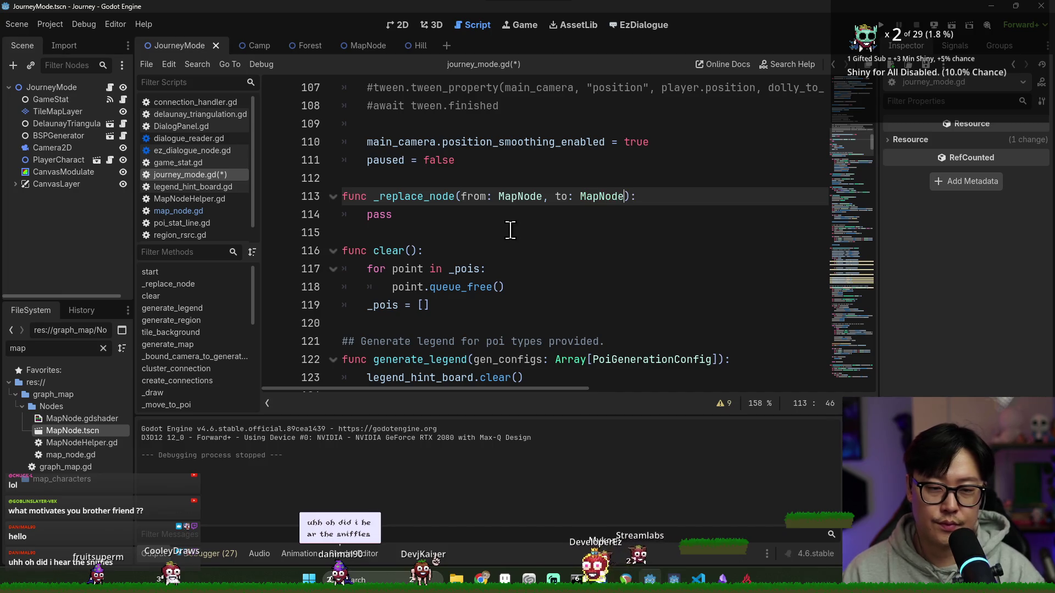
Replace pass with the pasted node-swap code, outdent it, and delete the new_starting_village creation line.
{"action": "left_click", "coordinate": [424, 217]}
{"action": "key", "text": "BackSpace"}
{"action": "key", "text": "BackSpace"}
{"action": "key", "text": "BackSpace"}
{"action": "key", "text": "ctrl+v"}
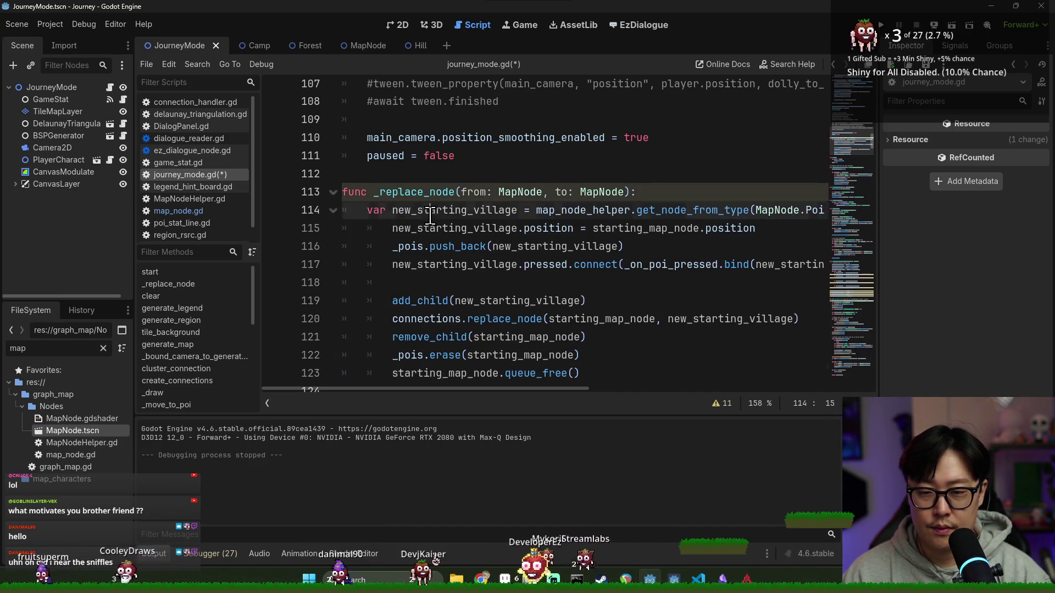
{"action": "scroll", "coordinate": [430, 220], "scroll_direction": "down", "scroll_amount": 2}
{"action": "left_click_drag", "start_coordinate": [442, 119], "coordinate": [436, 265]}
{"action": "key", "text": "shift+Tab"}
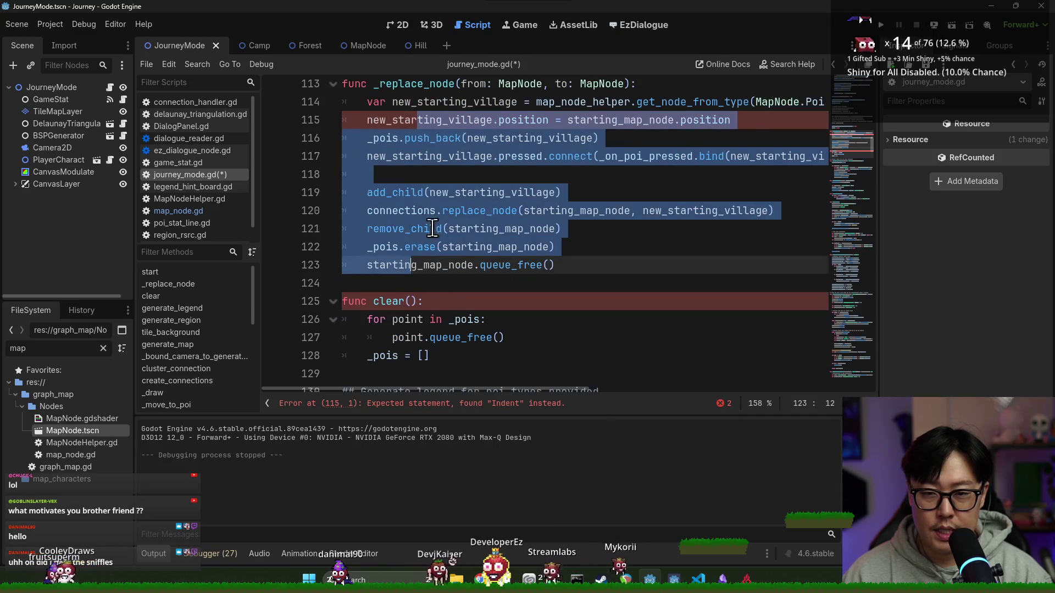
{"action": "scroll", "coordinate": [435, 236], "scroll_direction": "up", "scroll_amount": 3}
{"action": "triple_click", "coordinate": [558, 265]}
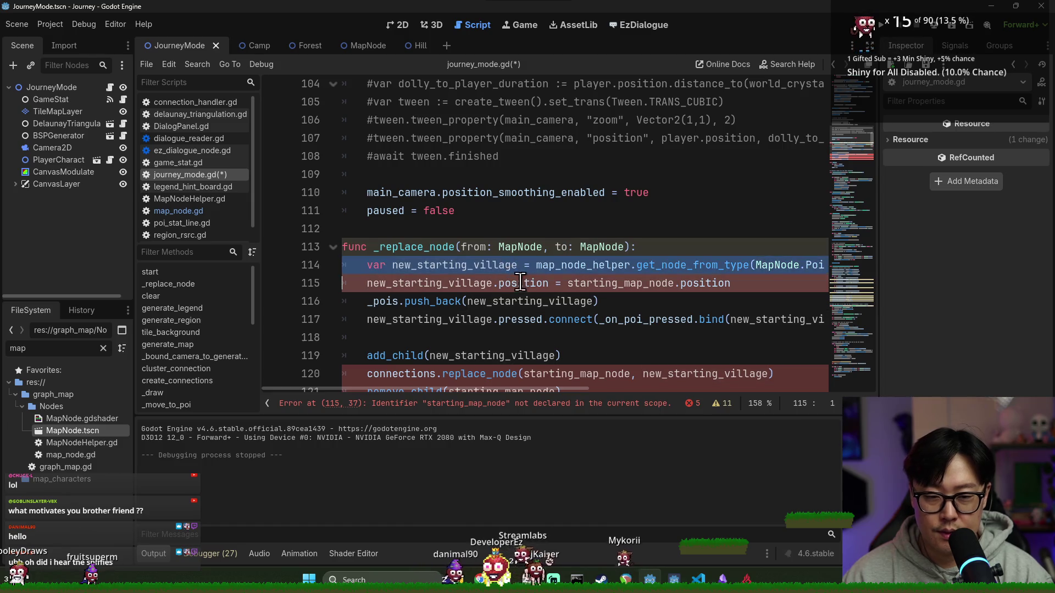
{"action": "key", "text": "BackSpace"}
In the position assignment, replace starting_map_node with from and new_starting_village with to.
{"action": "double_click", "coordinate": [561, 246]}
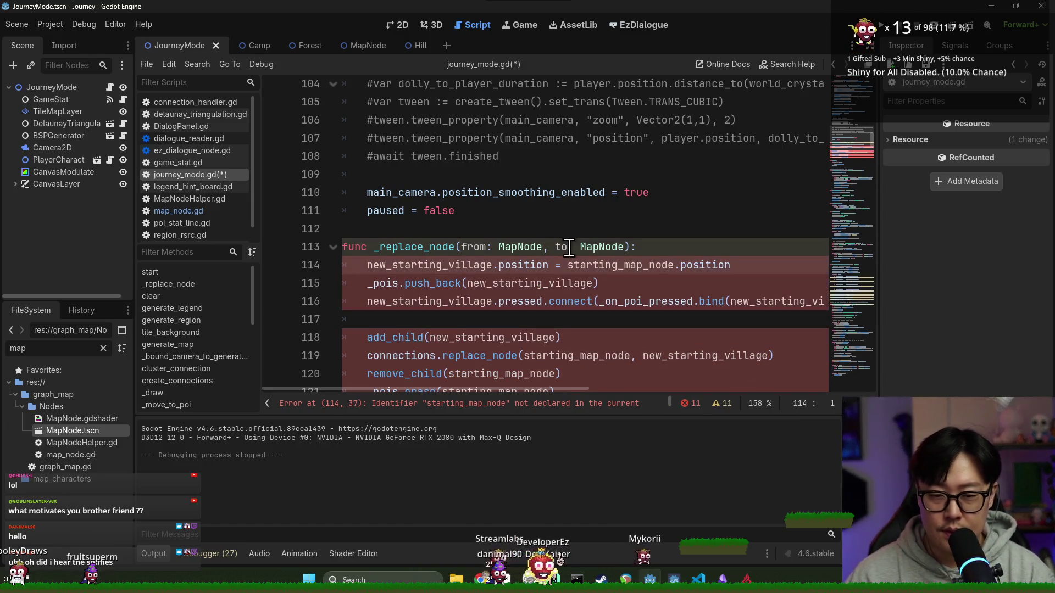
{"action": "scroll", "coordinate": [593, 290], "scroll_direction": "down", "scroll_amount": 1}
{"action": "scroll", "coordinate": [593, 291], "scroll_direction": "down", "scroll_amount": 1}
{"action": "double_click", "coordinate": [620, 156]}
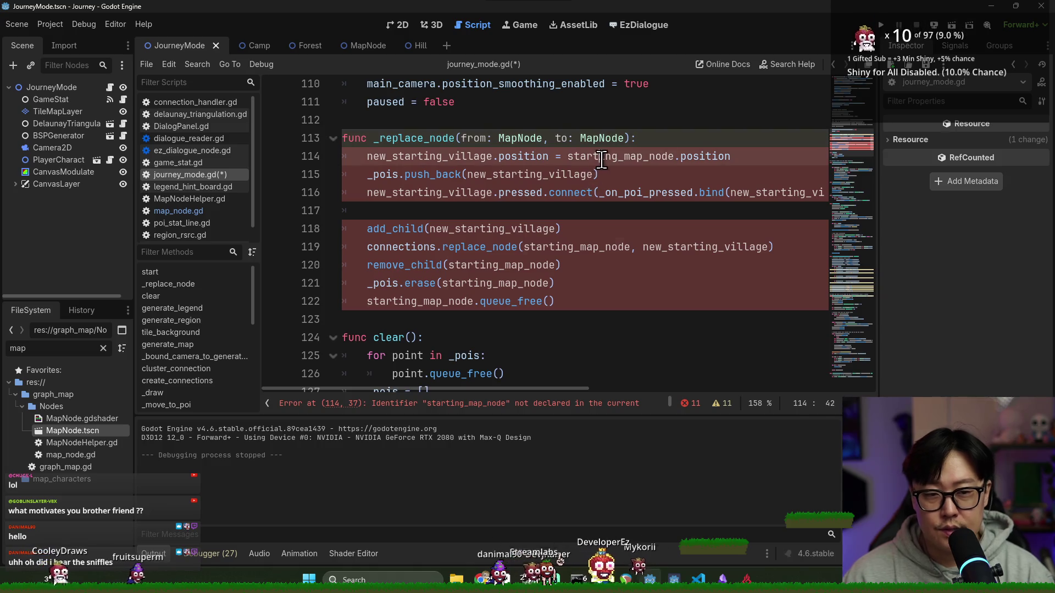
{"action": "double_click", "coordinate": [458, 156]}
{"action": "double_click", "coordinate": [473, 138]}
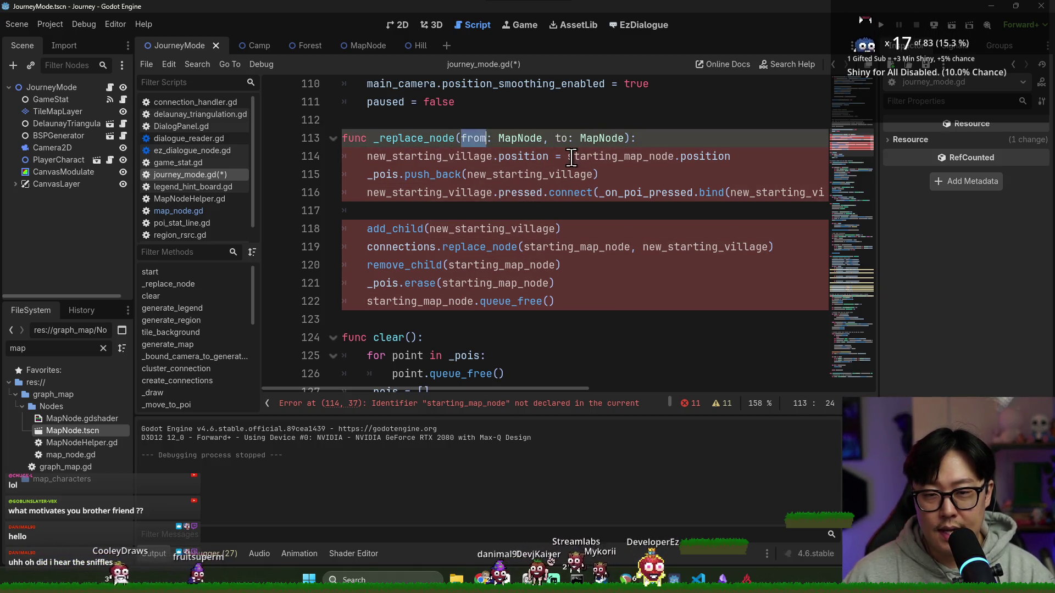
{"action": "key", "text": "ctrl+c"}
{"action": "double_click", "coordinate": [597, 156]}
{"action": "key", "text": "ctrl+v"}
{"action": "double_click", "coordinate": [463, 163]}
{"action": "type", "text": "to"}
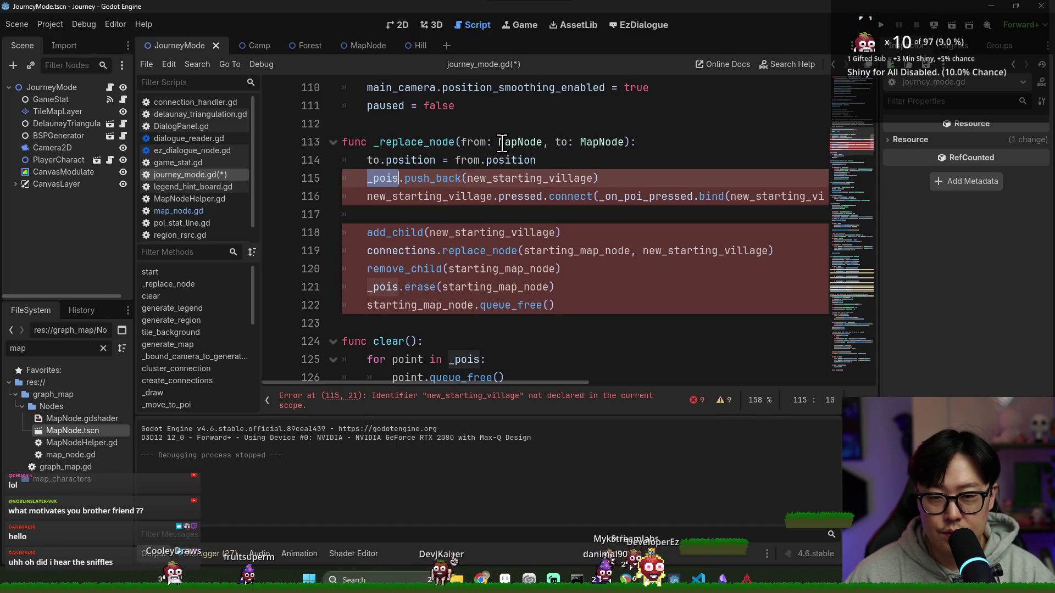
Change the _pois.push_back argument from new_starting_village to to.
{"action": "double_click", "coordinate": [473, 142]}
{"action": "key", "text": "ctrl+c"}
{"action": "double_click", "coordinate": [530, 178]}
{"action": "key", "text": "ctrl+v"}
{"action": "double_click", "coordinate": [384, 178]}
{"action": "key", "text": "End"}
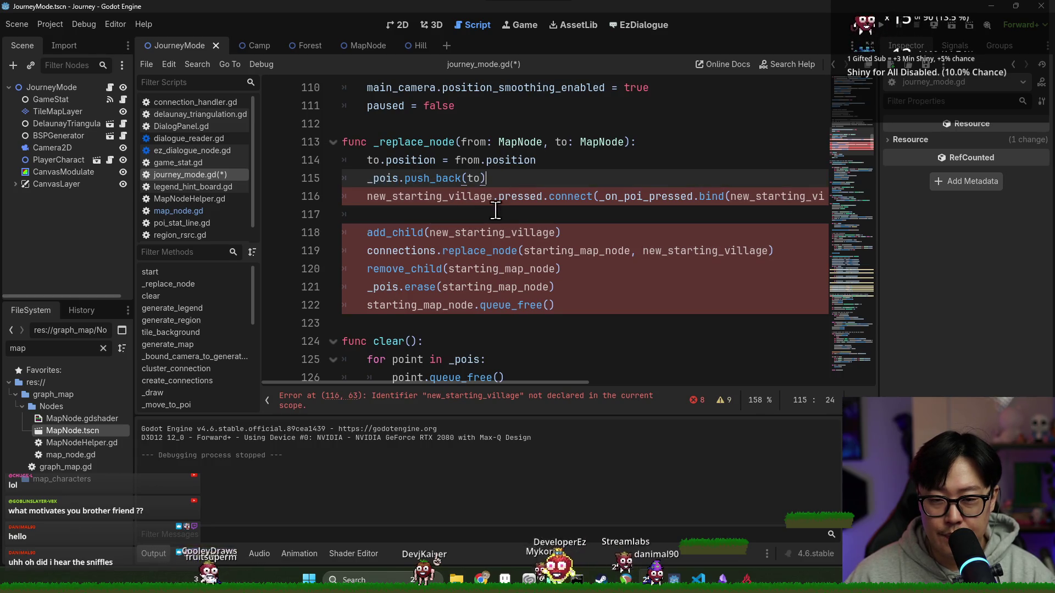
Move the _pois.erase line up after the position assignment and fix its indentation.
{"action": "left_click", "coordinate": [402, 287]}
{"action": "key", "text": "ctrl+x"}
{"action": "left_click", "coordinate": [563, 160]}
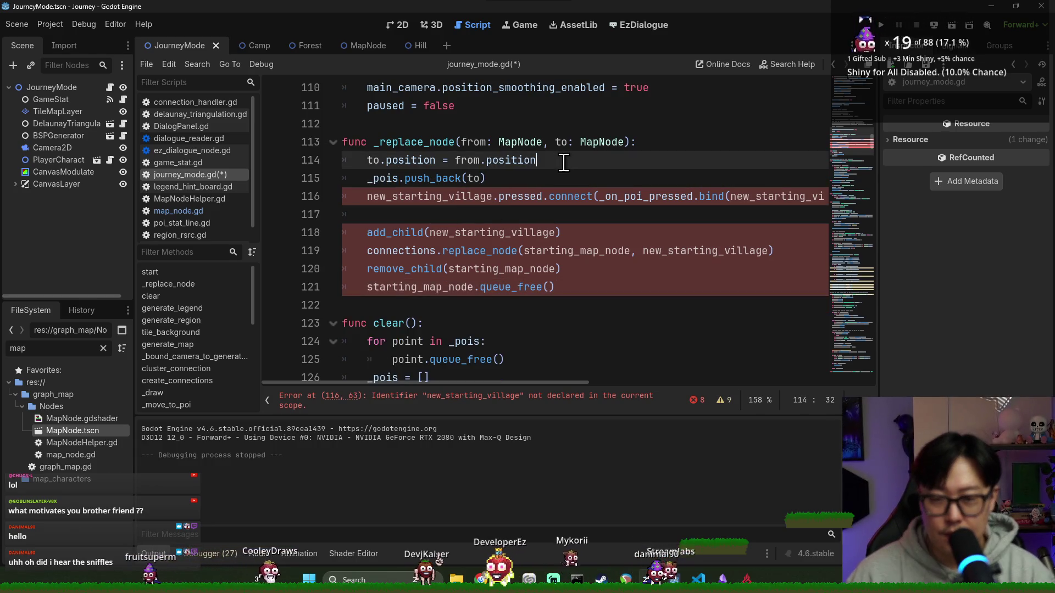
{"action": "key", "text": "Return"}
{"action": "key", "text": "ctrl+v"}
{"action": "key", "text": "Up"}
{"action": "key", "text": "shift+Tab"}
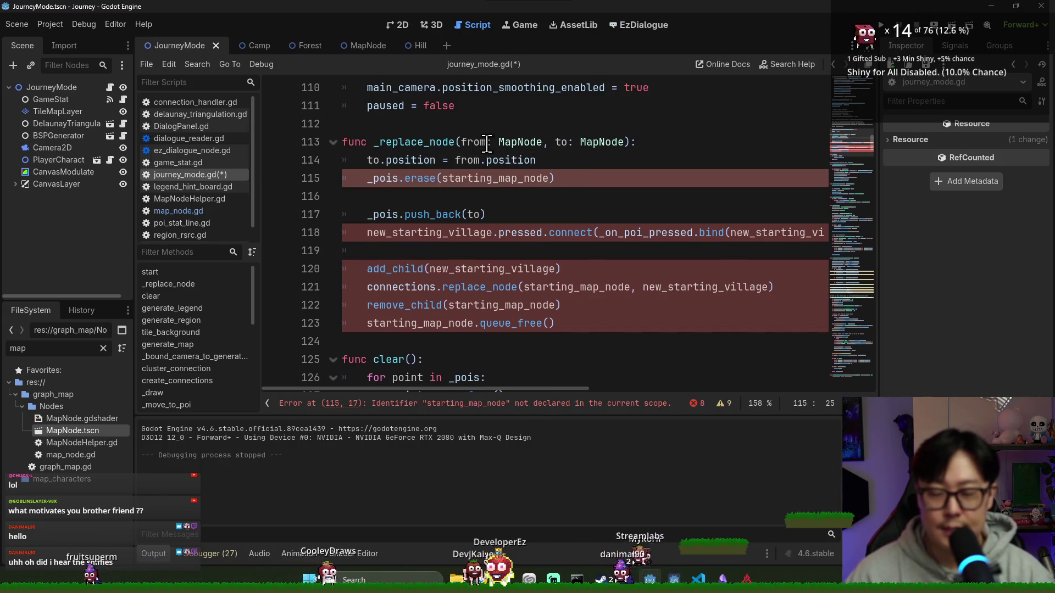
Point the _pois.erase call at from and restore from in the parameter list.
{"action": "double_click", "coordinate": [563, 141]}
{"action": "key", "text": "ctrl+x"}
{"action": "double_click", "coordinate": [471, 178]}
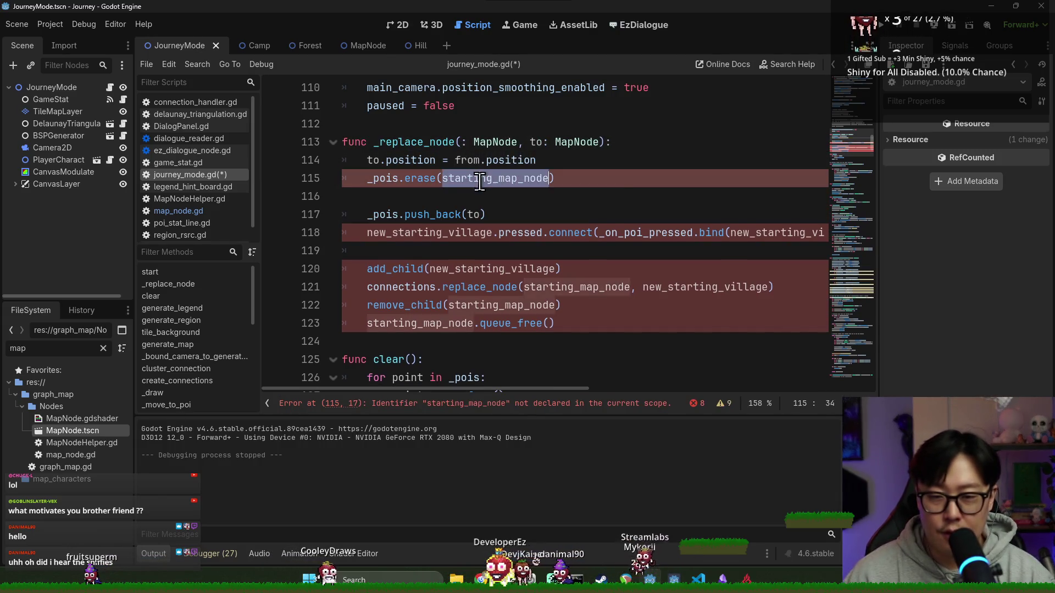
{"action": "key", "text": "ctrl+v"}
{"action": "left_click", "coordinate": [474, 198]}
{"action": "key", "text": "BackSpace"}
{"action": "left_click", "coordinate": [473, 206]}
{"action": "double_click", "coordinate": [379, 179]}
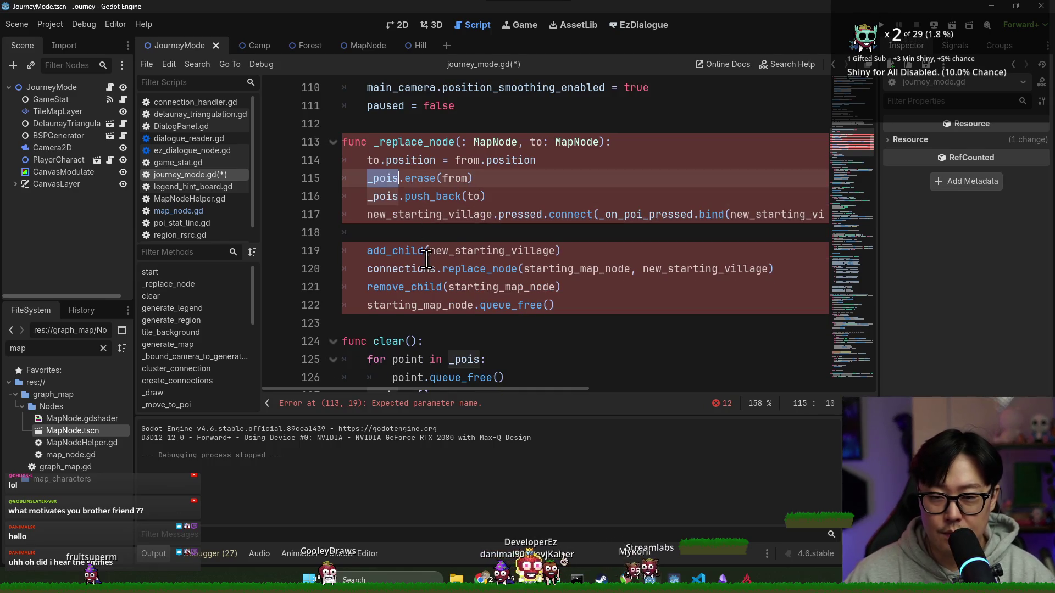
{"action": "double_click", "coordinate": [484, 214]}
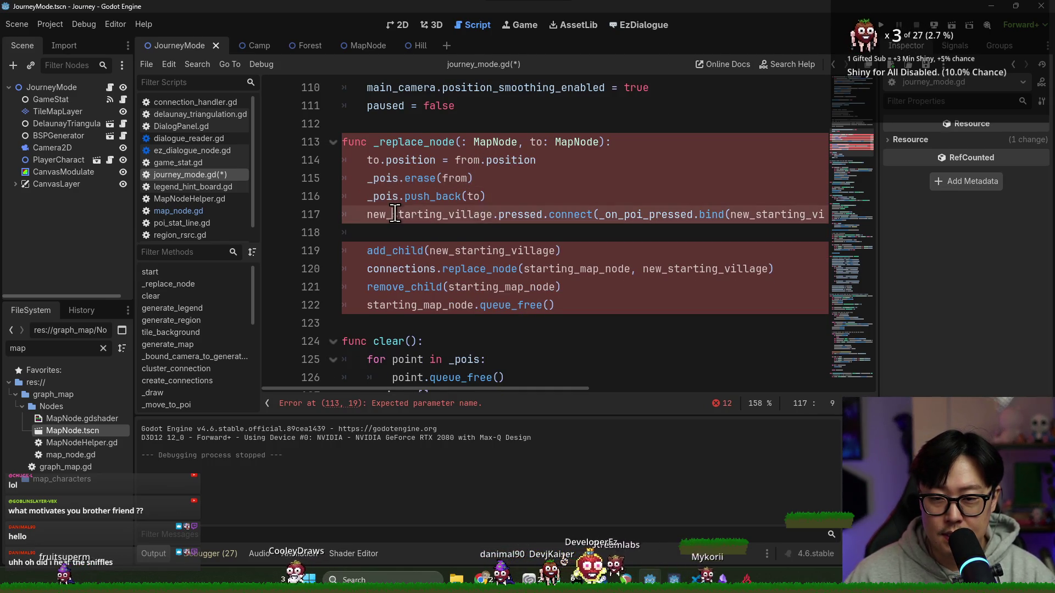
{"action": "left_click", "coordinate": [512, 201]}
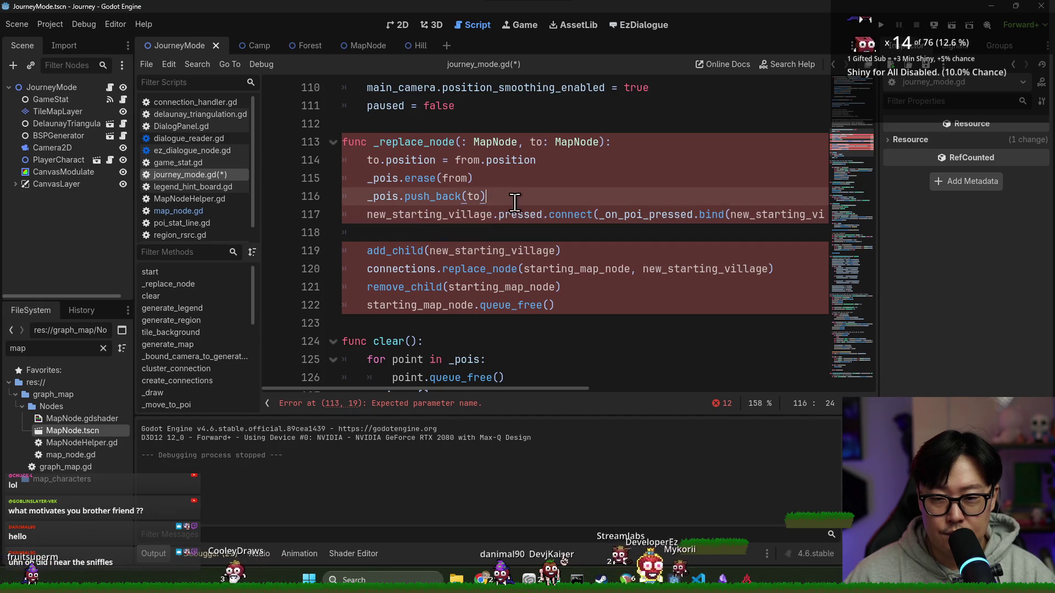
{"action": "left_click", "coordinate": [463, 143]}
{"action": "type", "text": "from"}
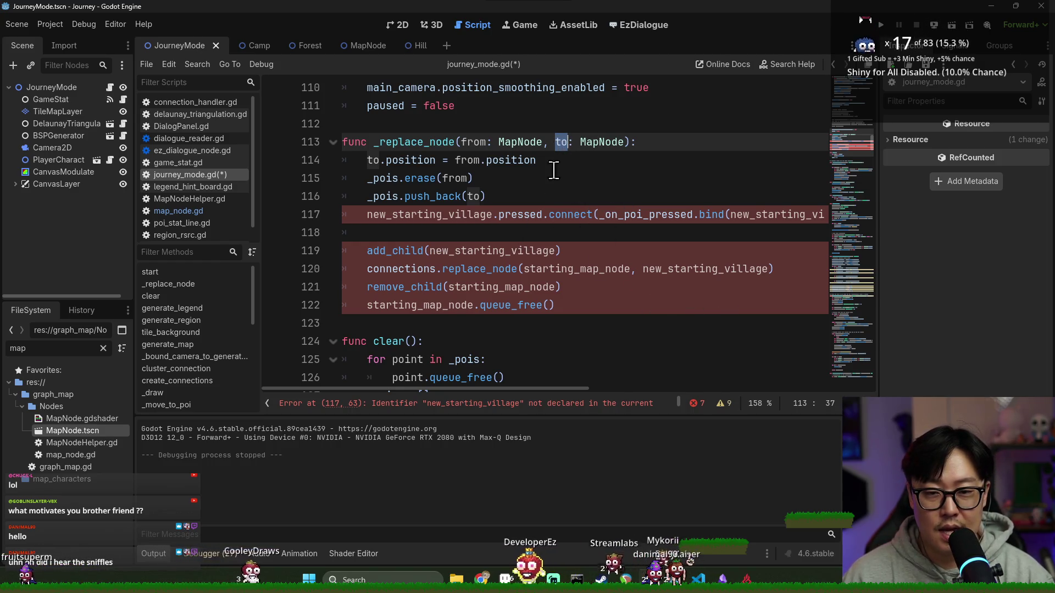
Inspect the pressed signal connection and _on_poi_pressed callback on line 117.
{"action": "scroll", "coordinate": [575, 390], "scroll_direction": "right", "scroll_amount": 2}
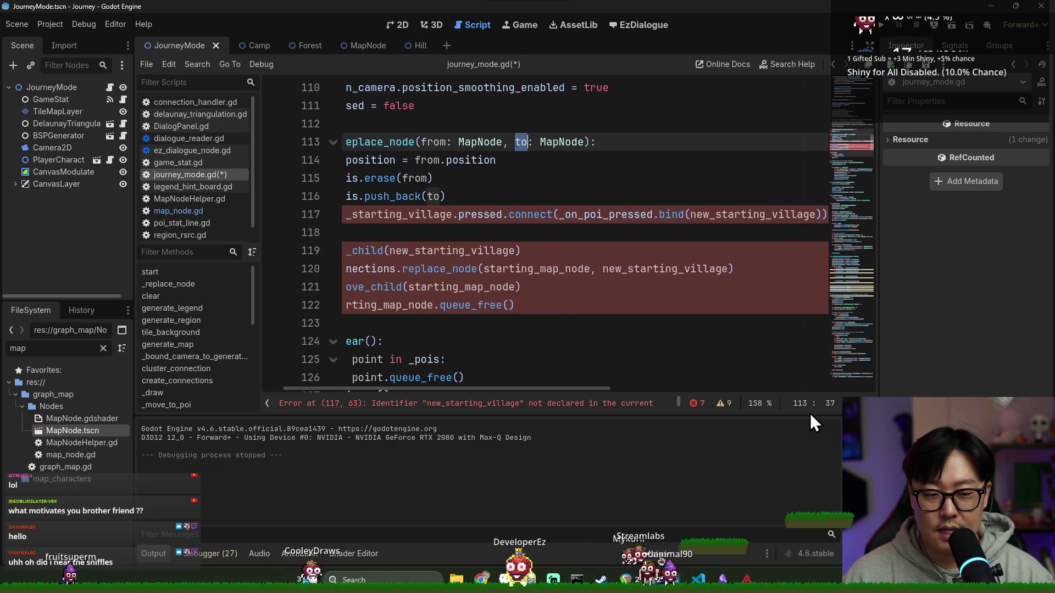
{"action": "scroll", "coordinate": [610, 396], "scroll_direction": "left", "scroll_amount": 3}
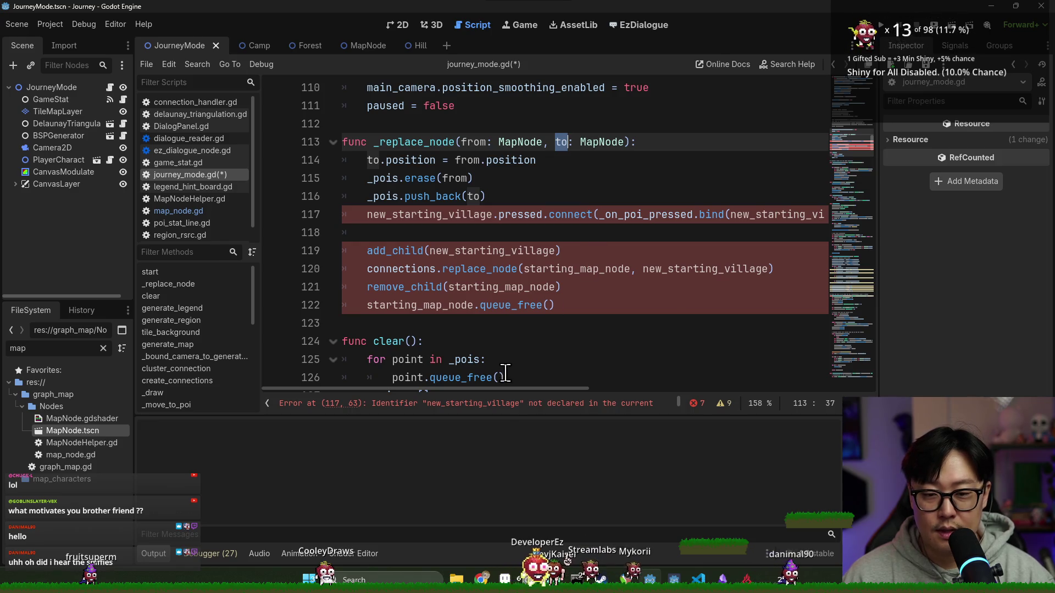
{"action": "left_click_drag", "start_coordinate": [503, 390], "coordinate": [520, 387]}
{"action": "scroll", "coordinate": [520, 387], "scroll_direction": "left", "scroll_amount": 3}
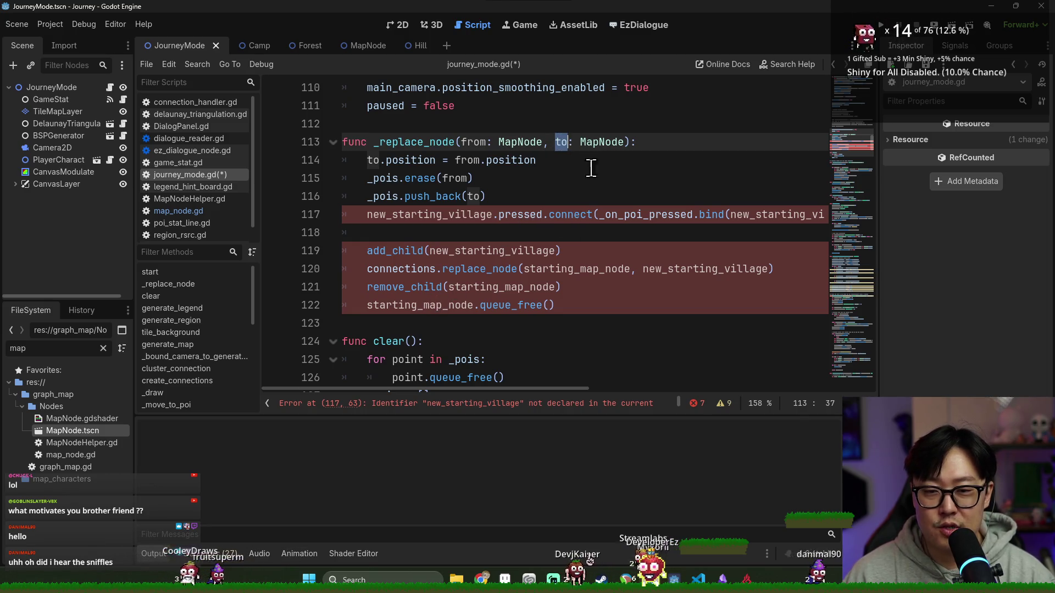
{"action": "double_click", "coordinate": [663, 215]}
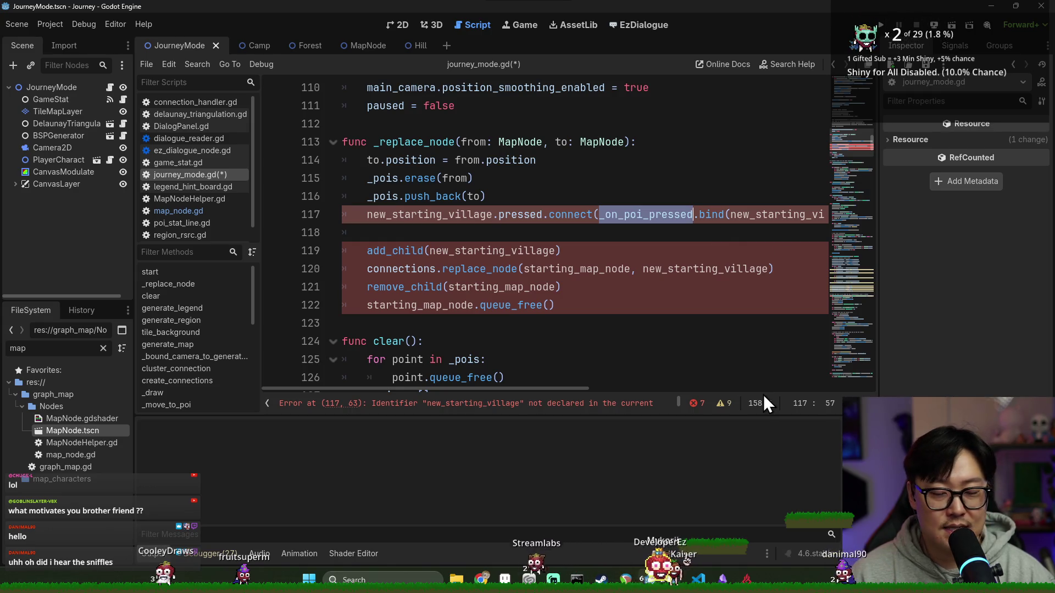
{"action": "left_click", "coordinate": [556, 147]}
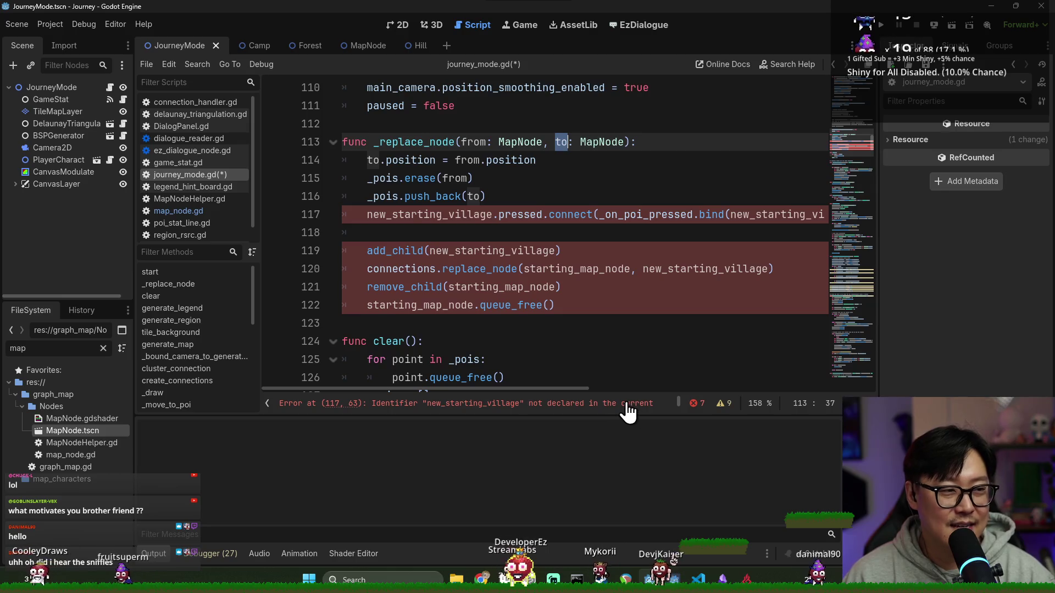
{"action": "double_click", "coordinate": [646, 215]}
{"action": "left_click", "coordinate": [516, 220]}
{"action": "double_click", "coordinate": [452, 214]}
{"action": "left_click", "coordinate": [520, 213]}
{"action": "double_click", "coordinate": [459, 215]}
{"action": "left_click", "coordinate": [461, 215]}
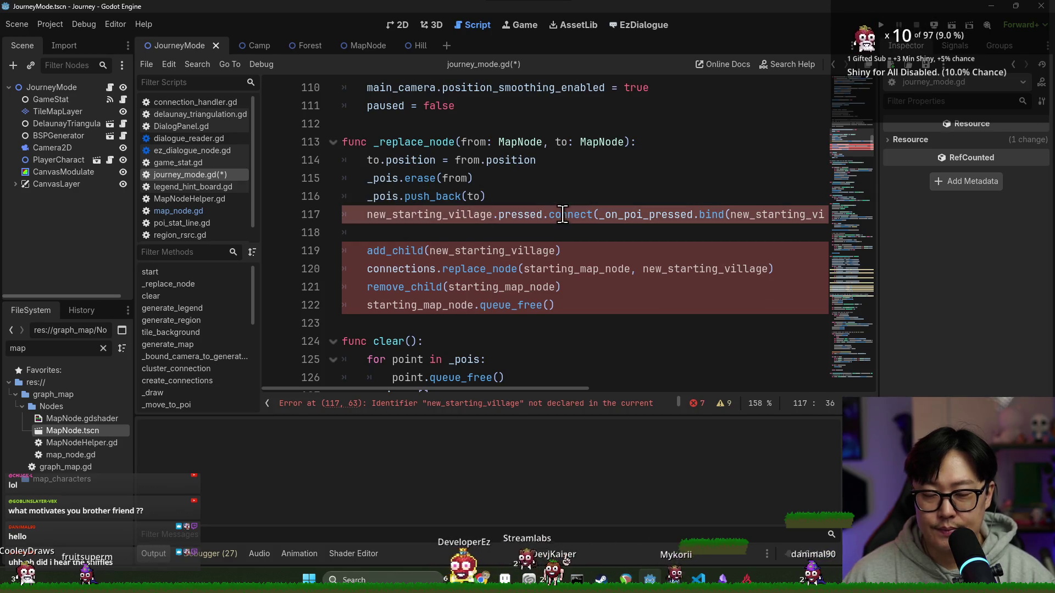
{"action": "double_click", "coordinate": [459, 214]}
{"action": "left_click", "coordinate": [525, 217]}
{"action": "double_click", "coordinate": [453, 214]}
{"action": "double_click", "coordinate": [523, 217]}
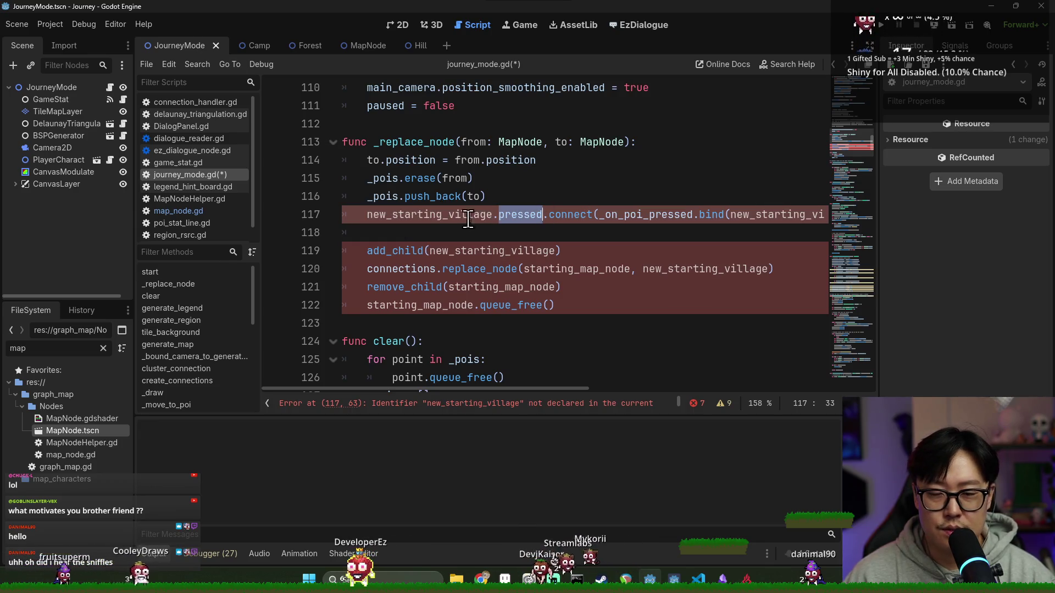
{"action": "double_click", "coordinate": [468, 214]}
{"action": "double_click", "coordinate": [519, 214]}
{"action": "double_click", "coordinate": [468, 214]}
{"action": "left_click", "coordinate": [519, 217]}
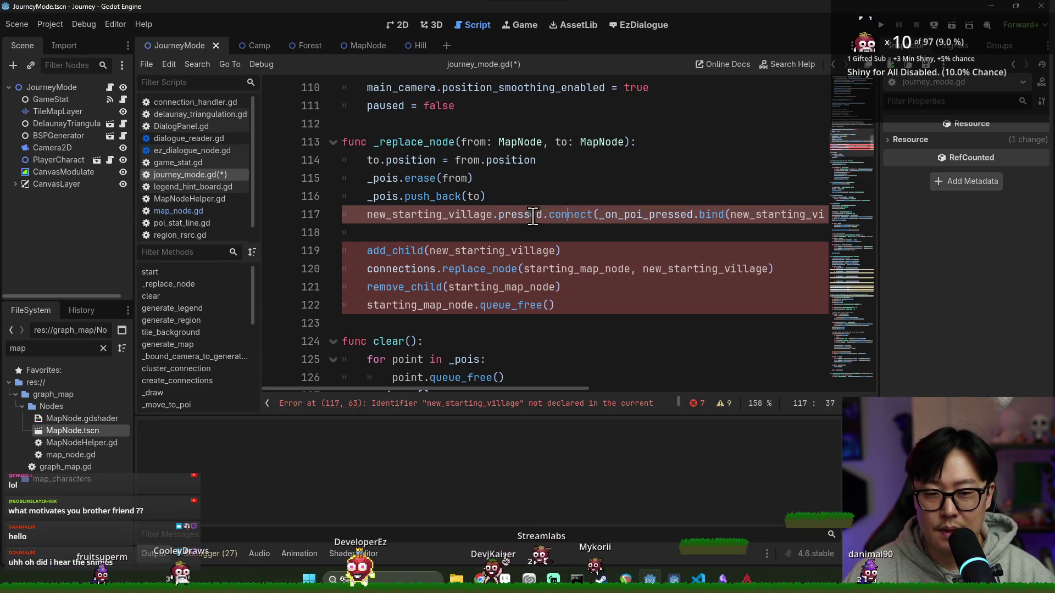
{"action": "double_click", "coordinate": [490, 214]}
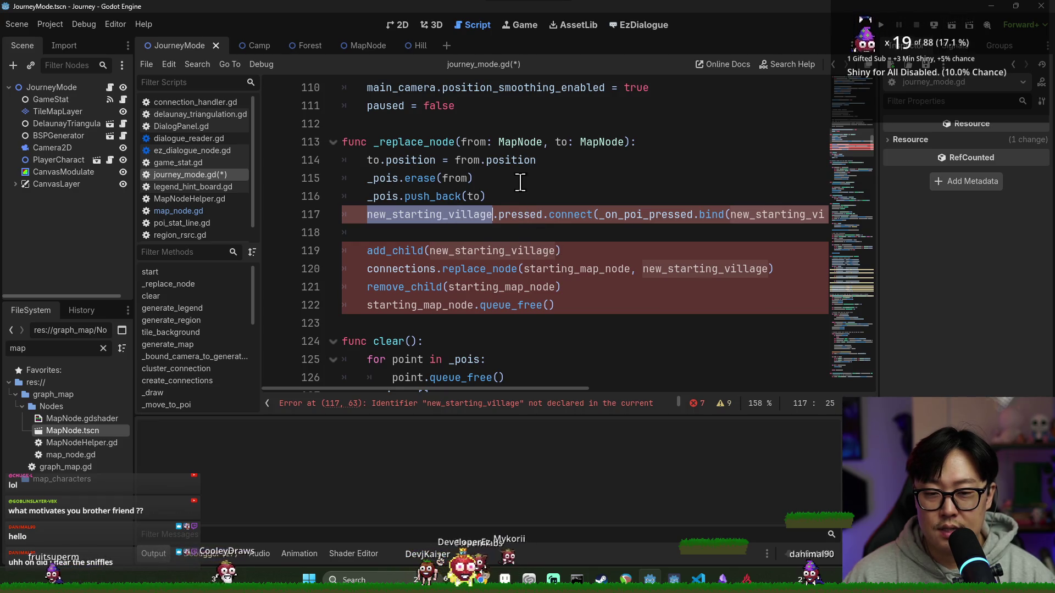
On line 117, connect to.pressed and bind to instead of new_starting_village, then save.
{"action": "double_click", "coordinate": [557, 141]}
{"action": "double_click", "coordinate": [483, 215]}
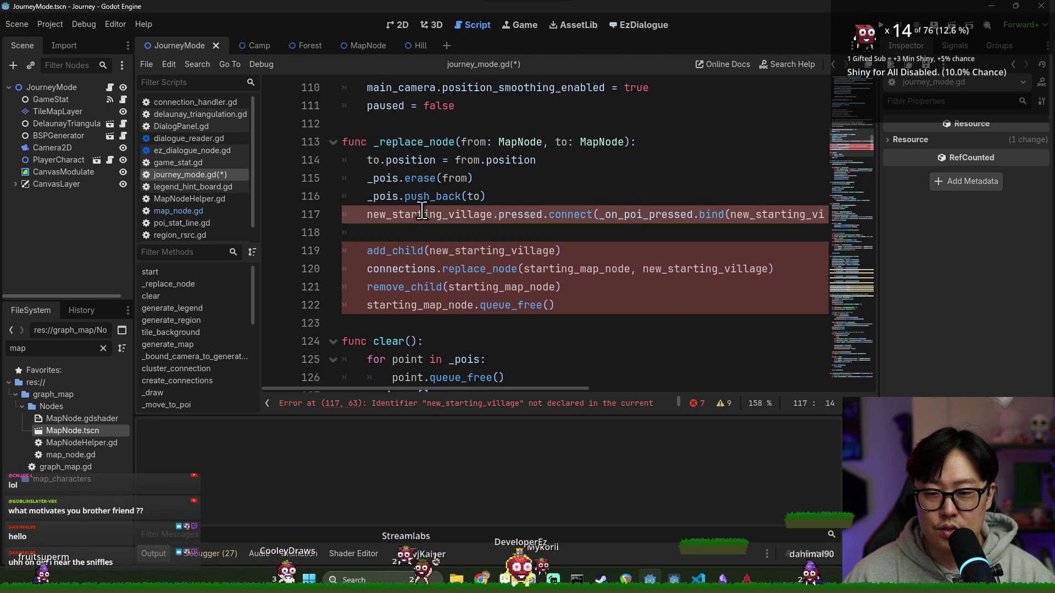
{"action": "double_click", "coordinate": [558, 142]}
{"action": "key", "text": "ctrl+c"}
{"action": "double_click", "coordinate": [484, 214]}
{"action": "key", "text": "ctrl+v"}
{"action": "double_click", "coordinate": [681, 214]}
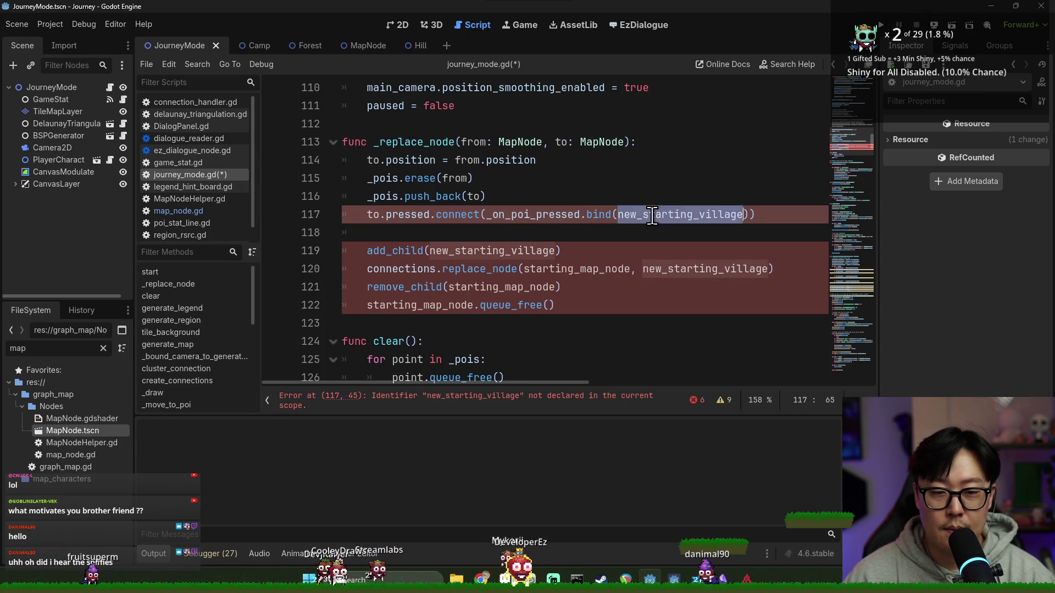
{"action": "key", "text": "ctrl+v"}
{"action": "key", "text": "ctrl+s"}
{"action": "left_click", "coordinate": [437, 250]}
{"action": "double_click", "coordinate": [437, 251]}
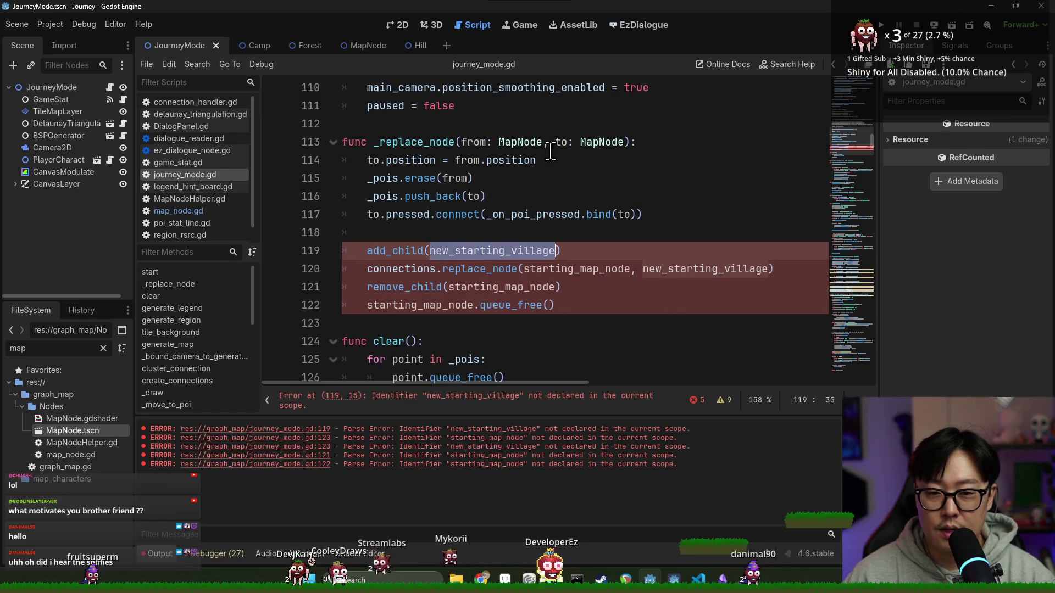
Make add_child take the to parameter and tidy the blank lines around it.
{"action": "left_click", "coordinate": [563, 142]}
{"action": "double_click", "coordinate": [472, 249]}
{"action": "key", "text": "ctrl+v"}
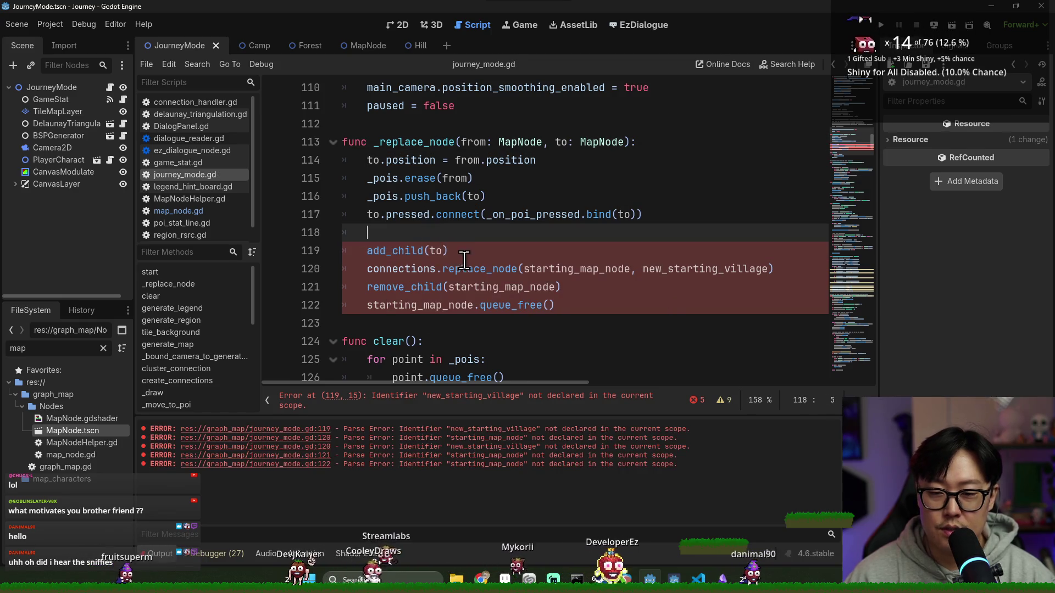
{"action": "key", "text": "Up"}
{"action": "key", "text": "BackSpace"}
{"action": "key", "text": "BackSpace"}
{"action": "key", "text": "Down"}
{"action": "key", "text": "Return"}
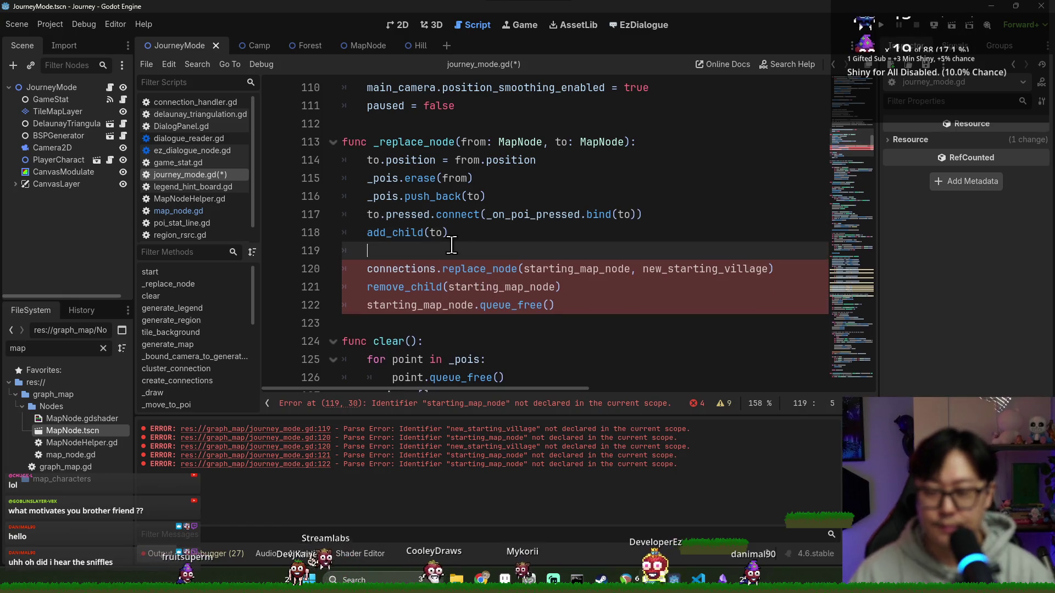
Change the connections call to connections.replace_node(from, to).
{"action": "double_click", "coordinate": [466, 269]}
{"action": "double_click", "coordinate": [401, 268]}
{"action": "double_click", "coordinate": [478, 269]}
{"action": "double_click", "coordinate": [468, 142]}
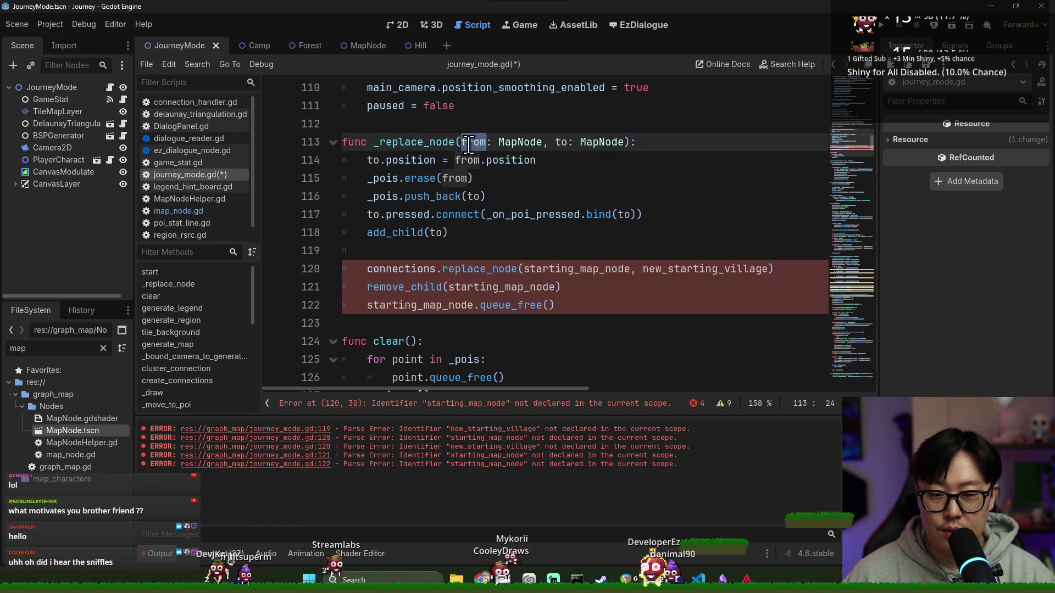
{"action": "double_click", "coordinate": [549, 269]}
{"action": "key", "text": "ctrl+v"}
{"action": "double_click", "coordinate": [560, 142]}
{"action": "key", "text": "ctrl+c"}
{"action": "left_click", "coordinate": [580, 268]}
{"action": "key", "text": "ctrl+v"}
{"action": "double_click", "coordinate": [581, 269]}
{"action": "key", "text": "ctrl+v"}
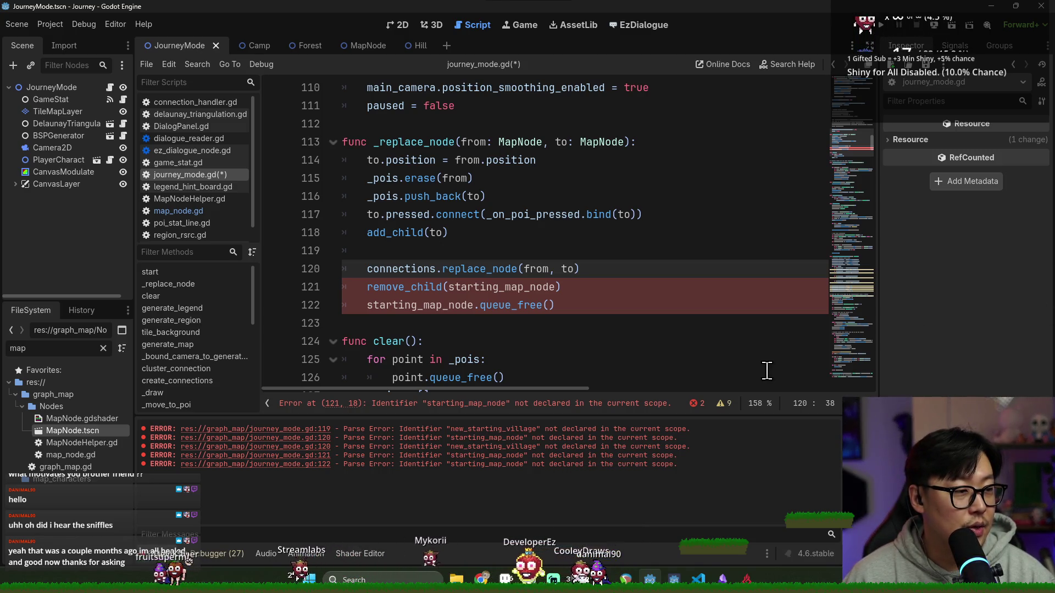
Close up the blank lines so the connections call sits directly under add_child(to).
{"action": "left_click", "coordinate": [460, 234]}
{"action": "key", "text": "Down"}
{"action": "key", "text": "BackSpace"}
{"action": "key", "text": "BackSpace"}
{"action": "left_click", "coordinate": [607, 254]}
{"action": "key", "text": "Return"}
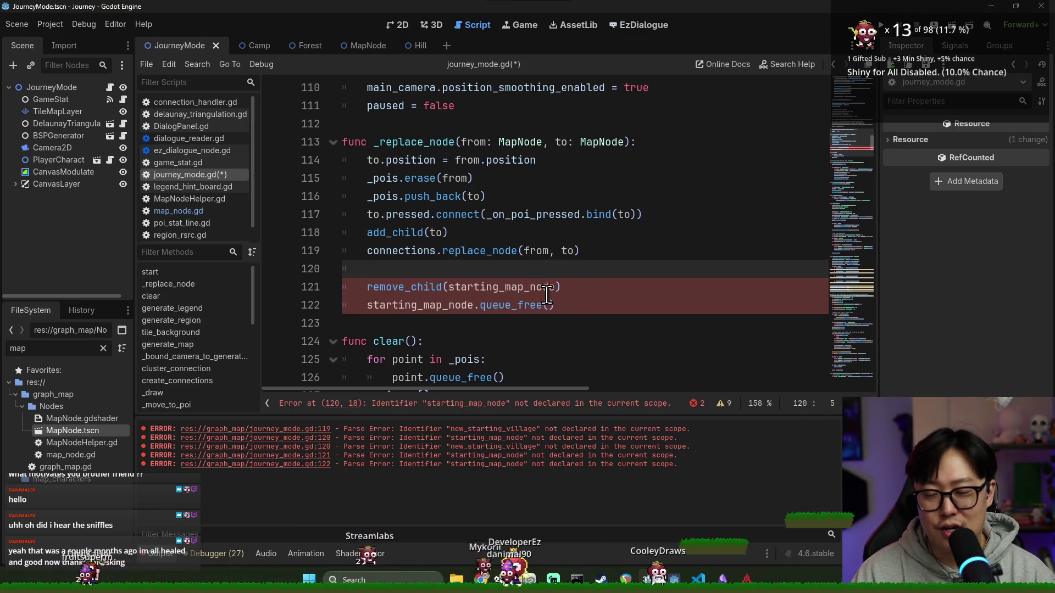
{"action": "key", "text": "BackSpace"}
{"action": "key", "text": "BackSpace"}
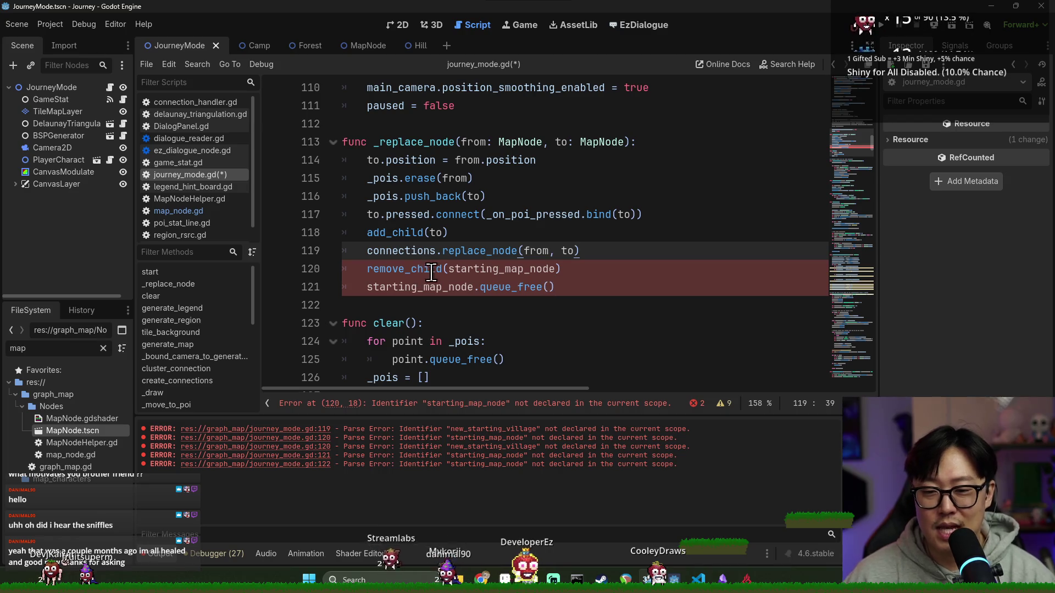
Change the remove_child and queue_free calls to use from, and save the script.
{"action": "double_click", "coordinate": [481, 144]}
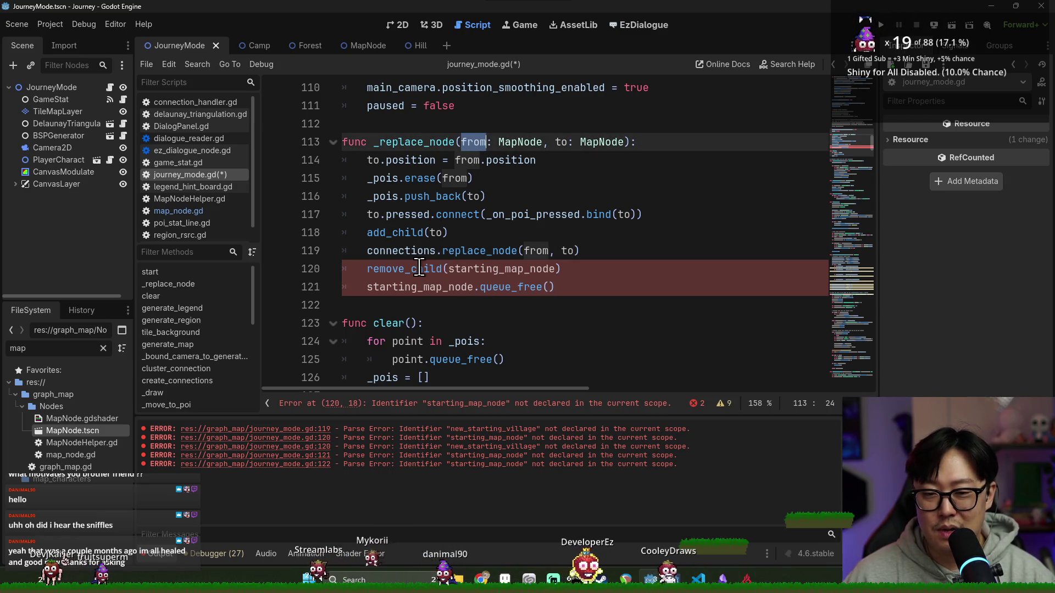
{"action": "left_click", "coordinate": [484, 269]}
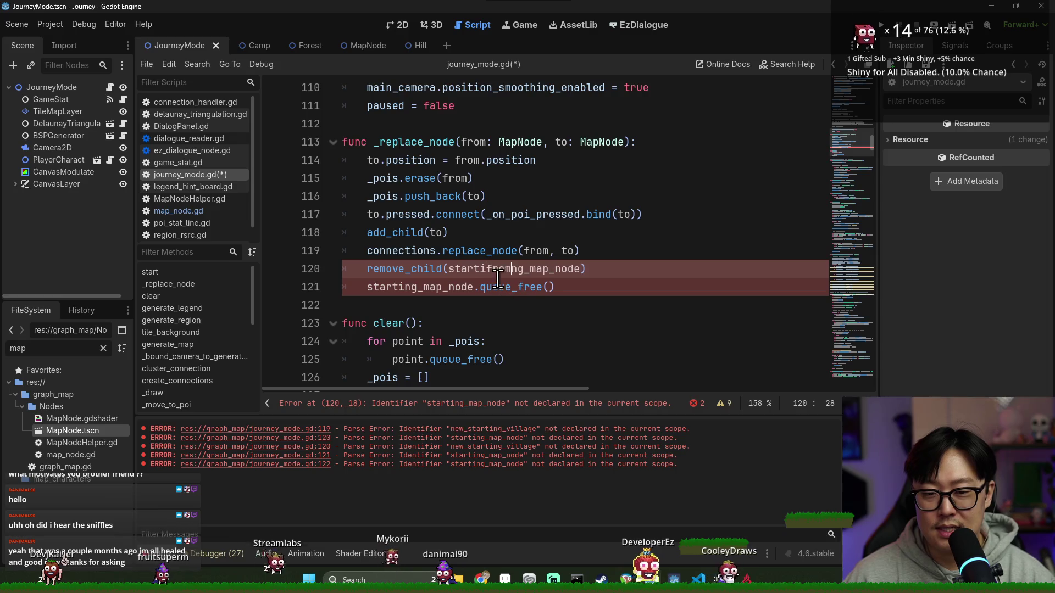
{"action": "double_click", "coordinate": [485, 269]}
{"action": "type", "text": "from"}
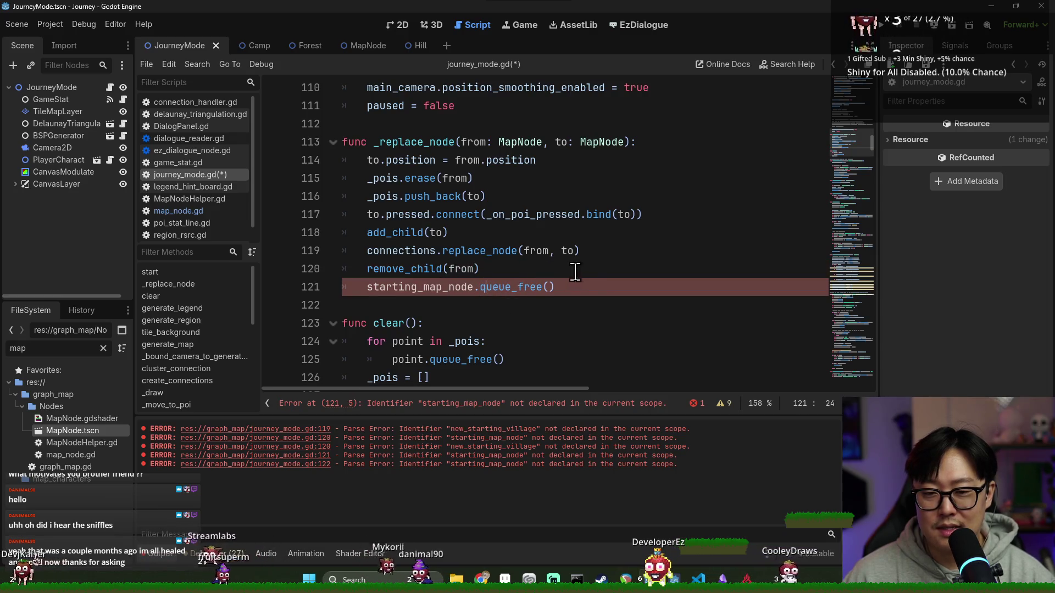
{"action": "left_click", "coordinate": [475, 144]}
{"action": "double_click", "coordinate": [475, 144]}
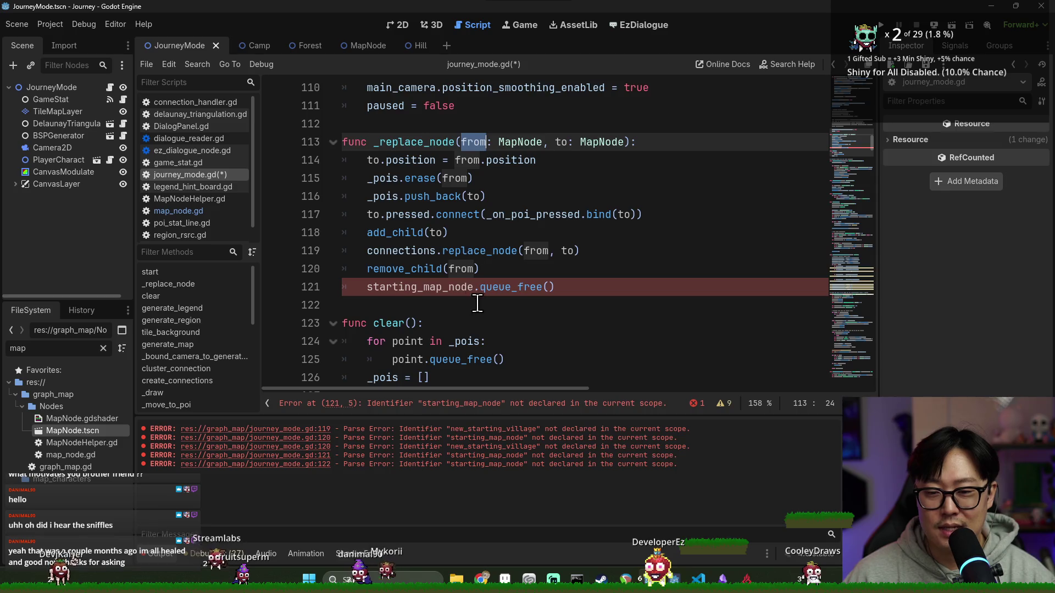
{"action": "double_click", "coordinate": [434, 289]}
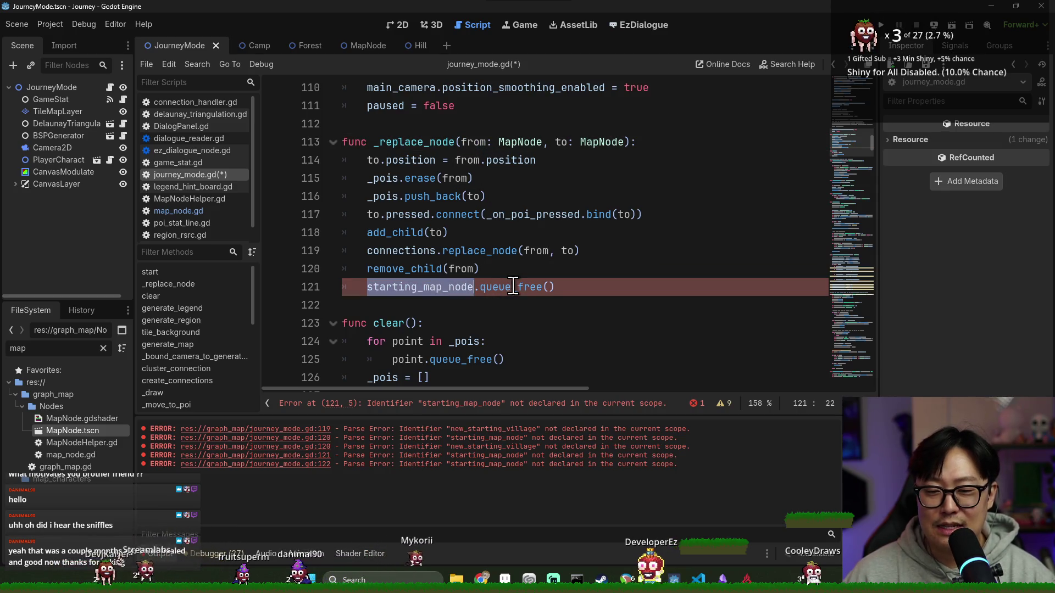
{"action": "type", "text": "from"}
{"action": "key", "text": "ctrl+s"}
{"action": "double_click", "coordinate": [418, 143]}
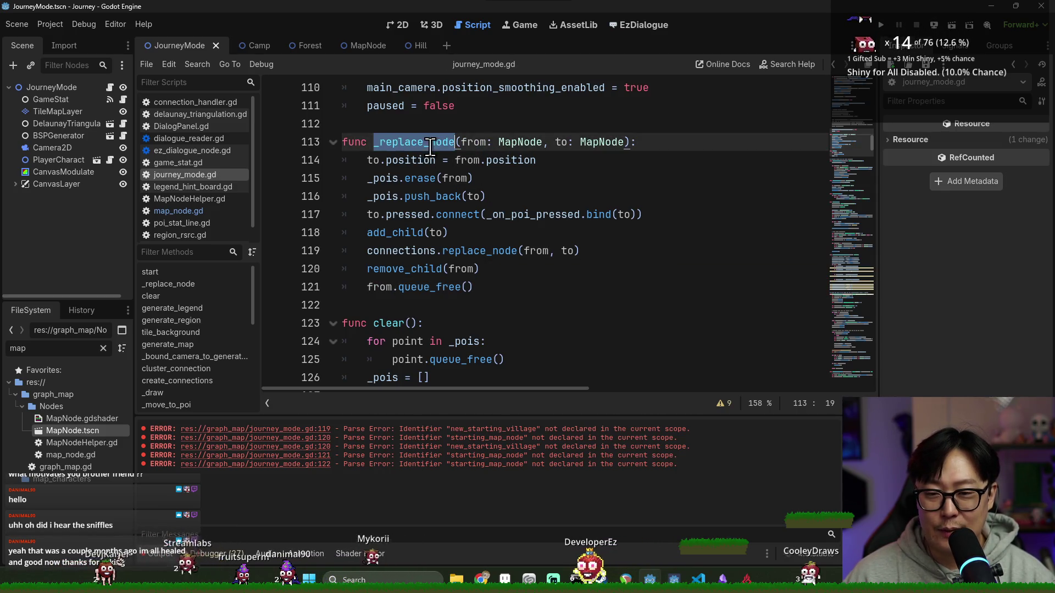
{"action": "scroll", "coordinate": [472, 307], "scroll_direction": "up", "scroll_amount": 7}
Delete the inline starting-village swap code on lines 80–88.
{"action": "scroll", "coordinate": [489, 314], "scroll_direction": "up", "scroll_amount": 6}
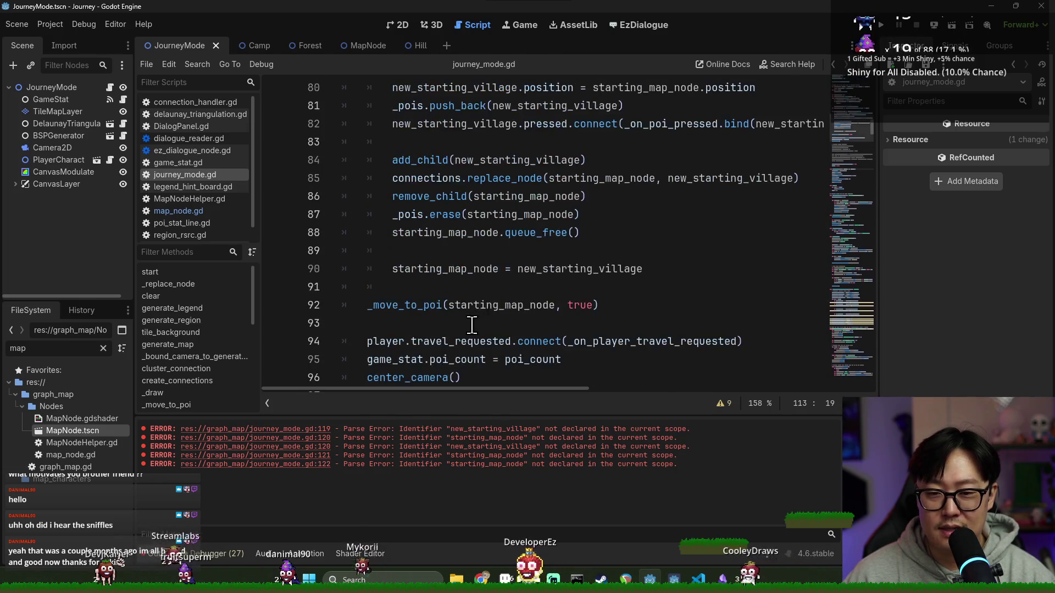
{"action": "scroll", "coordinate": [407, 322], "scroll_direction": "down", "scroll_amount": 3}
{"action": "scroll", "coordinate": [394, 135], "scroll_direction": "up", "scroll_amount": 2}
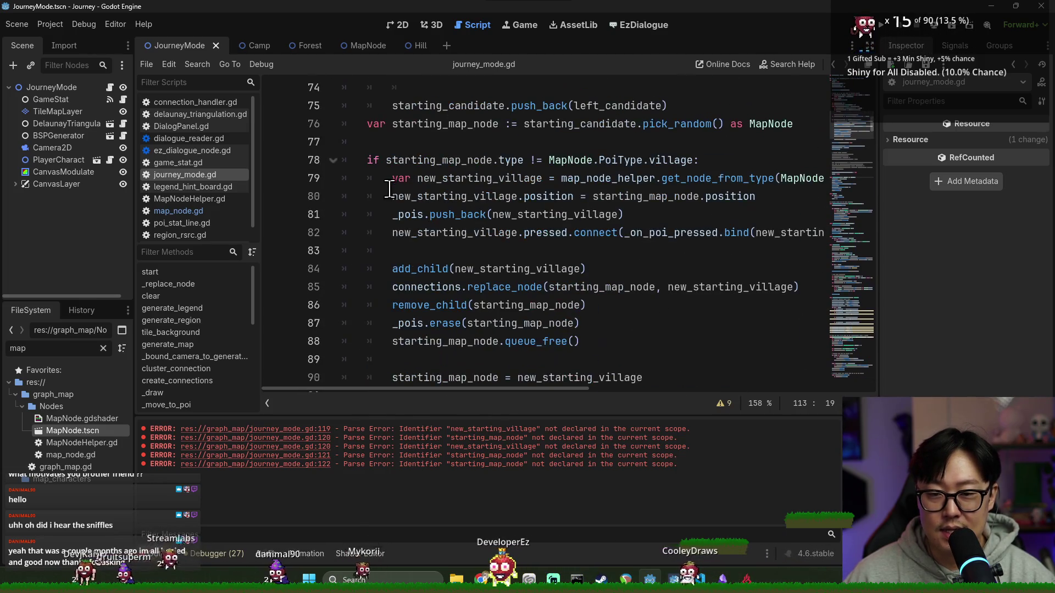
{"action": "left_click", "coordinate": [392, 196]}
{"action": "left_click", "coordinate": [595, 332], "text": "shift"}
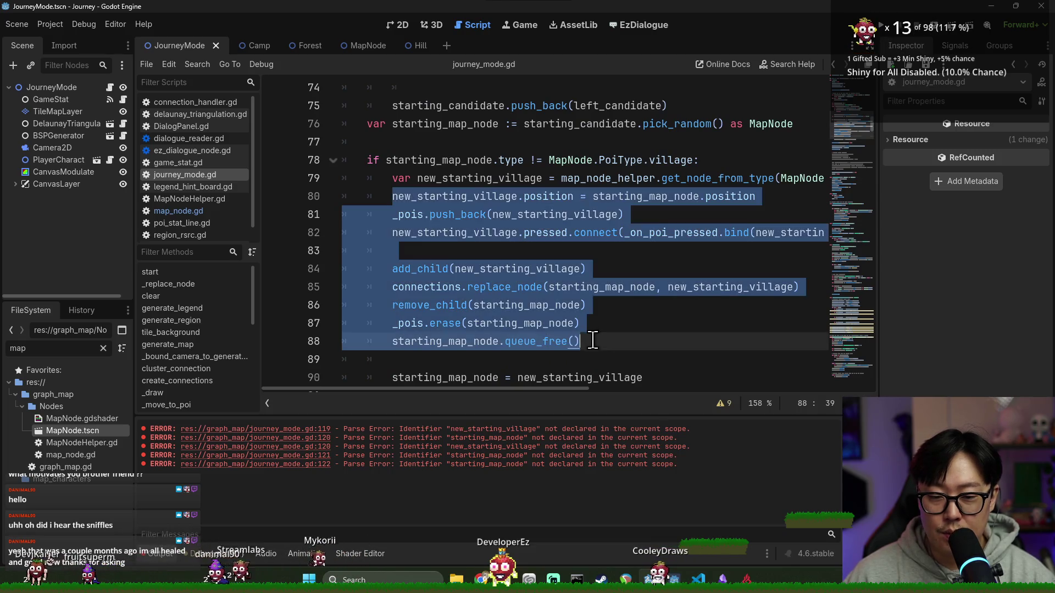
{"action": "key", "text": "BackSpace"}
Write a _replace_node(starting_map, new_starting_village) call in its place and save.
{"action": "type", "text": "("}
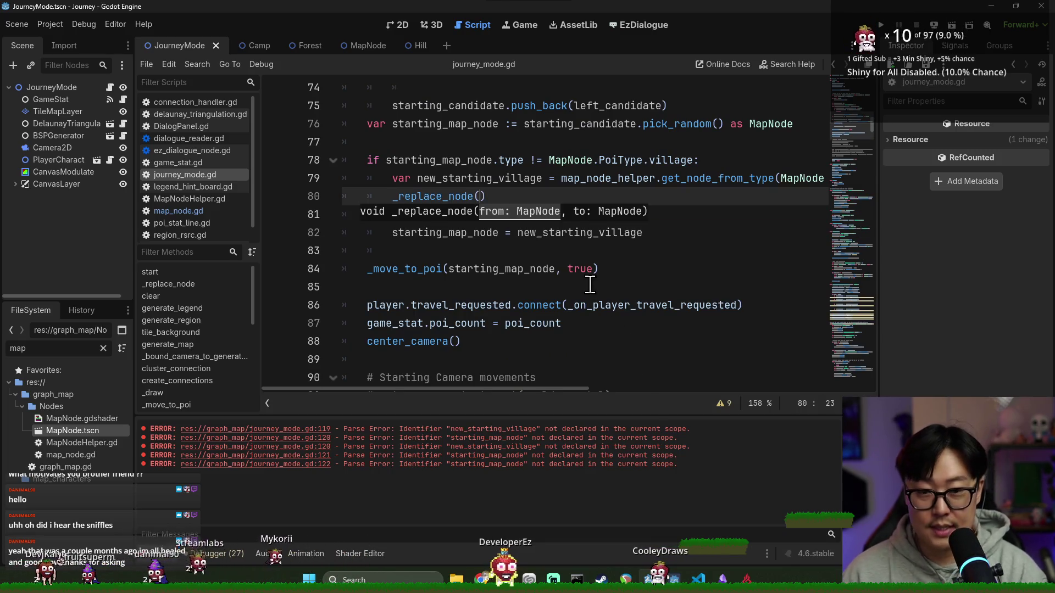
{"action": "type", "text": "starting_map"}
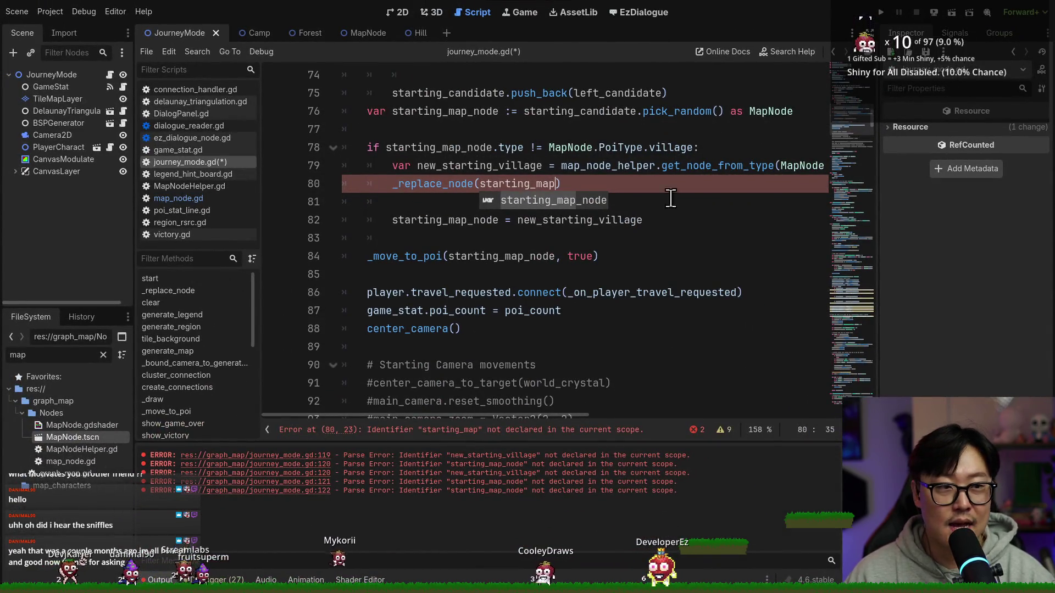
{"action": "type", "text": ")"}
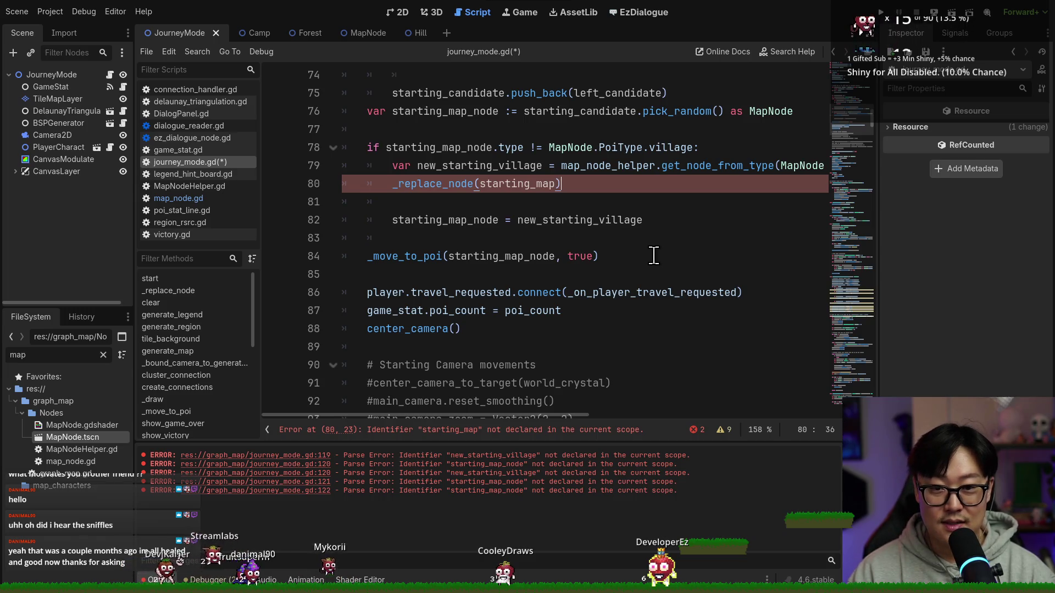
{"action": "key", "text": "super"}
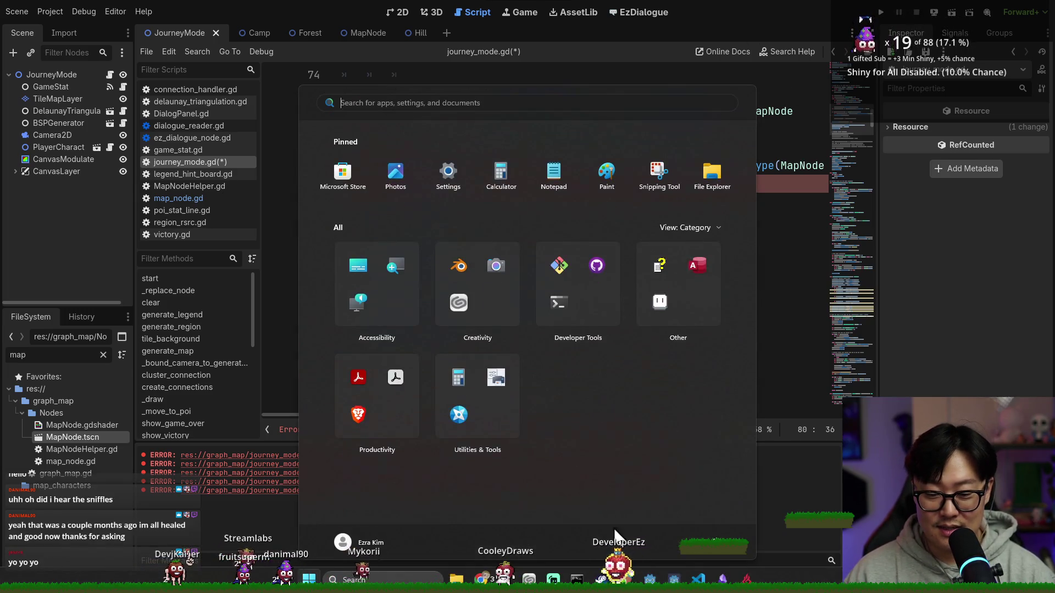
{"action": "key", "text": "Escape"}
{"action": "key", "text": "Left"}
{"action": "key", "text": "Left"}
{"action": "key", "text": "Left"}
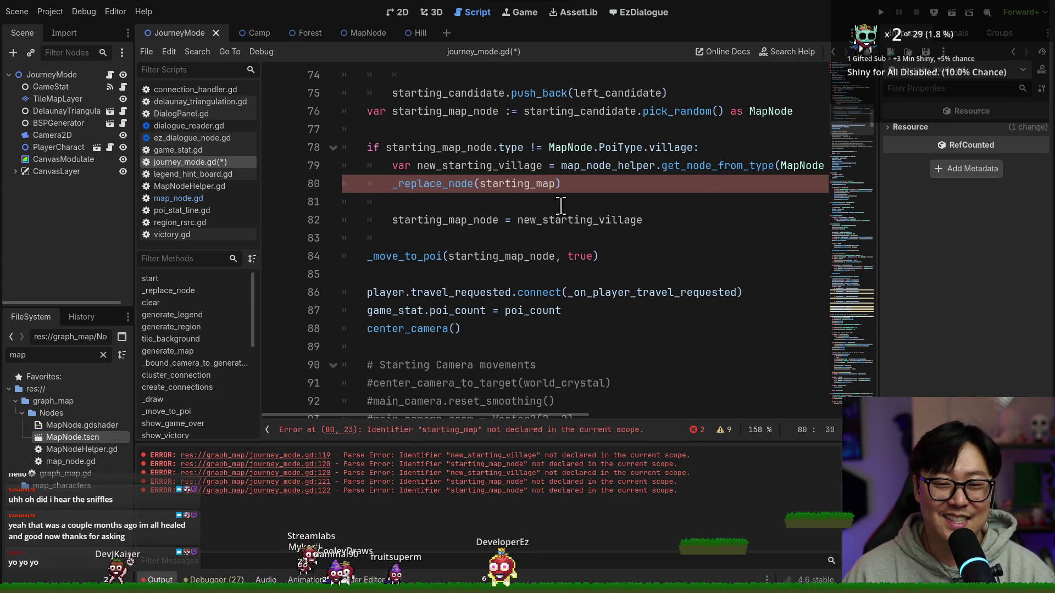
{"action": "type", "text": ", new"}
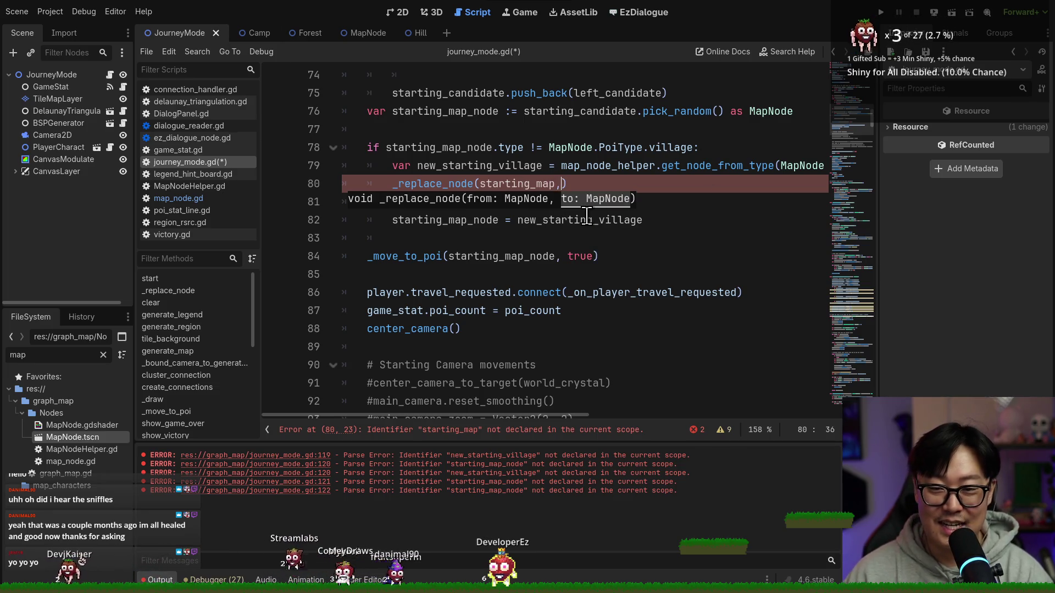
{"action": "key", "text": "Return"}
{"action": "left_click", "coordinate": [662, 188]}
{"action": "key", "text": "ctrl+s"}
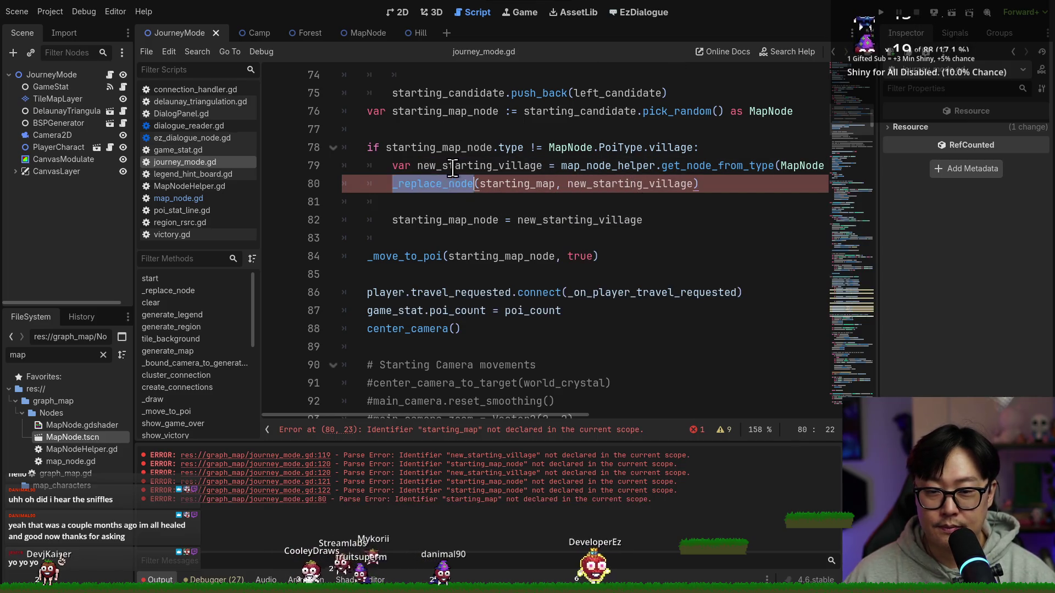
Correct the first argument to starting_map_node, clear old errors, save, and run the project.
{"action": "left_click", "coordinate": [439, 166]}
{"action": "left_click", "coordinate": [600, 230]}
{"action": "key", "text": "Up"}
{"action": "key", "text": "Up"}
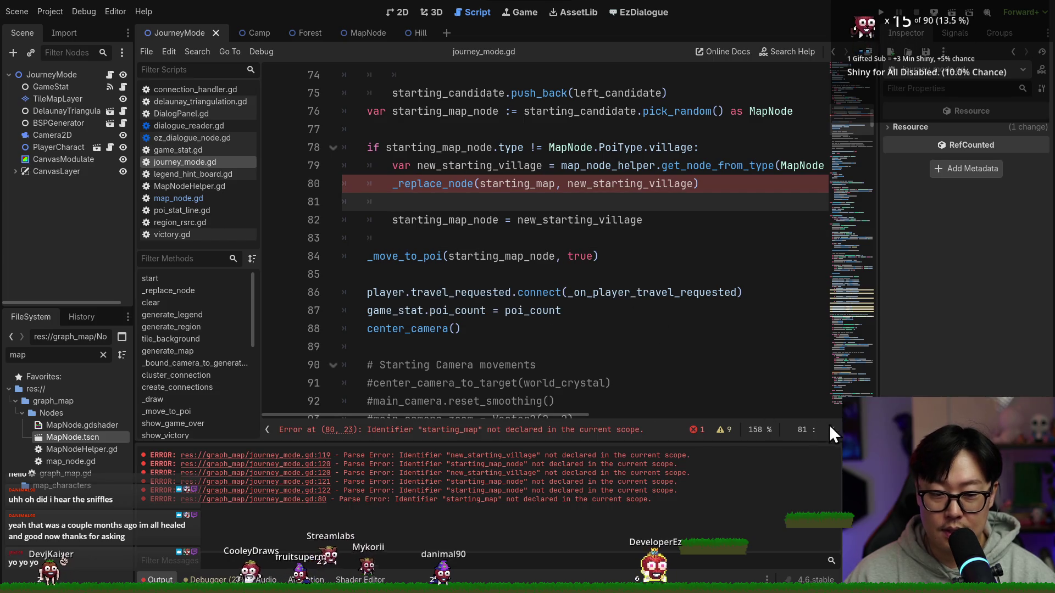
{"action": "left_click", "coordinate": [815, 453]}
{"action": "left_click", "coordinate": [620, 429]}
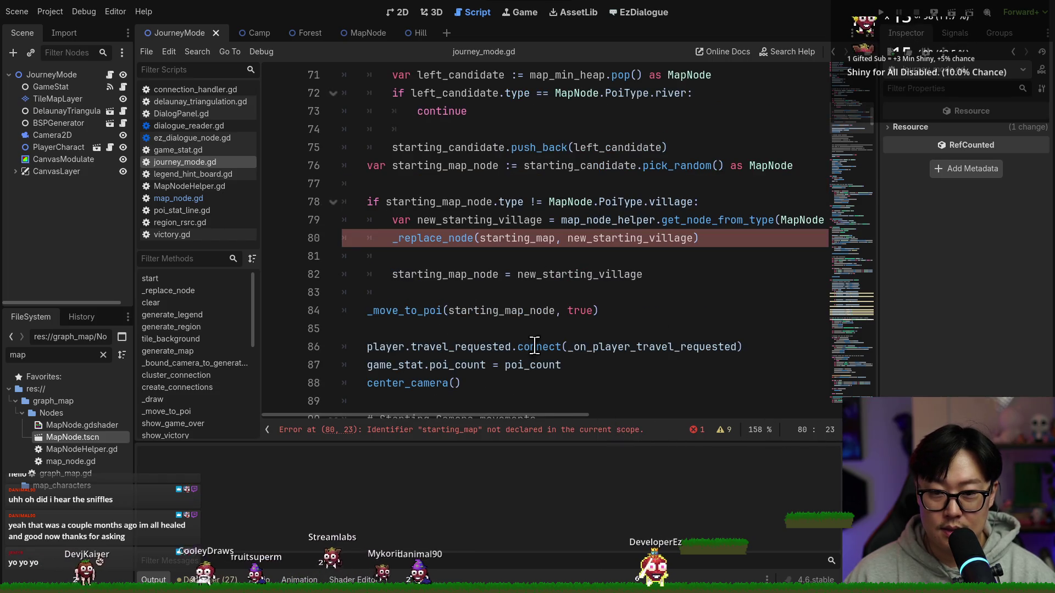
{"action": "double_click", "coordinate": [523, 239]}
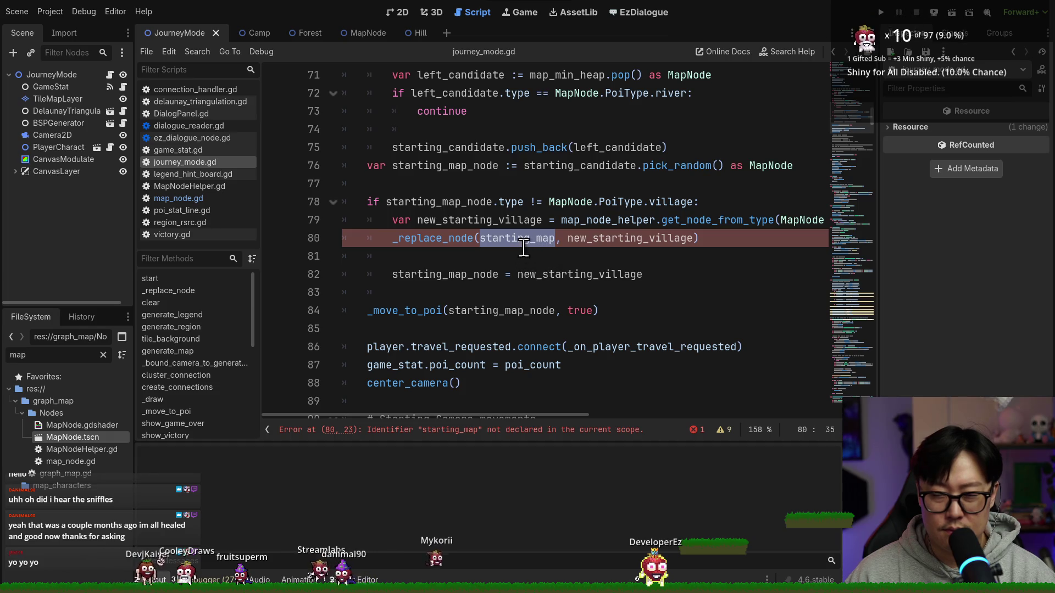
{"action": "double_click", "coordinate": [445, 166]}
{"action": "key", "text": "ctrl+c"}
{"action": "double_click", "coordinate": [516, 238]}
{"action": "key", "text": "ctrl+v"}
{"action": "left_click", "coordinate": [671, 238]}
{"action": "key", "text": "ctrl+s"}
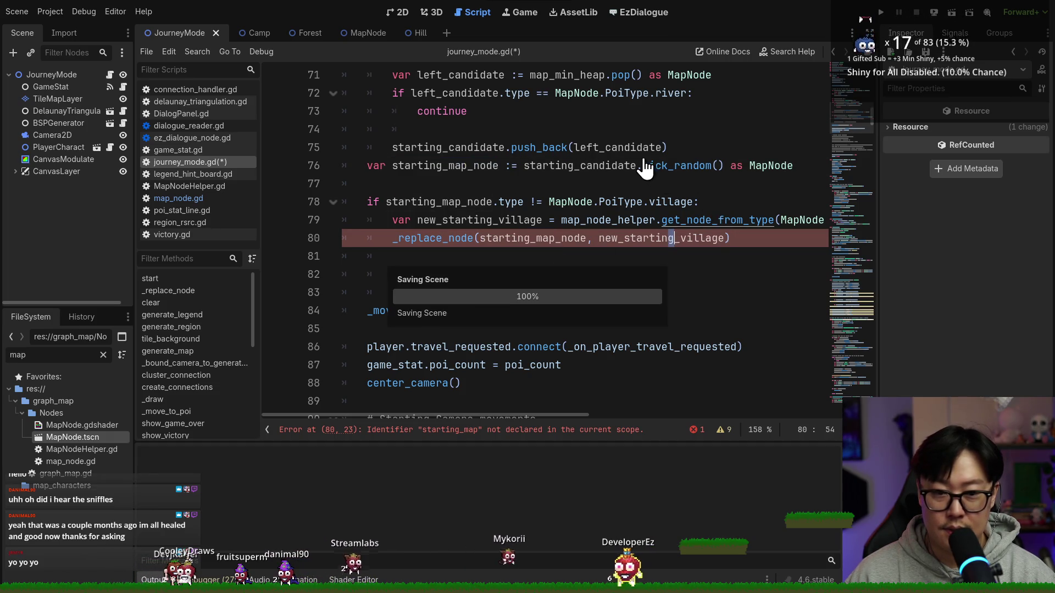
{"action": "left_click", "coordinate": [642, 165]}
{"action": "left_click", "coordinate": [880, 12]}
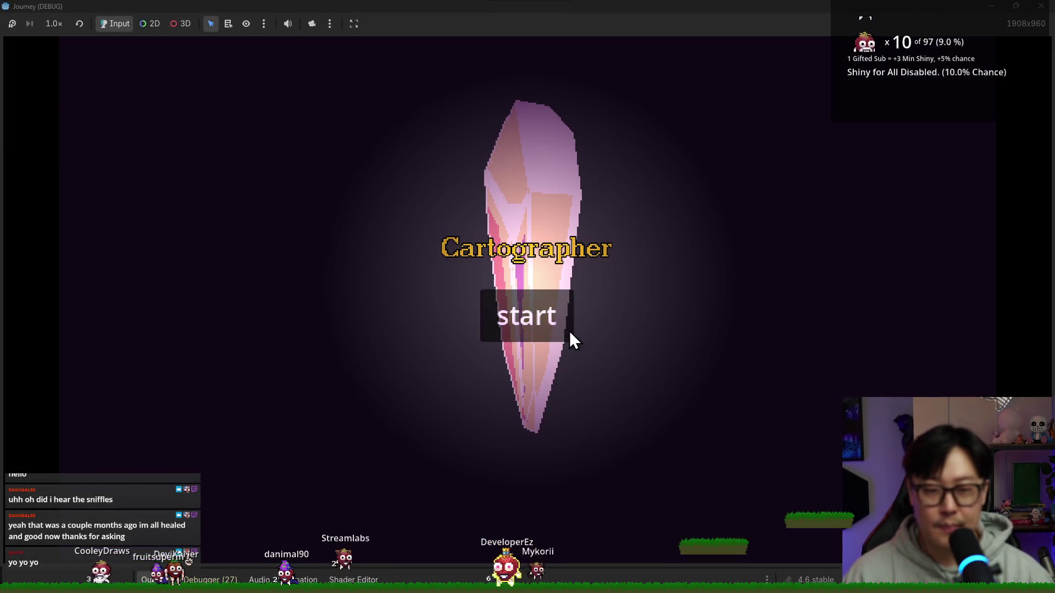
Start the game, pan across the generated map at Location Found 5, then stop it and save.
{"action": "left_click", "coordinate": [566, 328]}
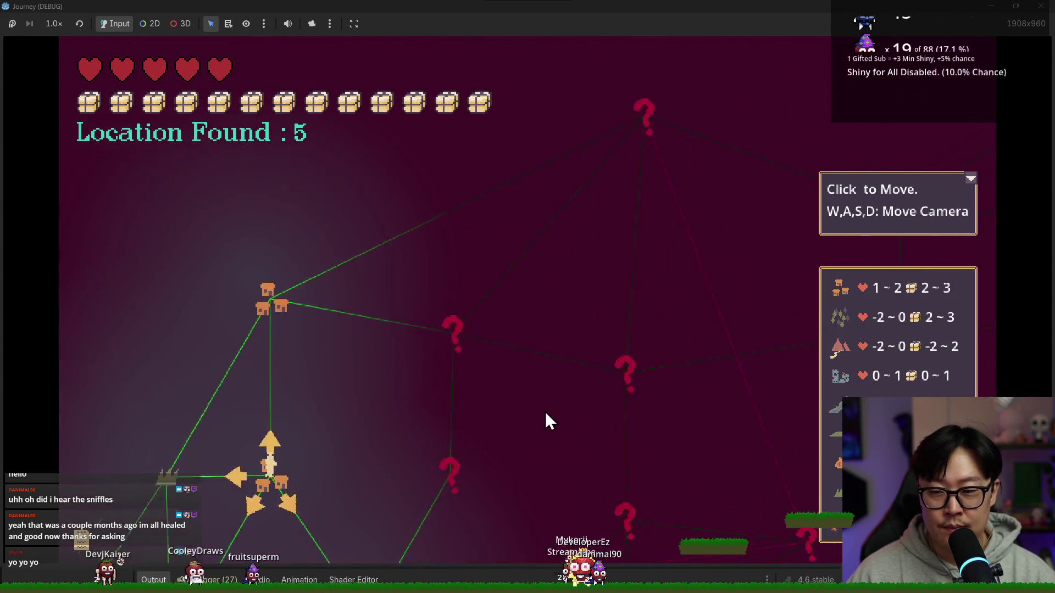
{"action": "key", "text": "a"}
{"action": "key", "text": "F5"}
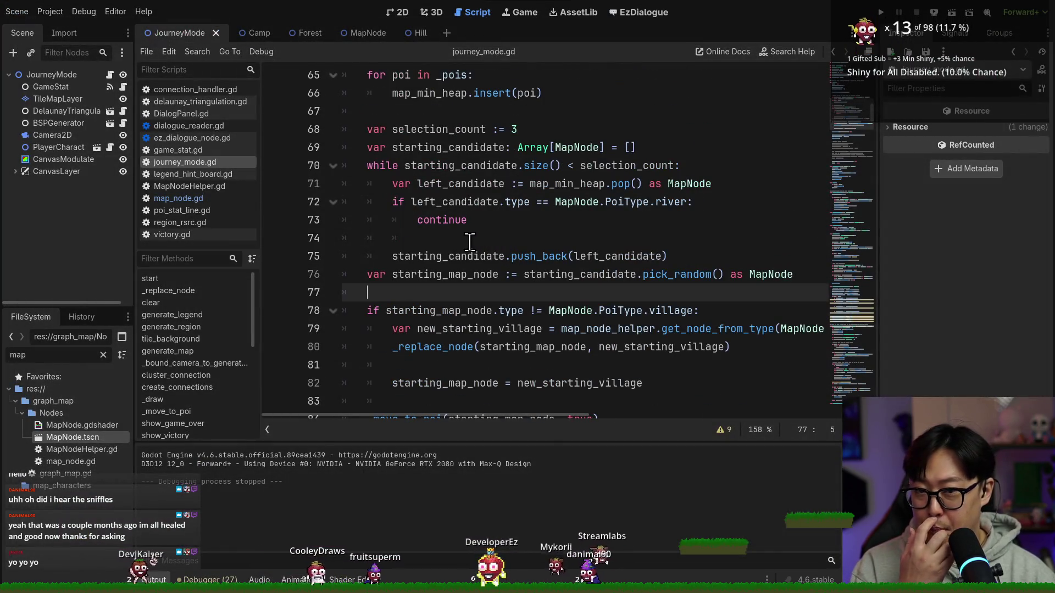
{"action": "key", "text": "ctrl+s"}
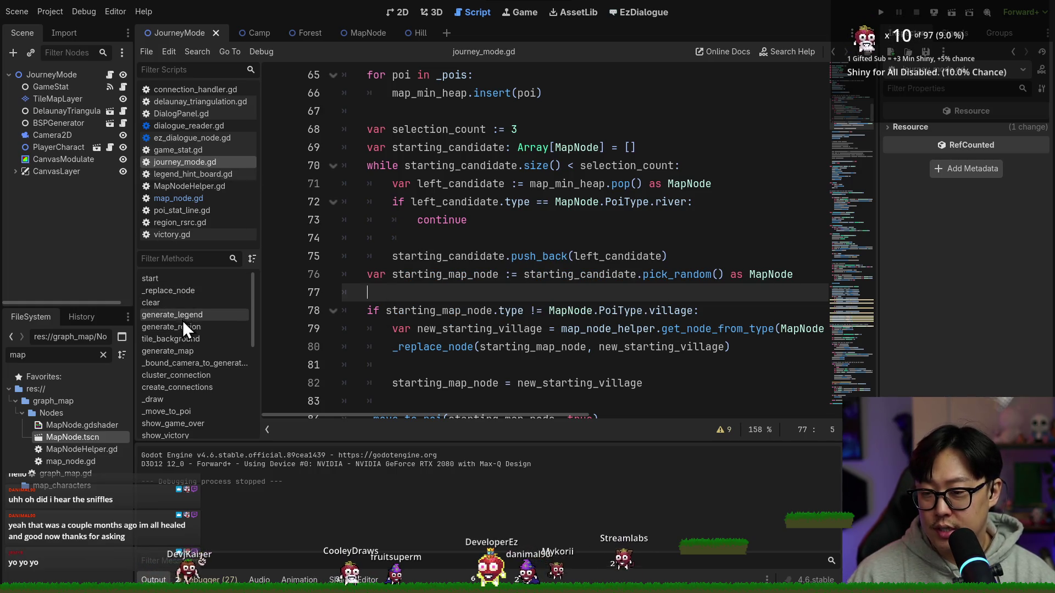
Delete the center_camera() line from the start() function.
{"action": "left_click", "coordinate": [175, 280]}
{"action": "scroll", "coordinate": [432, 282], "scroll_direction": "down", "scroll_amount": 8}
{"action": "scroll", "coordinate": [432, 282], "scroll_direction": "down", "scroll_amount": 3}
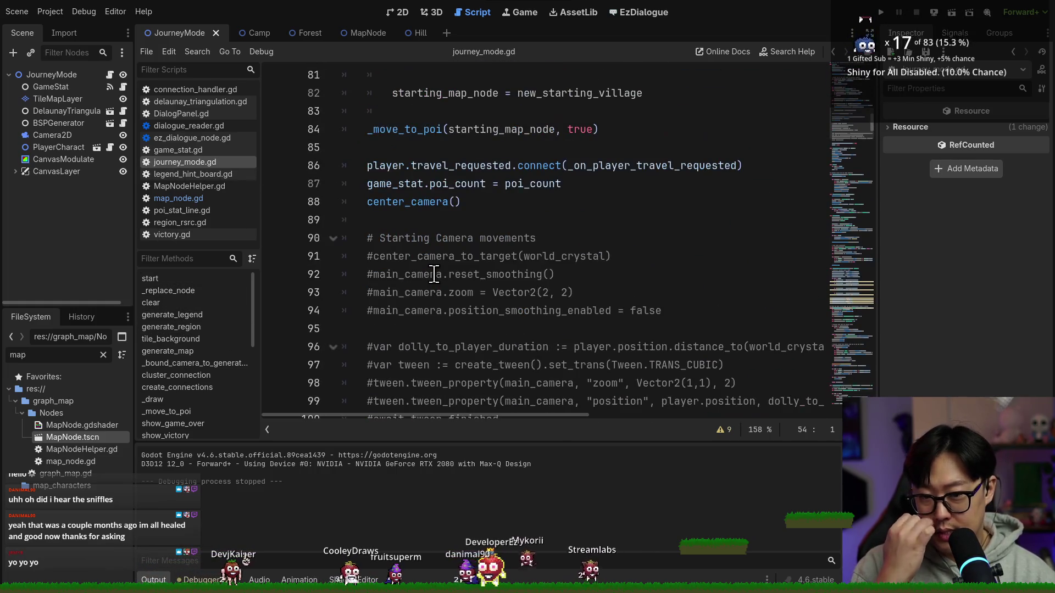
{"action": "double_click", "coordinate": [417, 239]}
{"action": "left_click", "coordinate": [382, 145]}
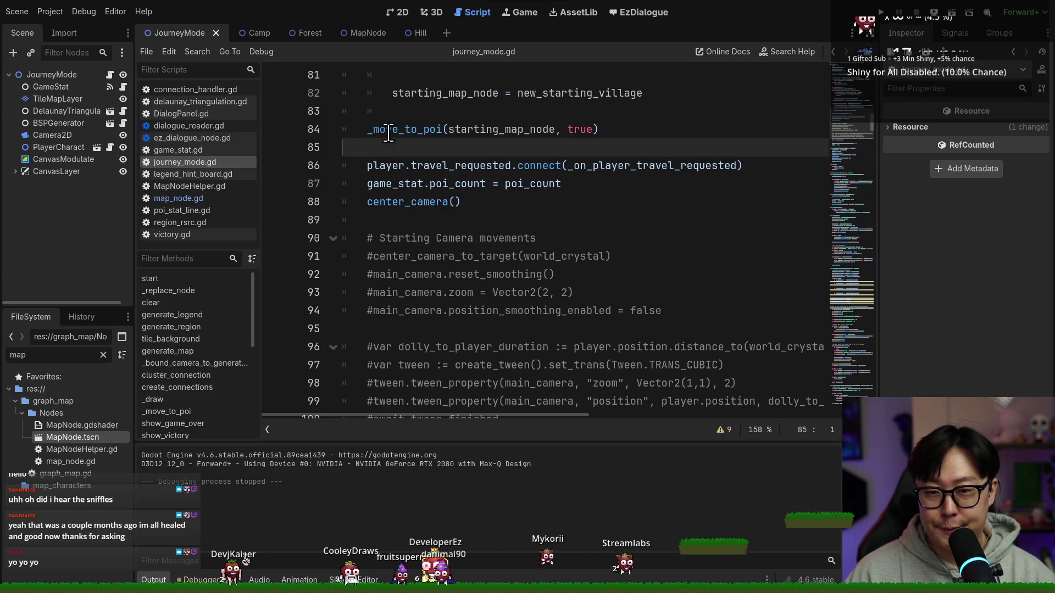
{"action": "scroll", "coordinate": [383, 145], "scroll_direction": "up", "scroll_amount": 2}
{"action": "triple_click", "coordinate": [400, 239]}
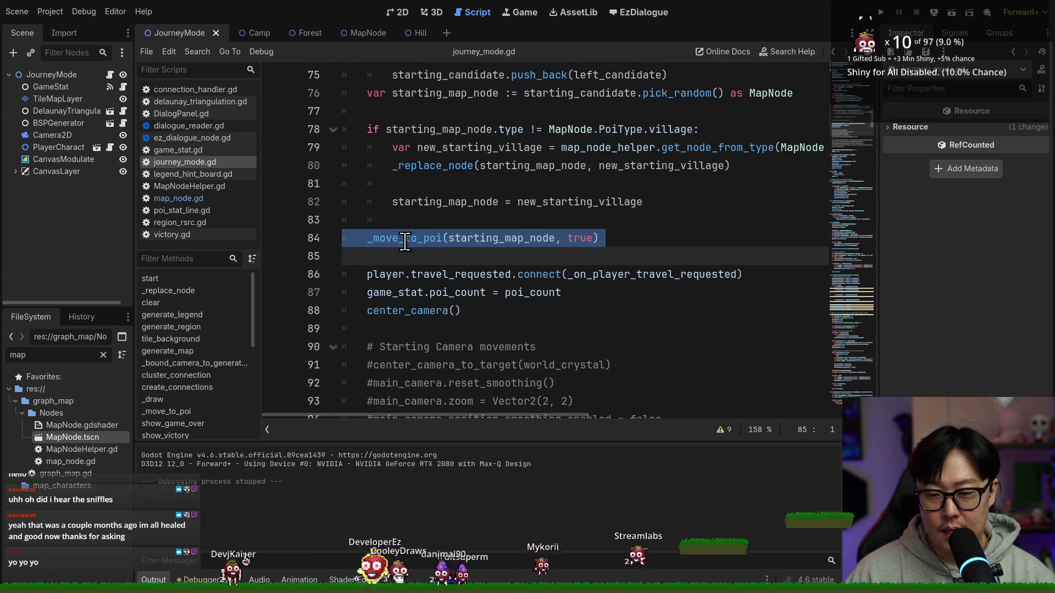
{"action": "triple_click", "coordinate": [413, 311]}
{"action": "key", "text": "Delete"}
Move the _move_to_poi(starting_map_node, true) line below the poi_count assignment and fix its indent.
{"action": "double_click", "coordinate": [456, 292]}
{"action": "left_click", "coordinate": [444, 274]}
{"action": "double_click", "coordinate": [445, 274]}
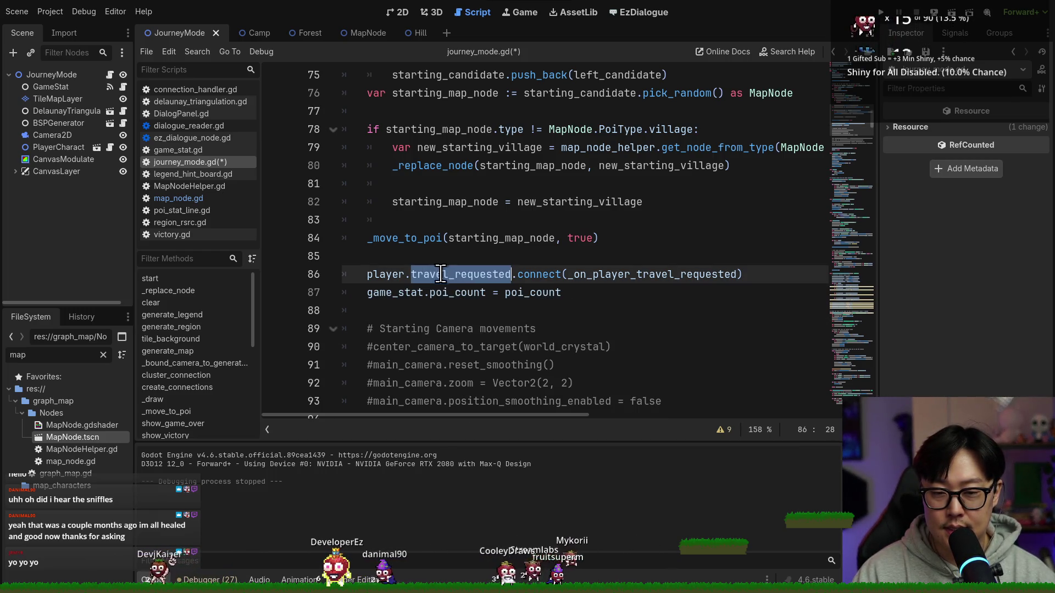
{"action": "triple_click", "coordinate": [417, 238]}
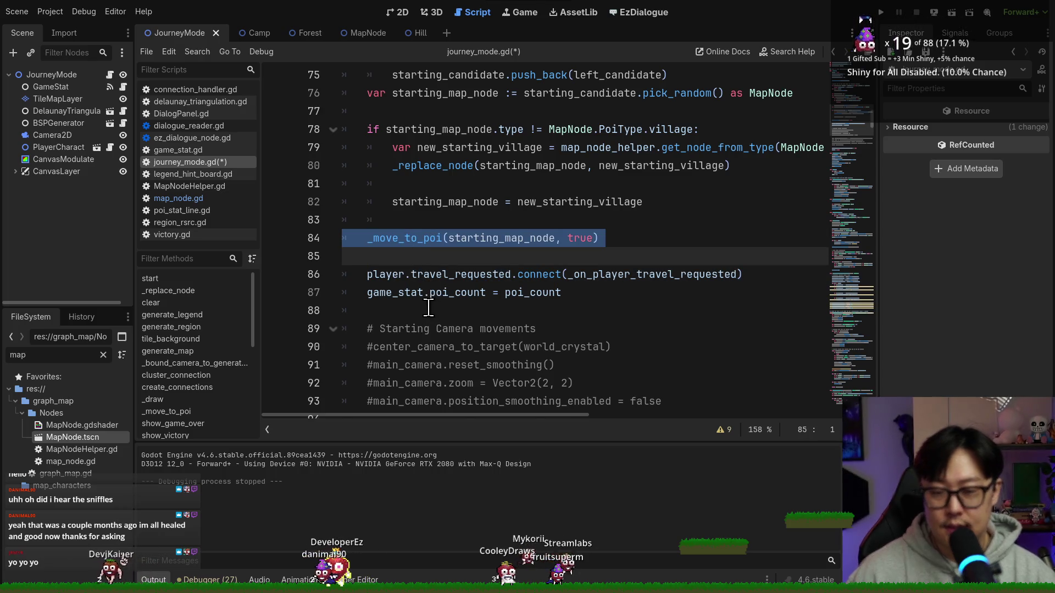
{"action": "key", "text": "ctrl+x"}
{"action": "left_click", "coordinate": [370, 292]}
{"action": "key", "text": "ctrl+v"}
{"action": "left_click", "coordinate": [449, 286]}
{"action": "key", "text": "shift+Tab"}
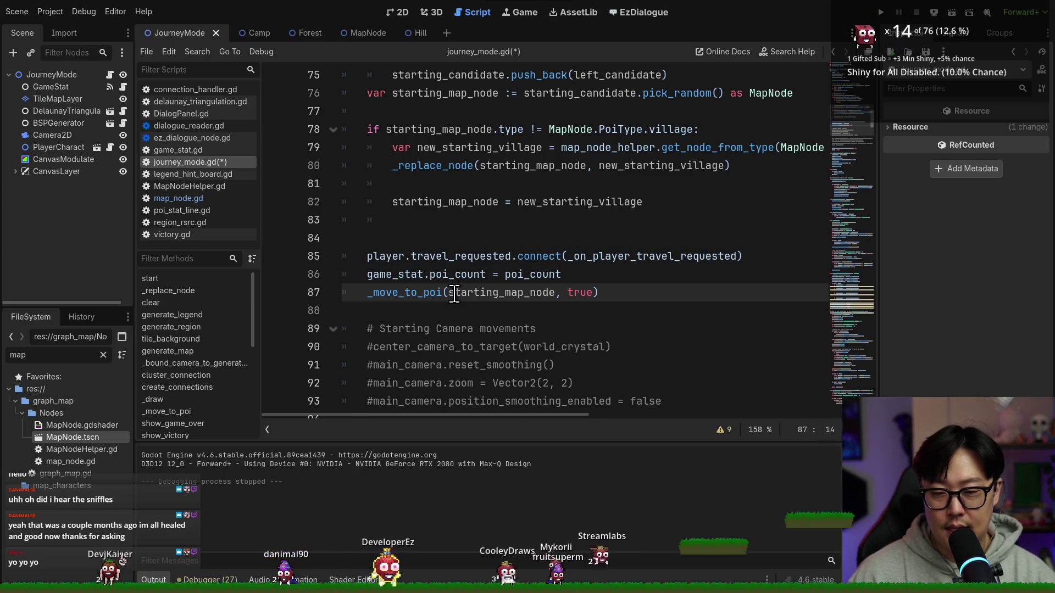
{"action": "left_click", "coordinate": [430, 240]}
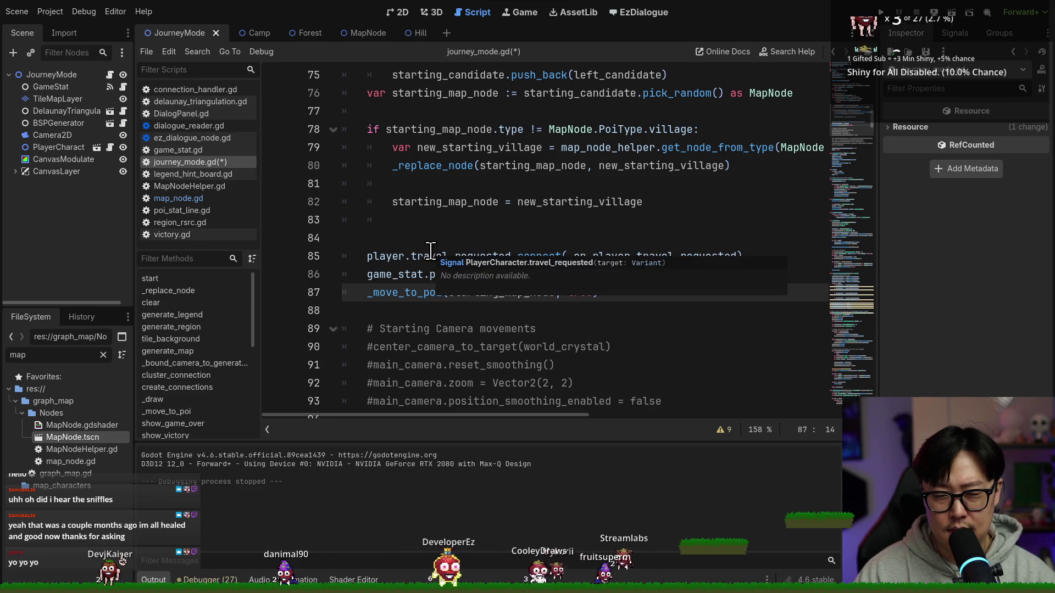
{"action": "key", "text": "BackSpace"}
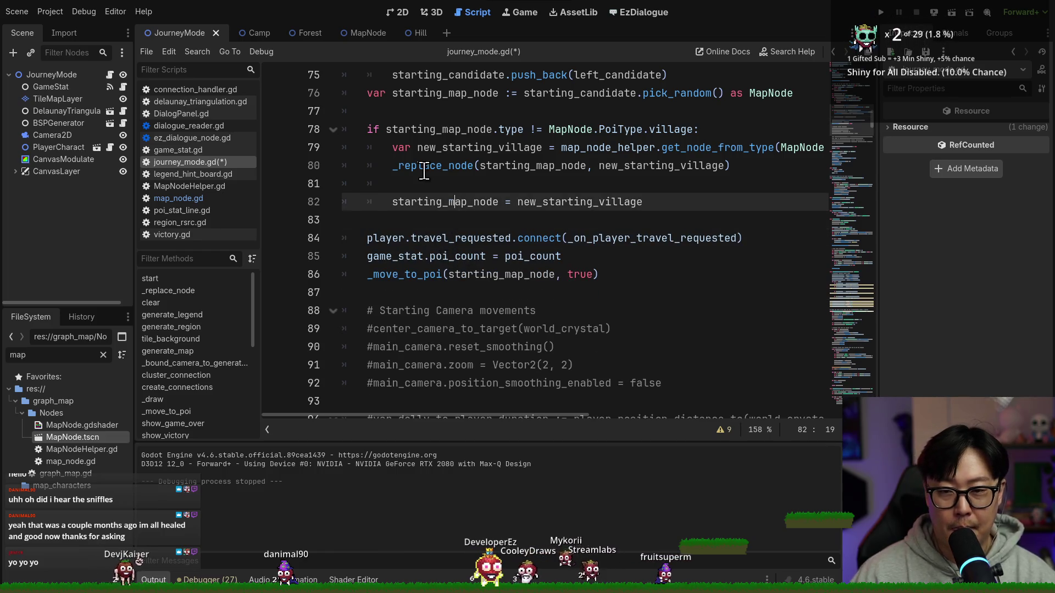
Check the uses of starting_map_node and place the caret after the village replacement code.
{"action": "double_click", "coordinate": [440, 129]}
{"action": "left_click", "coordinate": [591, 275]}
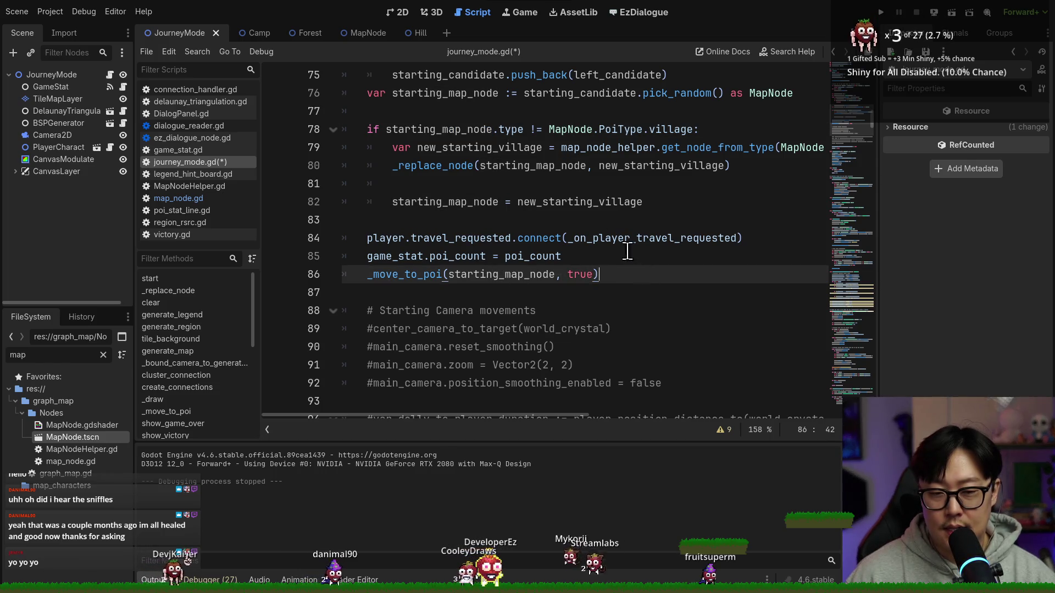
{"action": "left_click", "coordinate": [599, 219]}
{"action": "scroll", "coordinate": [599, 225], "scroll_direction": "up", "scroll_amount": 2}
{"action": "scroll", "coordinate": [637, 267], "scroll_direction": "up", "scroll_amount": 6}
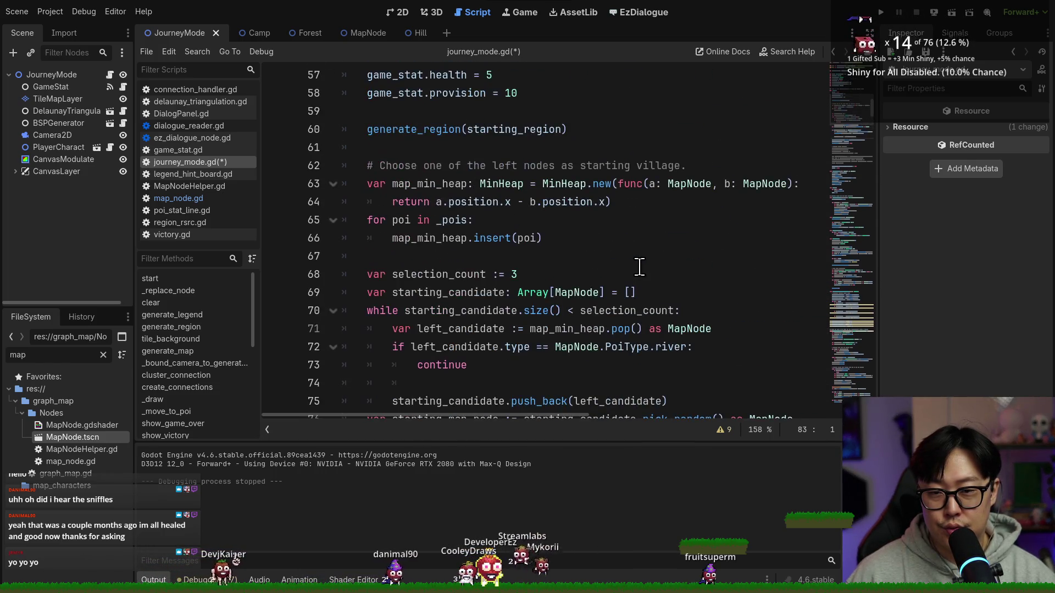
{"action": "scroll", "coordinate": [636, 269], "scroll_direction": "down", "scroll_amount": 4}
Finish the comment about turning the right-most node into the crystal exit and save.
{"action": "key", "text": "Return"}
{"action": "key", "text": "Return"}
{"action": "type", "text": "# Make the \"right-most\" node into \"crystal\" ex"}
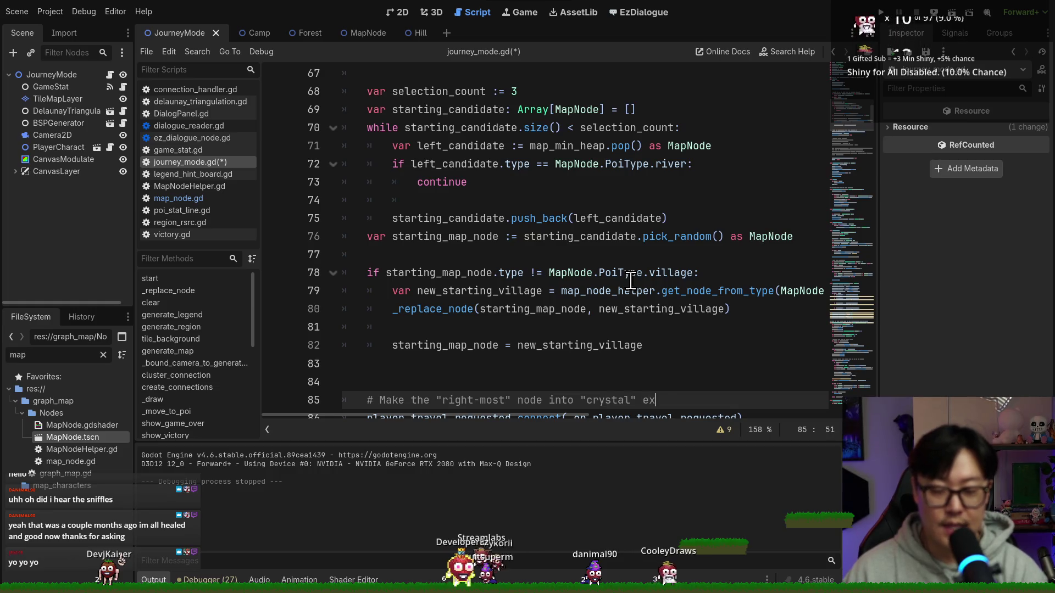
{"action": "type", "text": "it"}
{"action": "key", "text": "Return"}
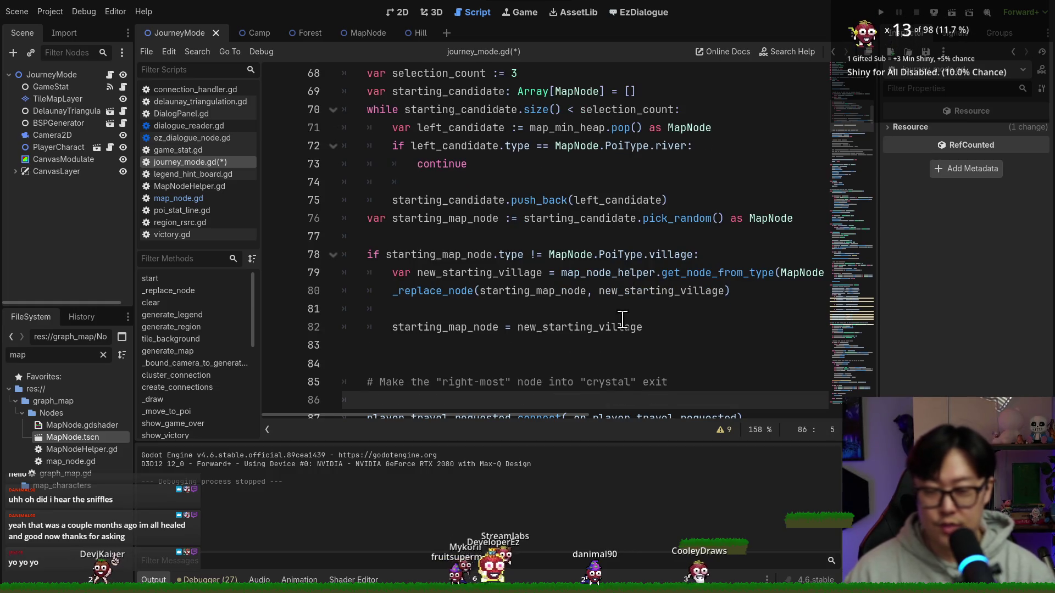
{"action": "left_click", "coordinate": [683, 384]}
{"action": "type", "text": "."}
{"action": "key", "text": "Return"}
{"action": "key", "text": "ctrl+s"}
Declare var world_crystal: MapNode = map_node_helper.get_node_from_type(MapNode.PoiType.world_crystal).
{"action": "scroll", "coordinate": [600, 336], "scroll_direction": "down", "scroll_amount": 3}
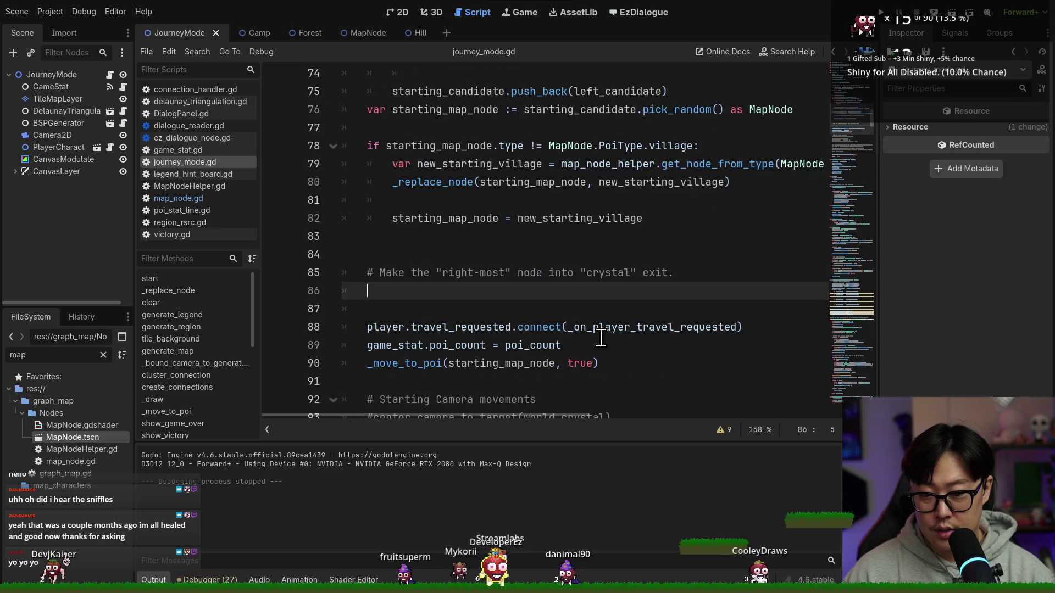
{"action": "scroll", "coordinate": [573, 321], "scroll_direction": "up", "scroll_amount": 1}
{"action": "type", "text": "var world_crystal ="}
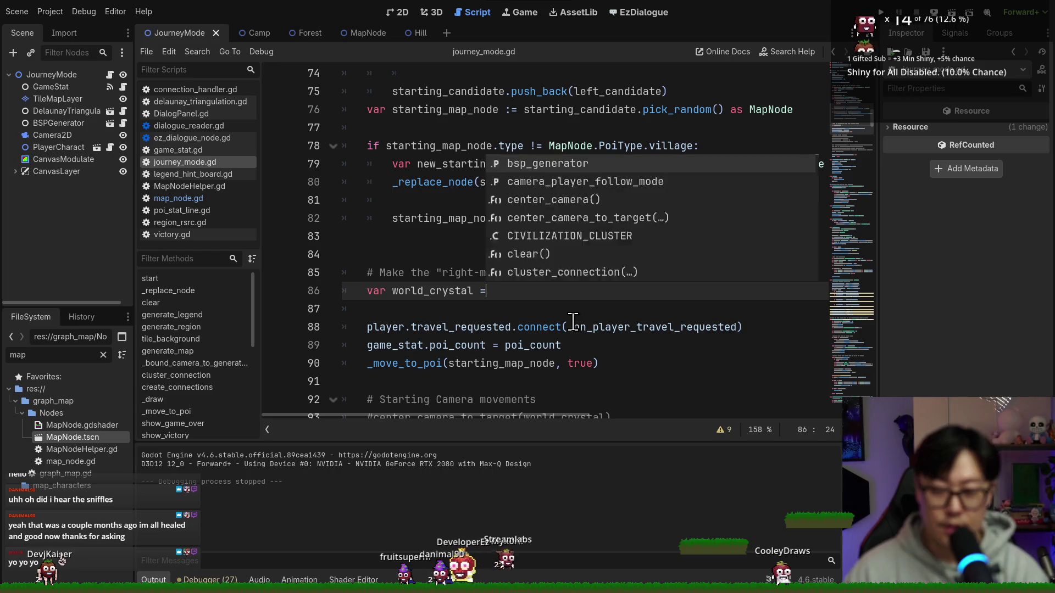
{"action": "key", "text": "BackSpace"}
{"action": "type", "text": ": MapNode ="}
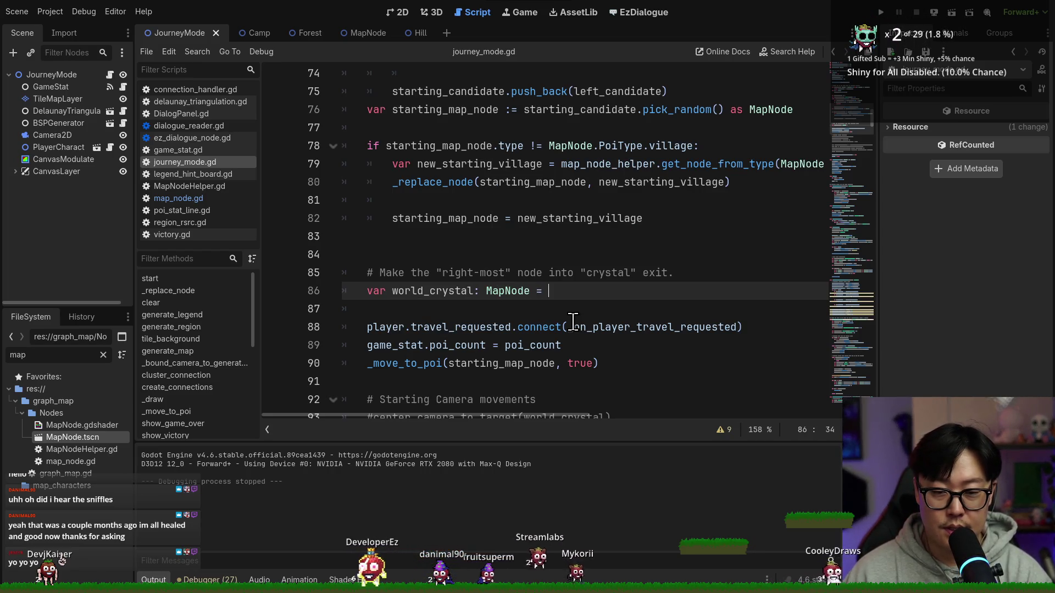
{"action": "key", "text": "ctrl+space"}
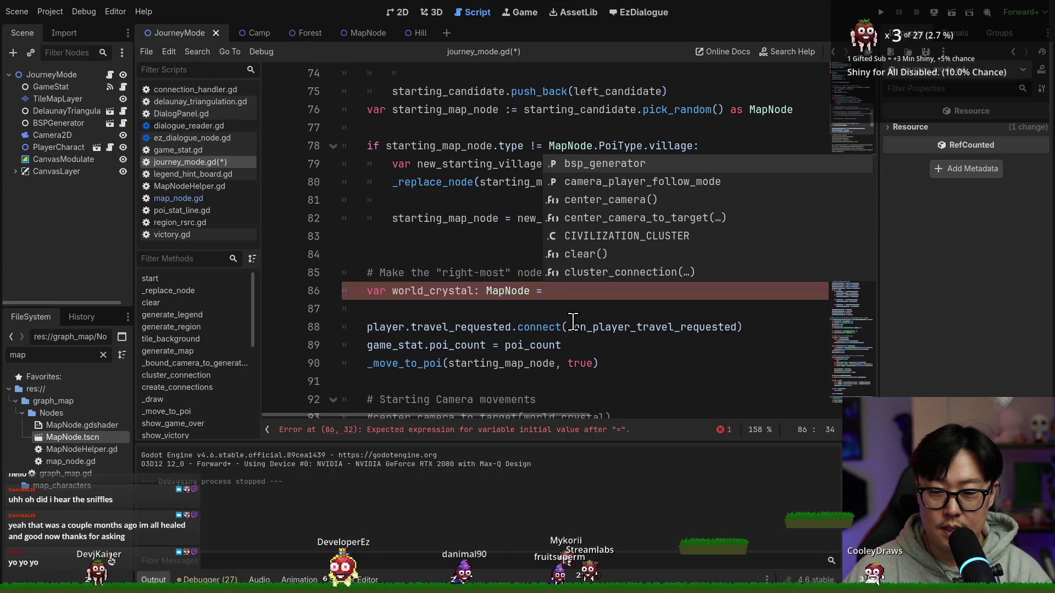
{"action": "type", "text": "map_node_helper."}
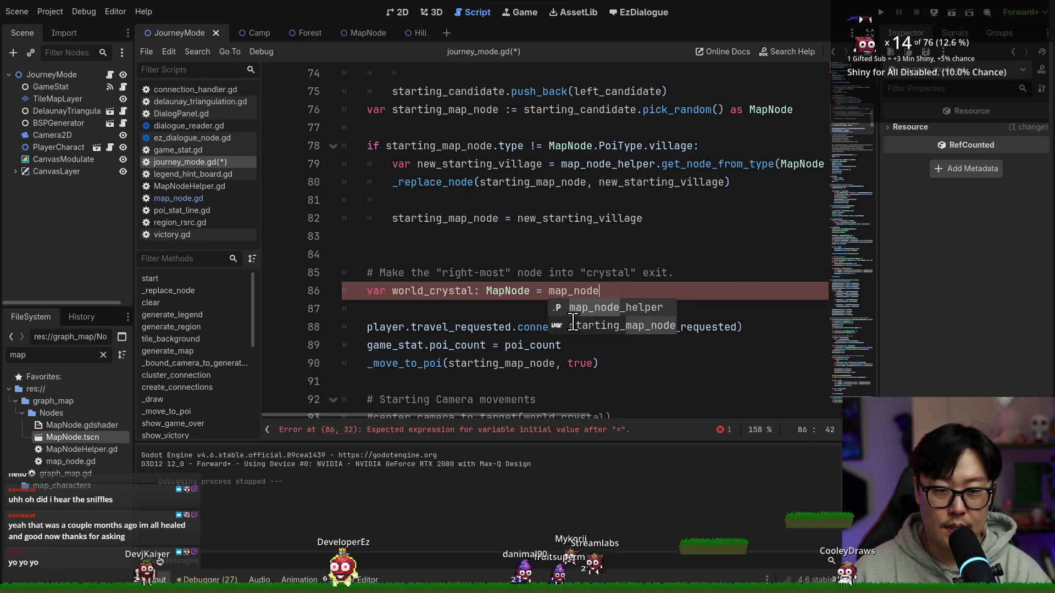
{"action": "key", "text": "Return"}
{"action": "type", "text": "."}
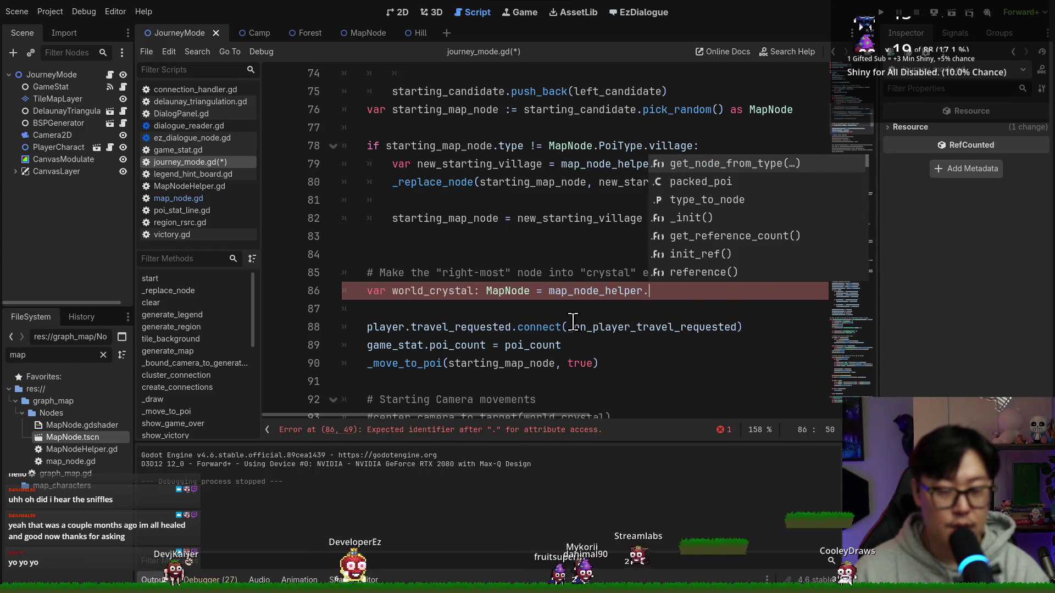
{"action": "key", "text": "Return"}
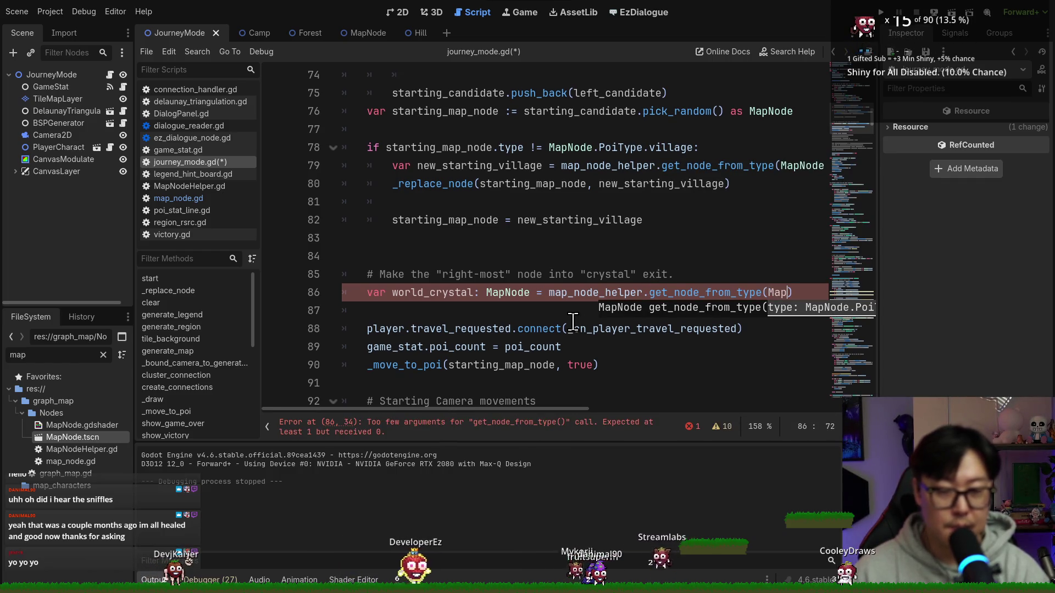
{"action": "type", "text": "de.PoiType."}
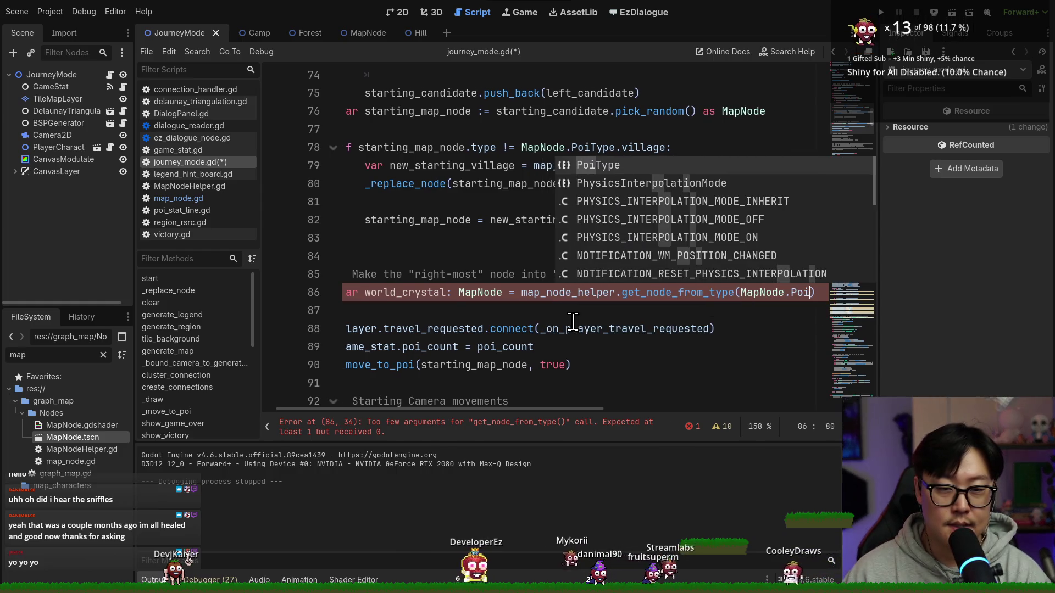
{"action": "type", "text": "worl"}
{"action": "key", "text": "Return"}
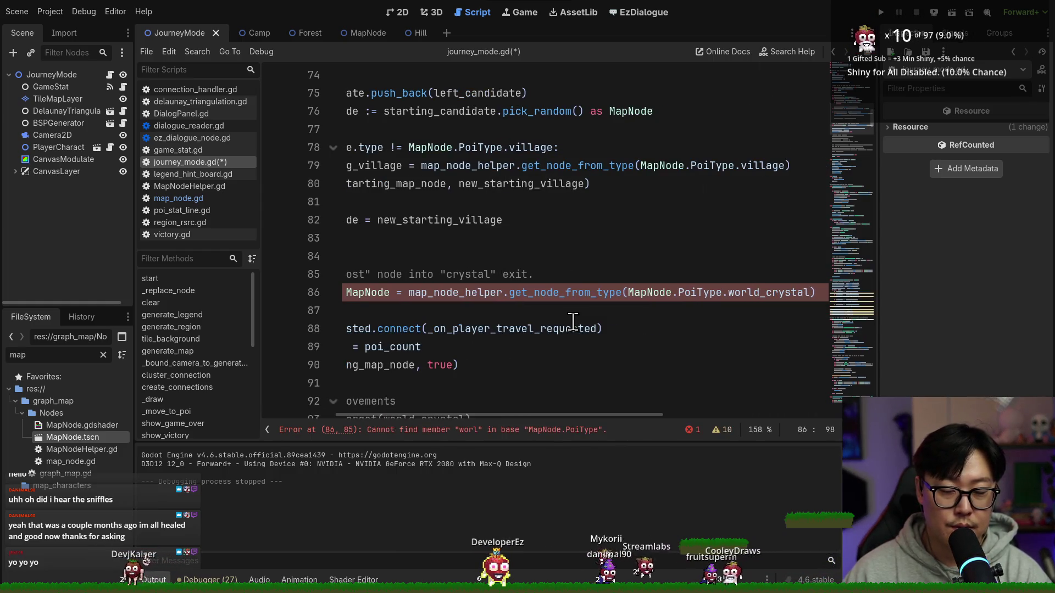
Add a blank line below the world_crystal declaration and save the script.
{"action": "left_click", "coordinate": [540, 292]}
{"action": "left_click_drag", "start_coordinate": [582, 417], "coordinate": [461, 417]}
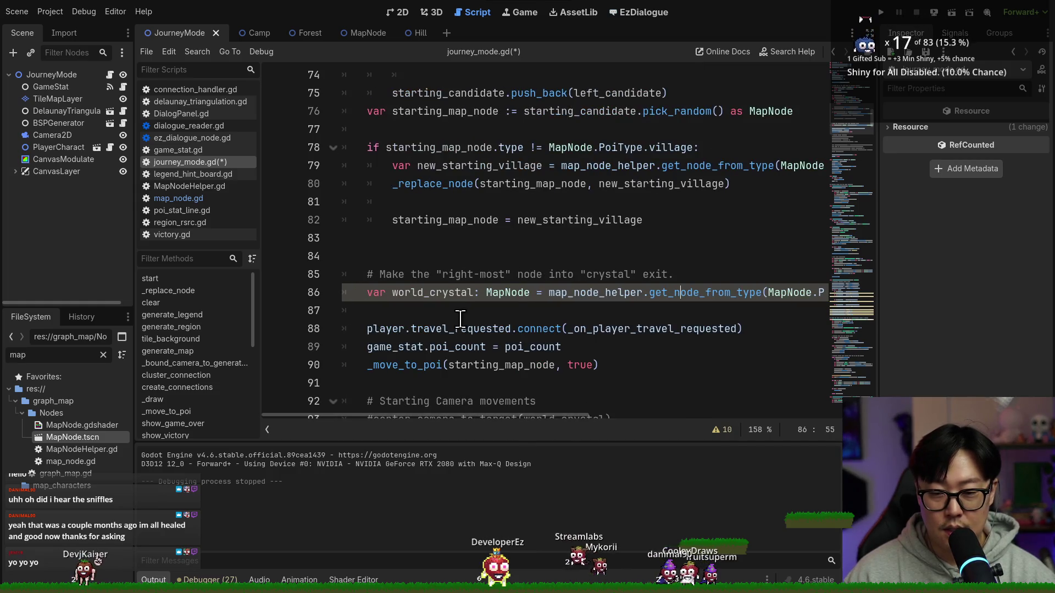
{"action": "left_click", "coordinate": [440, 313]}
{"action": "scroll", "coordinate": [550, 330], "scroll_direction": "up", "scroll_amount": 3}
{"action": "scroll", "coordinate": [495, 330], "scroll_direction": "down", "scroll_amount": 3}
{"action": "key", "text": "Return"}
{"action": "key", "text": "ctrl+s"}
{"action": "left_click", "coordinate": [497, 312]}
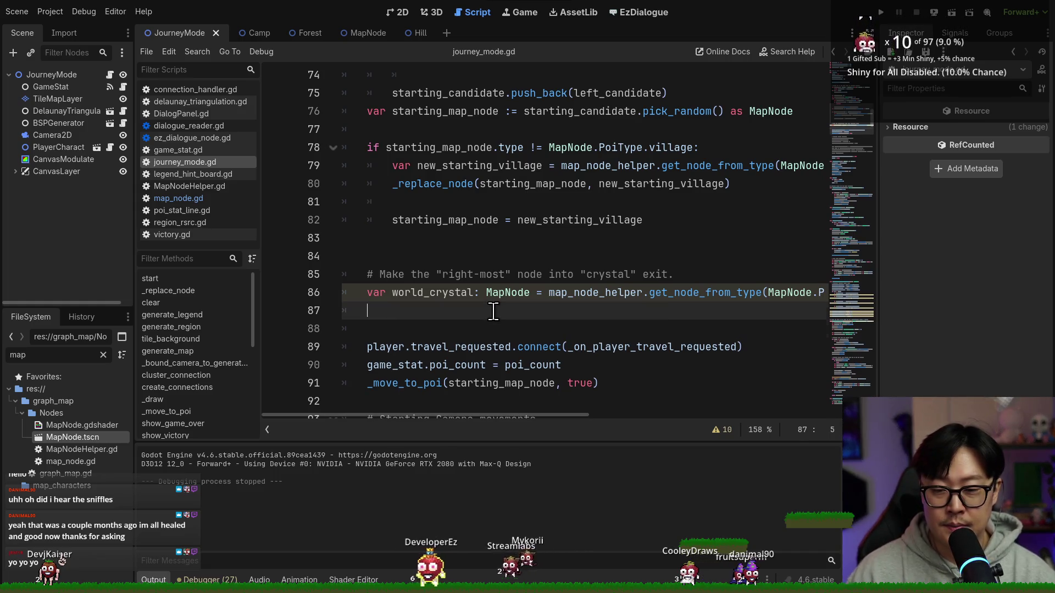
{"action": "scroll", "coordinate": [544, 296], "scroll_direction": "up", "scroll_amount": 4}
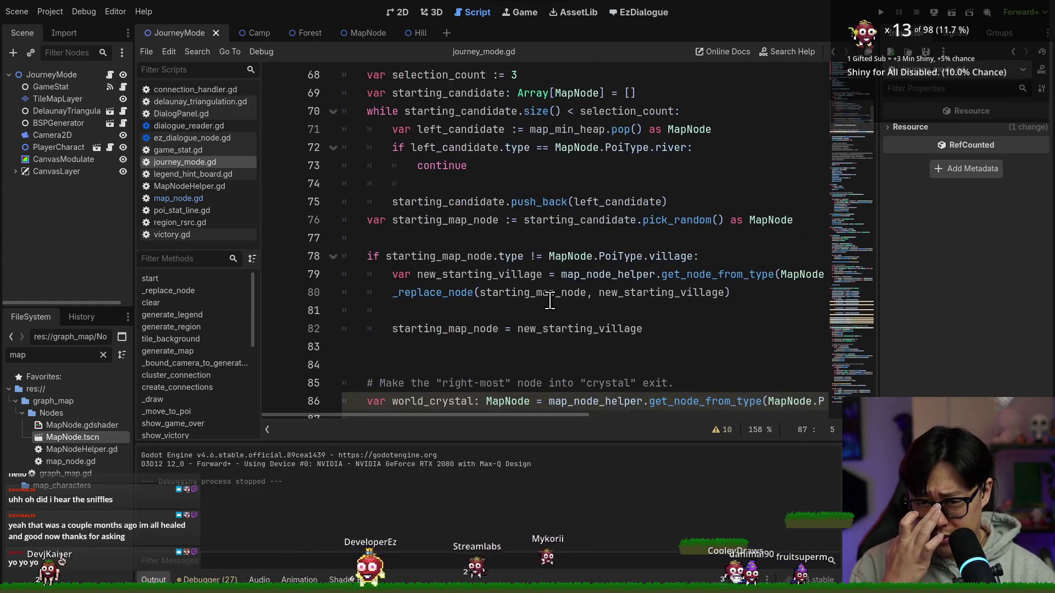
Cut the map_min_heap declaration and its return line, then paste them above the starting-village comment.
{"action": "left_click", "coordinate": [434, 199]}
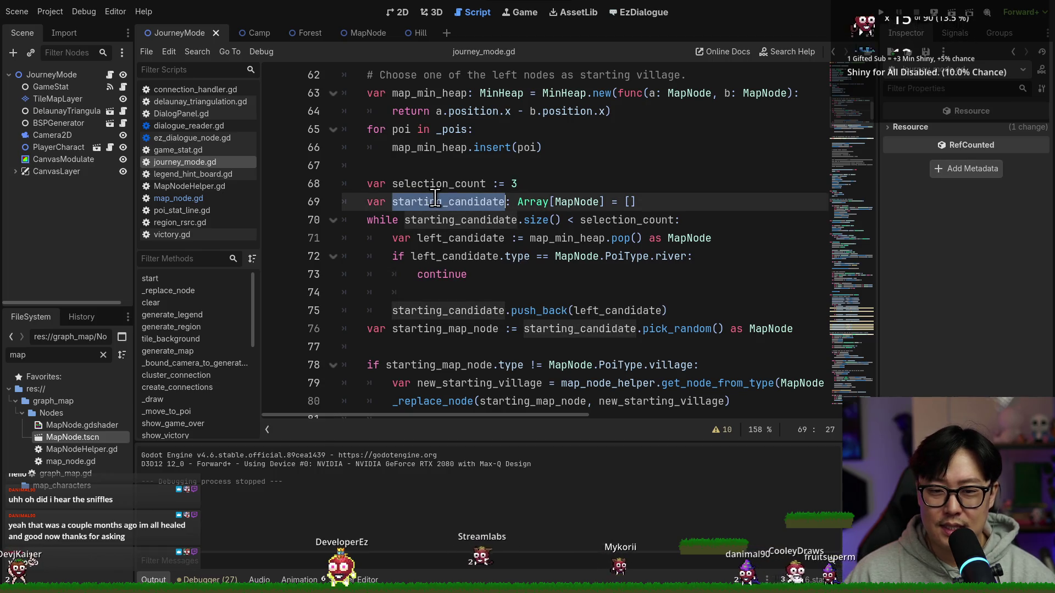
{"action": "scroll", "coordinate": [396, 198], "scroll_direction": "up", "scroll_amount": 2}
{"action": "left_click", "coordinate": [358, 202]}
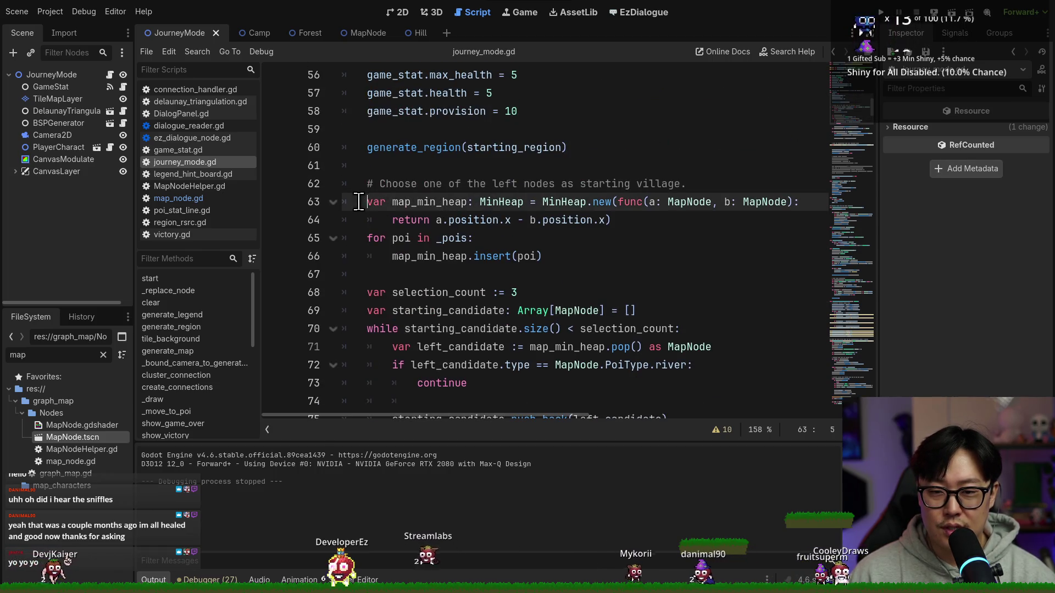
{"action": "triple_click", "coordinate": [447, 199]}
{"action": "left_click", "coordinate": [624, 219], "text": "shift"}
{"action": "key", "text": "BackSpace"}
{"action": "left_click", "coordinate": [468, 172]}
{"action": "type", "text": "var map_min_heap: MinHeap = MinHeap.new(func(a: MapNode, b: MapNode): \t\treturn a.position.x - b.position.x)"}
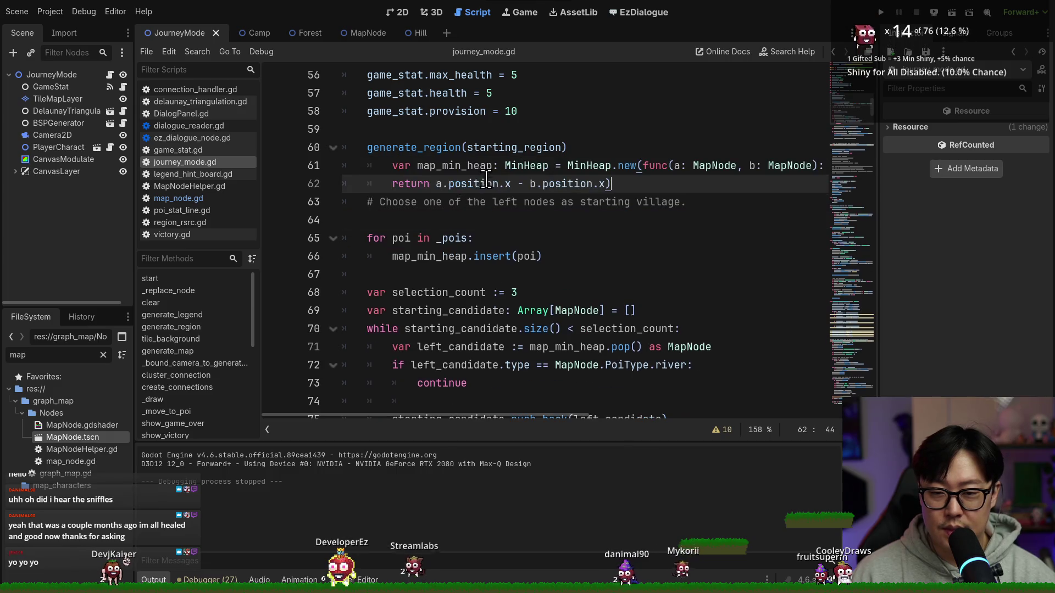
Rename the heap to left_min_heap in its declaration, the insert line and line 71, then save.
{"action": "left_click", "coordinate": [410, 166]}
{"action": "left_click_drag", "start_coordinate": [410, 166], "coordinate": [392, 167]}
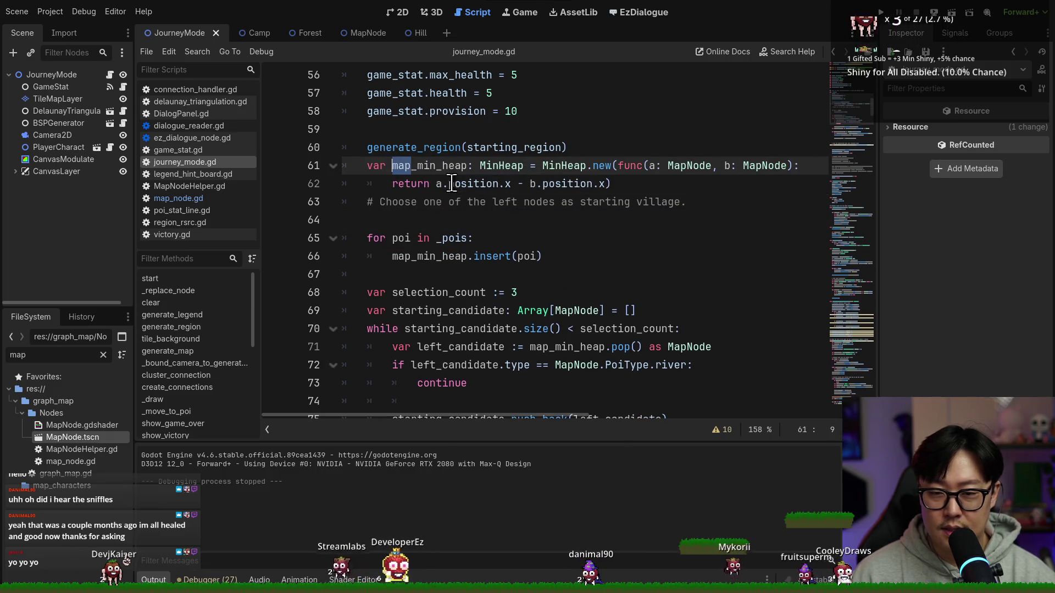
{"action": "type", "text": "left"}
{"action": "double_click", "coordinate": [427, 167]}
{"action": "key", "text": "ctrl+c"}
{"action": "double_click", "coordinate": [434, 256]}
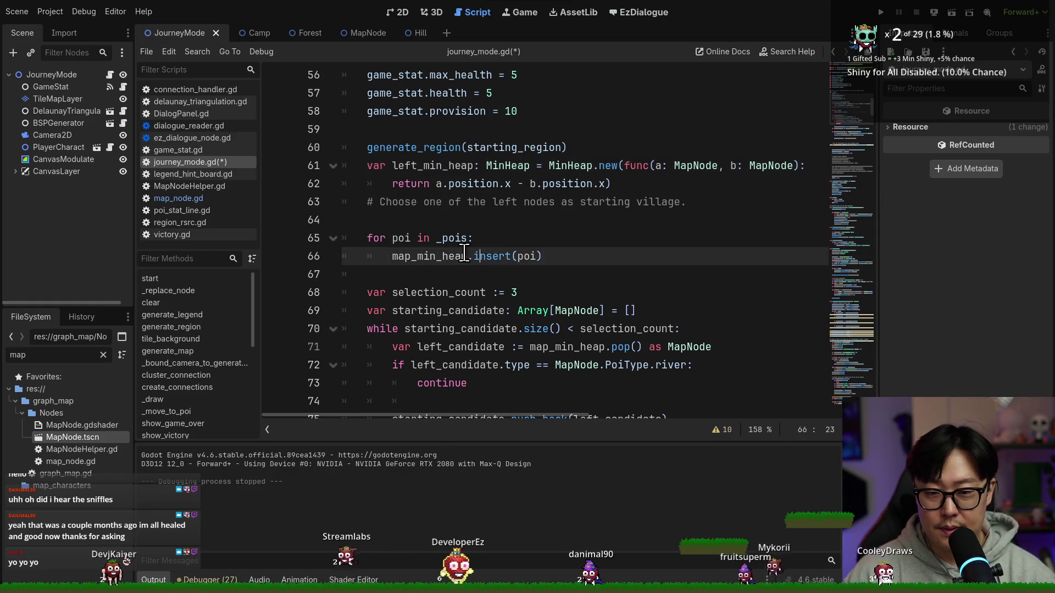
{"action": "key", "text": "ctrl+v"}
{"action": "left_click", "coordinate": [551, 347]}
{"action": "double_click", "coordinate": [551, 346]}
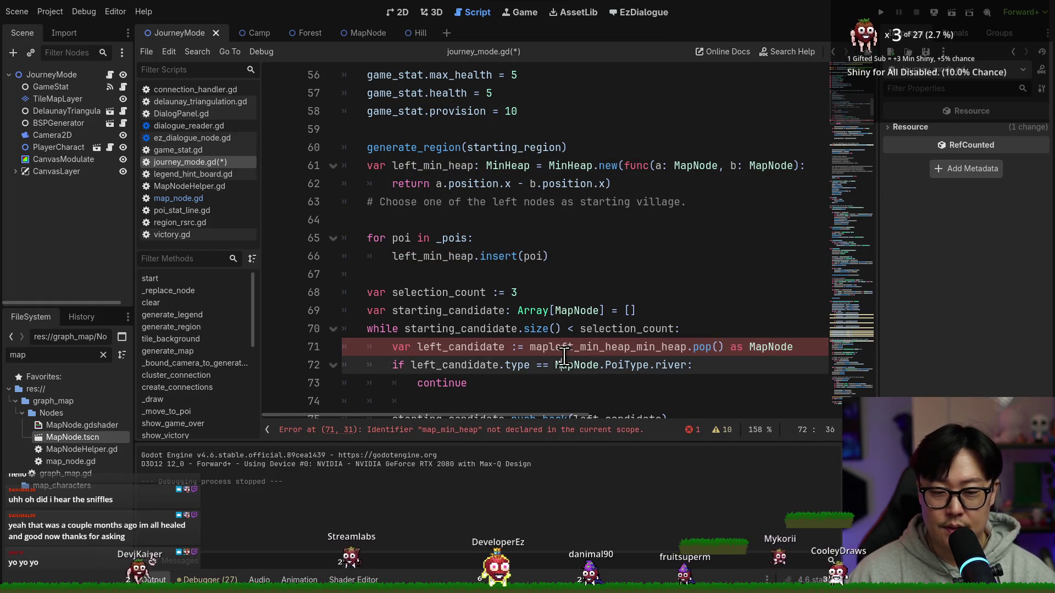
{"action": "key", "text": "ctrl+v"}
{"action": "key", "text": "ctrl+s"}
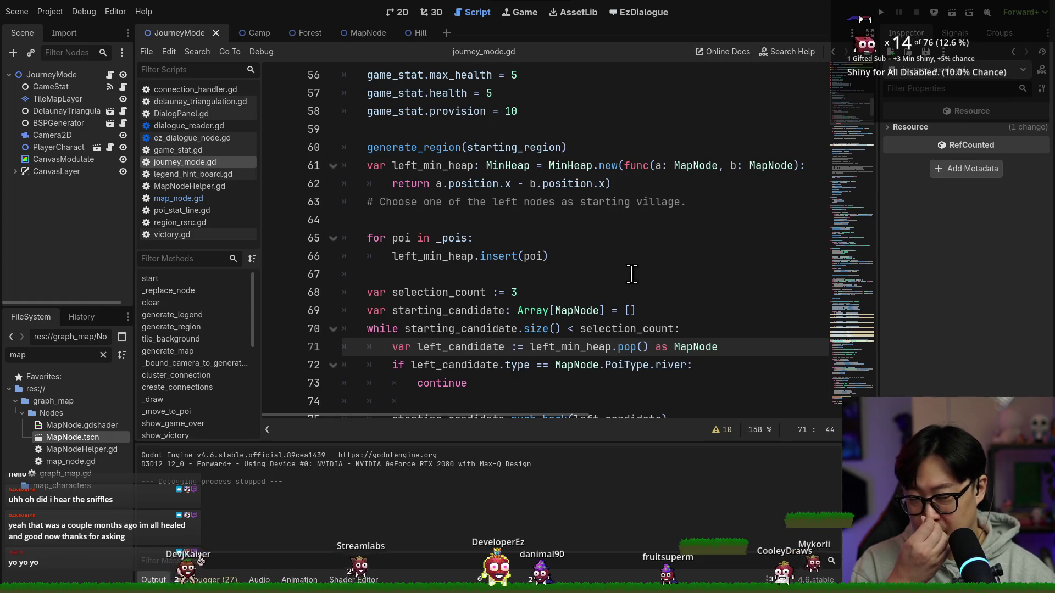
Rename every occurrence of left_min_heap back to map_min_heap with multi-cursor editing.
{"action": "scroll", "coordinate": [629, 266], "scroll_direction": "down", "scroll_amount": 5}
{"action": "key", "text": "ctrl+s"}
{"action": "scroll", "coordinate": [529, 238], "scroll_direction": "up", "scroll_amount": 2}
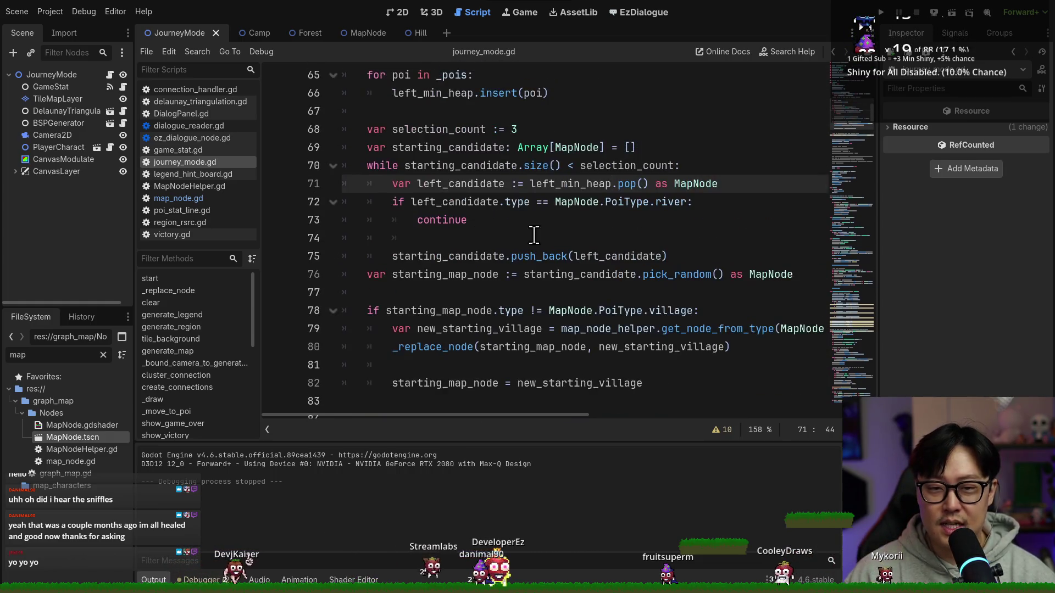
{"action": "scroll", "coordinate": [473, 120], "scroll_direction": "up", "scroll_amount": 2}
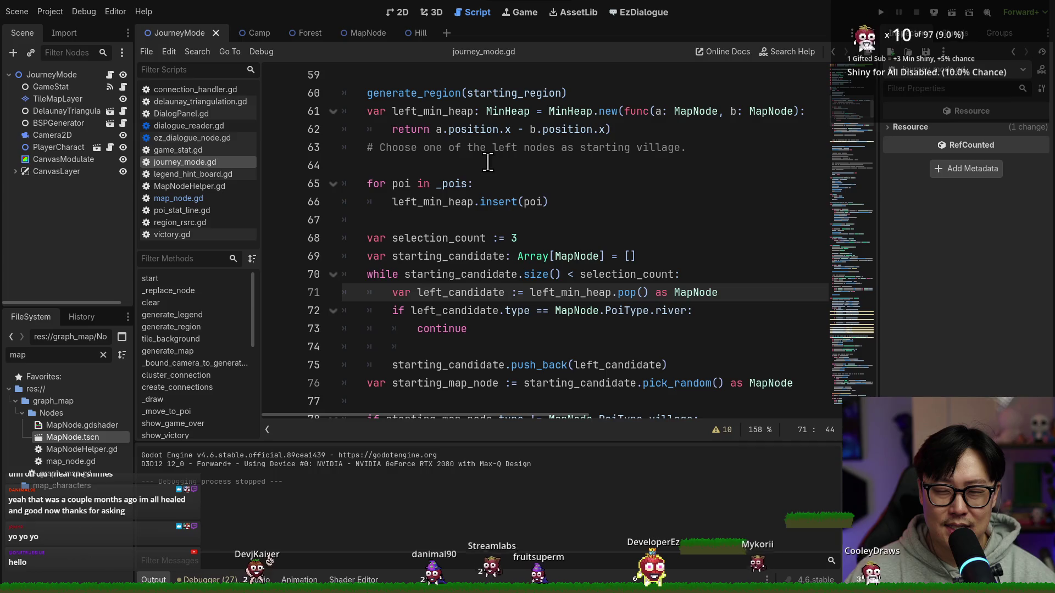
{"action": "key", "text": "ctrl+s"}
{"action": "double_click", "coordinate": [428, 111]}
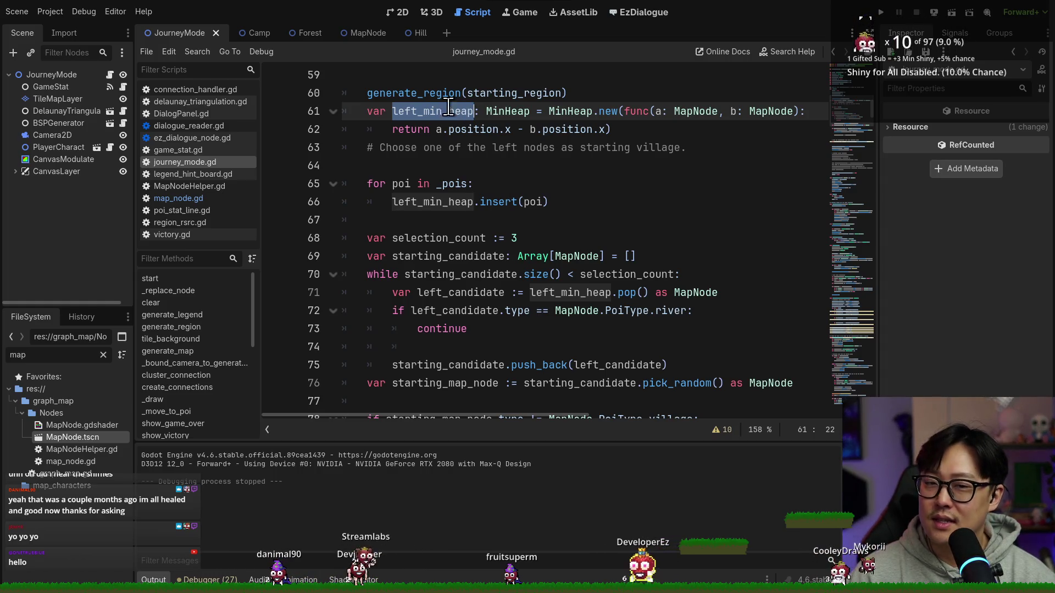
{"action": "key", "text": "ctrl+d"}
{"action": "key", "text": "ctrl+d"}
{"action": "type", "text": "map_min_heap"}
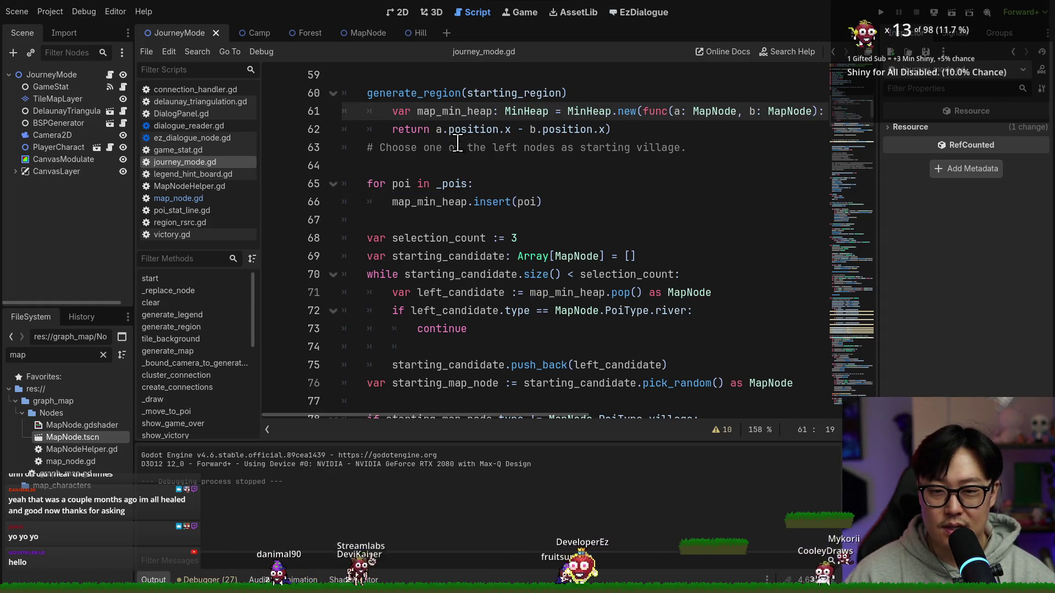
{"action": "key", "text": "ctrl+z"}
{"action": "key", "text": "ctrl+shift+z"}
Move the map_min_heap declaration below the starting-village comment and save.
{"action": "double_click", "coordinate": [462, 111]}
{"action": "scroll", "coordinate": [450, 230], "scroll_direction": "up", "scroll_amount": 2}
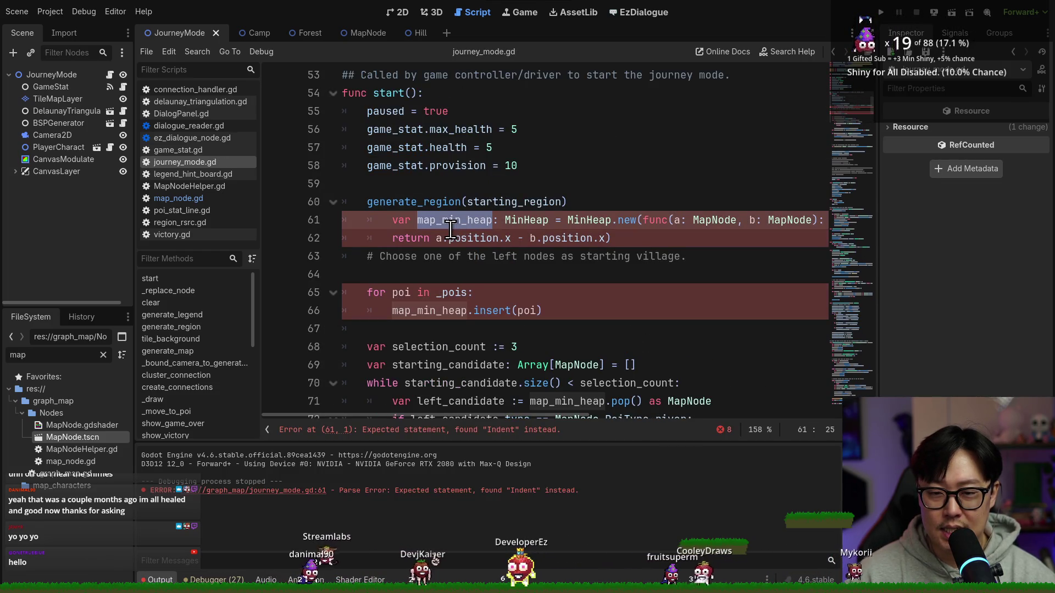
{"action": "key", "text": "alt+Down"}
{"action": "key", "text": "alt+Down"}
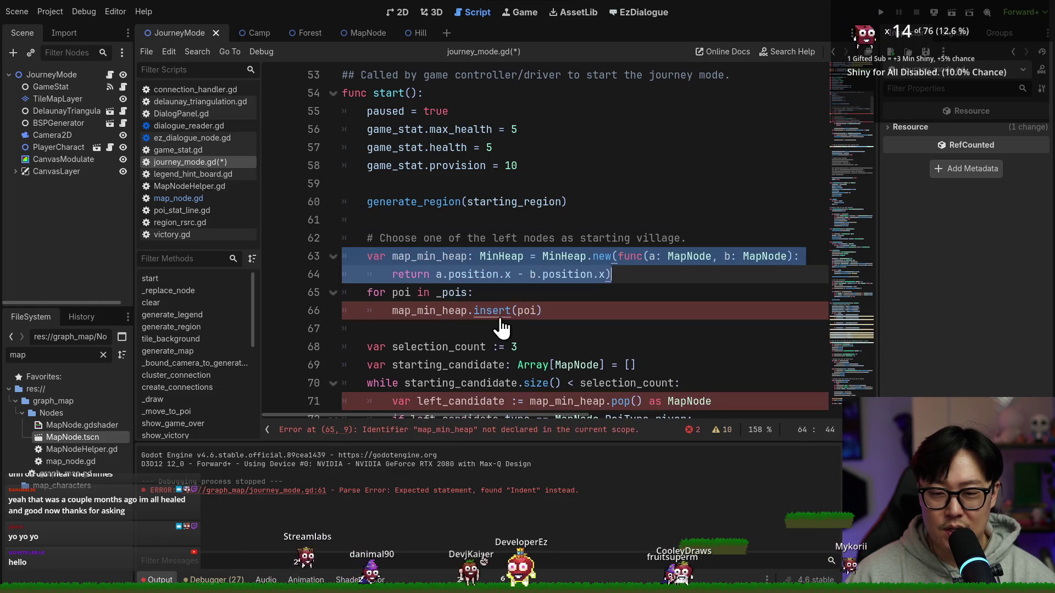
{"action": "key", "text": "ctrl+s"}
Start a MinHeap variable declaration on line 61, then delete the unfinished line and save.
{"action": "scroll", "coordinate": [501, 328], "scroll_direction": "down", "scroll_amount": 3}
{"action": "left_click", "coordinate": [490, 182]}
{"action": "double_click", "coordinate": [434, 94]}
{"action": "scroll", "coordinate": [492, 220], "scroll_direction": "down", "scroll_amount": 10}
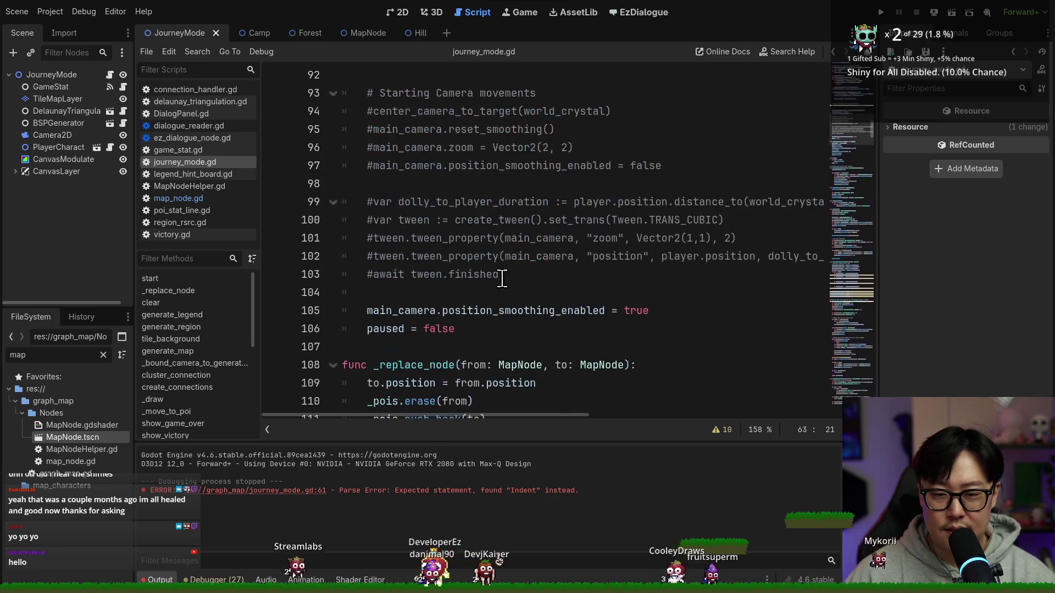
{"action": "scroll", "coordinate": [494, 264], "scroll_direction": "up", "scroll_amount": 4}
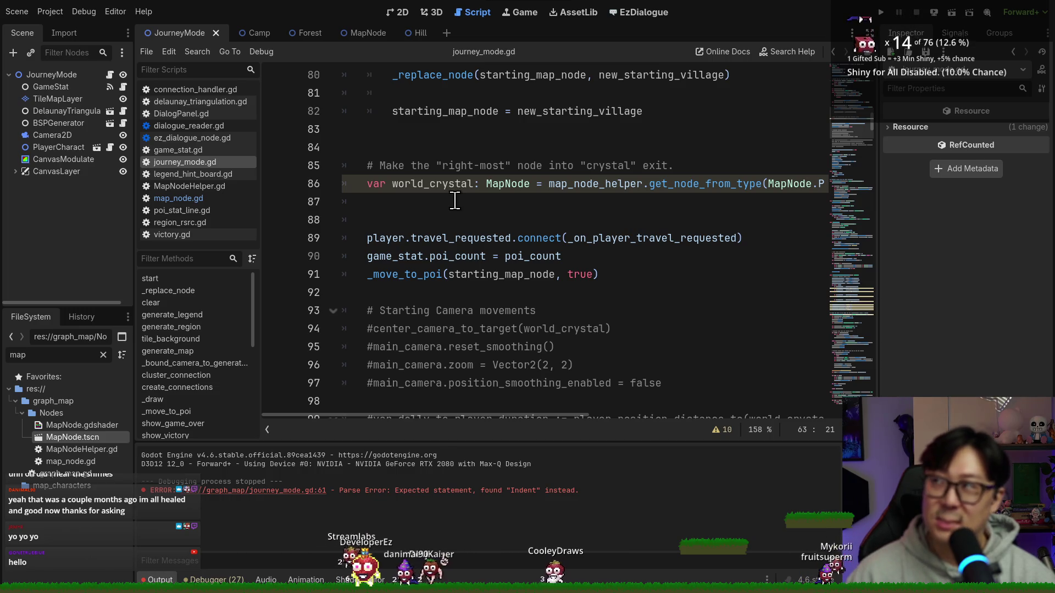
{"action": "scroll", "coordinate": [467, 220], "scroll_direction": "up", "scroll_amount": 7}
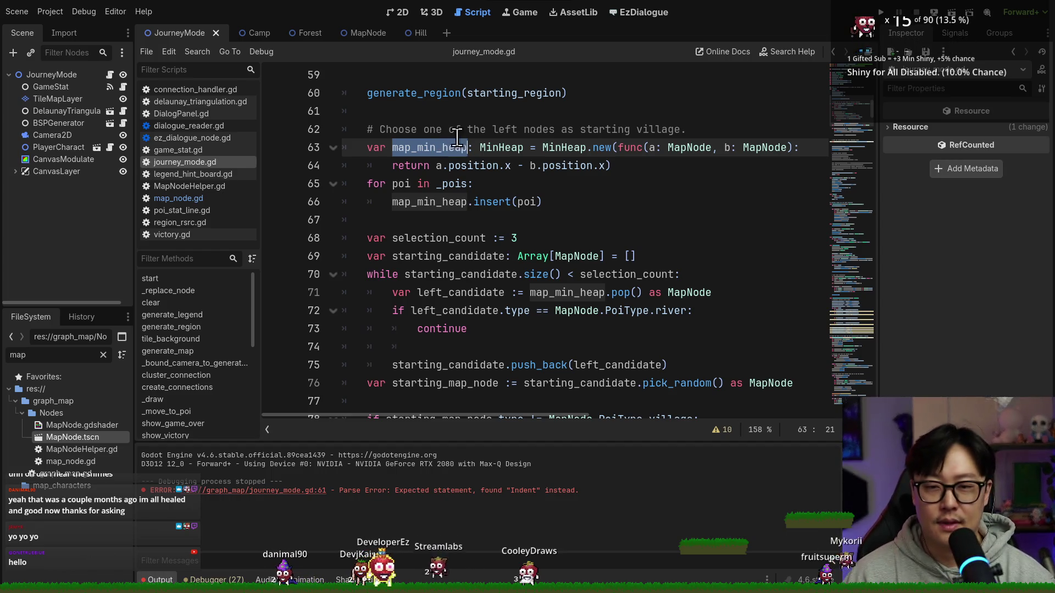
{"action": "scroll", "coordinate": [445, 116], "scroll_direction": "down", "scroll_amount": 3}
{"action": "scroll", "coordinate": [440, 118], "scroll_direction": "up", "scroll_amount": 3}
{"action": "left_click", "coordinate": [433, 117]}
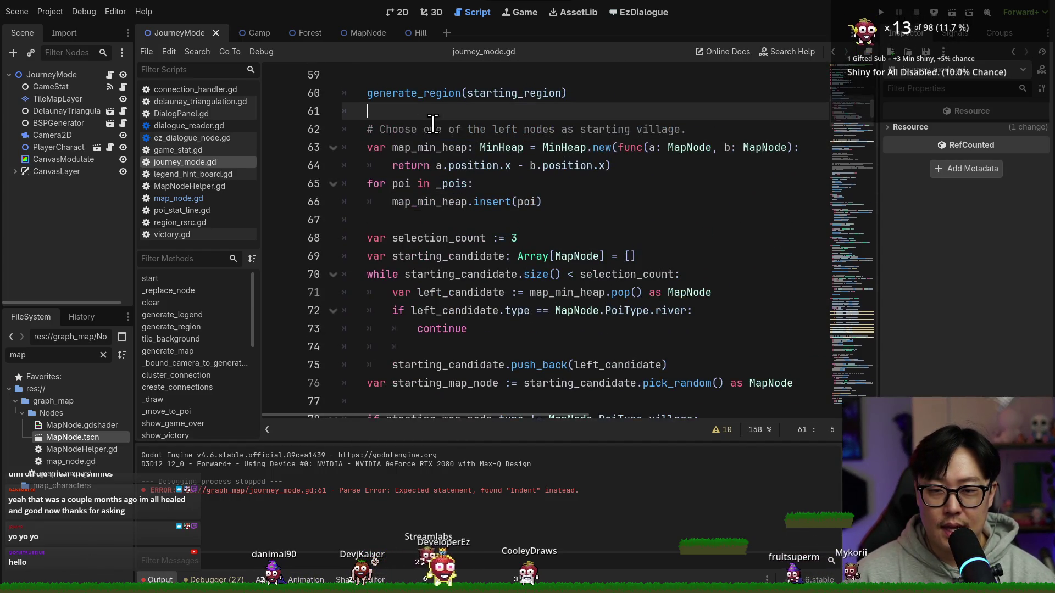
{"action": "key", "text": "Return"}
{"action": "type", "text": "va"}
{"action": "type", "text": "i "}
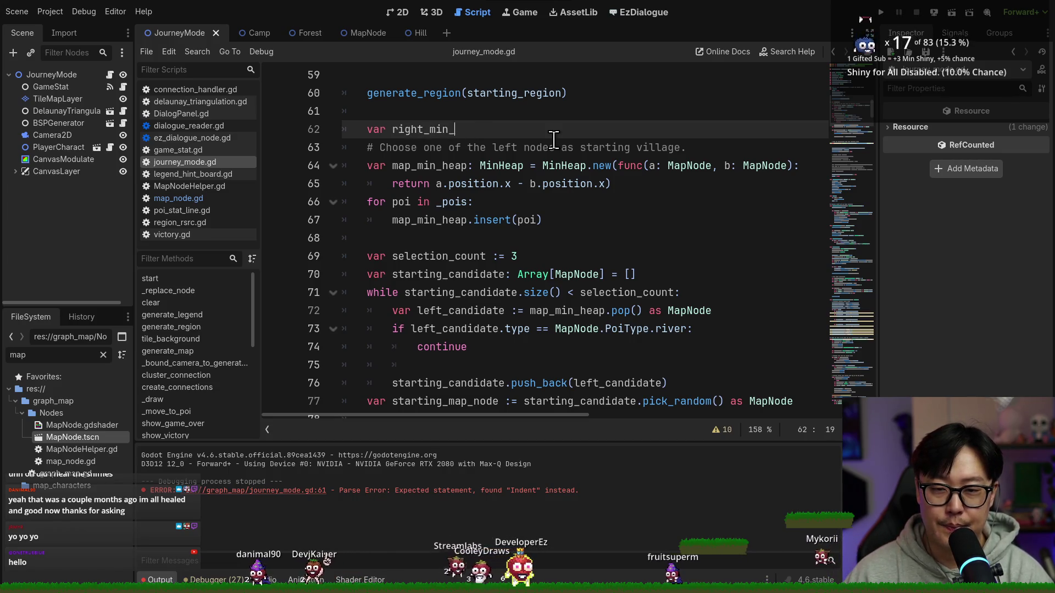
{"action": "type", "text": ": MainHeap"}
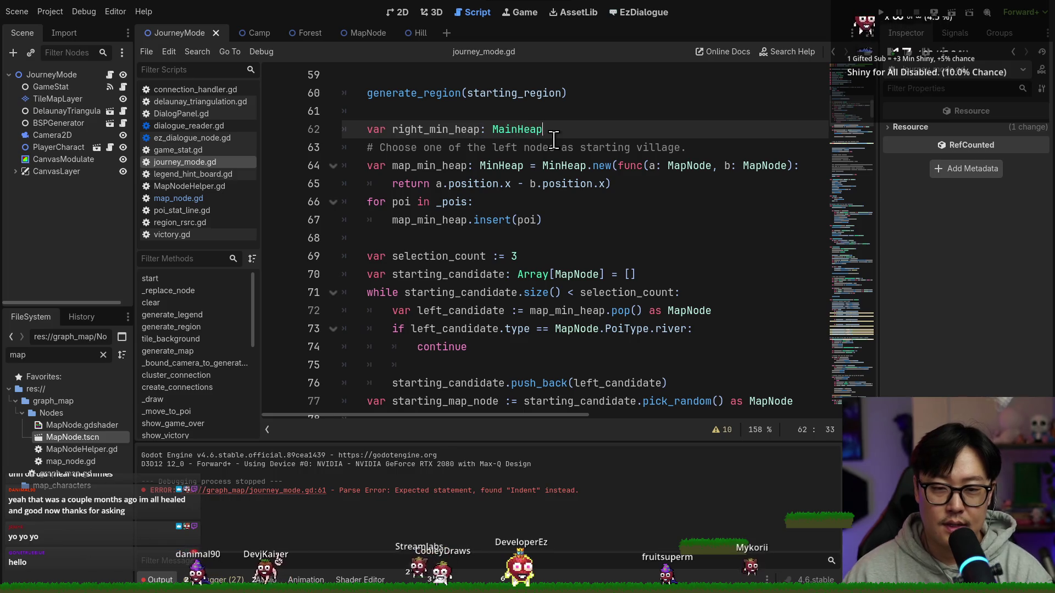
{"action": "key", "text": "BackSpace"}
{"action": "key", "text": "BackSpace"}
{"action": "key", "text": "BackSpace"}
{"action": "type", "text": "inHeap"}
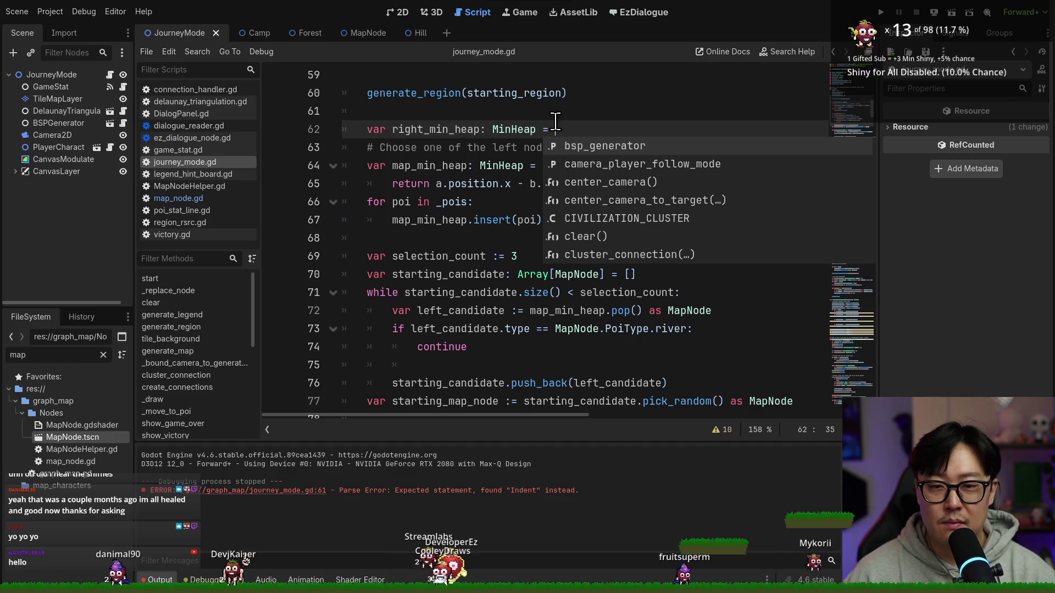
{"action": "key", "text": "shift+Home"}
{"action": "key", "text": "BackSpace"}
{"action": "key", "text": "BackSpace"}
{"action": "key", "text": "BackSpace"}
{"action": "key", "text": "BackSpace"}
{"action": "key", "text": "ctrl+s"}
Review the uses of starting_candidate and map_min_heap, then add blank lines after generate_region.
{"action": "scroll", "coordinate": [494, 192], "scroll_direction": "down", "scroll_amount": 6}
{"action": "left_click", "coordinate": [453, 256]}
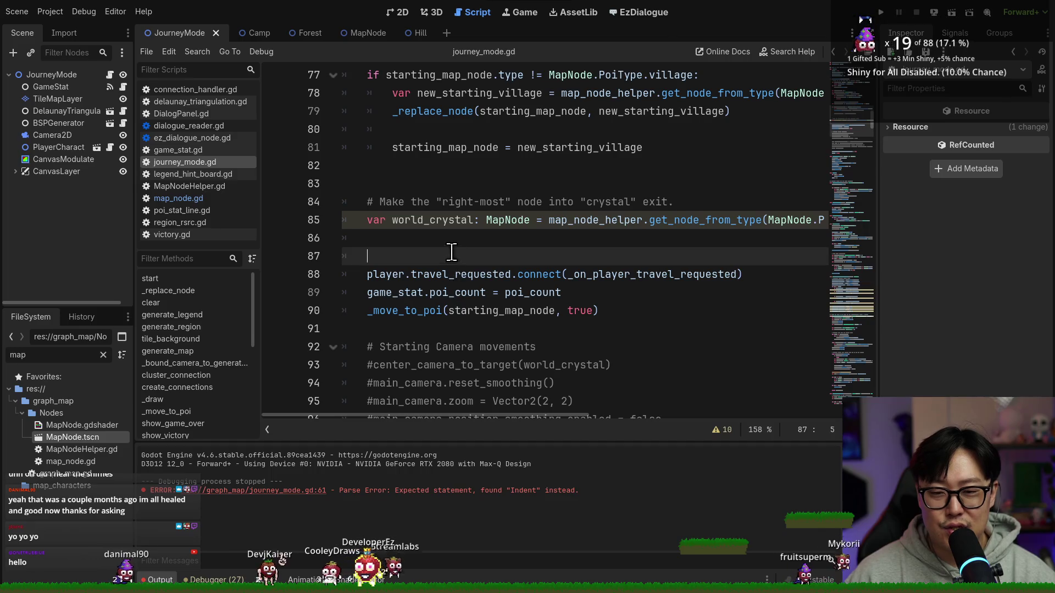
{"action": "key", "text": "Up"}
{"action": "scroll", "coordinate": [453, 250], "scroll_direction": "up", "scroll_amount": 7}
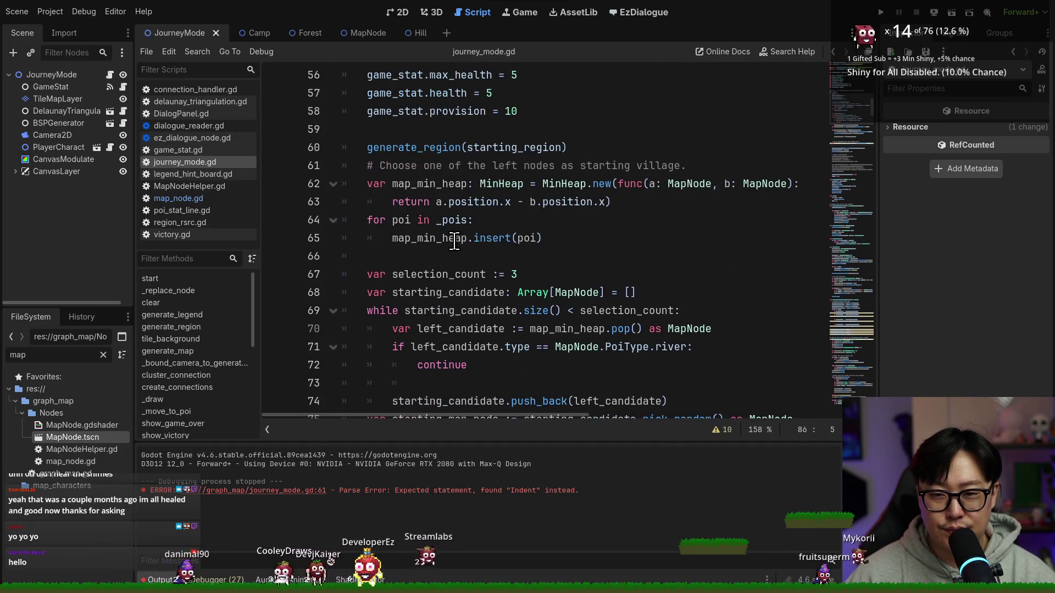
{"action": "scroll", "coordinate": [464, 241], "scroll_direction": "down", "scroll_amount": 1}
{"action": "double_click", "coordinate": [427, 256]}
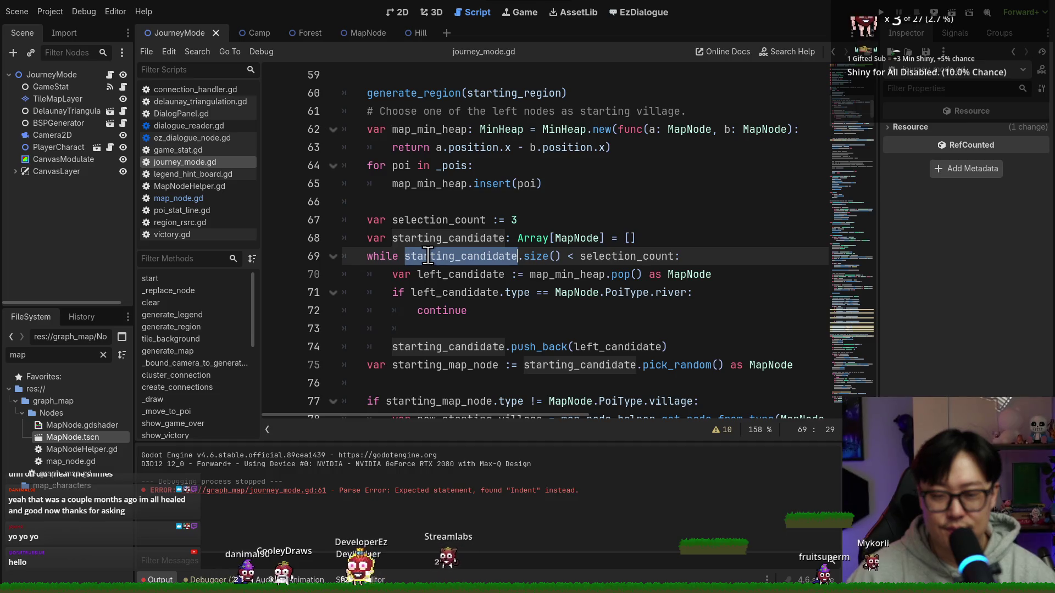
{"action": "double_click", "coordinate": [434, 183]}
{"action": "scroll", "coordinate": [525, 169], "scroll_direction": "up", "scroll_amount": 2}
{"action": "left_click", "coordinate": [582, 202]}
{"action": "scroll", "coordinate": [527, 212], "scroll_direction": "up", "scroll_amount": 1}
{"action": "scroll", "coordinate": [525, 213], "scroll_direction": "down", "scroll_amount": 3}
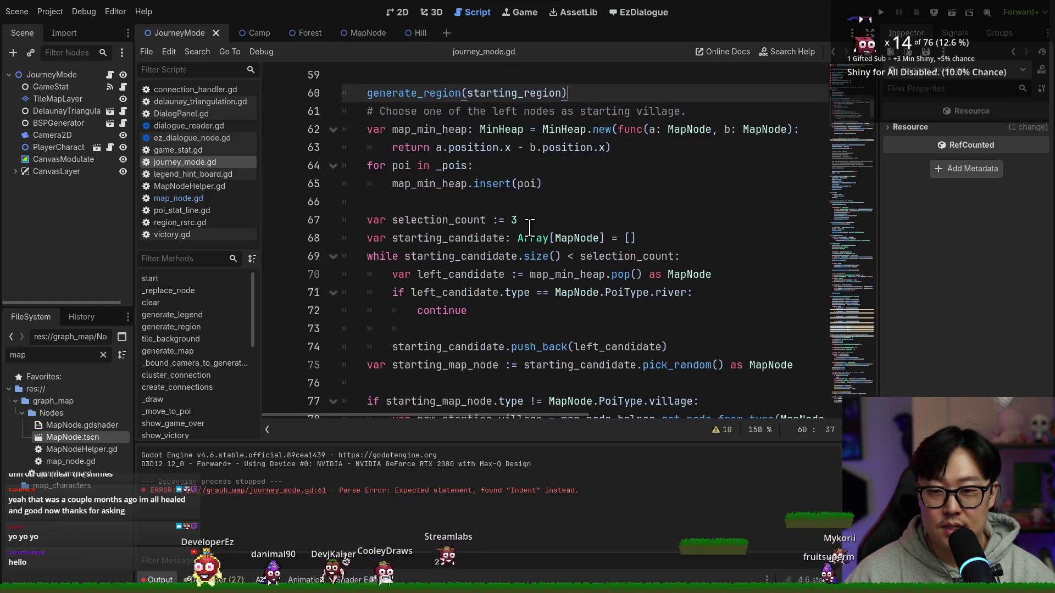
{"action": "key", "text": "Return"}
{"action": "key", "text": "Return"}
{"action": "type", "text": "var right_most_node: MapNode"}
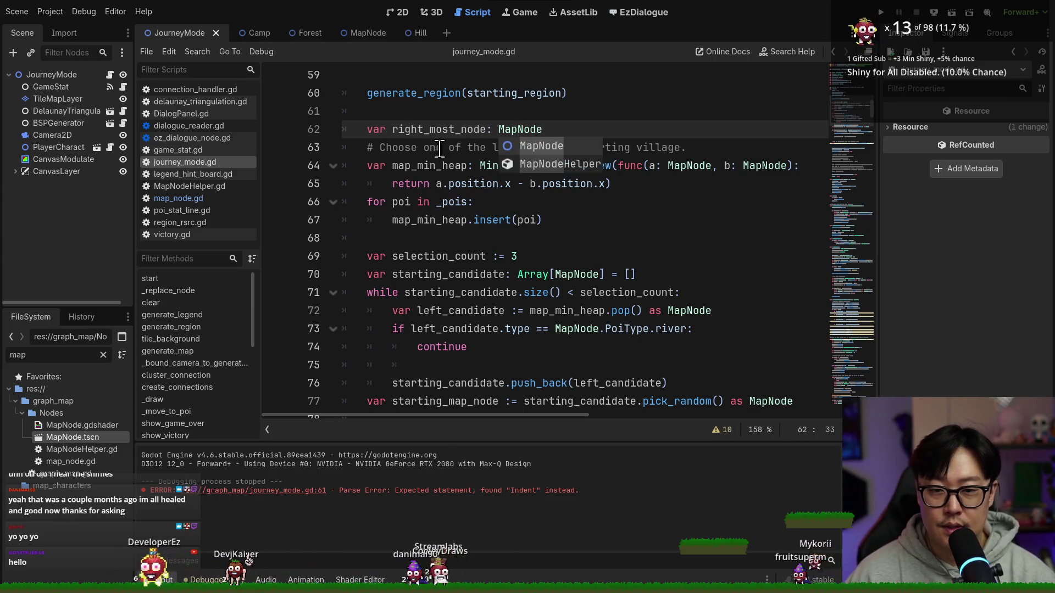
{"action": "key", "text": "Down"}
{"action": "key", "text": "Down"}
{"action": "key", "text": "Down"}
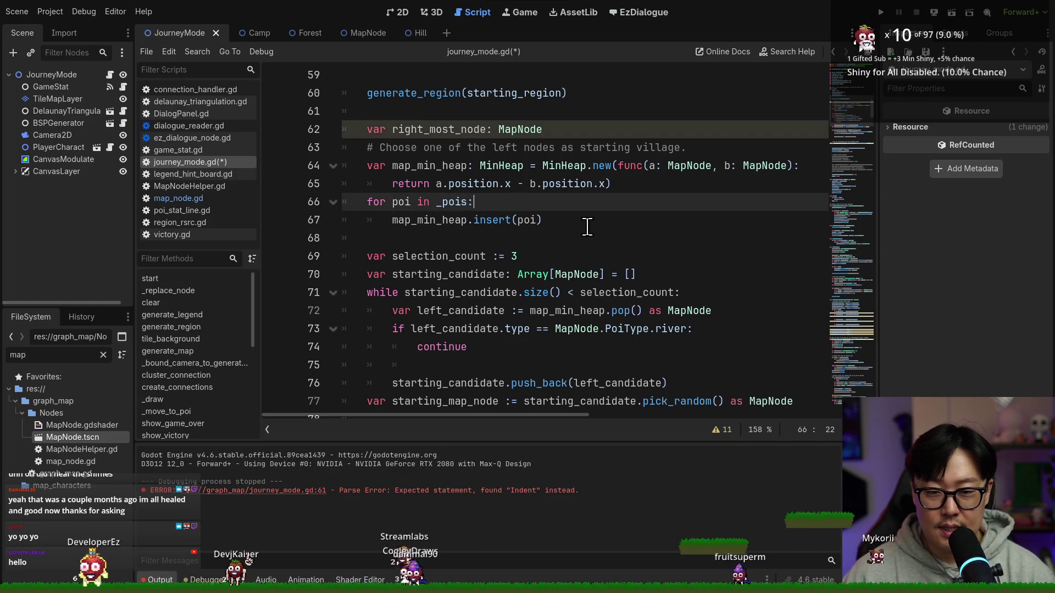
In the poi loop, set right_most_node when it is empty or the poi is further right.
{"action": "left_click", "coordinate": [587, 222]}
{"action": "key", "text": "Return"}
{"action": "type", "text": "if right_most_node"}
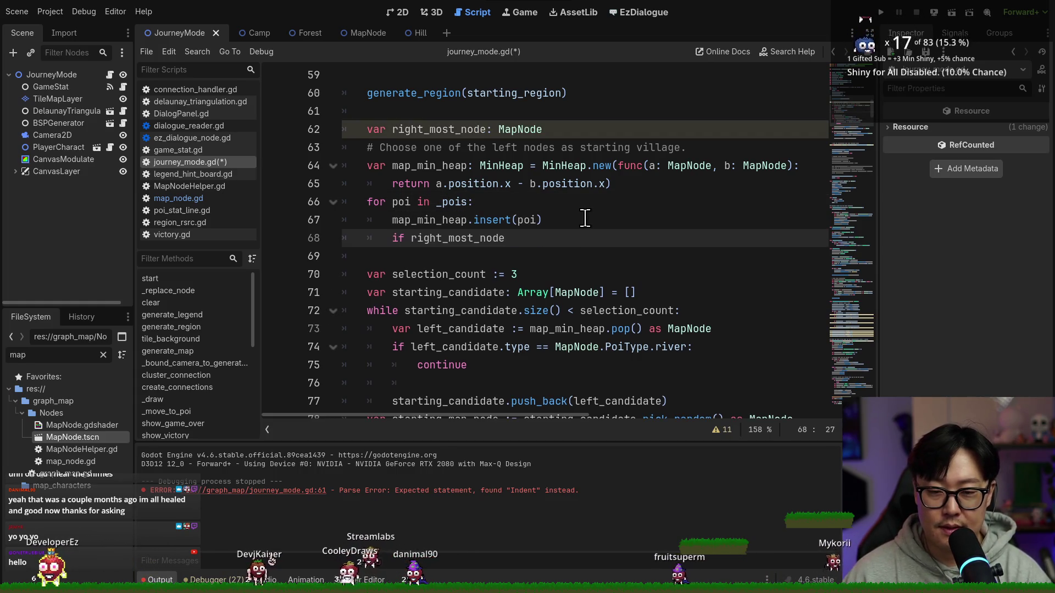
{"action": "type", "text": ":"}
{"action": "key", "text": "Return"}
{"action": "left_click", "coordinate": [411, 237]}
{"action": "type", "text": "!"}
{"action": "left_click", "coordinate": [512, 238]}
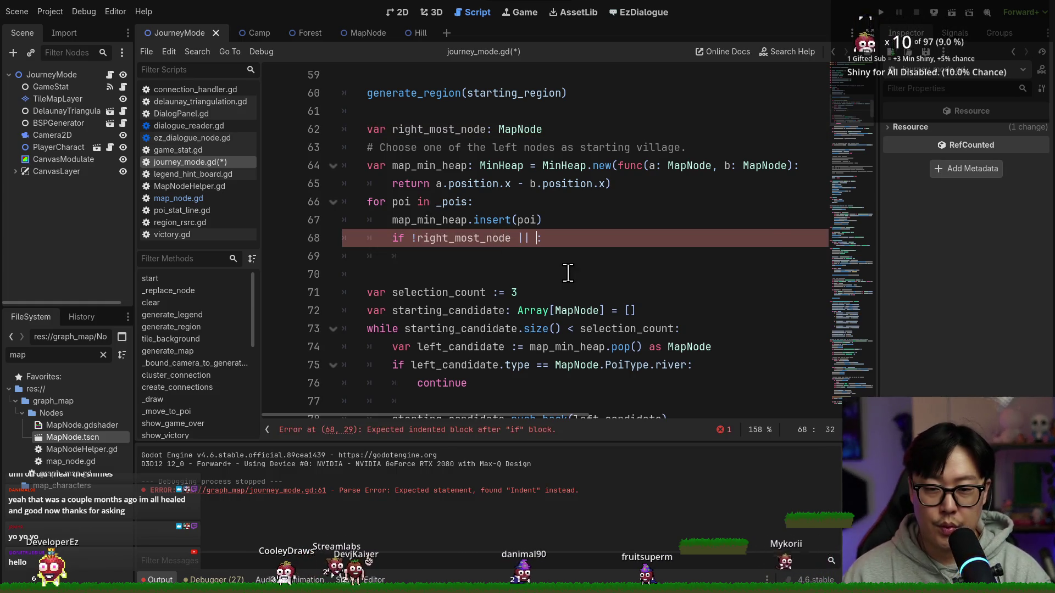
{"action": "type", "text": "right_most_node.position.x"}
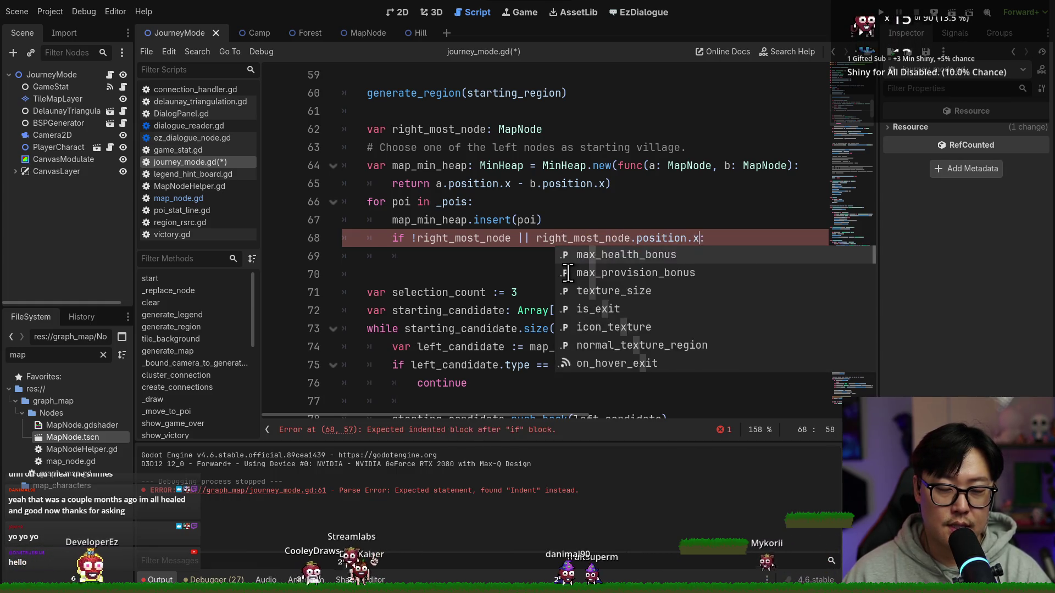
{"action": "type", "text": " <"}
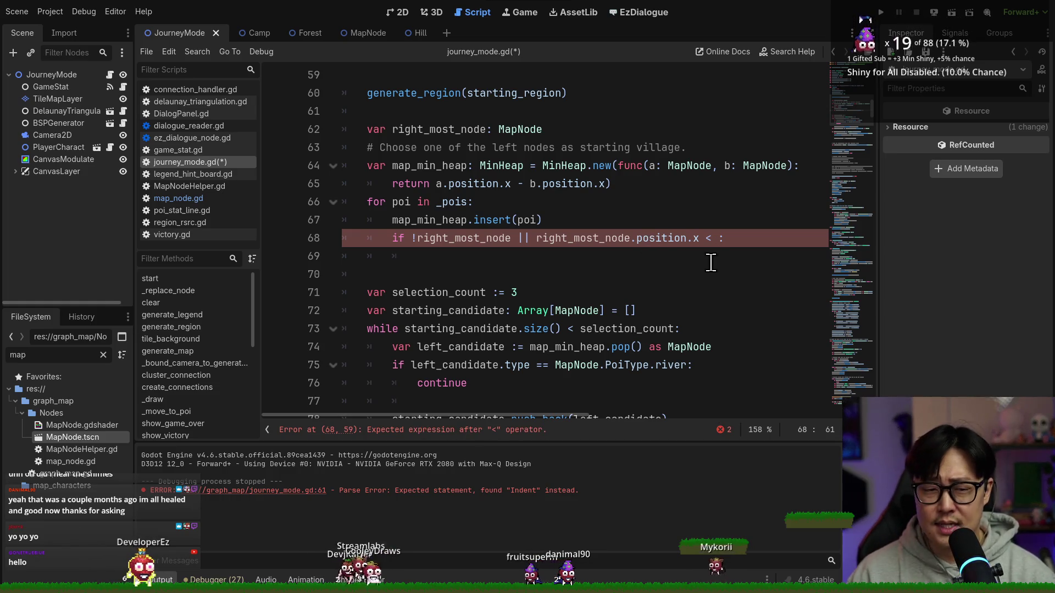
{"action": "left_click", "coordinate": [487, 209]}
{"action": "left_click", "coordinate": [683, 240]}
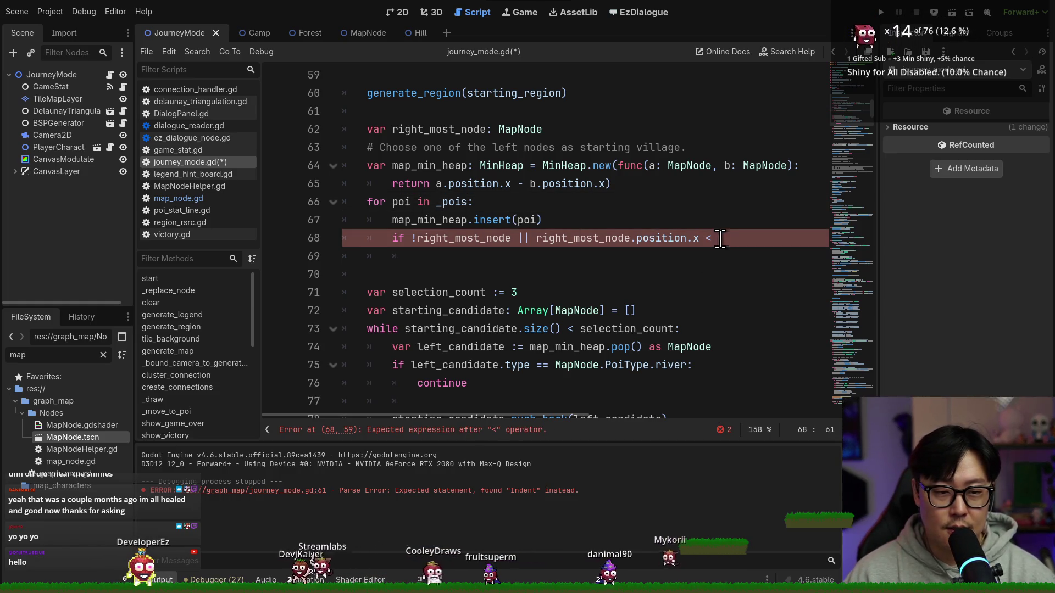
{"action": "type", "text": "poi.position.x:"}
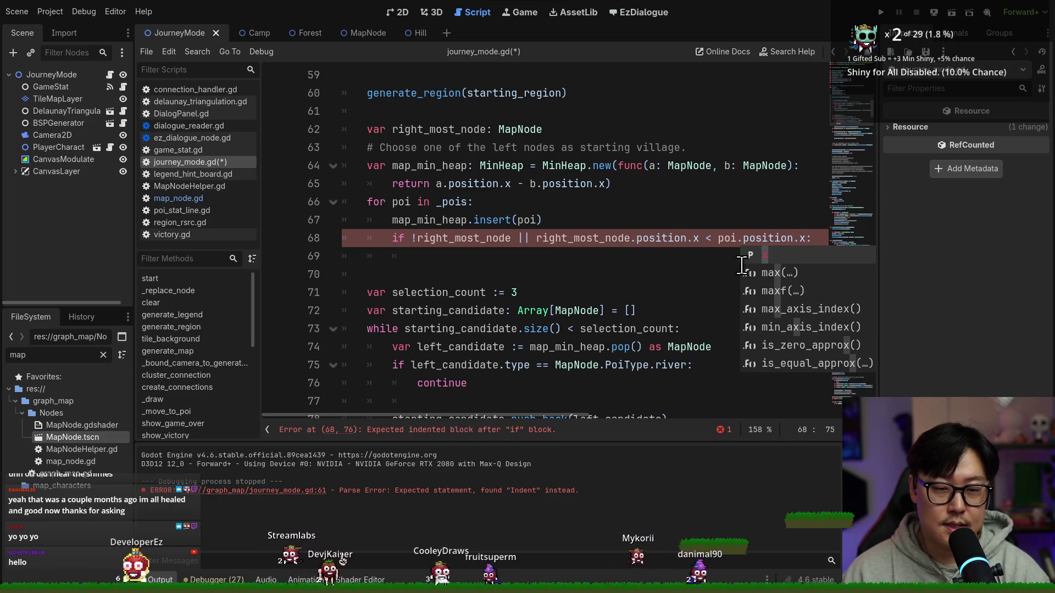
{"action": "key", "text": "End"}
{"action": "key", "text": "Return"}
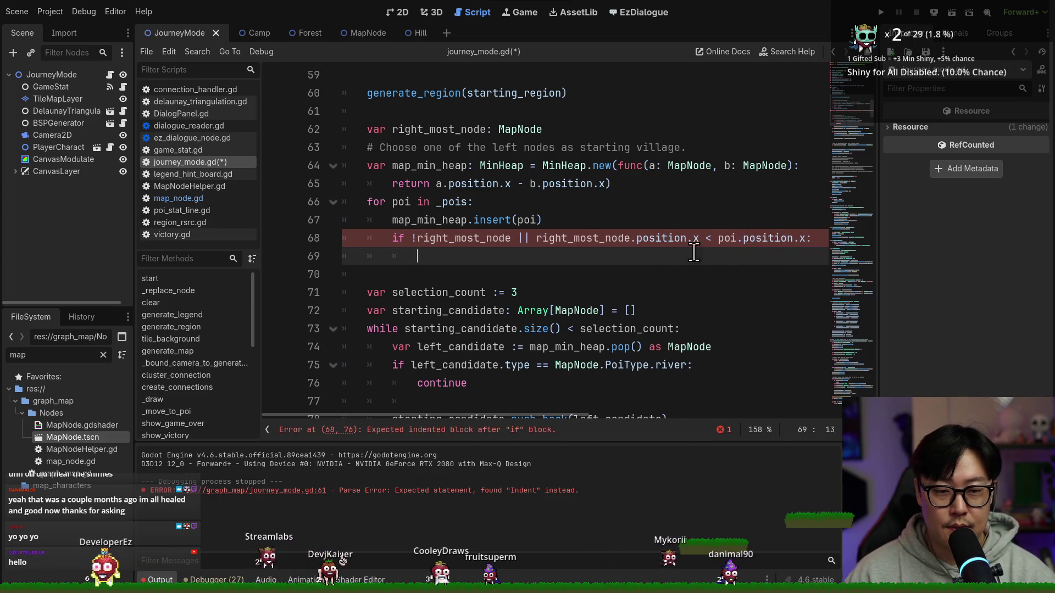
{"action": "type", "text": "right_most_node = poi"}
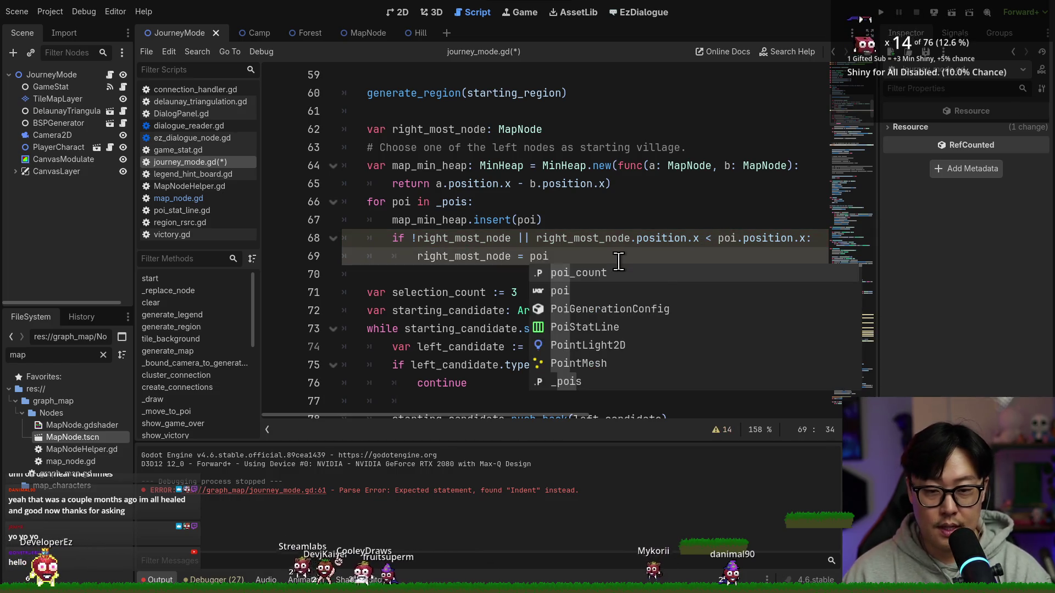
{"action": "key", "text": "ctrl+s"}
Check the uses of right_most_node and move to the blank line under world_crystal.
{"action": "double_click", "coordinate": [440, 253]}
{"action": "key", "text": "Up"}
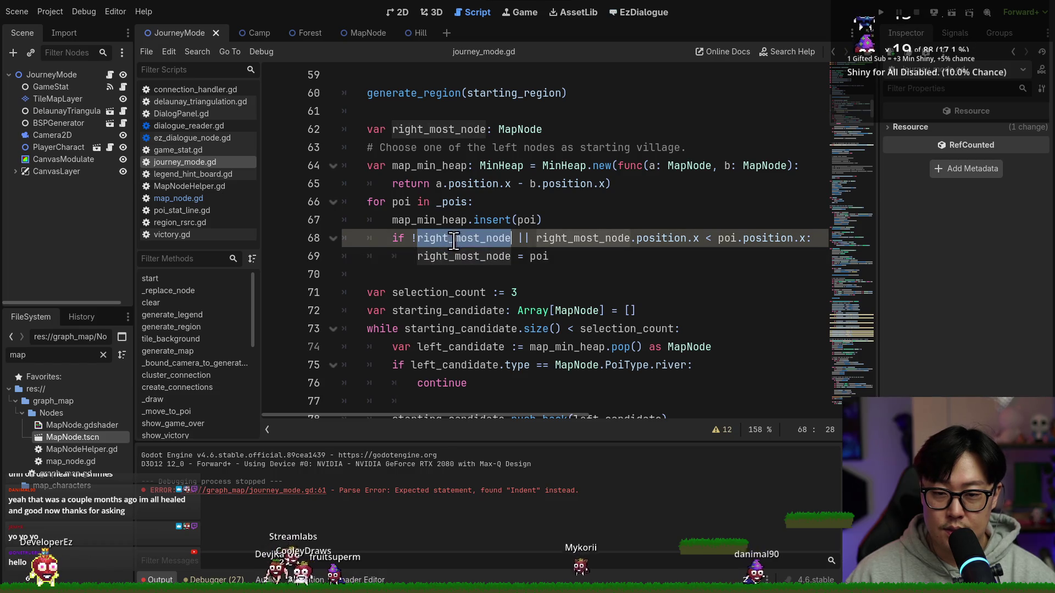
{"action": "scroll", "coordinate": [422, 303], "scroll_direction": "down", "scroll_amount": 6}
{"action": "left_click", "coordinate": [544, 317]}
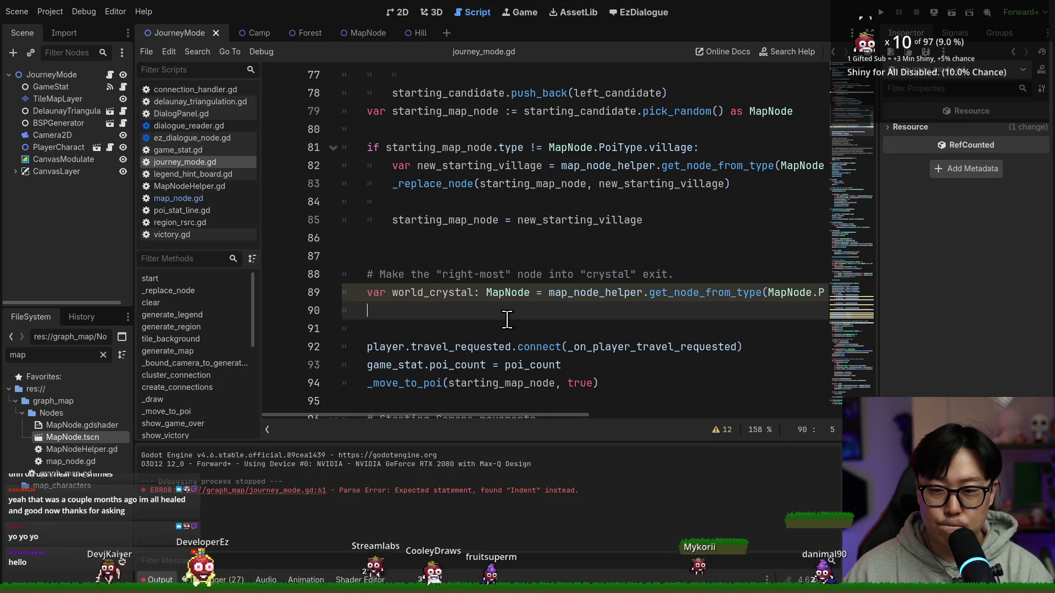
Add the call _replace_node(right_most_node, world_crystal).
{"action": "type", "text": "_repl"}
{"action": "key", "text": "Return"}
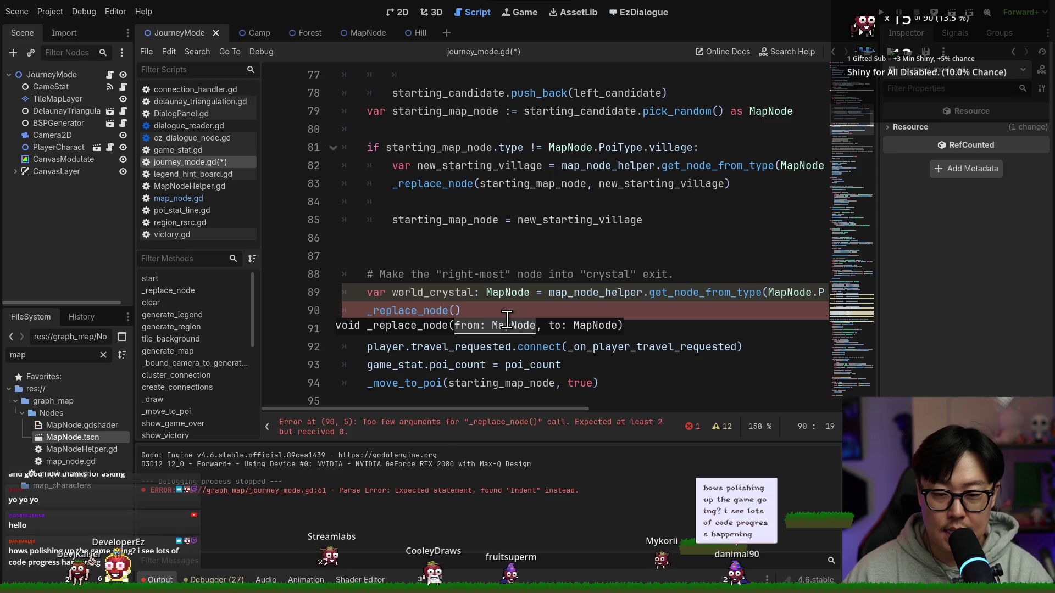
{"action": "type", "text": "right"}
{"action": "key", "text": "Return"}
{"action": "type", "text": ", wor"}
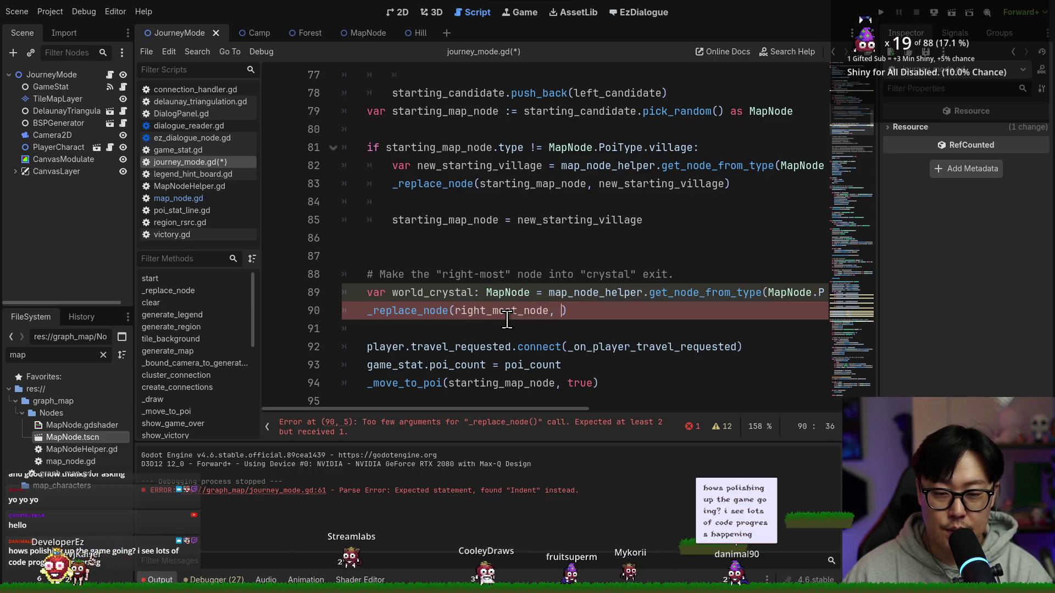
{"action": "type", "text": "l"}
{"action": "key", "text": "Return"}
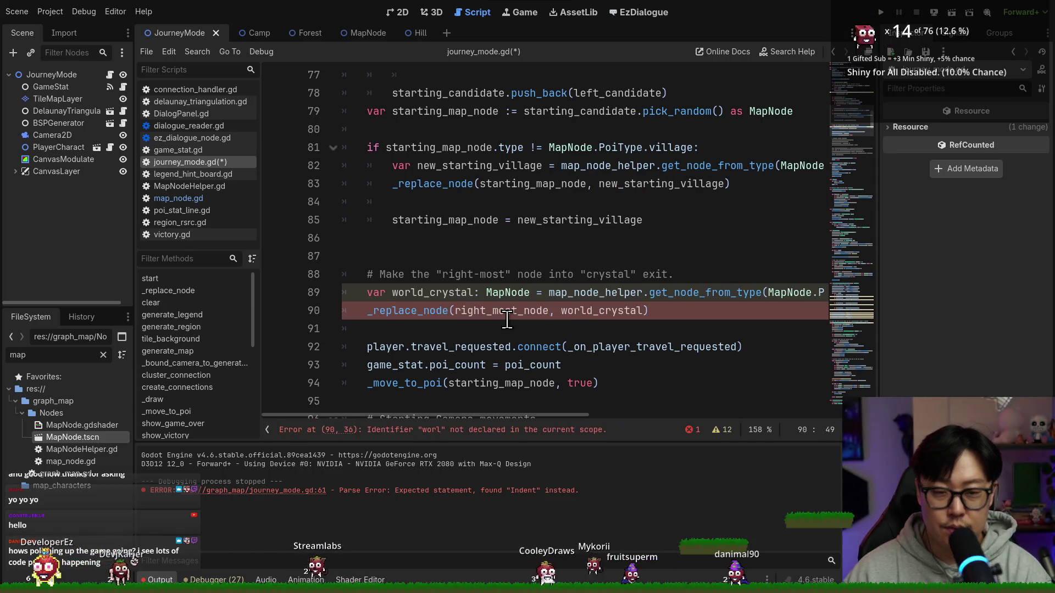
{"action": "key", "text": "End"}
{"action": "key", "text": "Return"}
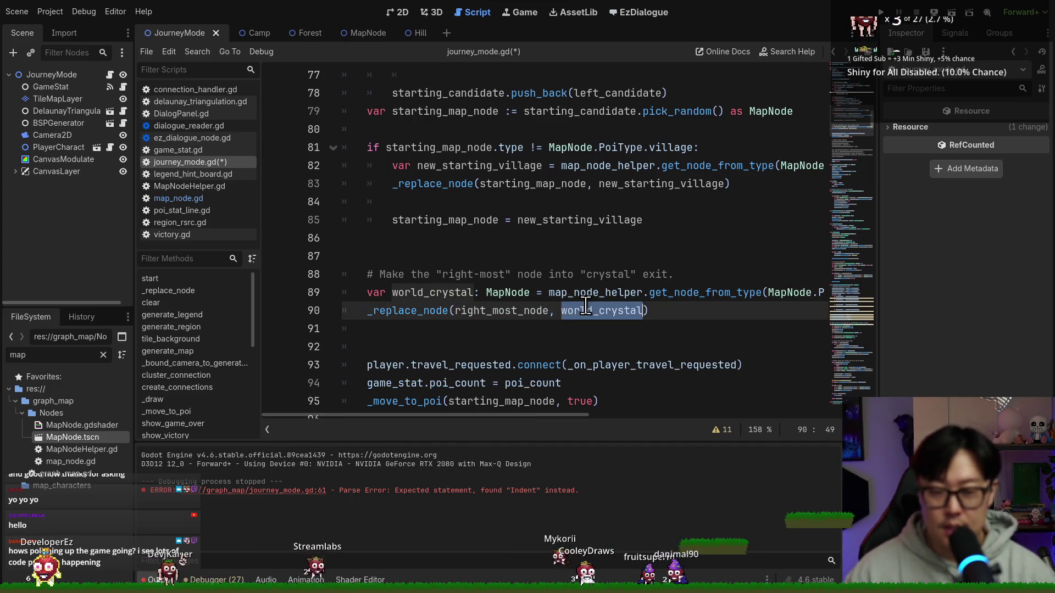
Set world_crystal.is_revealed = true on the next line and save.
{"action": "type", "text": ".is_v"}
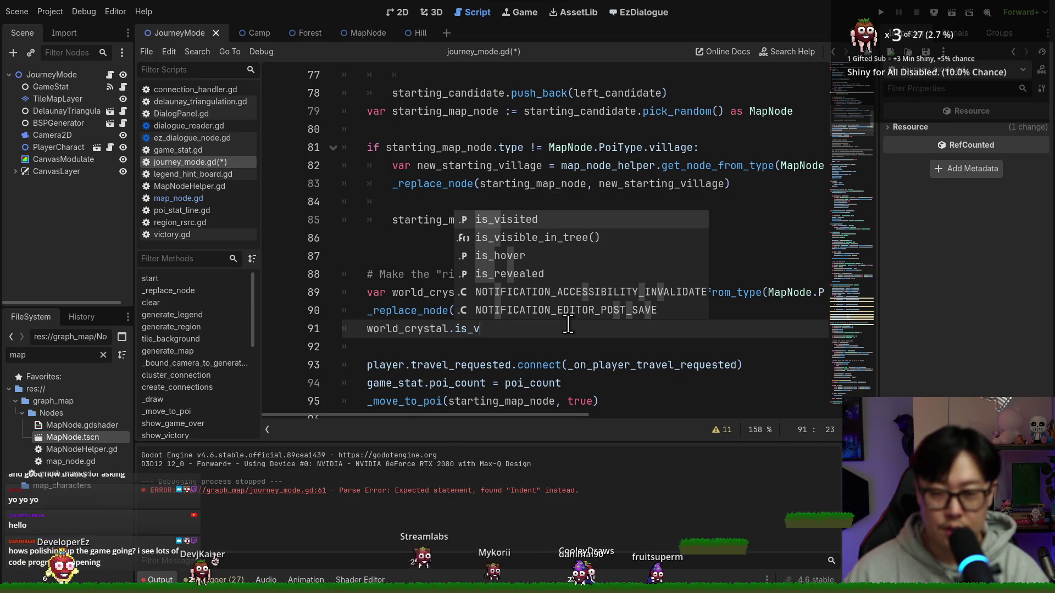
{"action": "key", "text": "BackSpace"}
{"action": "type", "text": "re"}
{"action": "key", "text": "Return"}
{"action": "type", "text": "= true"}
{"action": "key", "text": "ctrl+s"}
{"action": "double_click", "coordinate": [406, 328]}
{"action": "key", "text": "ctrl+s"}
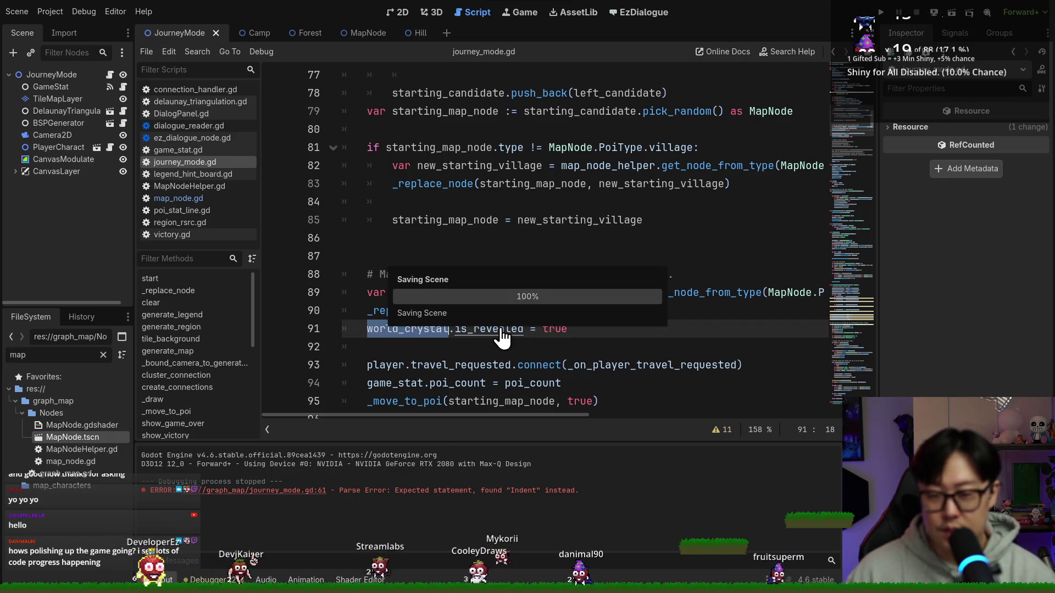
{"action": "scroll", "coordinate": [501, 337], "scroll_direction": "down", "scroll_amount": 2}
{"action": "key", "text": "ctrl+s"}
Uncomment the center_camera_to_target, reset_smoothing, camera zoom and position smoothing lines.
{"action": "left_click", "coordinate": [473, 220]}
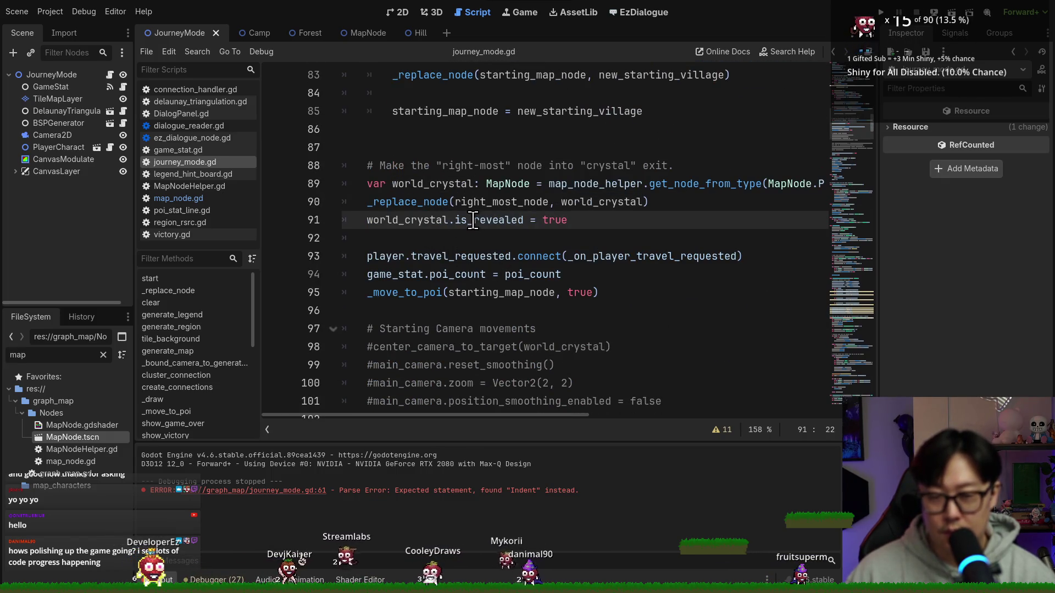
{"action": "mouse_move", "coordinate": [560, 263]}
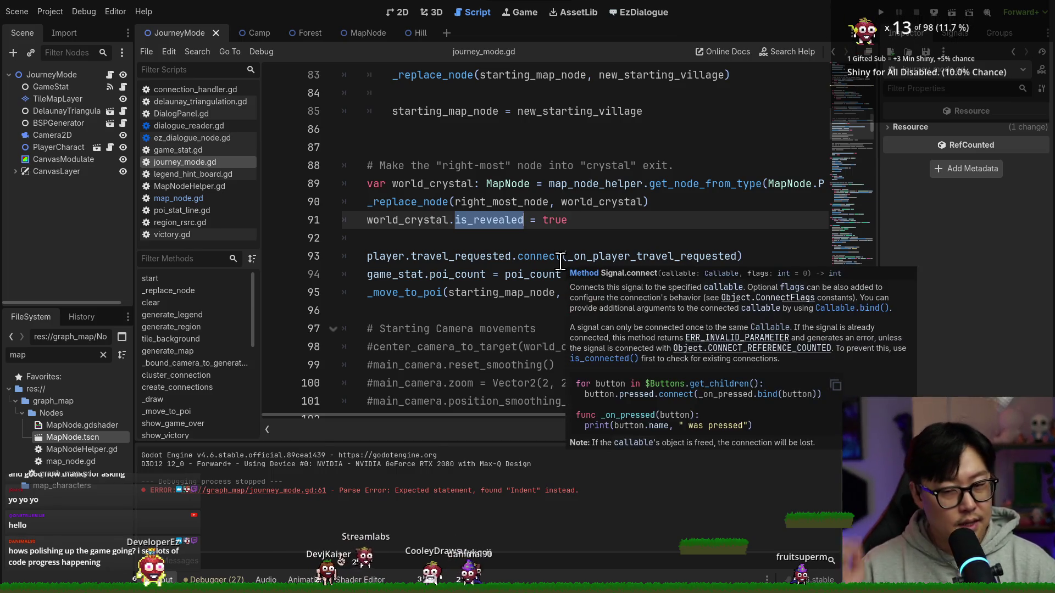
{"action": "scroll", "coordinate": [531, 277], "scroll_direction": "down", "scroll_amount": 2}
{"action": "scroll", "coordinate": [508, 284], "scroll_direction": "down", "scroll_amount": 2}
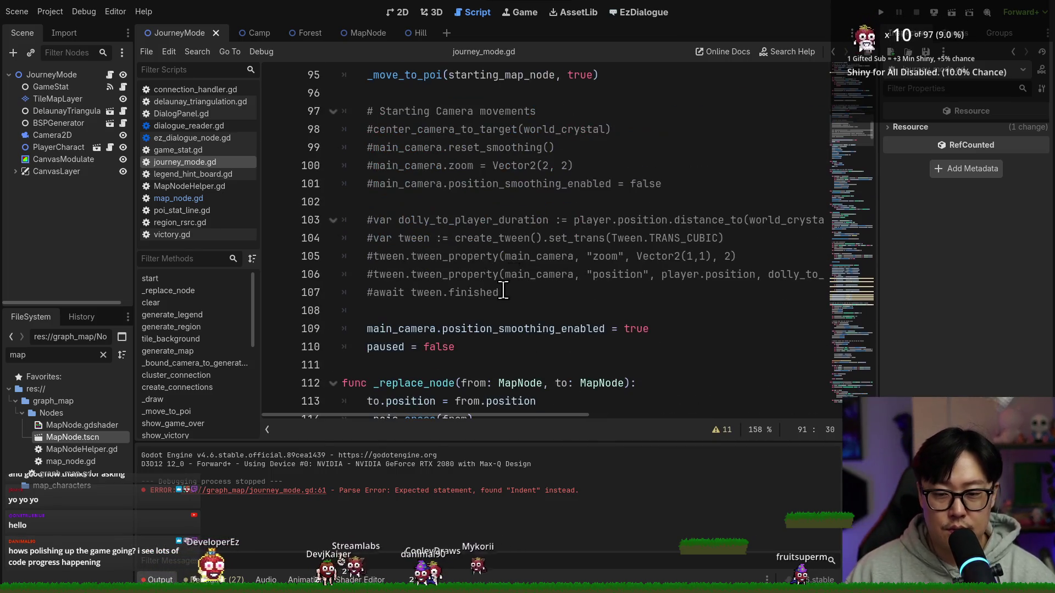
{"action": "scroll", "coordinate": [418, 251], "scroll_direction": "up", "scroll_amount": 3}
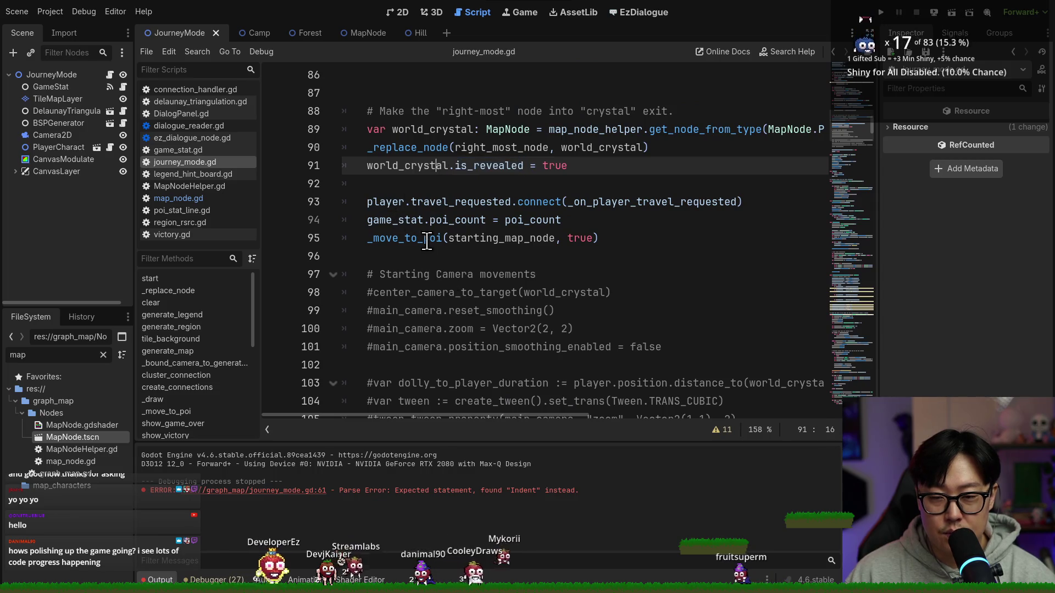
{"action": "double_click", "coordinate": [405, 238]}
{"action": "scroll", "coordinate": [490, 254], "scroll_direction": "down", "scroll_amount": 1}
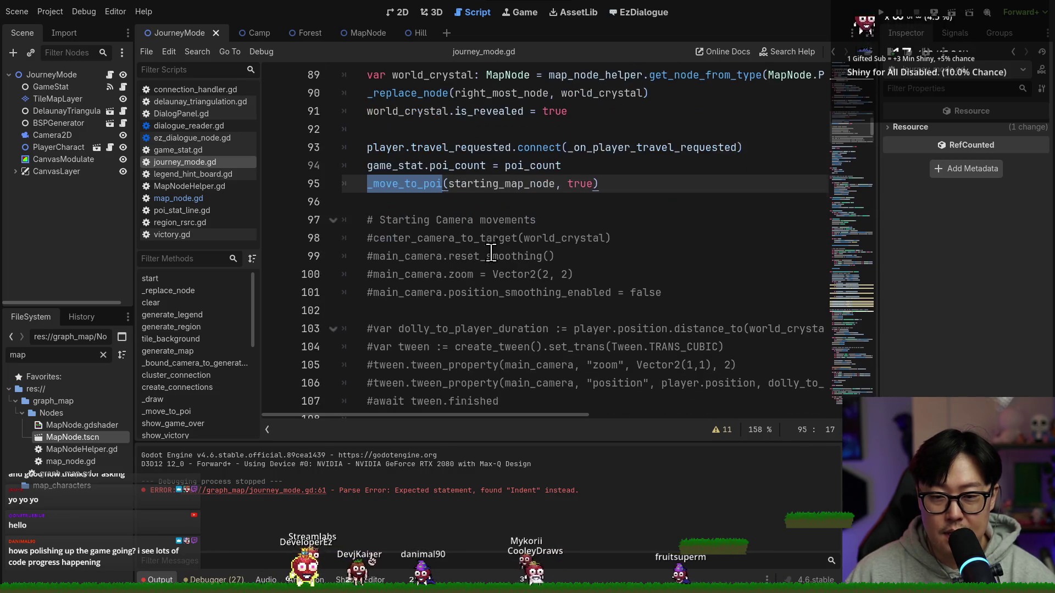
{"action": "left_click", "coordinate": [371, 238]}
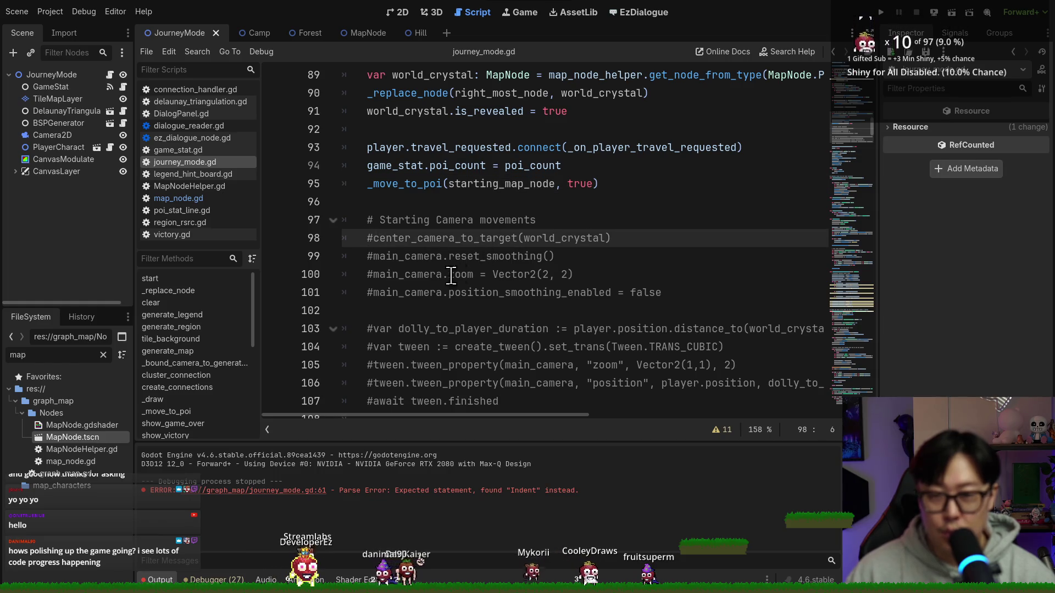
{"action": "key", "text": "Down"}
{"action": "key", "text": "ctrl+k"}
{"action": "key", "text": "Down"}
{"action": "key", "text": "ctrl+k"}
{"action": "key", "text": "Down"}
{"action": "key", "text": "ctrl+k"}
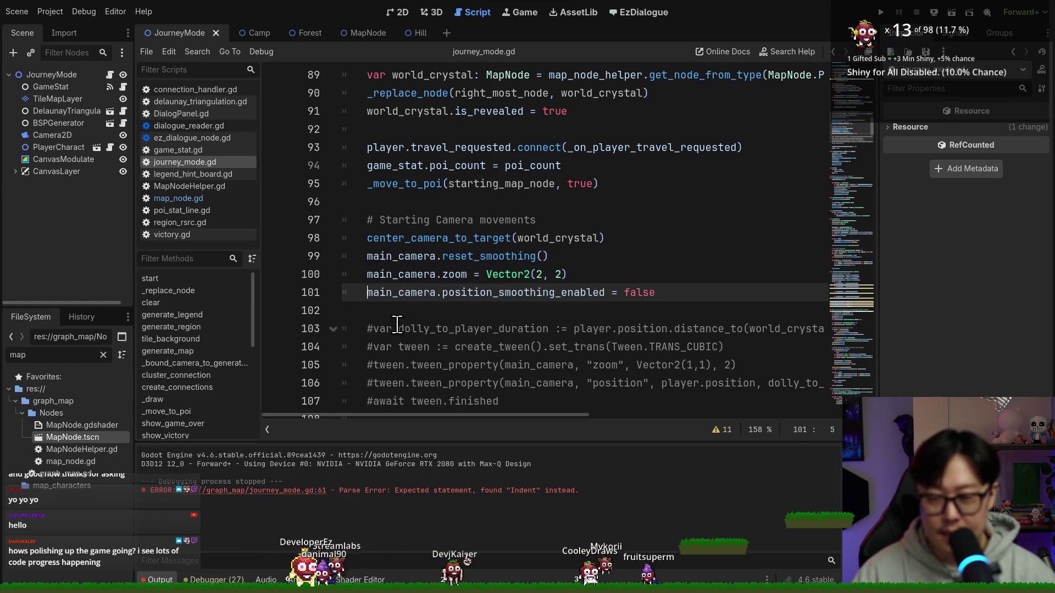
Uncomment the dolly_to_player_duration, tween, zoom and position tween and await lines, then save.
{"action": "left_click", "coordinate": [376, 329]}
{"action": "key", "text": "ctrl+k"}
{"action": "key", "text": "Down"}
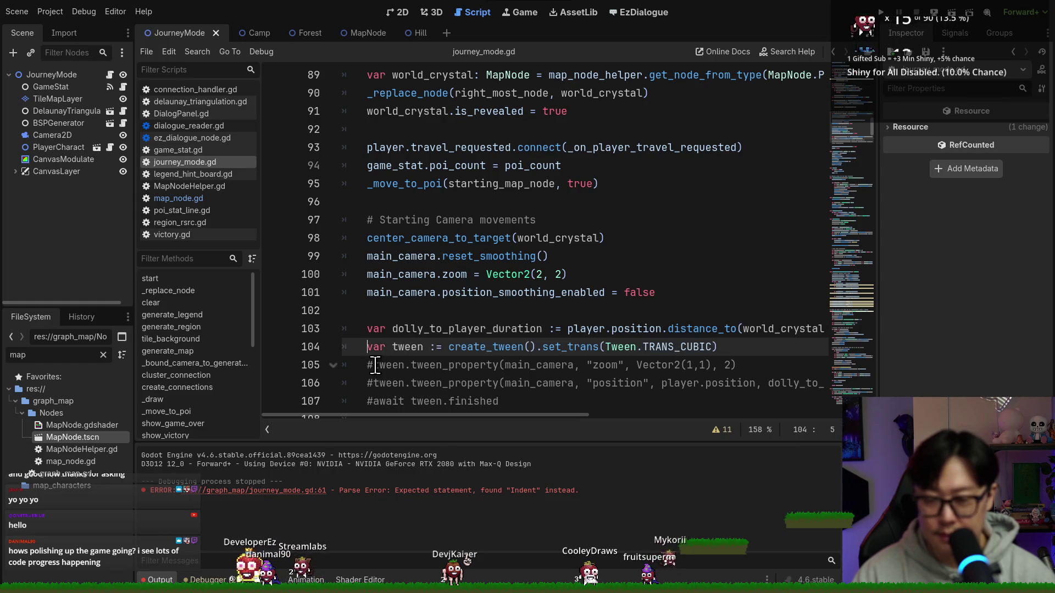
{"action": "key", "text": "Down"}
{"action": "key", "text": "ctrl+k"}
{"action": "scroll", "coordinate": [417, 363], "scroll_direction": "down", "scroll_amount": 3}
{"action": "key", "text": "Down"}
{"action": "key", "text": "ctrl+k"}
{"action": "key", "text": "Down"}
{"action": "key", "text": "ctrl+k"}
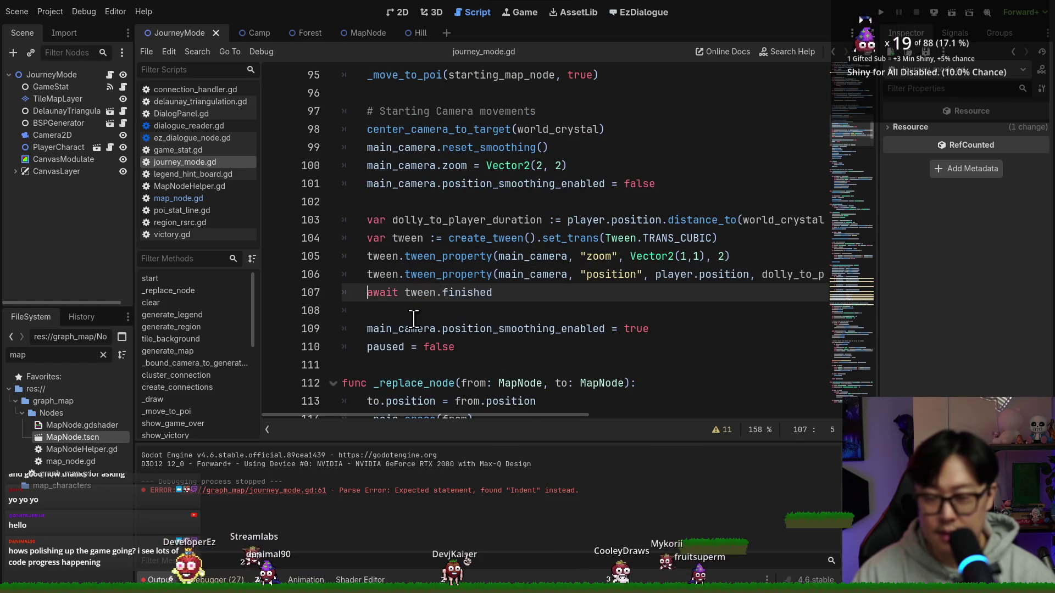
{"action": "left_click", "coordinate": [482, 238]}
{"action": "key", "text": "ctrl+s"}
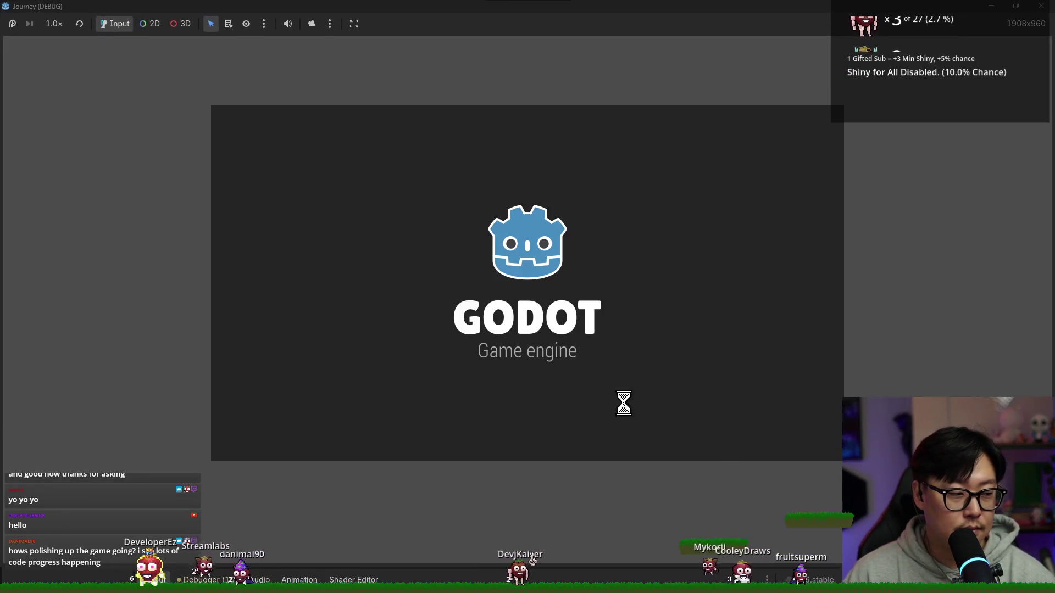
Start the game from the title screen and filter the FileSystem dock for 'world'.
{"action": "key", "text": "Return"}
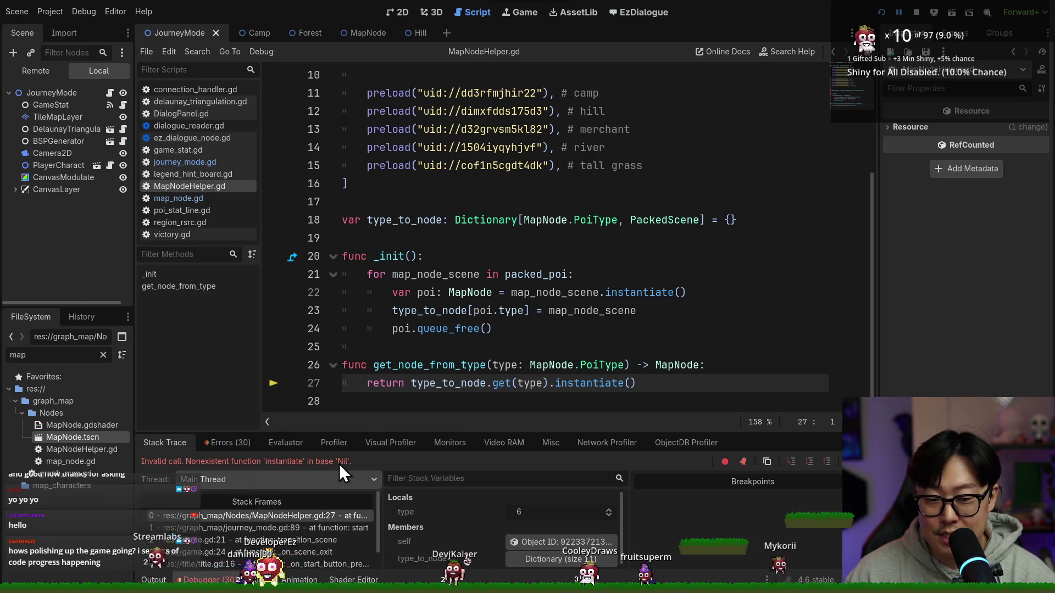
{"action": "scroll", "coordinate": [498, 388], "scroll_direction": "up", "scroll_amount": 3}
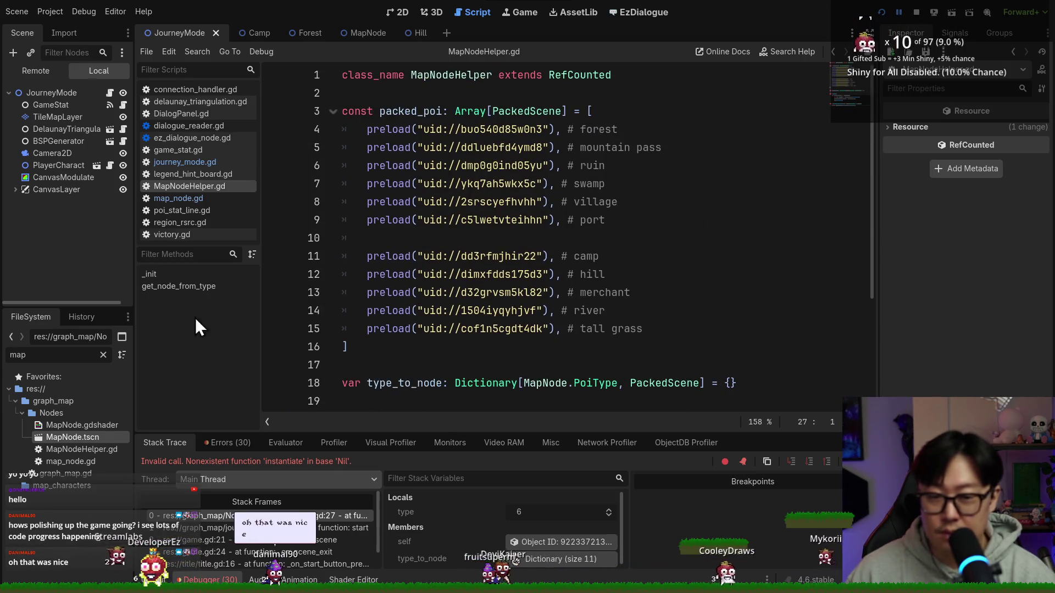
{"action": "double_click", "coordinate": [68, 354]}
{"action": "type", "text": "world"}
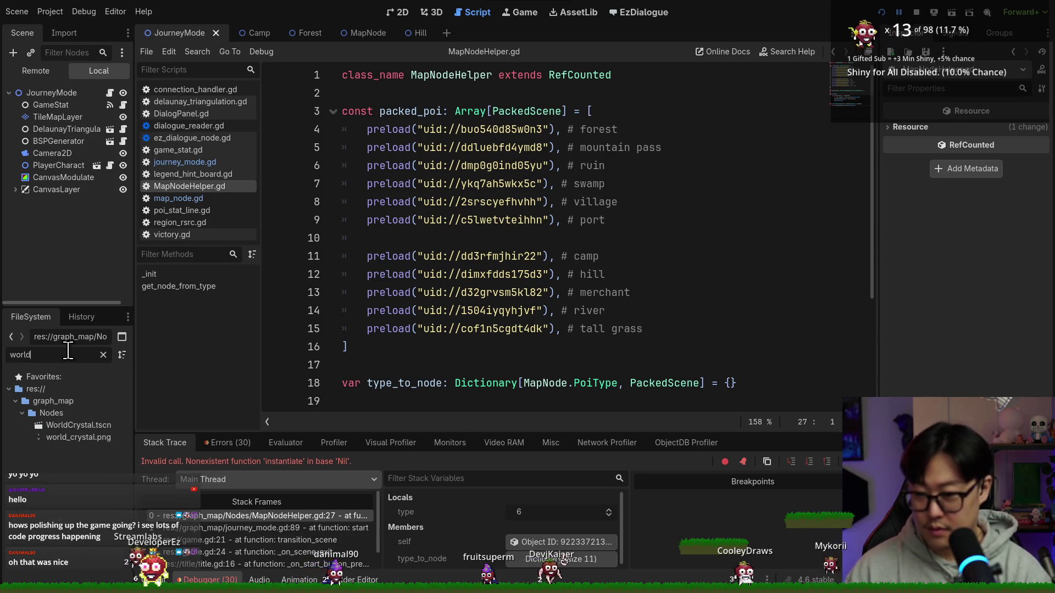
Preload WorldCrystal.tscn on new packed_poi line 16 without the const prefix, comment it 'world crystal', and save.
{"action": "left_click", "coordinate": [680, 324]}
{"action": "key", "text": "Return"}
{"action": "mouse_move", "coordinate": [90, 430]}
{"action": "left_mouse_down"}
{"action": "mouse_move", "coordinate": [428, 332]}
{"action": "mouse_move", "coordinate": [434, 346]}
{"action": "left_mouse_up"}
{"action": "left_click_drag", "start_coordinate": [504, 348], "coordinate": [363, 347]}
{"action": "key", "text": "BackSpace"}
{"action": "left_click", "coordinate": [600, 346]}
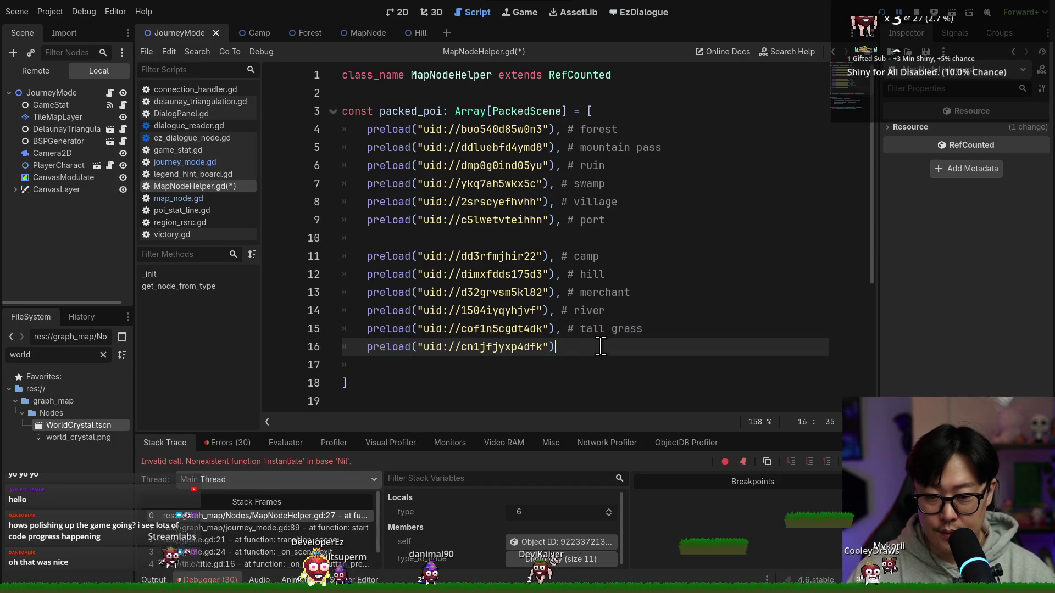
{"action": "type", "text": "crystal"}
{"action": "key", "text": "ctrl+s"}
Open the WorldCrystal scene, return to MapNodeHelper.gd, then stop and relaunch the game.
{"action": "scroll", "coordinate": [494, 366], "scroll_direction": "down", "scroll_amount": 4}
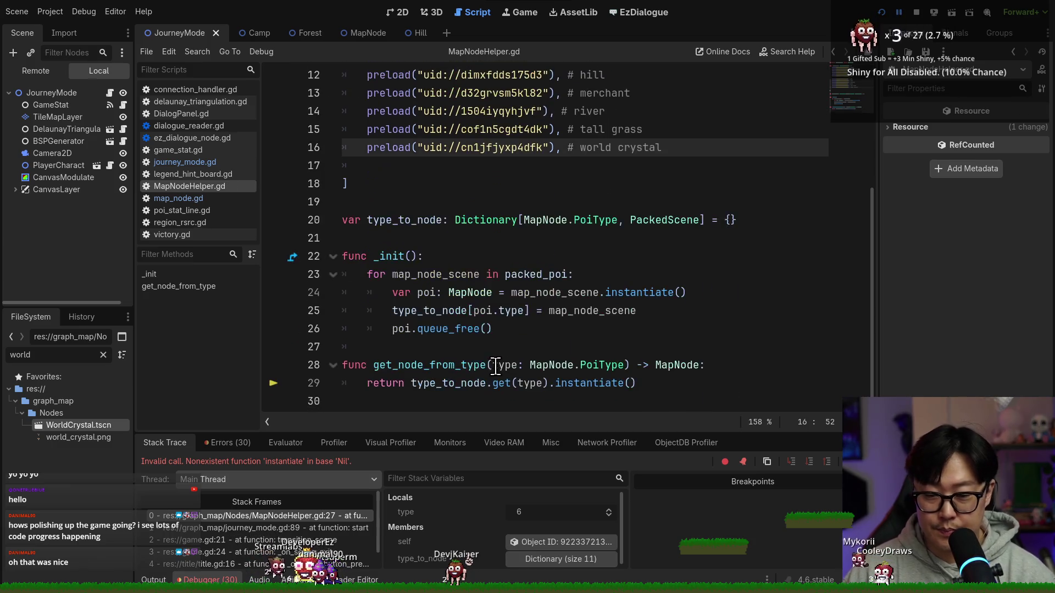
{"action": "double_click", "coordinate": [85, 421]}
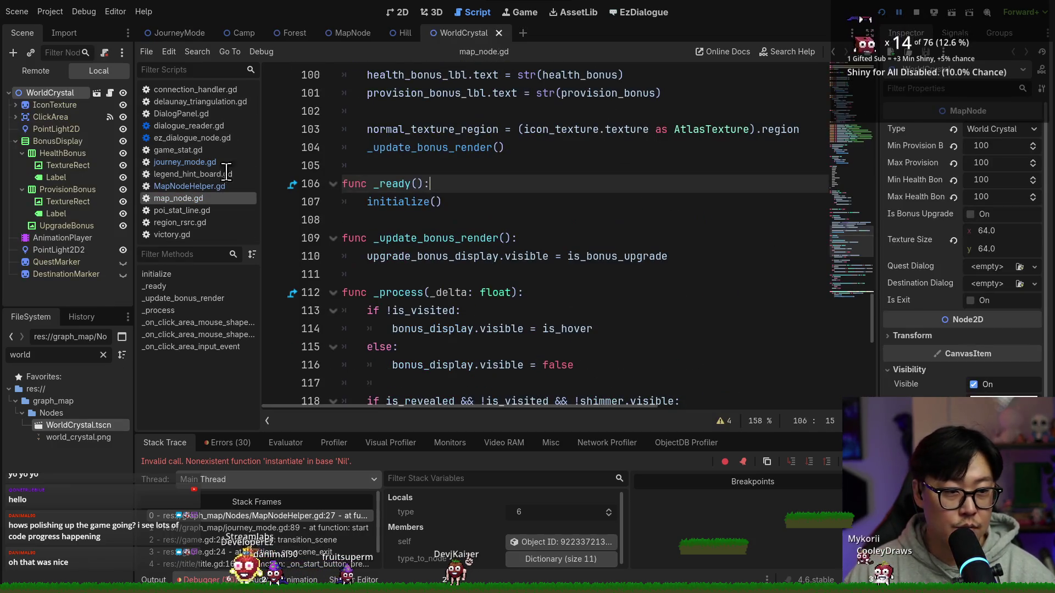
{"action": "left_click", "coordinate": [833, 51]}
{"action": "left_click", "coordinate": [833, 51]}
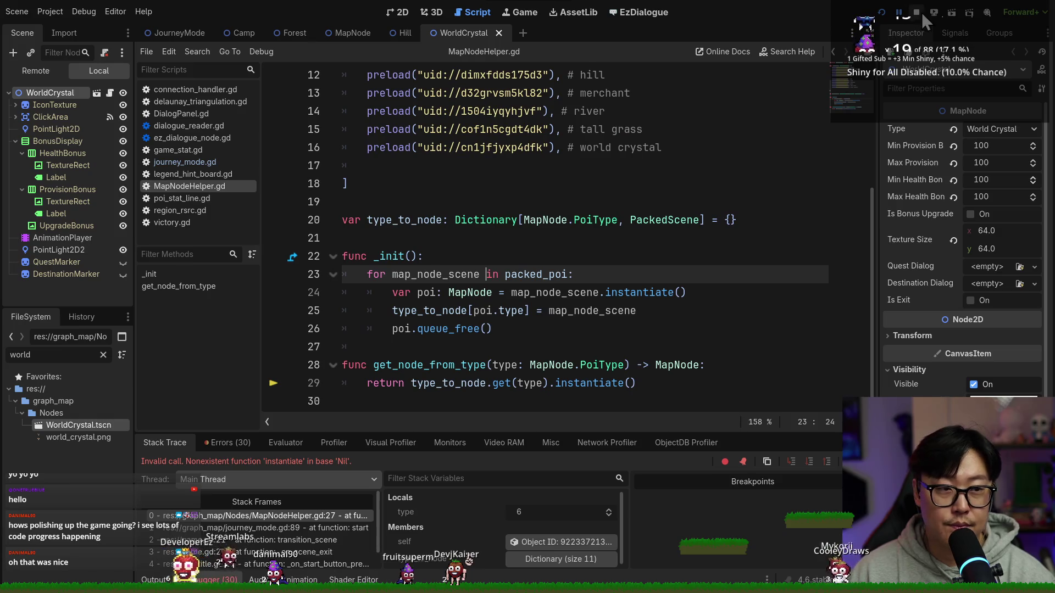
{"action": "left_click", "coordinate": [916, 12]}
{"action": "key", "text": "F5"}
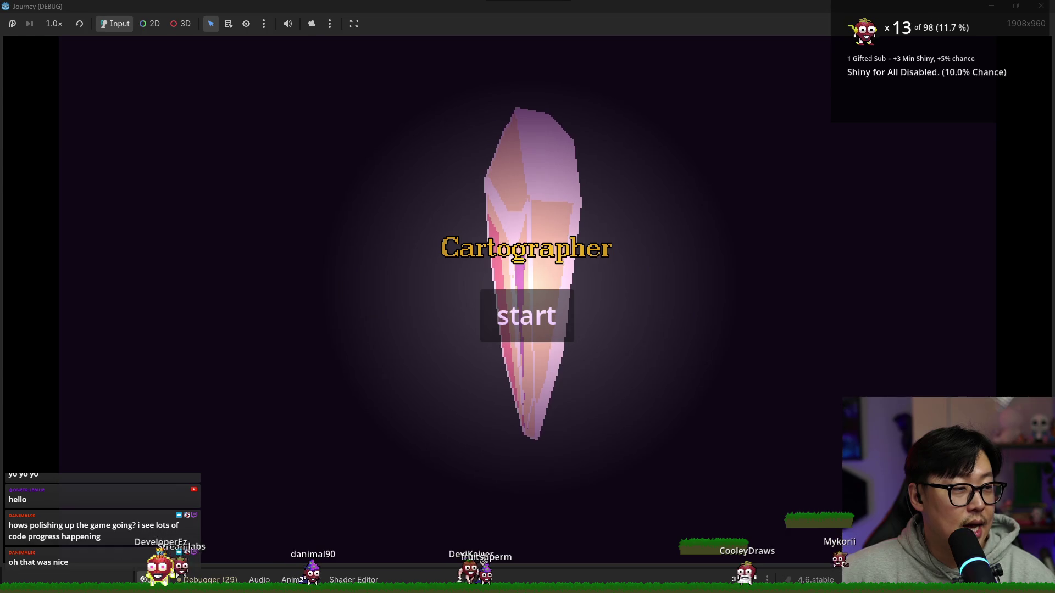
Start the game, collapse the tips and stats panels, then maximize the browser on the itch.io jam page.
{"action": "left_click", "coordinate": [533, 302]}
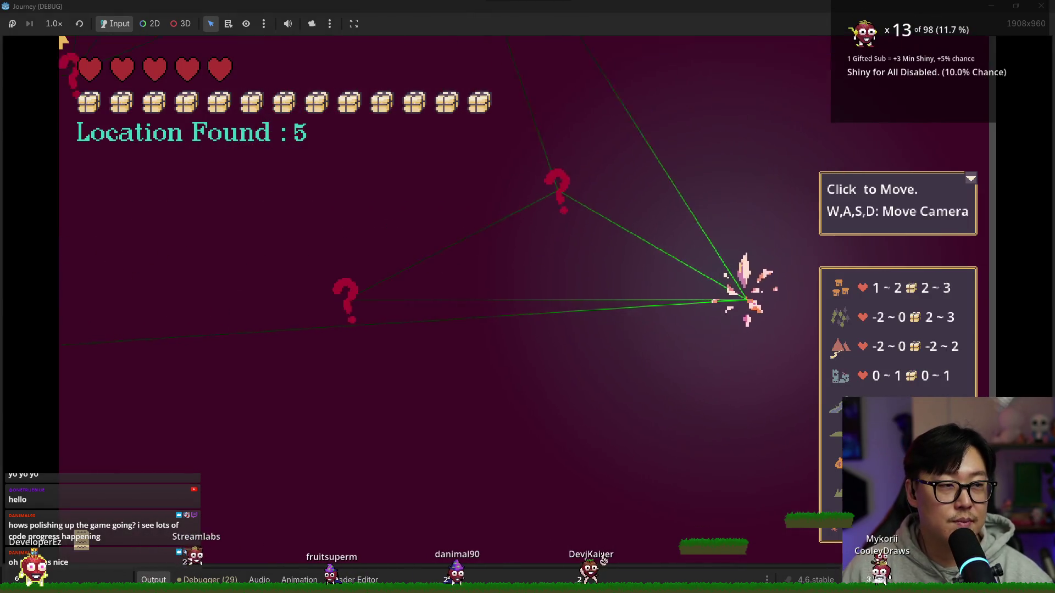
{"action": "left_click", "coordinate": [970, 179]}
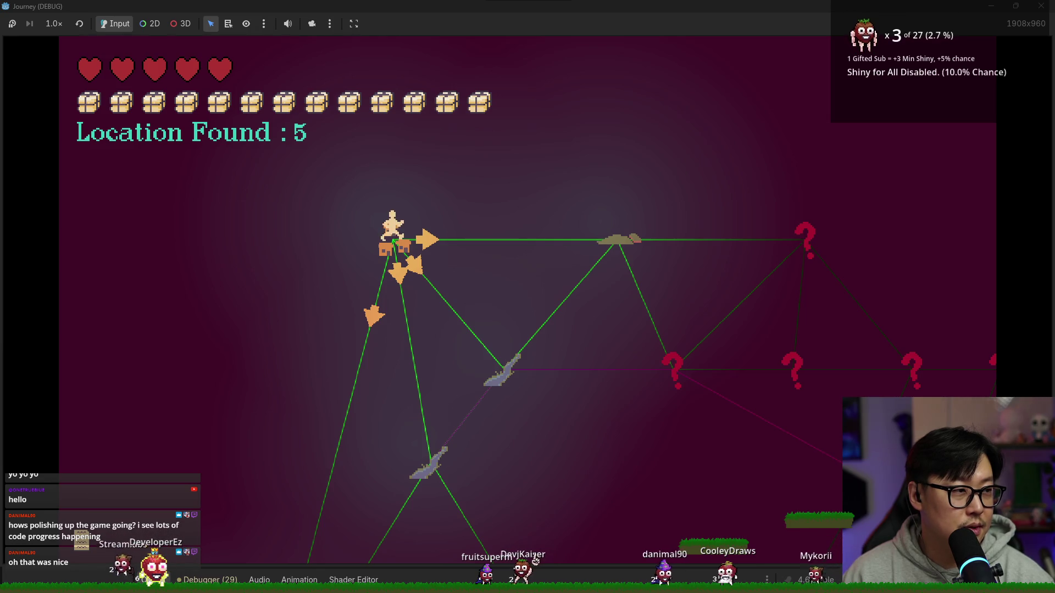
{"action": "key", "text": "alt+Tab"}
{"action": "left_click_drag", "start_coordinate": [407, 86], "coordinate": [383, 1]}
{"action": "left_click", "coordinate": [319, 39]}
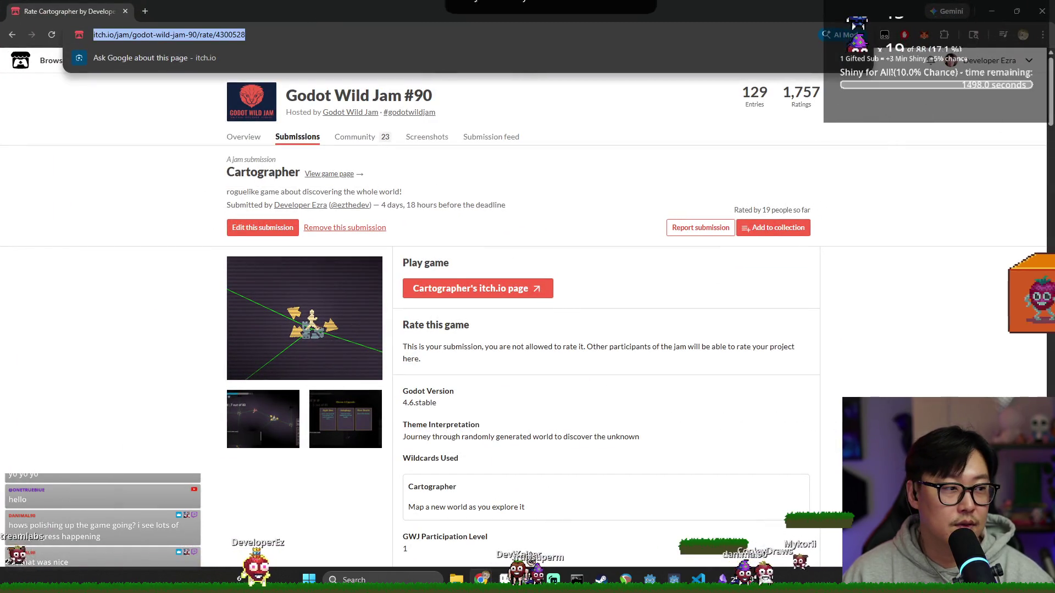